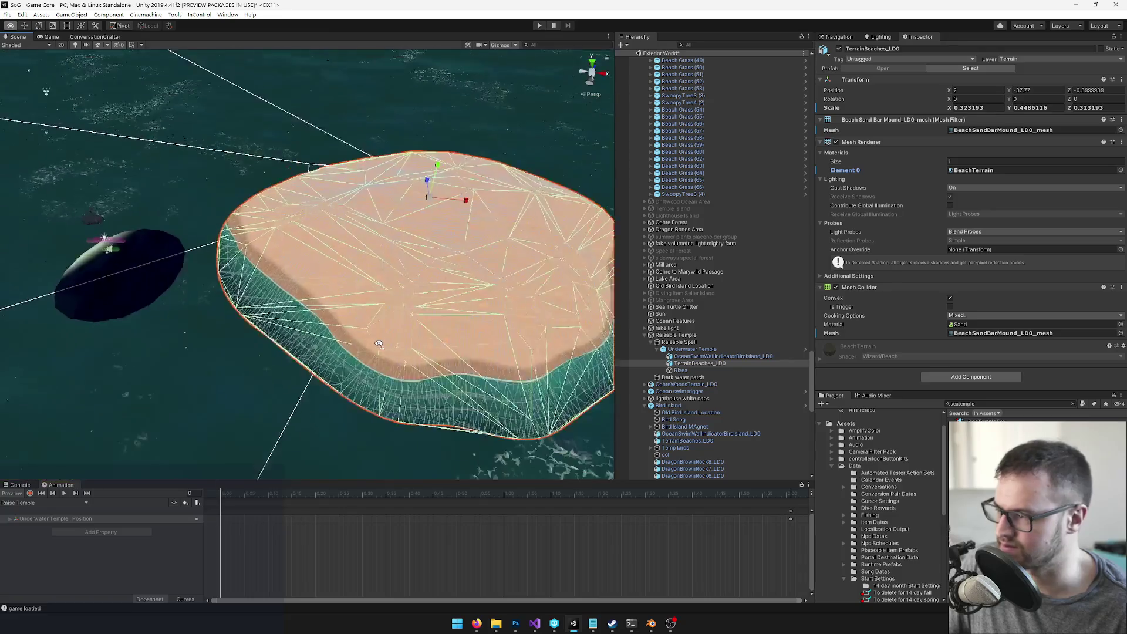
# Step: Lower the Rises object beneath the sand mound to Position Y -49.3
pyautogui.click(676, 349)
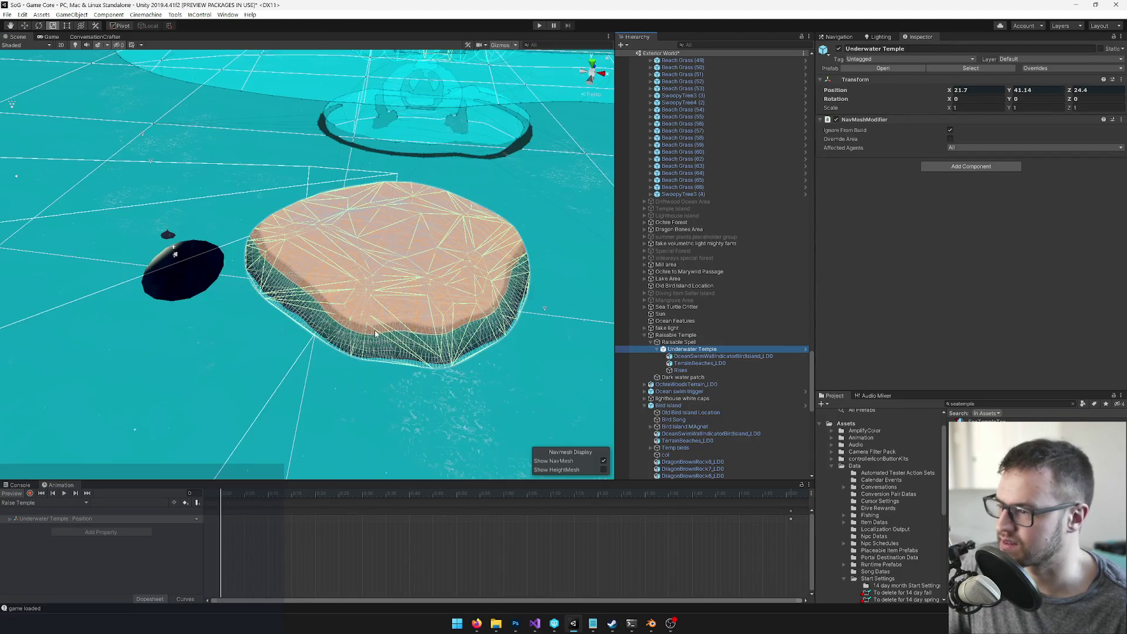
pyautogui.press('f')
pyautogui.click(688, 371)
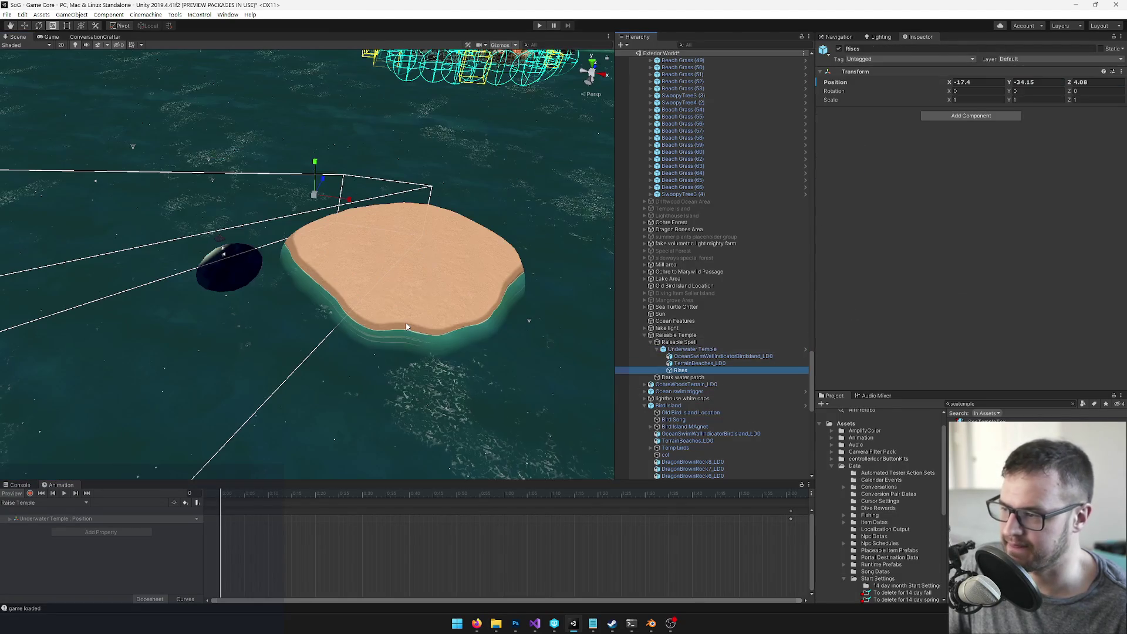
pyautogui.moveTo(432, 411)
pyautogui.mouseDown()
pyautogui.moveTo(433, 312)
pyautogui.moveTo(421, 350)
pyautogui.mouseUp()
pyautogui.moveTo(313, 174); pyautogui.dragTo(393, 248)
pyautogui.moveTo(366, 175); pyautogui.dragTo(360, 284)
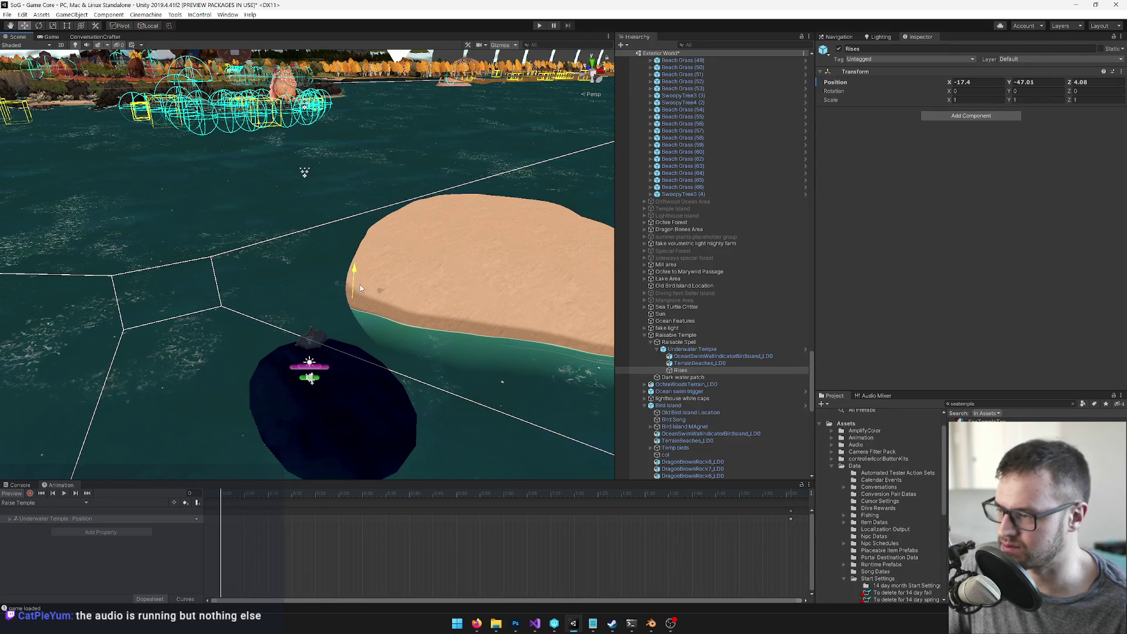
# Step: Try reparenting TerrainBeaches_LD0 under Rises, cancel, then open the Underwater Temple prefab
pyautogui.click(697, 364)
pyautogui.moveTo(689, 376); pyautogui.dragTo(687, 372)
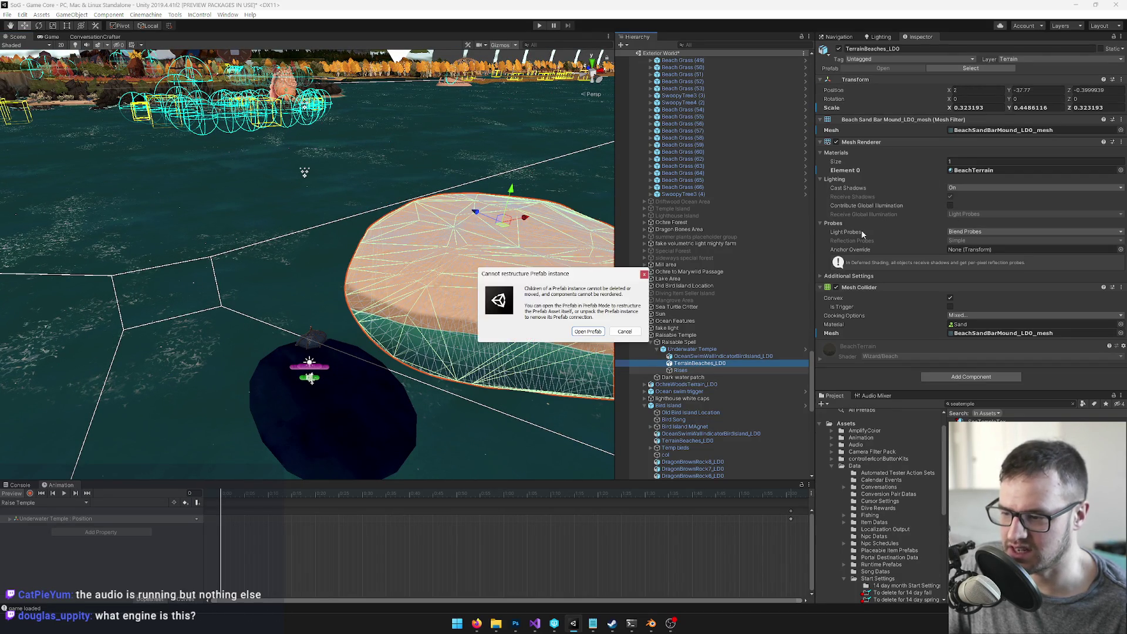
pyautogui.click(625, 331)
pyautogui.click(692, 348)
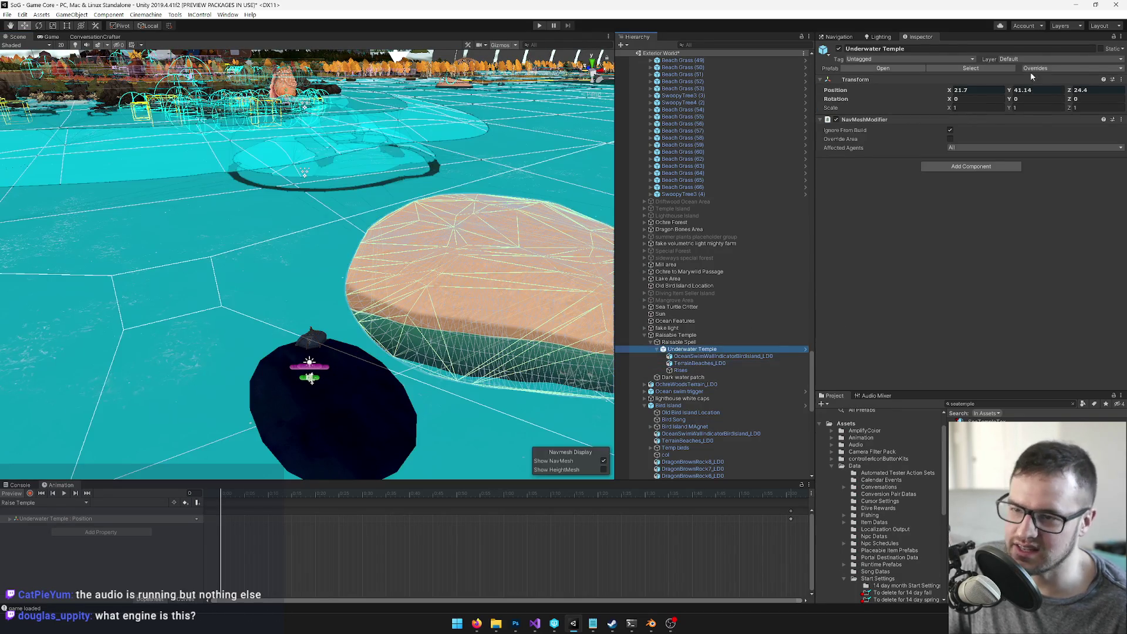
pyautogui.click(1036, 68)
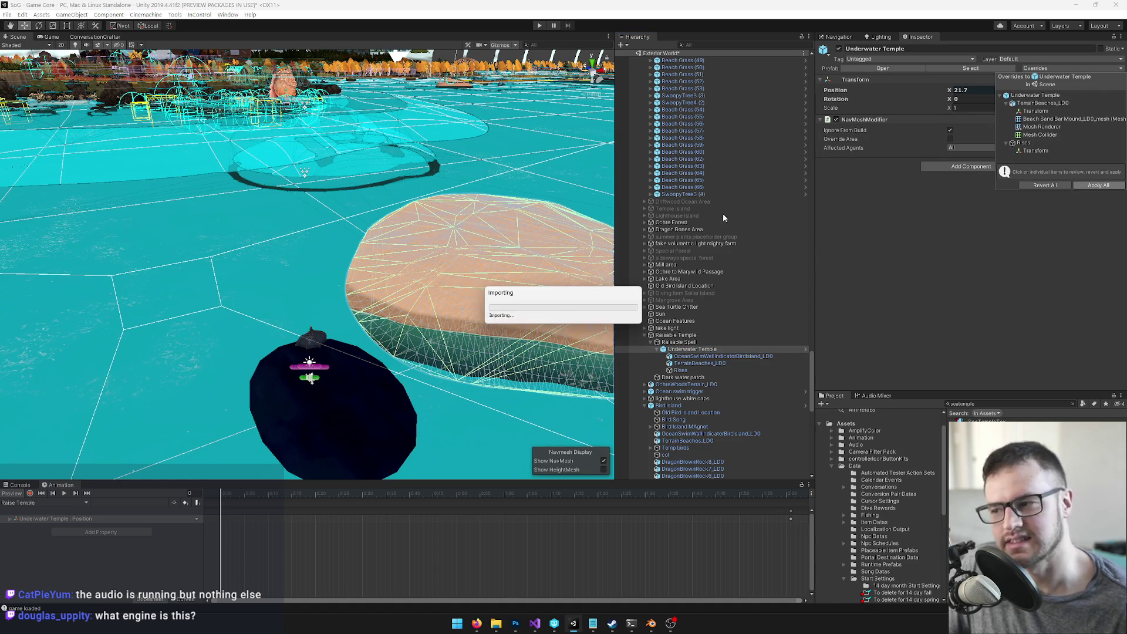
pyautogui.click(860, 68)
# Step: In Prefab Mode, parent TerrainBeaches_LD0 under Rises, then search the project and switch to Blender
pyautogui.moveTo(335, 182); pyautogui.dragTo(348, 188)
pyautogui.click(656, 86)
pyautogui.click(674, 78)
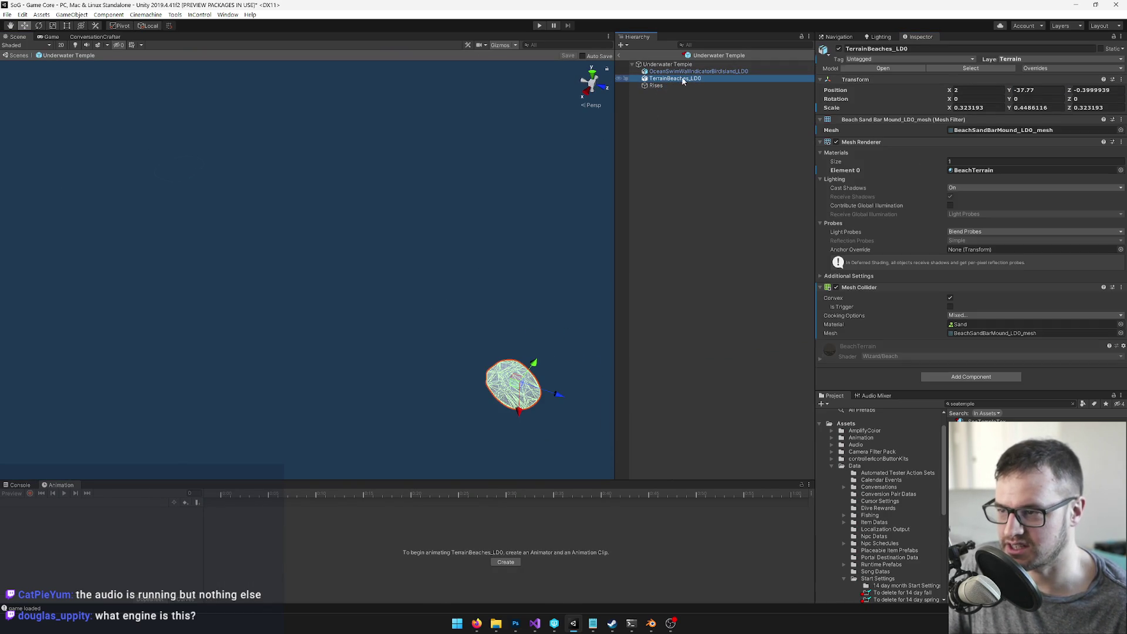
pyautogui.moveTo(675, 88); pyautogui.dragTo(675, 87)
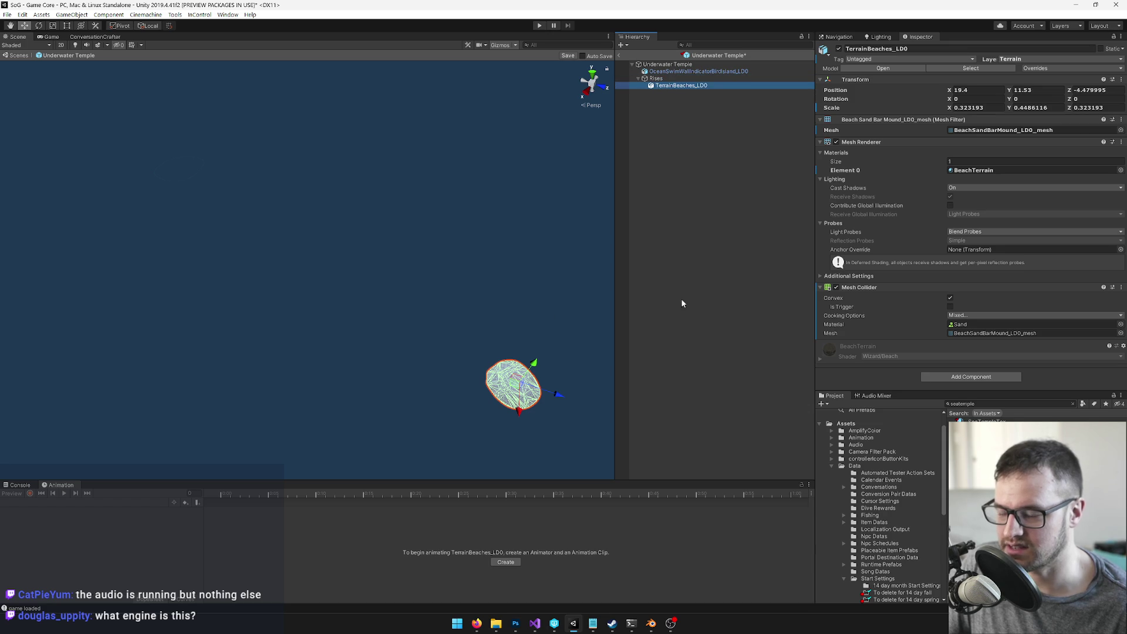
pyautogui.click(971, 403)
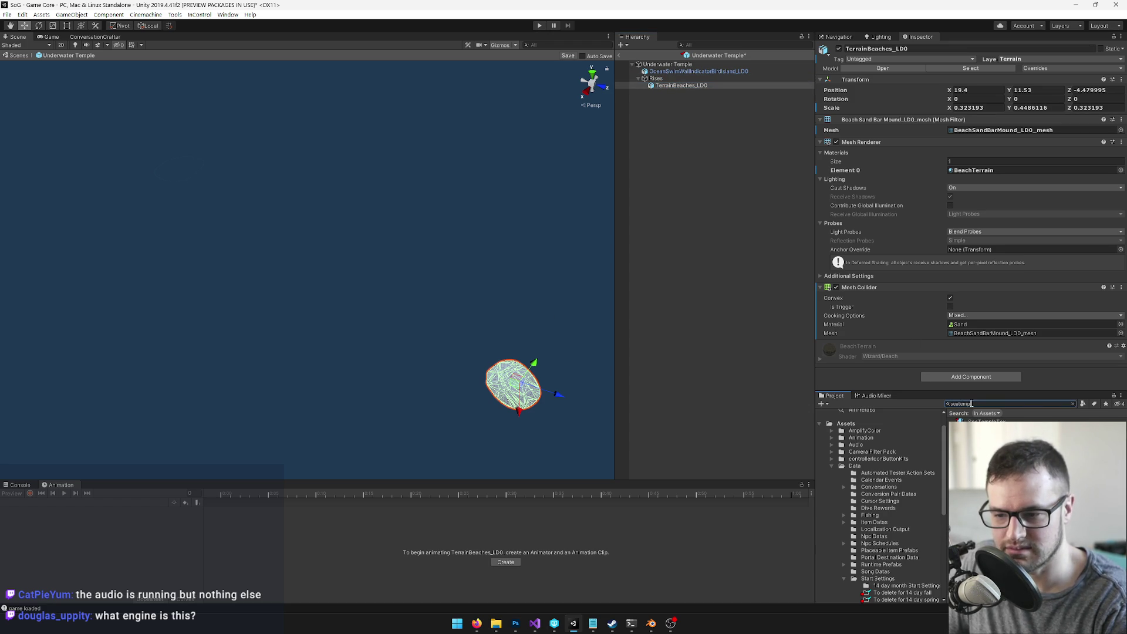
pyautogui.click(650, 623)
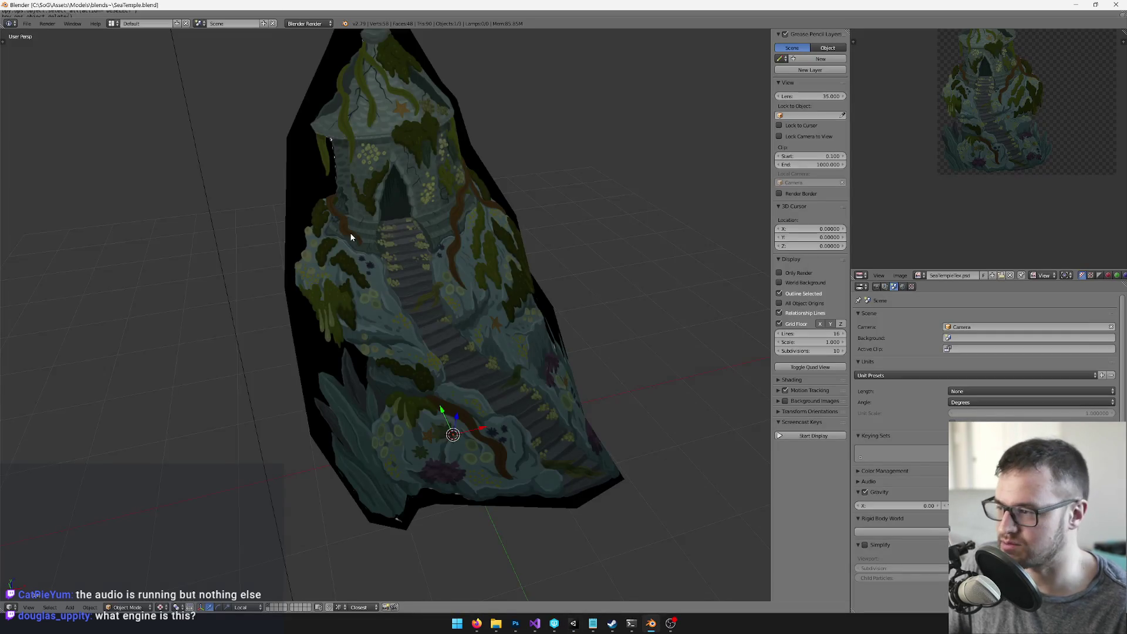
# Step: Set the Unity export path to the Models folder and save SeaTemple.blend, overwriting it
pyautogui.moveTo(350, 237); pyautogui.dragTo(196, 157)
pyautogui.press('t')
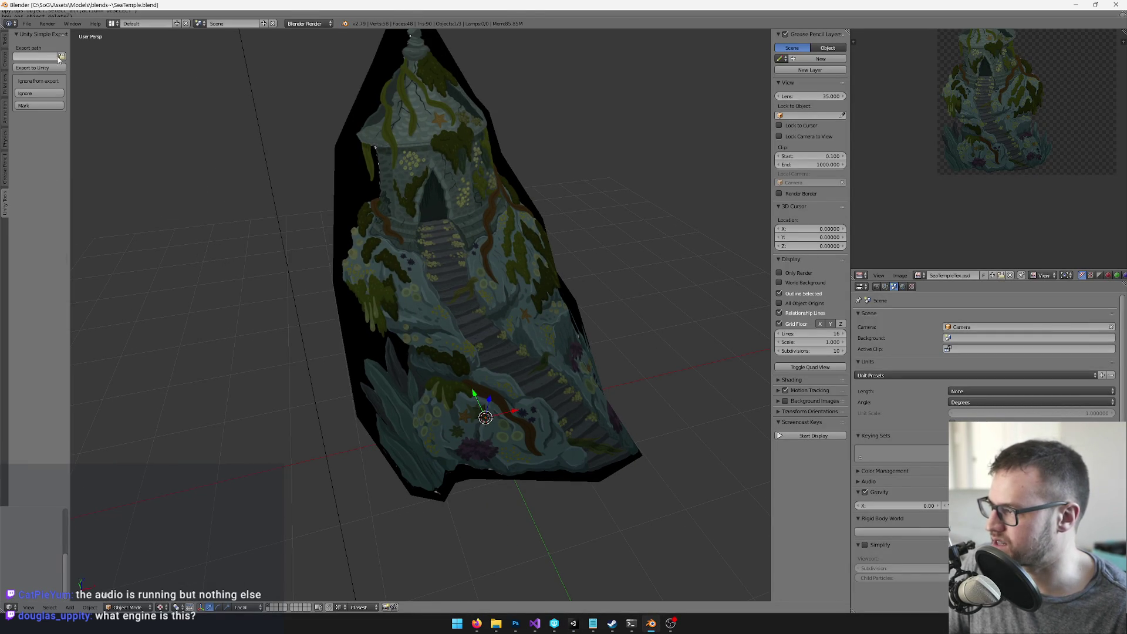
pyautogui.click(62, 56)
pyautogui.click(24, 275)
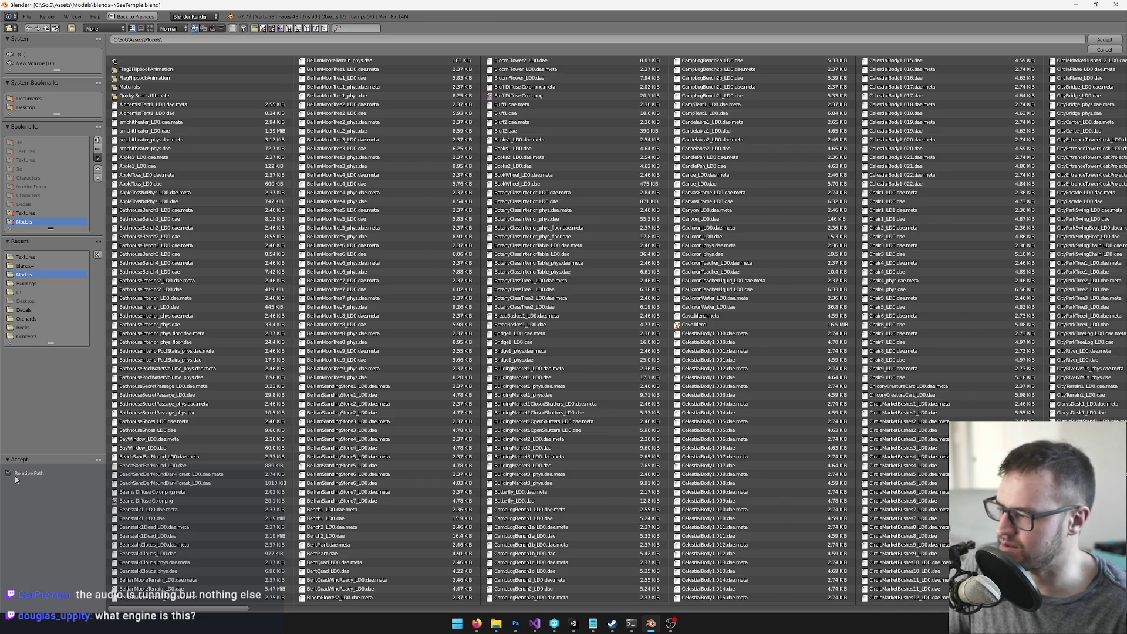
pyautogui.press('Return')
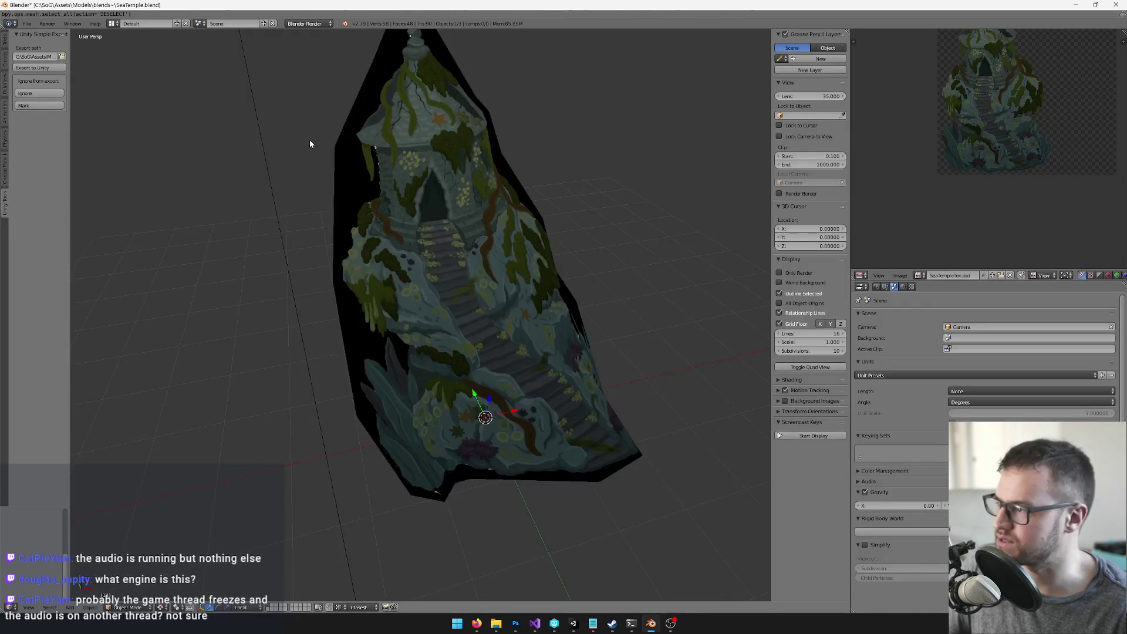
pyautogui.hotkey('ctrl', 's')
pyautogui.click(386, 170)
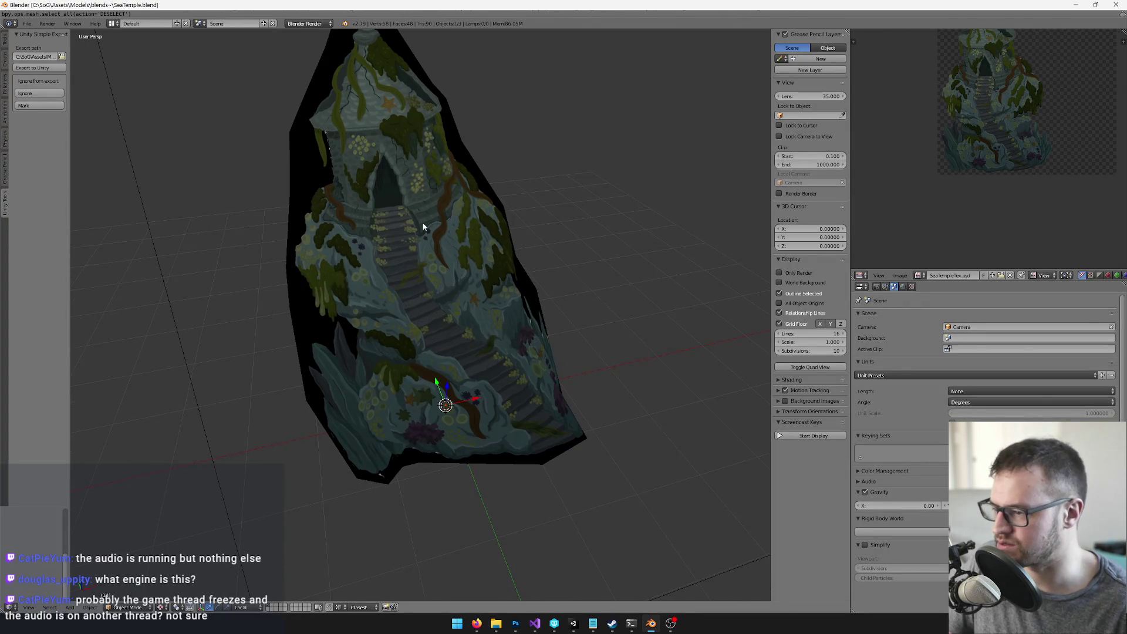
# Step: Inspect the SeaTemple_LOD empty's object properties, then minimise Blender
pyautogui.scroll(-5, 424, 185)
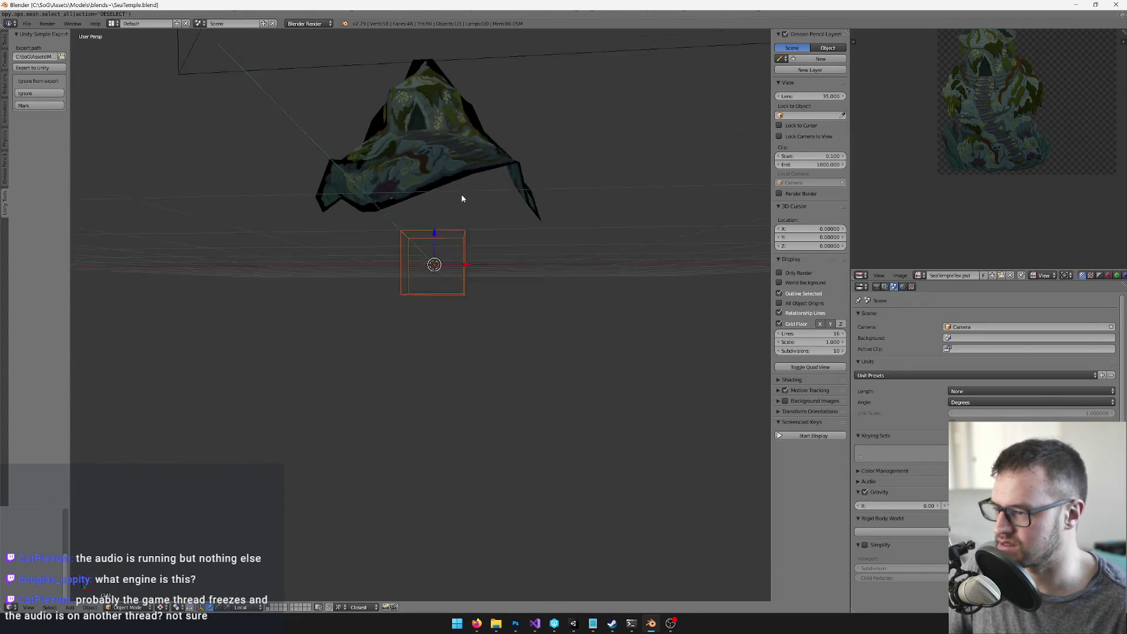
pyautogui.rightClick(480, 287)
pyautogui.click(911, 287)
pyautogui.scroll(2, 692, 177)
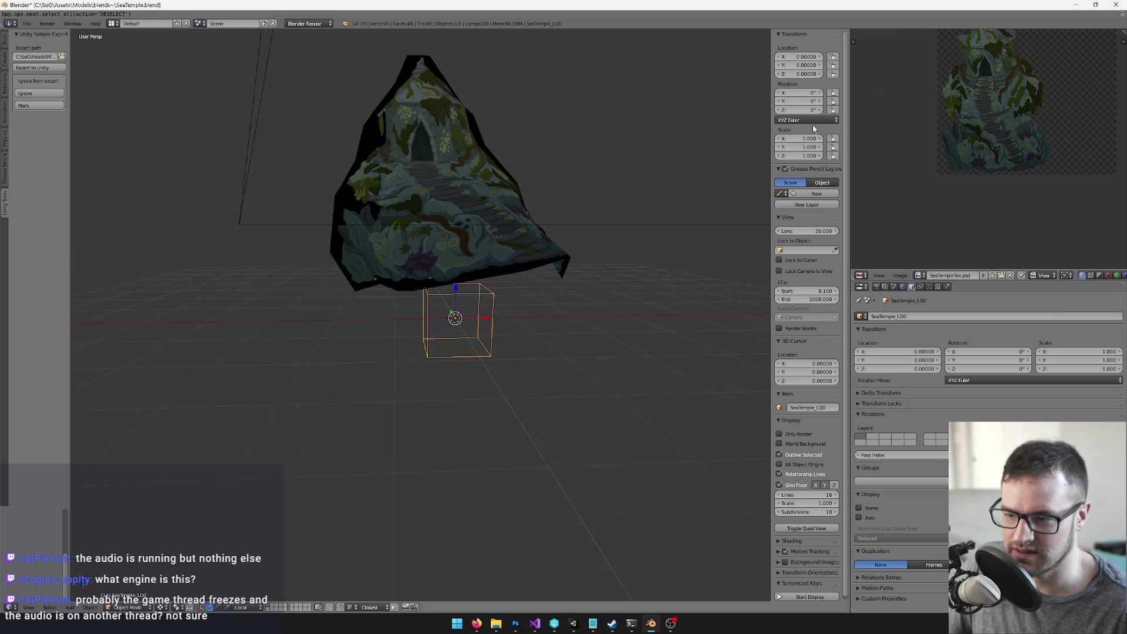
pyautogui.click(1074, 6)
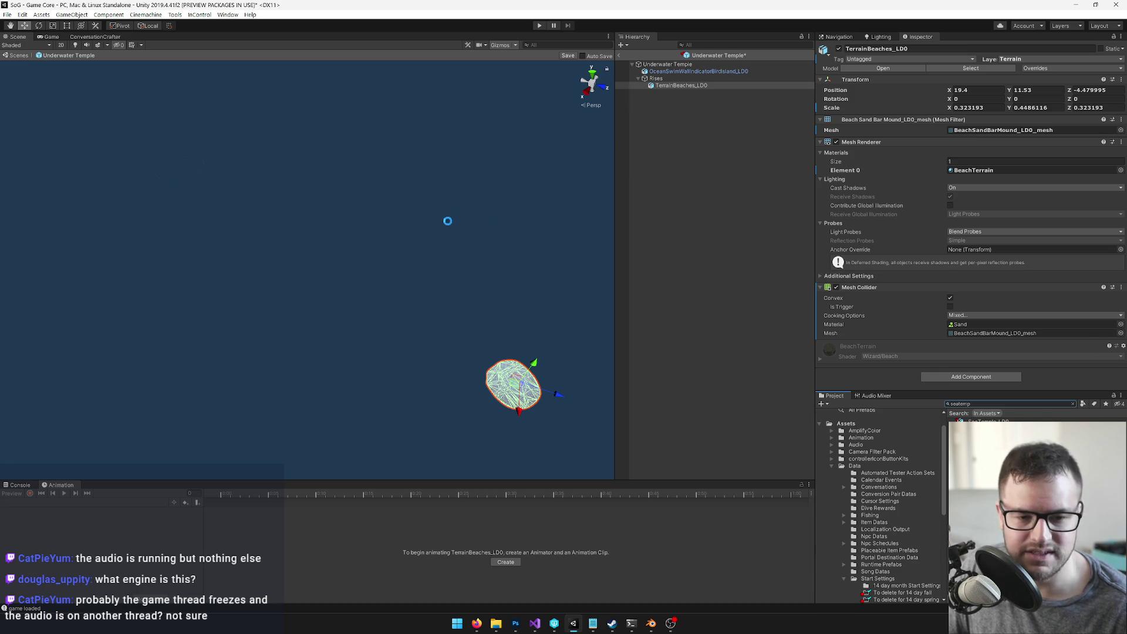
pyautogui.scroll(-2, 473, 217)
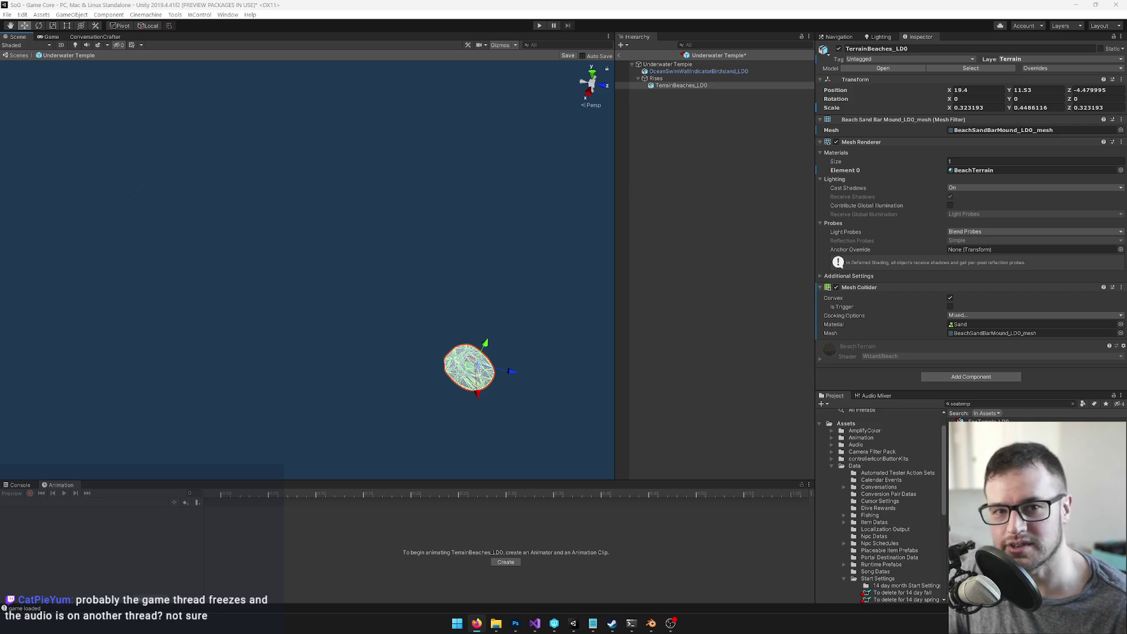
pyautogui.hotkey('alt', 'Tab')
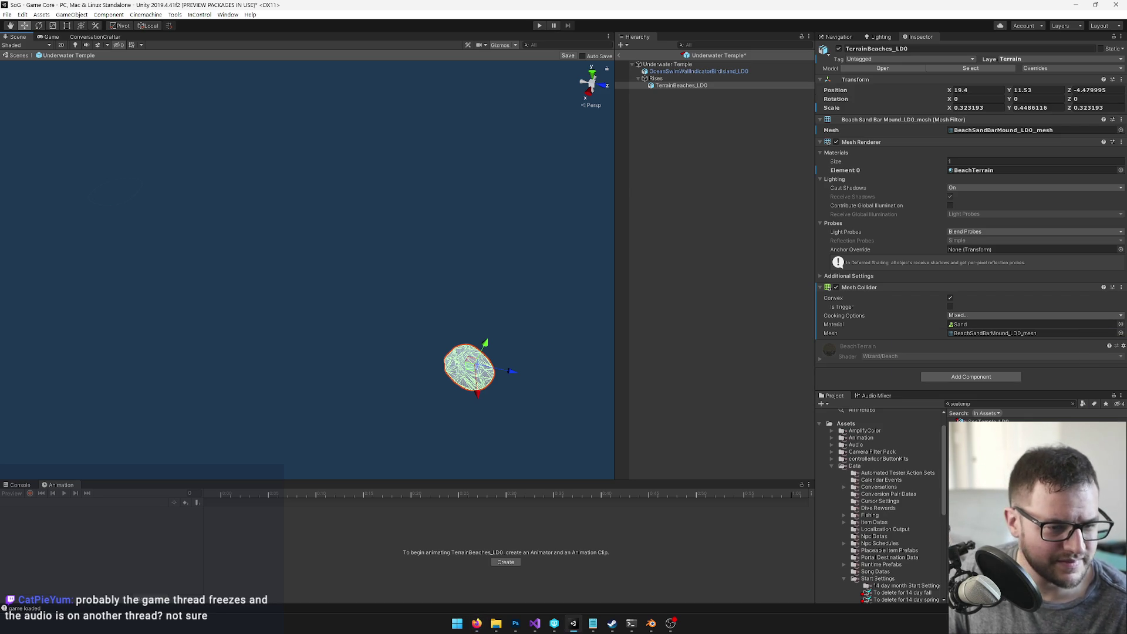
# Step: Set TerrainBeaches_LD0's Position to 0, 0, 0
pyautogui.click(669, 79)
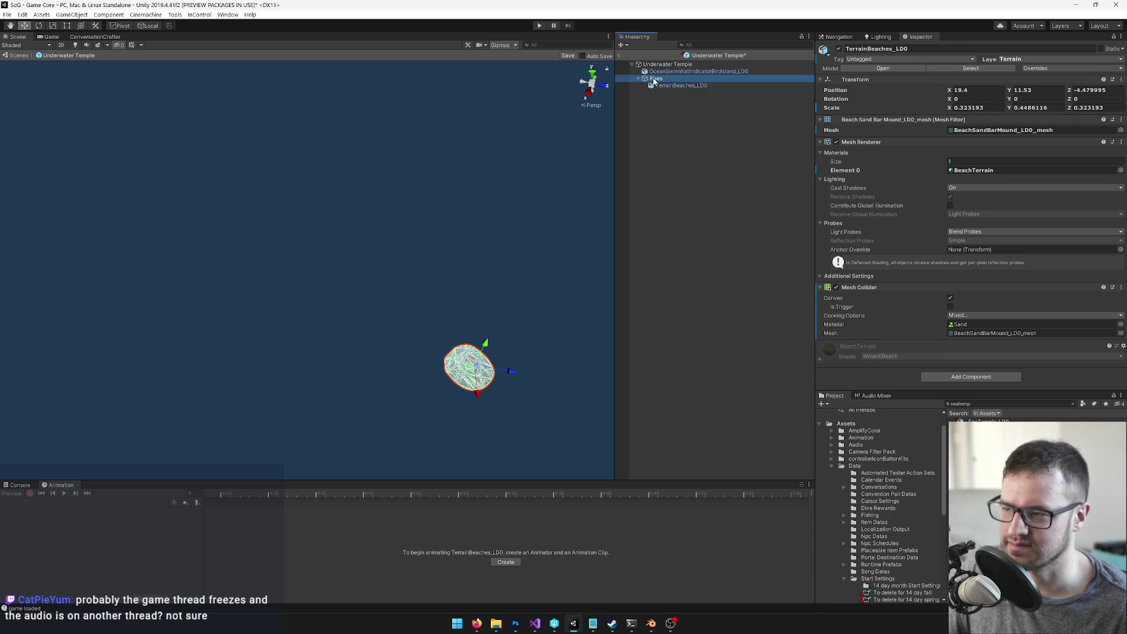
pyautogui.moveTo(397, 260)
pyautogui.mouseDown()
pyautogui.moveTo(377, 256)
pyautogui.moveTo(408, 279)
pyautogui.moveTo(435, 275)
pyautogui.mouseUp()
pyautogui.click(704, 87)
pyautogui.click(969, 90)
pyautogui.write('0')
pyautogui.press('Tab')
pyautogui.write('0')
pyautogui.press('Tab')
pyautogui.write('0')
pyautogui.press('Tab')
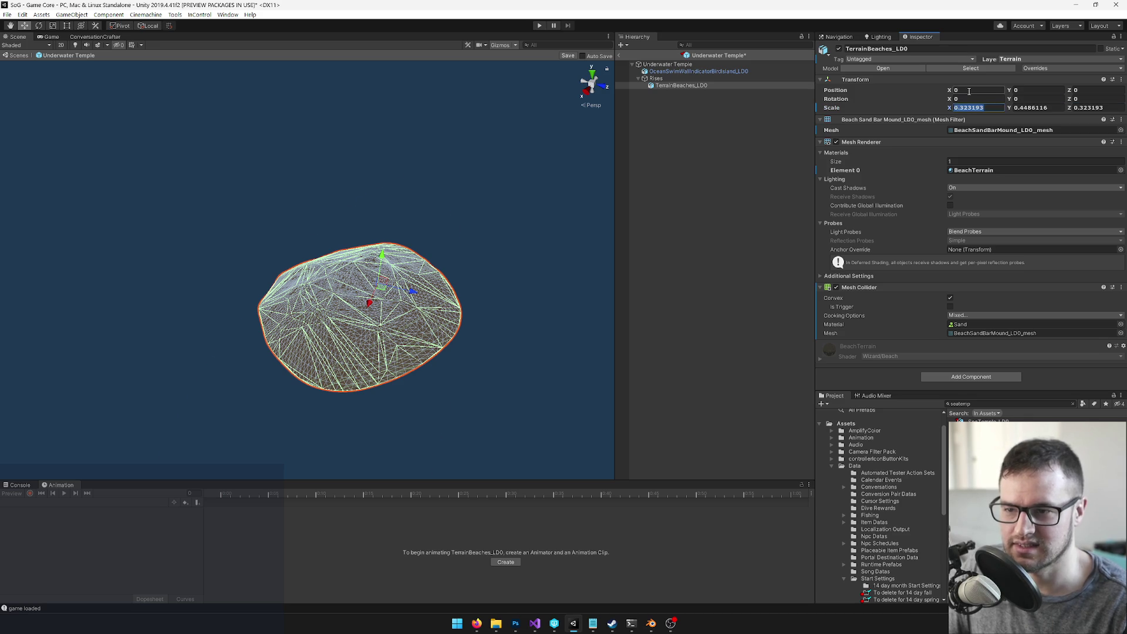
# Step: Give TerrainBeaches_LD0 a scale of 1 on every axis and save the Underwater Temple prefab
pyautogui.write('1')
pyautogui.press('Tab')
pyautogui.write('1')
pyautogui.press('Tab')
pyautogui.write('1')
pyautogui.click(654, 78)
pyautogui.press('f')
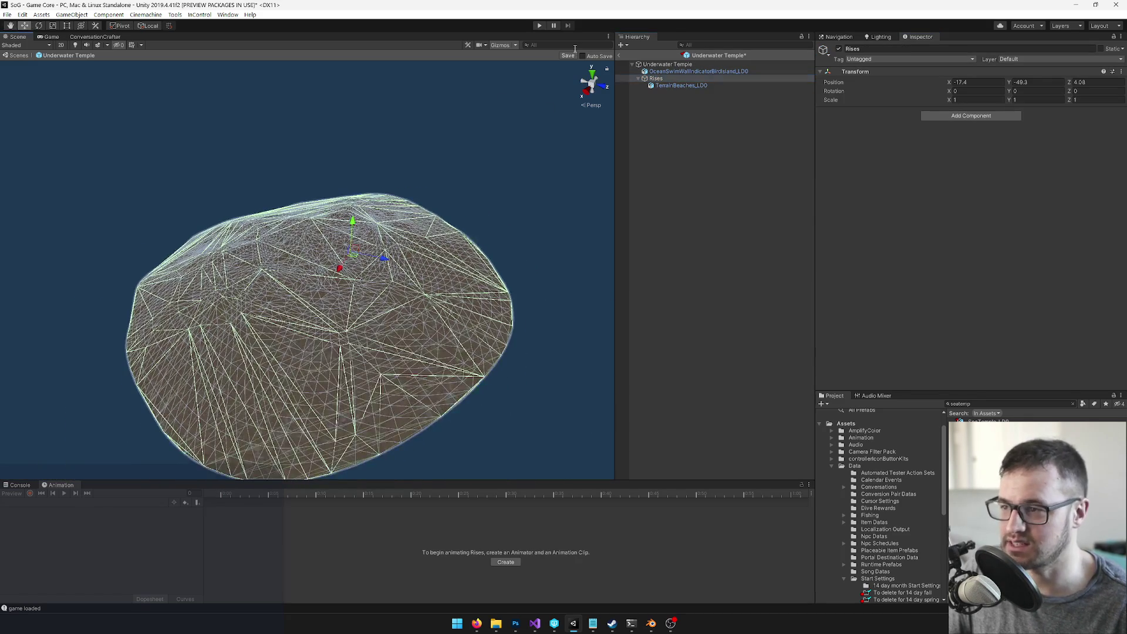
pyautogui.click(986, 420)
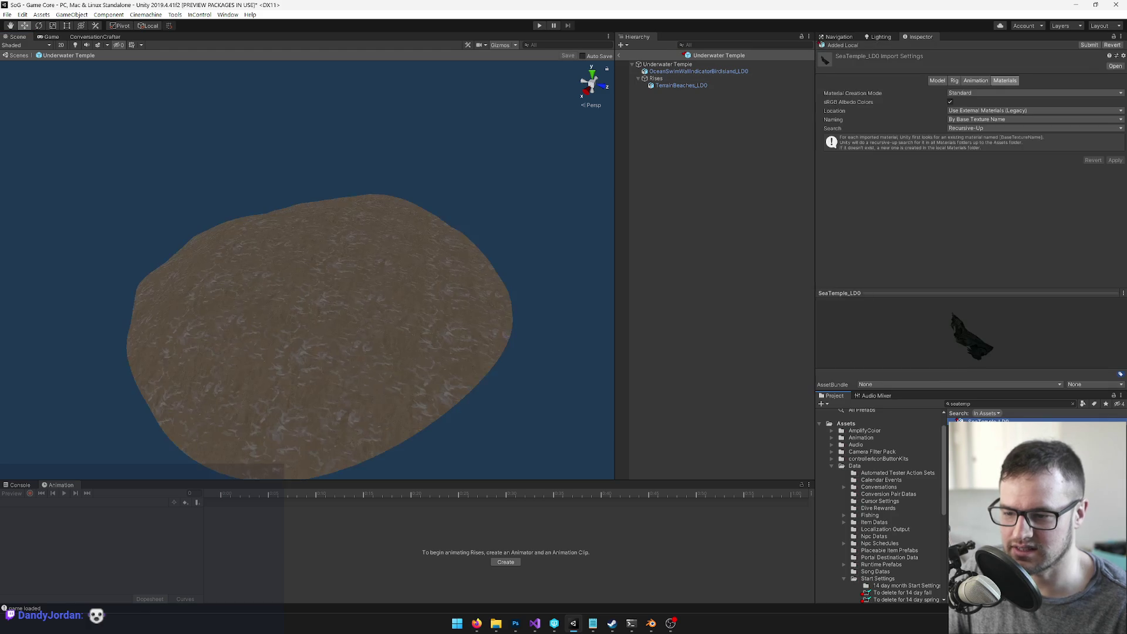
# Step: Place SeaTemple_LD0 inside the prefab under Rises, undoing a trial rotation
pyautogui.moveTo(662, 83); pyautogui.dragTo(659, 83)
pyautogui.moveTo(458, 217)
pyautogui.mouseDown()
pyautogui.moveTo(407, 235)
pyautogui.moveTo(358, 197)
pyautogui.moveTo(362, 160)
pyautogui.mouseUp()
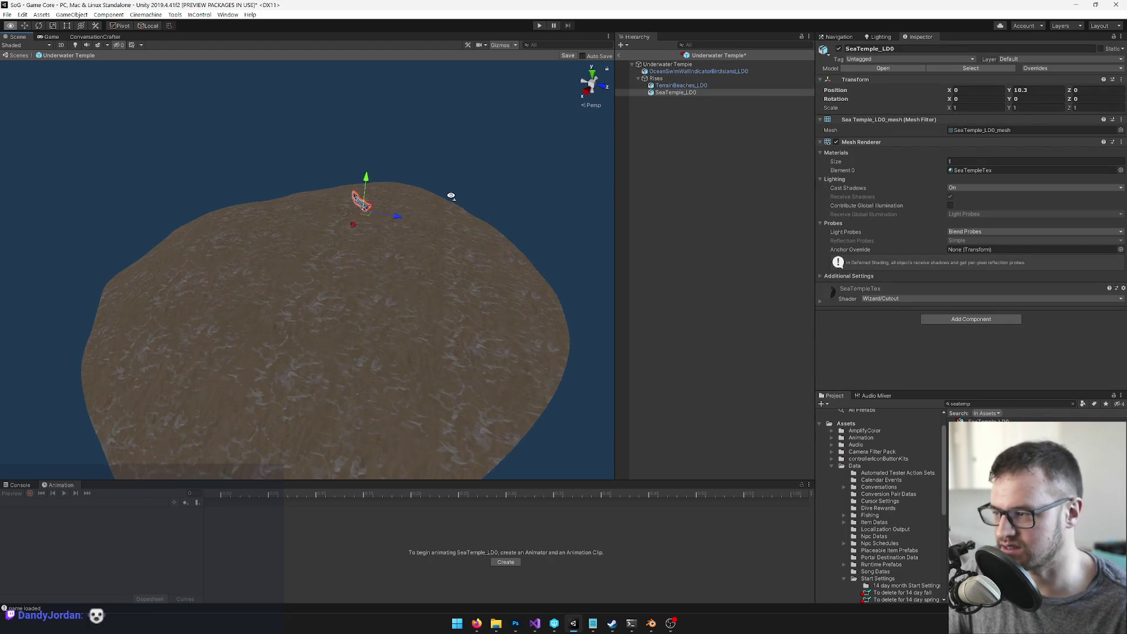
pyautogui.scroll(2, 451, 195)
pyautogui.scroll(5, 451, 196)
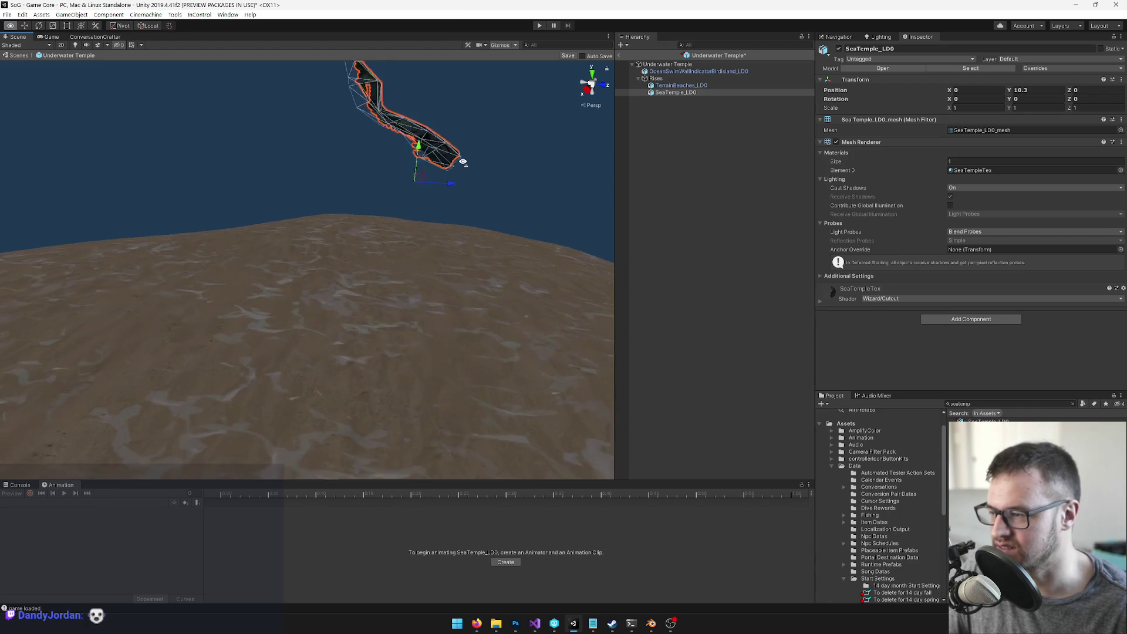
pyautogui.moveTo(463, 162); pyautogui.dragTo(468, 202)
pyautogui.press('e')
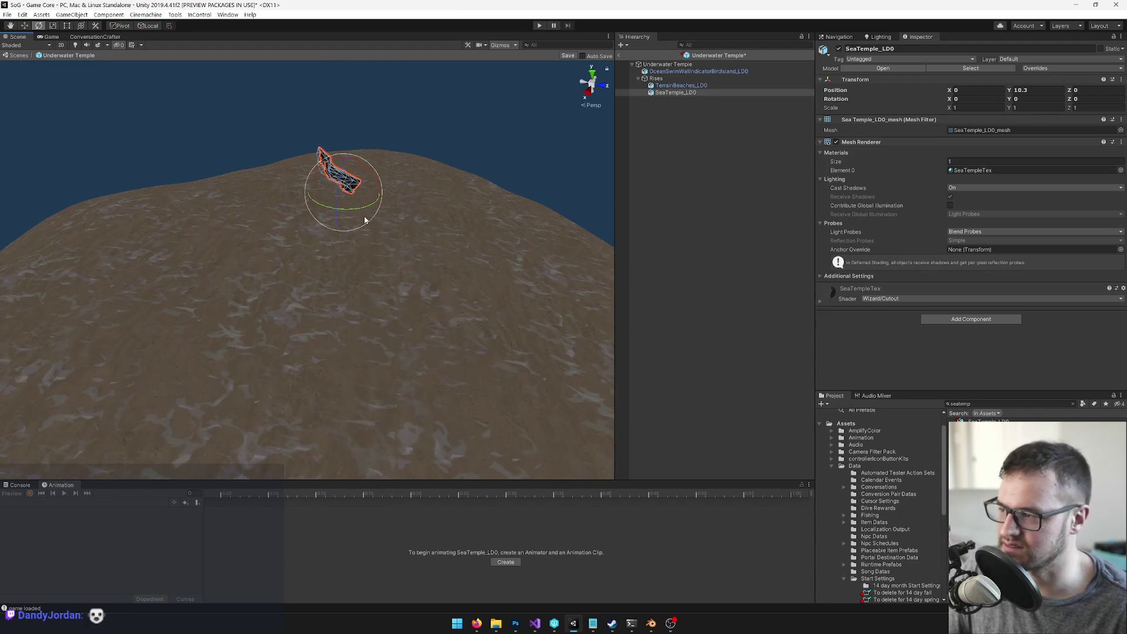
pyautogui.moveTo(343, 215); pyautogui.dragTo(216, 213)
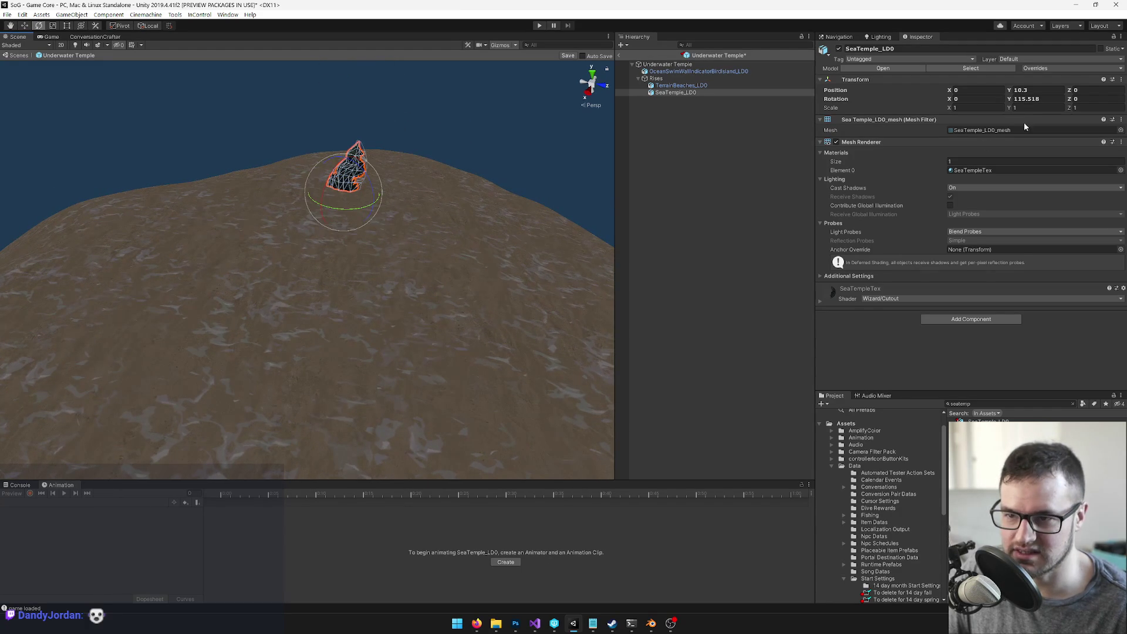
pyautogui.hotkey('ctrl', 'z')
# Step: Enlarge the temple about 5.9 times and turn it about 113 degrees
pyautogui.press('r')
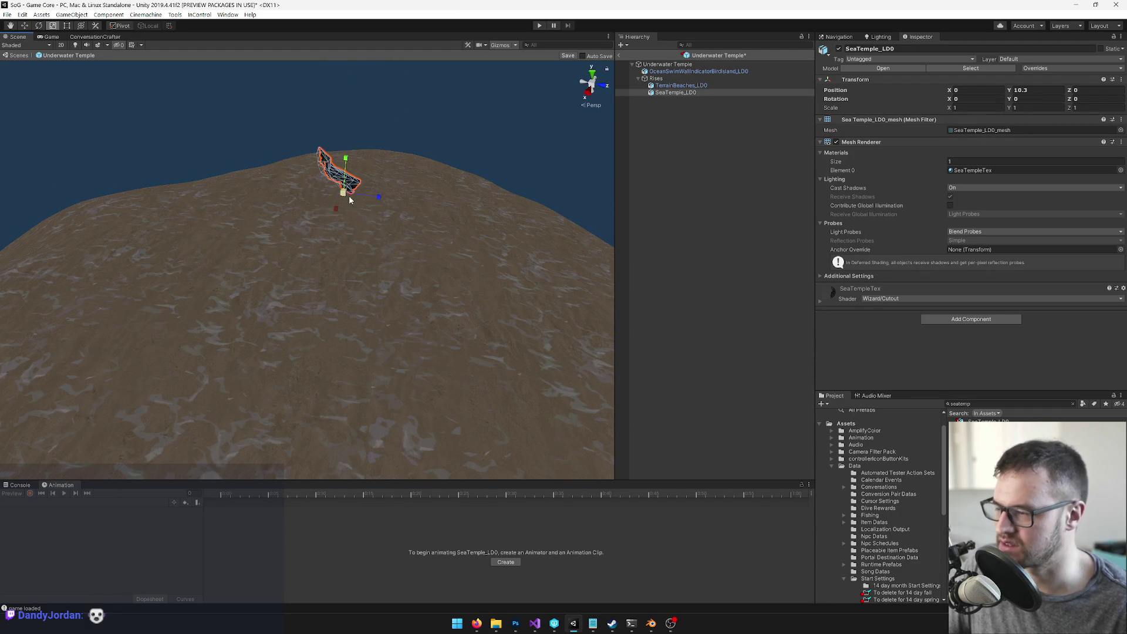
pyautogui.moveTo(342, 195)
pyautogui.mouseDown()
pyautogui.moveTo(518, 108)
pyautogui.moveTo(418, 223)
pyautogui.mouseUp()
pyautogui.press('e')
pyautogui.moveTo(332, 267); pyautogui.dragTo(205, 277)
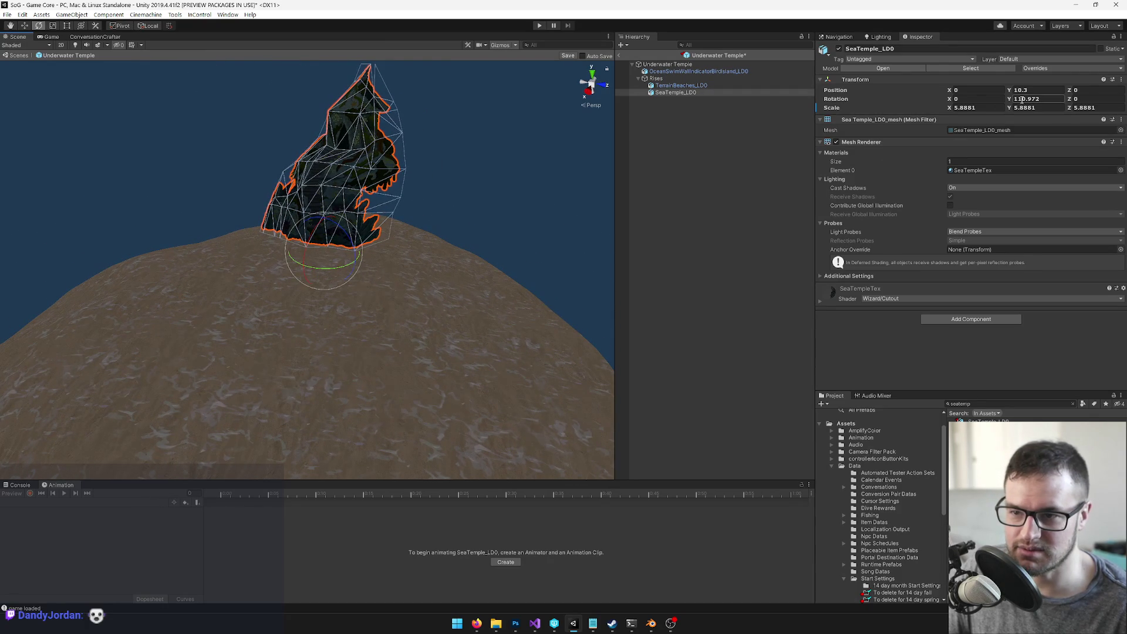
# Step: Lower the temple onto the sand mound, scale it to 9.715954, and leave the prefab
pyautogui.moveTo(383, 280)
pyautogui.mouseDown()
pyautogui.moveTo(448, 329)
pyautogui.moveTo(428, 347)
pyautogui.moveTo(511, 258)
pyautogui.moveTo(480, 222)
pyautogui.moveTo(516, 205)
pyautogui.mouseUp()
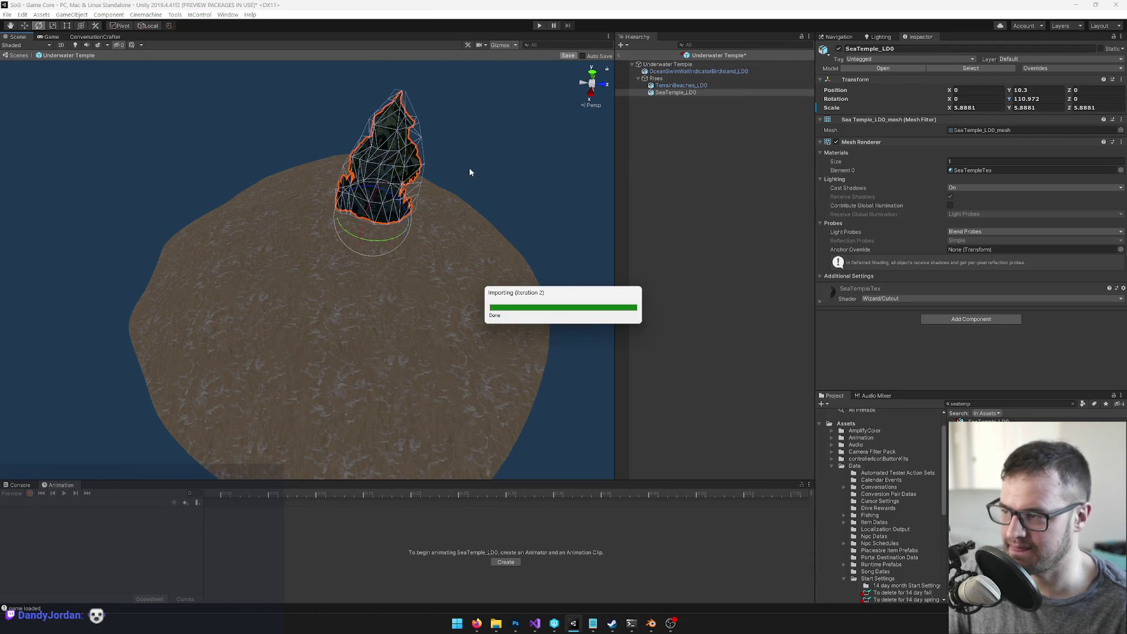
pyautogui.scroll(5, 440, 237)
pyautogui.press('w')
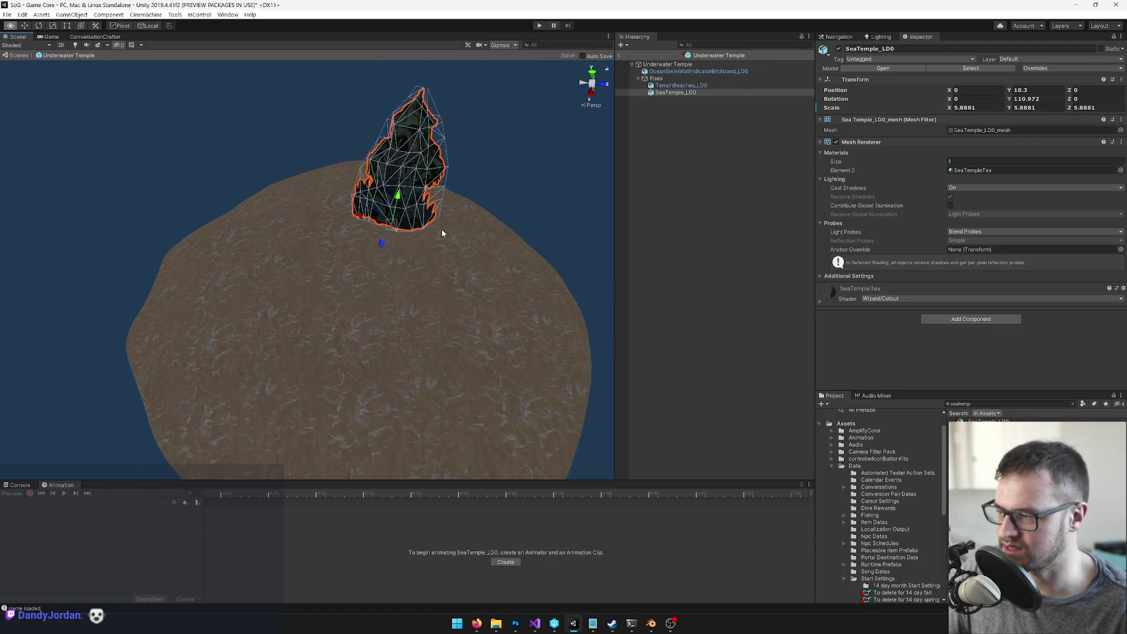
pyautogui.moveTo(407, 197)
pyautogui.mouseDown()
pyautogui.moveTo(401, 291)
pyautogui.moveTo(399, 275)
pyautogui.moveTo(372, 276)
pyautogui.moveTo(366, 252)
pyautogui.moveTo(564, 29)
pyautogui.mouseUp()
pyautogui.press('r')
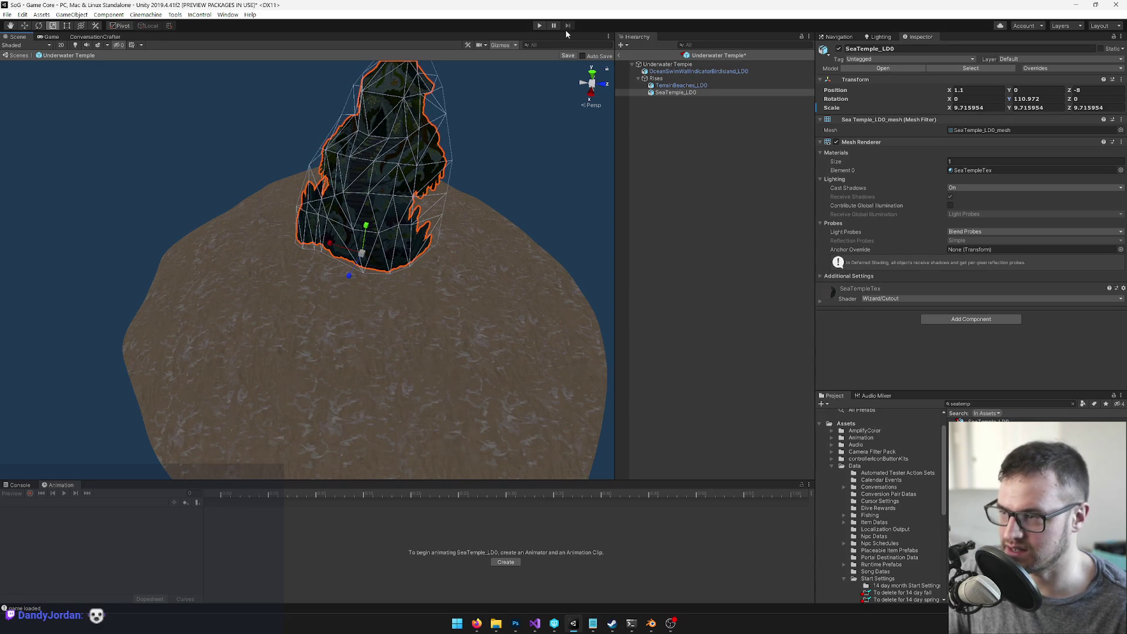
pyautogui.click(619, 56)
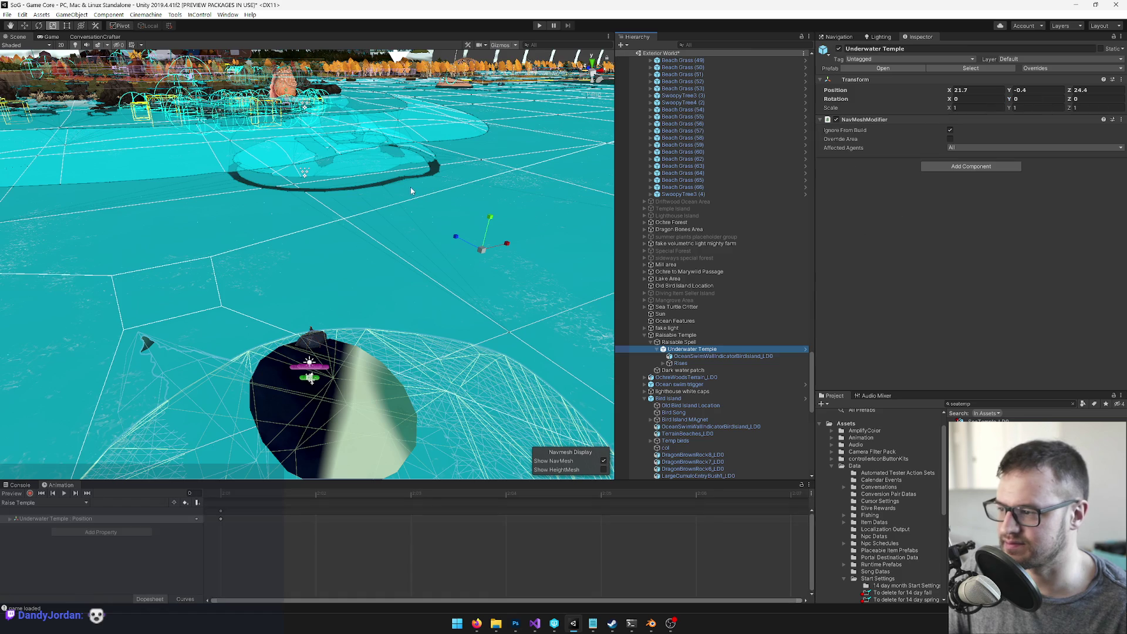
# Step: Turn SeaTemple_LD0 in the world scene to a Y rotation of 170
pyautogui.moveTo(411, 191)
pyautogui.mouseDown()
pyautogui.moveTo(462, 185)
pyautogui.moveTo(456, 298)
pyautogui.mouseUp()
pyautogui.moveTo(531, 317)
pyautogui.mouseDown()
pyautogui.moveTo(546, 282)
pyautogui.moveTo(453, 352)
pyautogui.moveTo(451, 318)
pyautogui.moveTo(547, 334)
pyautogui.mouseUp()
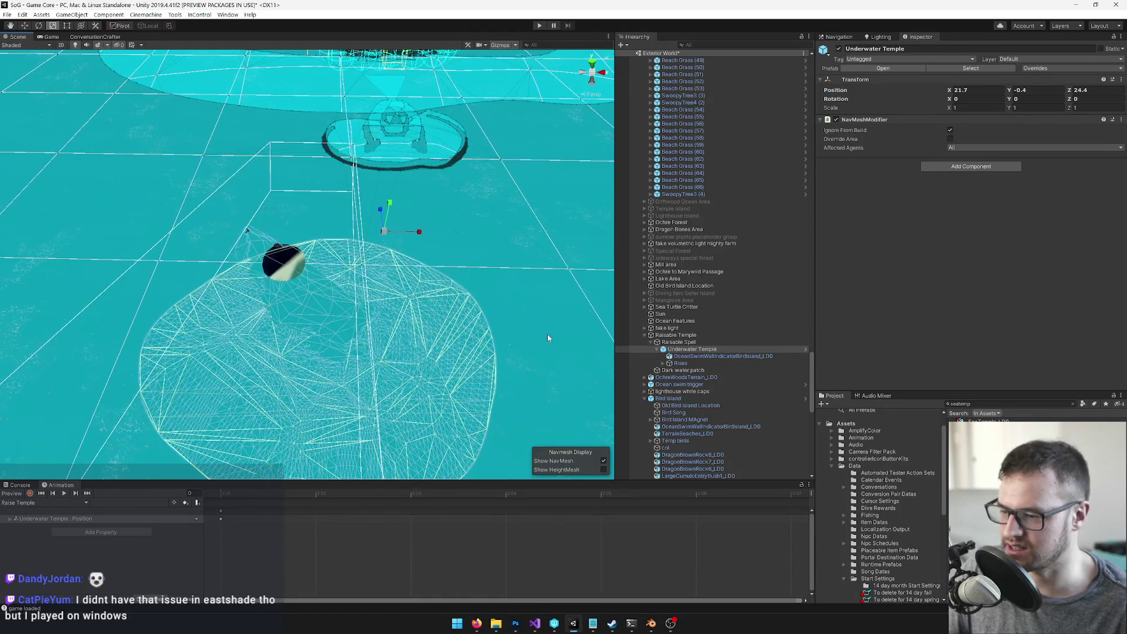
pyautogui.click(663, 363)
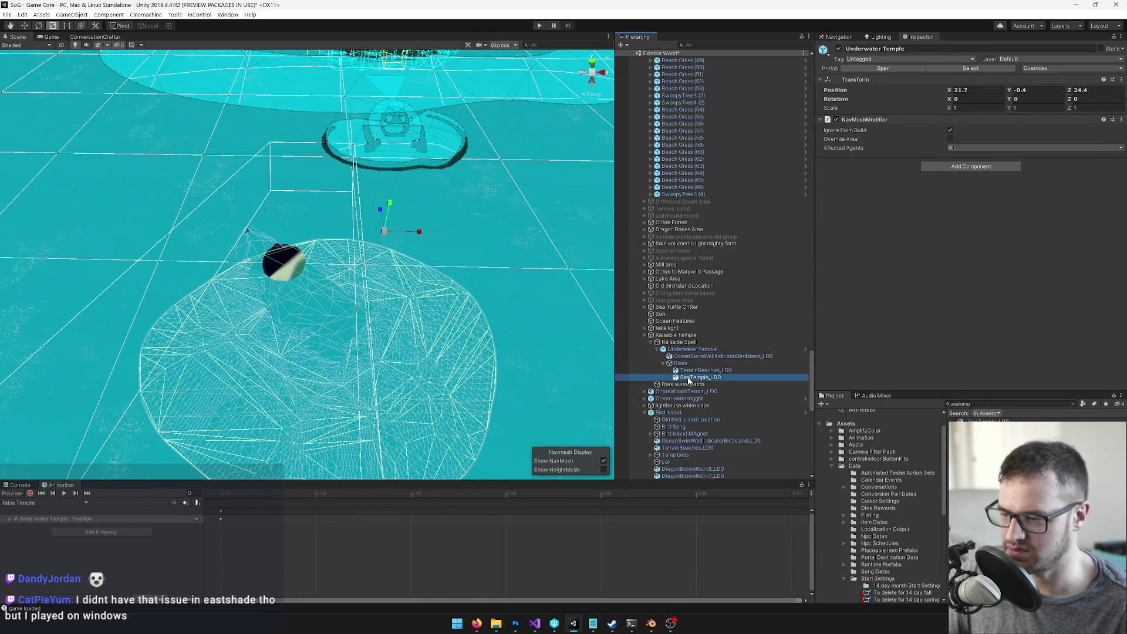
pyautogui.click(698, 377)
pyautogui.press('e')
pyautogui.moveTo(338, 357); pyautogui.dragTo(120, 427)
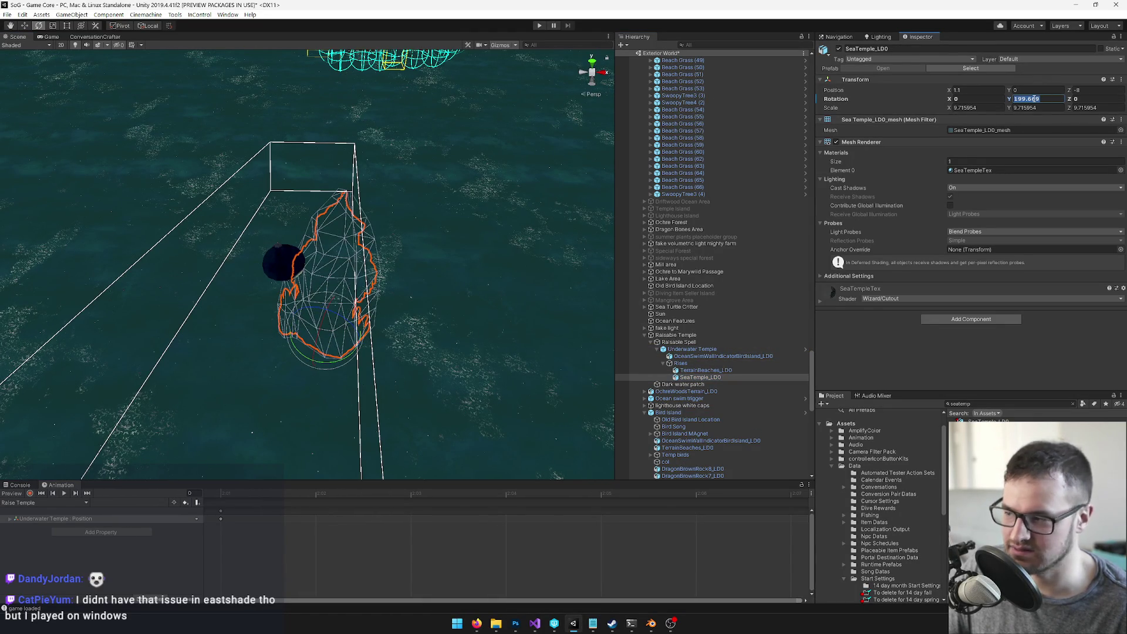
pyautogui.write('170w')
# Step: Inspect the Rises, Underwater Temple, Raisable Spell and Raisable Temple objects
pyautogui.moveTo(372, 245); pyautogui.dragTo(399, 385)
pyautogui.click(679, 363)
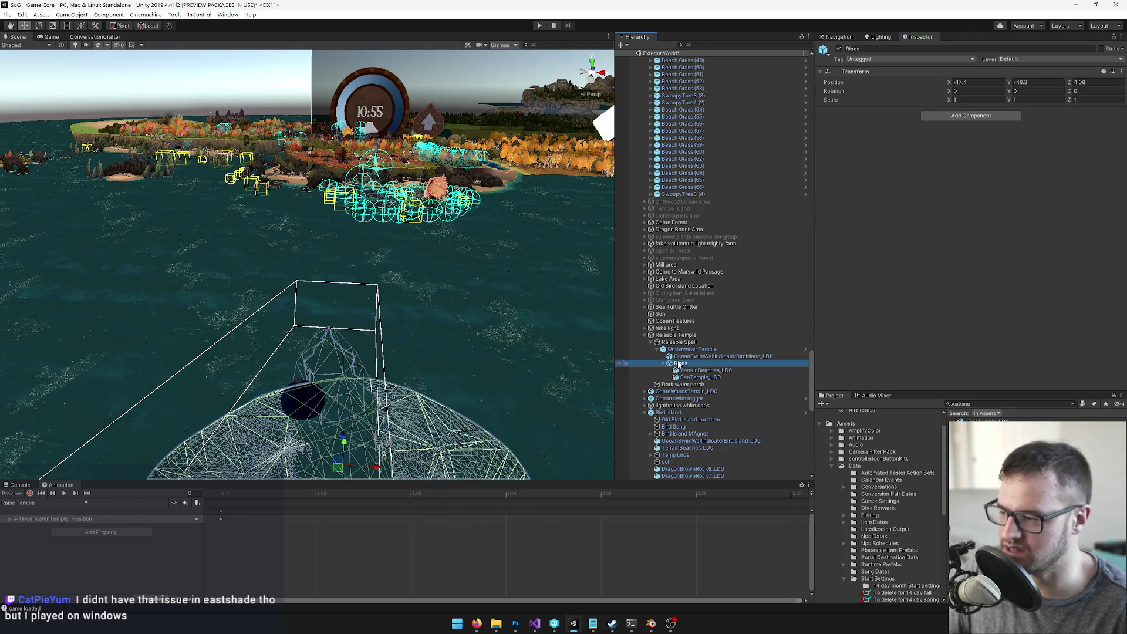
pyautogui.click(683, 350)
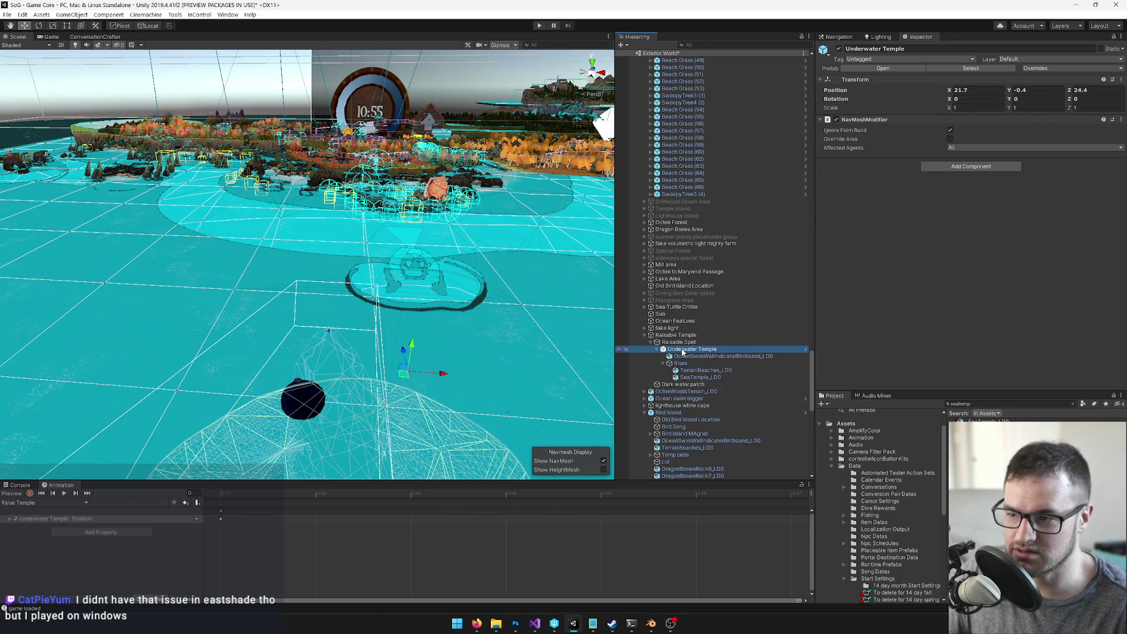
pyautogui.click(686, 343)
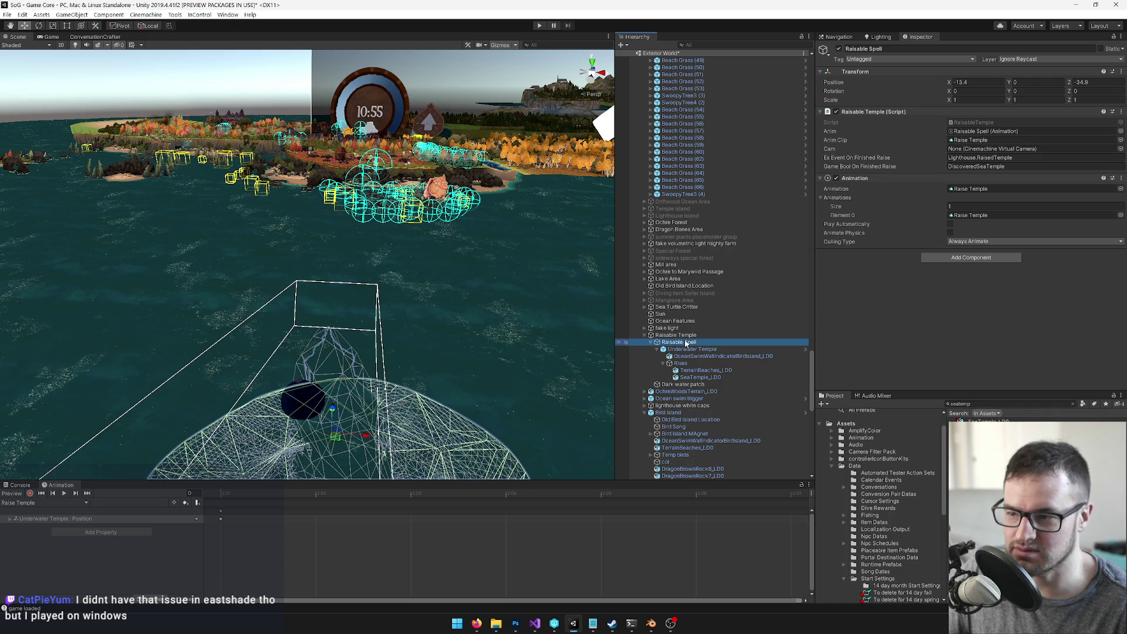
pyautogui.click(686, 336)
pyautogui.rightClick(685, 336)
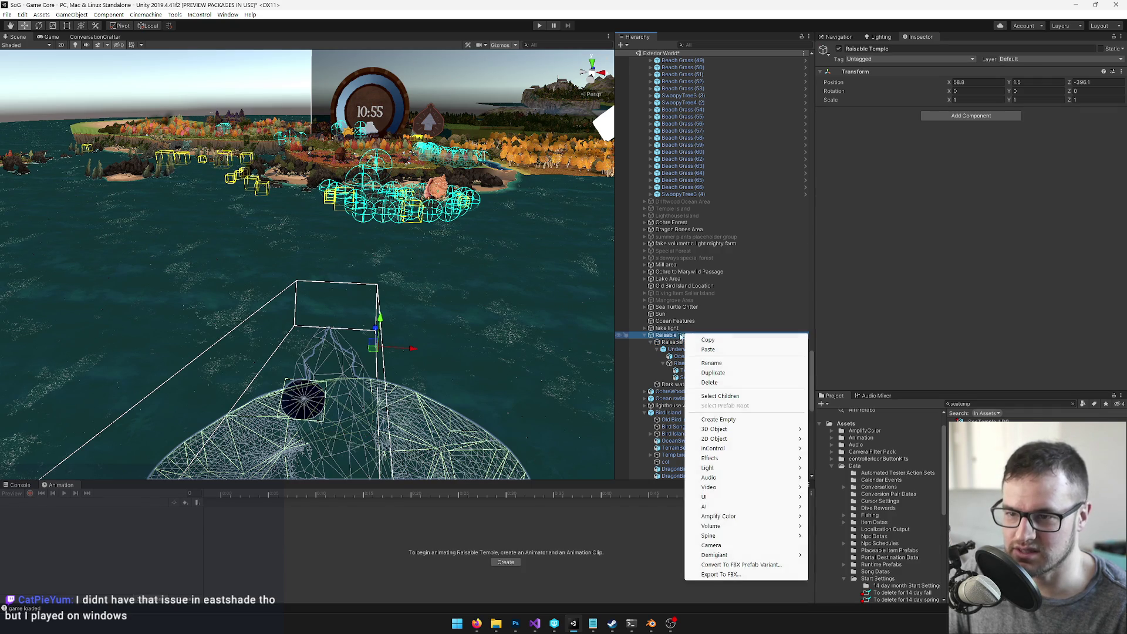
pyautogui.click(675, 337)
pyautogui.click(678, 343)
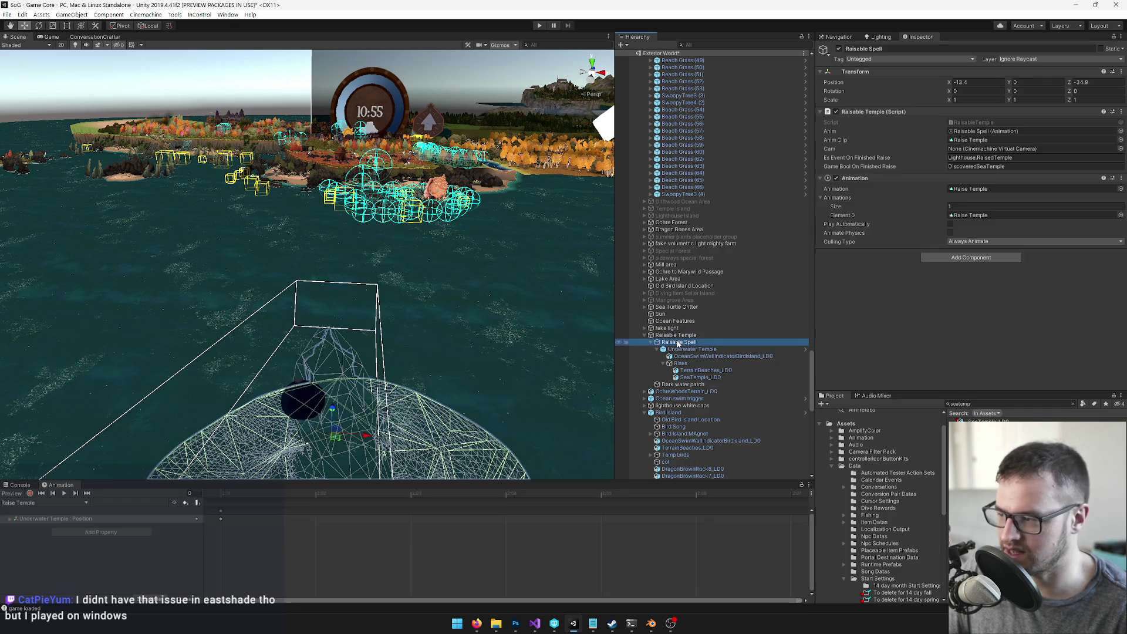
# Step: Change SeaTemple_LD0's Rotation Y from 170 to 180 in the Inspector
pyautogui.click(682, 350)
pyautogui.moveTo(565, 339); pyautogui.dragTo(411, 361)
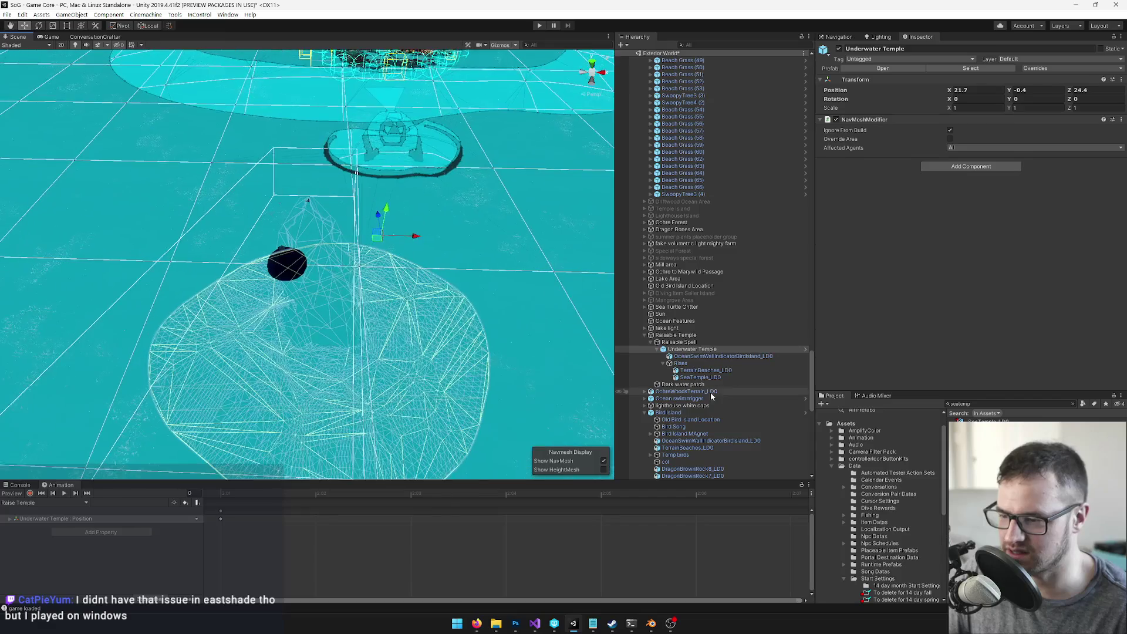
pyautogui.click(699, 379)
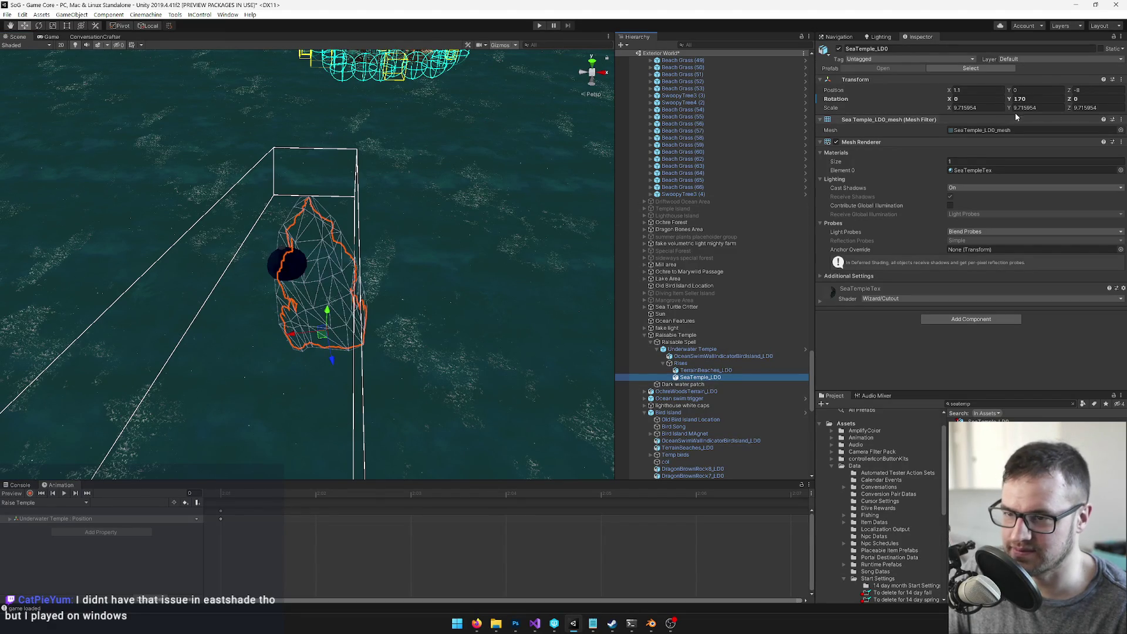
pyautogui.click(1026, 99)
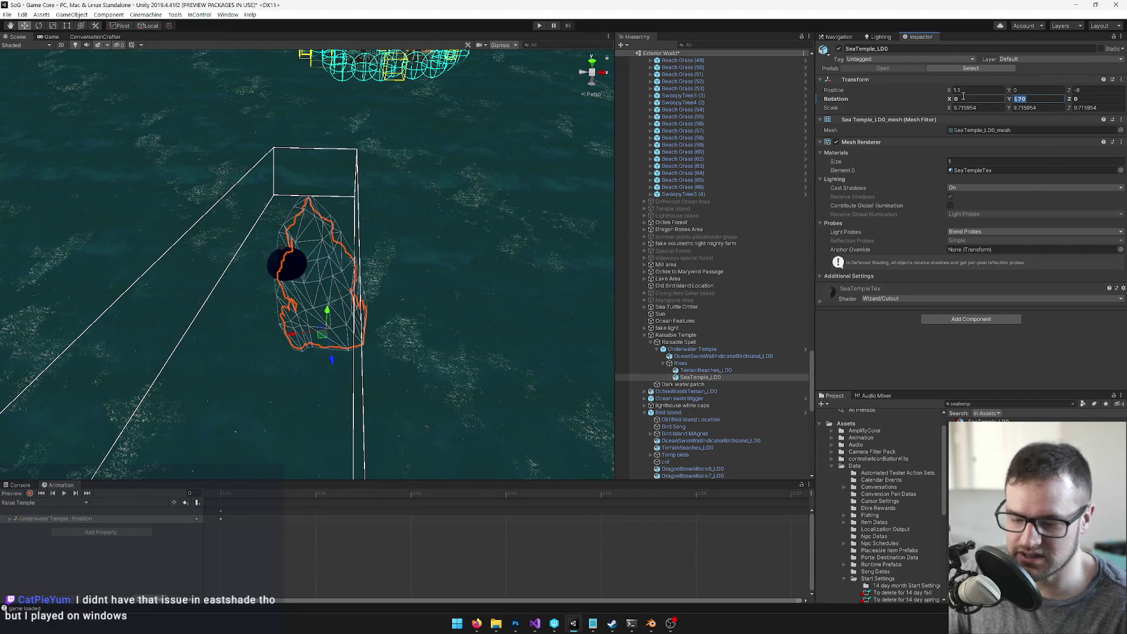
pyautogui.write('0')
pyautogui.press('Return')
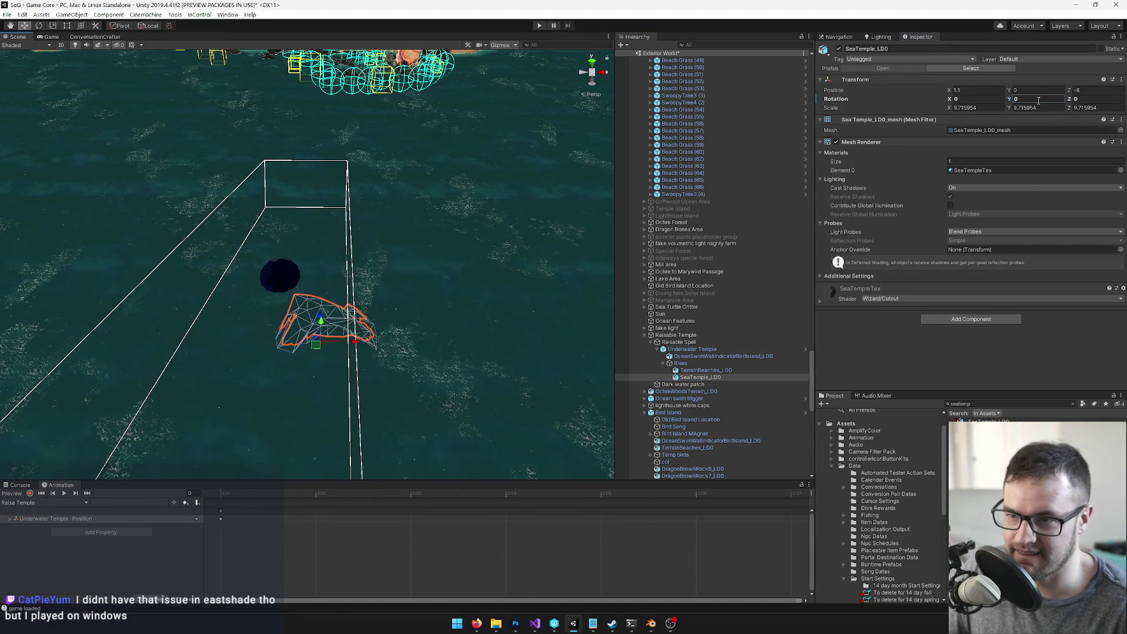
pyautogui.write('18')
pyautogui.moveTo(565, 181)
pyautogui.mouseDown()
pyautogui.moveTo(327, 259)
pyautogui.moveTo(332, 250)
pyautogui.mouseUp()
# Step: Check Raisable Spell's Ignore Raycast layer, then Apply All overrides to the Underwater Temple prefab
pyautogui.click(680, 342)
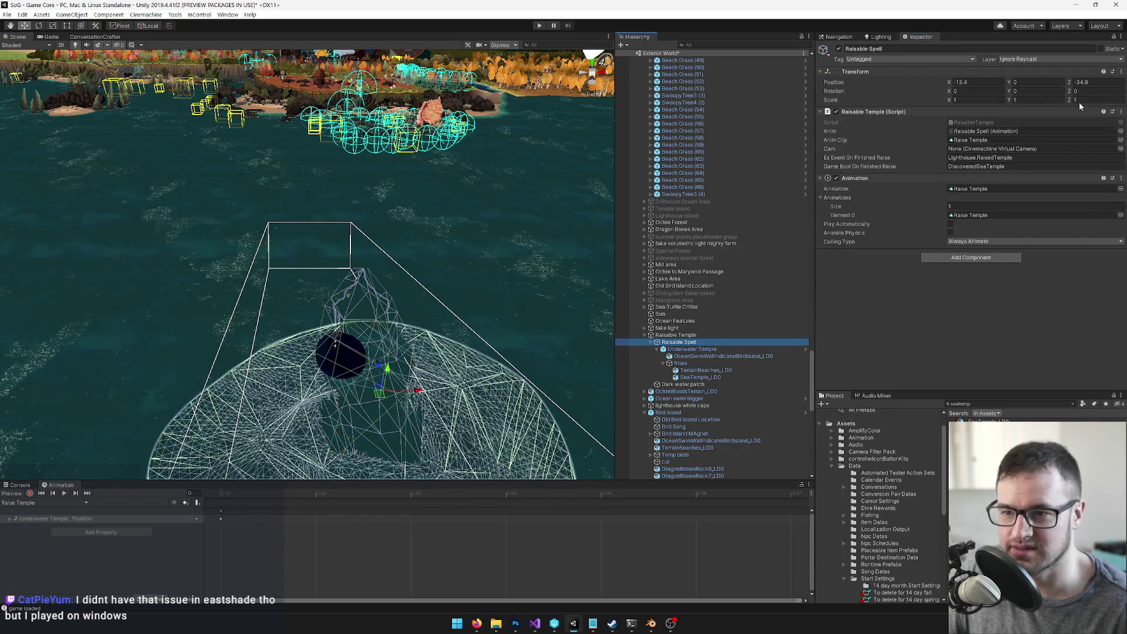
pyautogui.click(1070, 59)
pyautogui.click(890, 16)
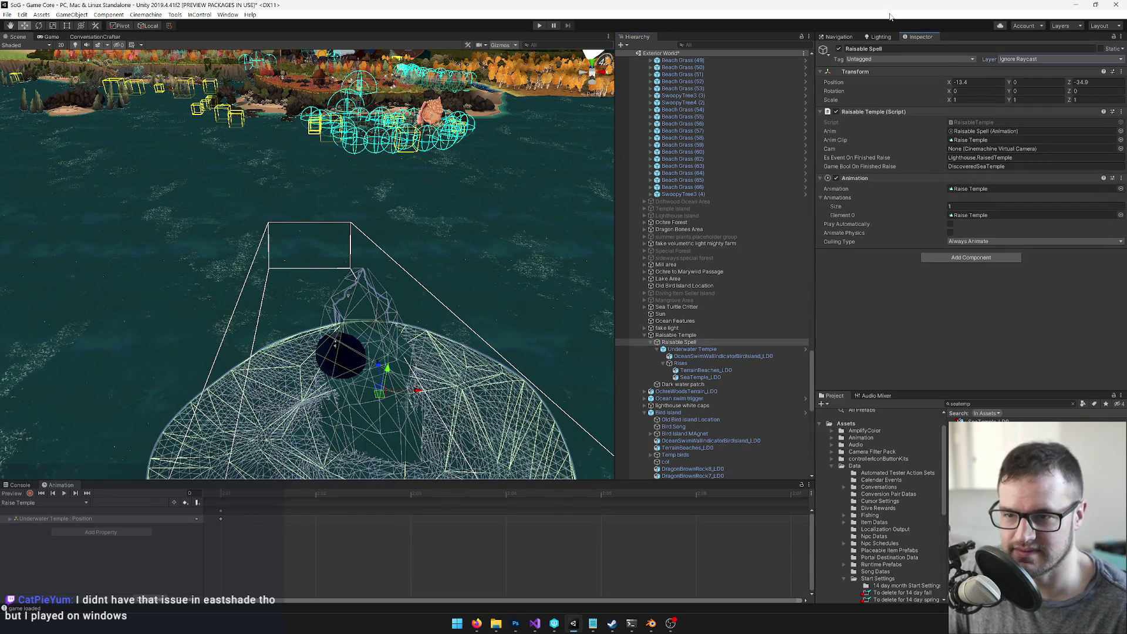
pyautogui.click(688, 349)
pyautogui.click(1066, 69)
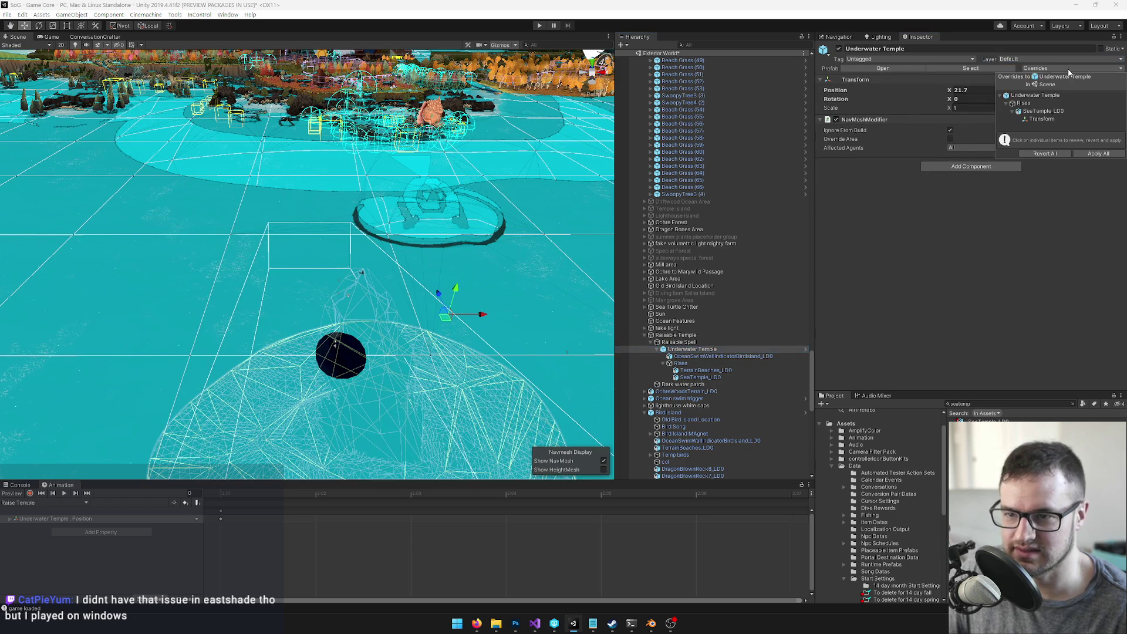
pyautogui.click(1099, 154)
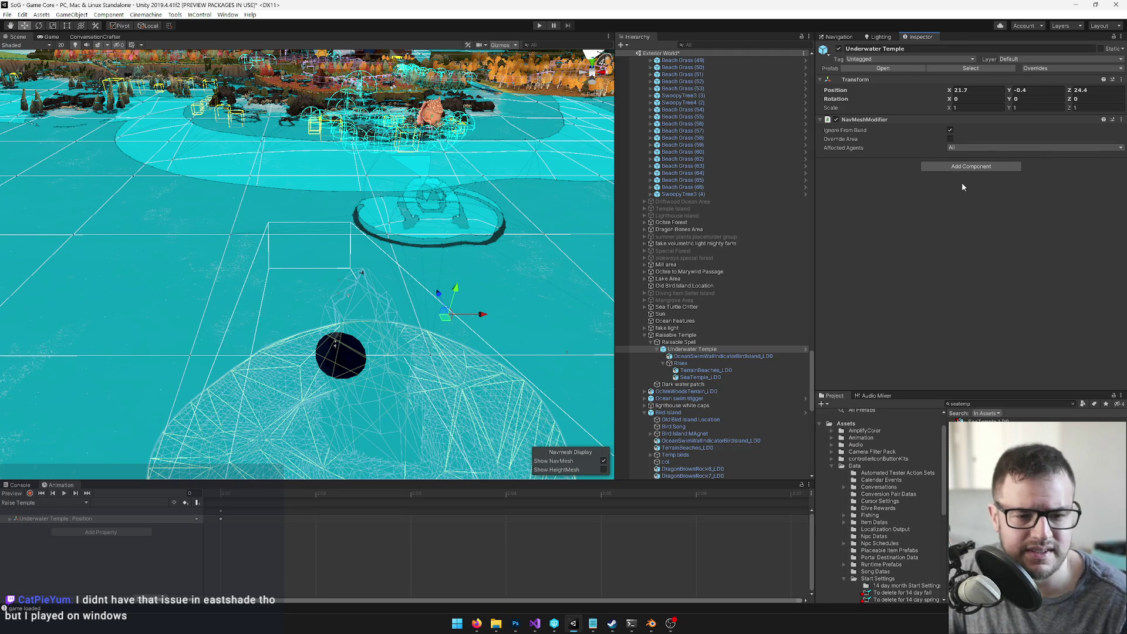
# Step: Orbit around the sand mound, inspecting Rises, Raisable Spell and Underwater Temple
pyautogui.moveTo(399, 261)
pyautogui.mouseDown()
pyautogui.moveTo(388, 259)
pyautogui.moveTo(400, 240)
pyautogui.moveTo(392, 247)
pyautogui.mouseUp()
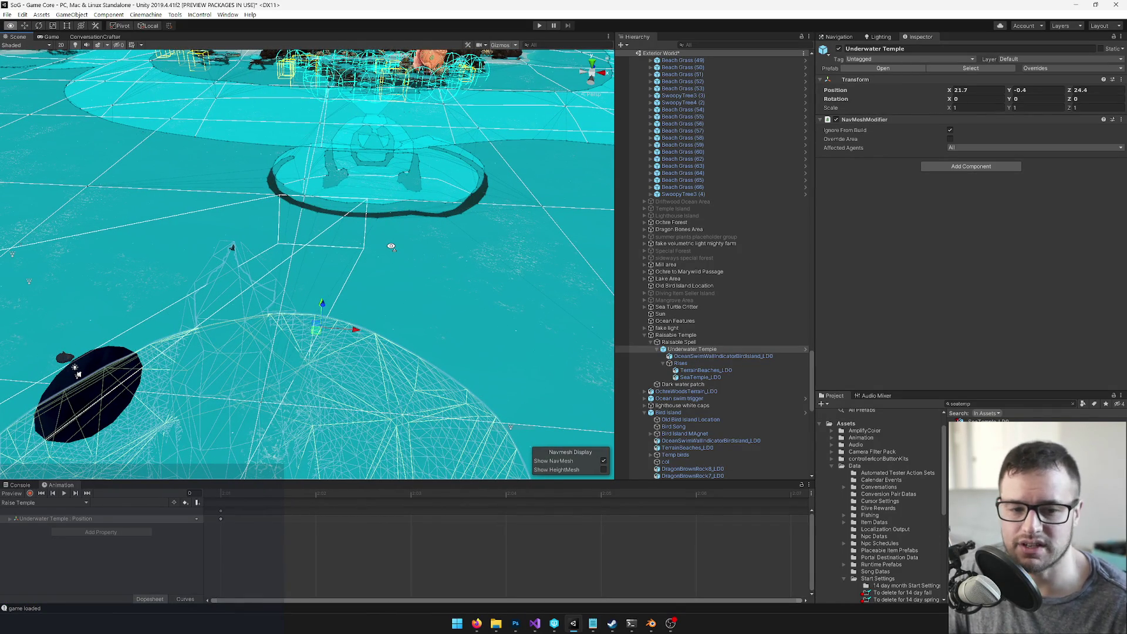
pyautogui.moveTo(392, 246)
pyautogui.mouseDown()
pyautogui.moveTo(244, 282)
pyautogui.moveTo(248, 252)
pyautogui.mouseUp()
pyautogui.click(244, 267)
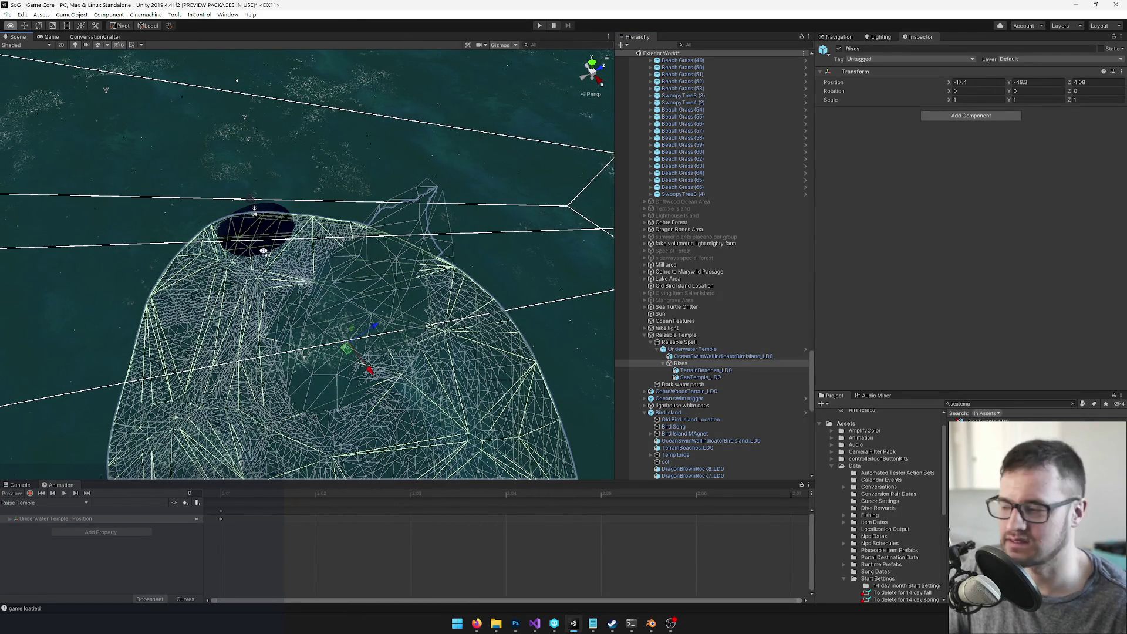
pyautogui.moveTo(249, 253)
pyautogui.mouseDown()
pyautogui.moveTo(377, 249)
pyautogui.moveTo(390, 222)
pyautogui.moveTo(279, 227)
pyautogui.moveTo(246, 241)
pyautogui.moveTo(597, 294)
pyautogui.mouseUp()
pyautogui.click(681, 342)
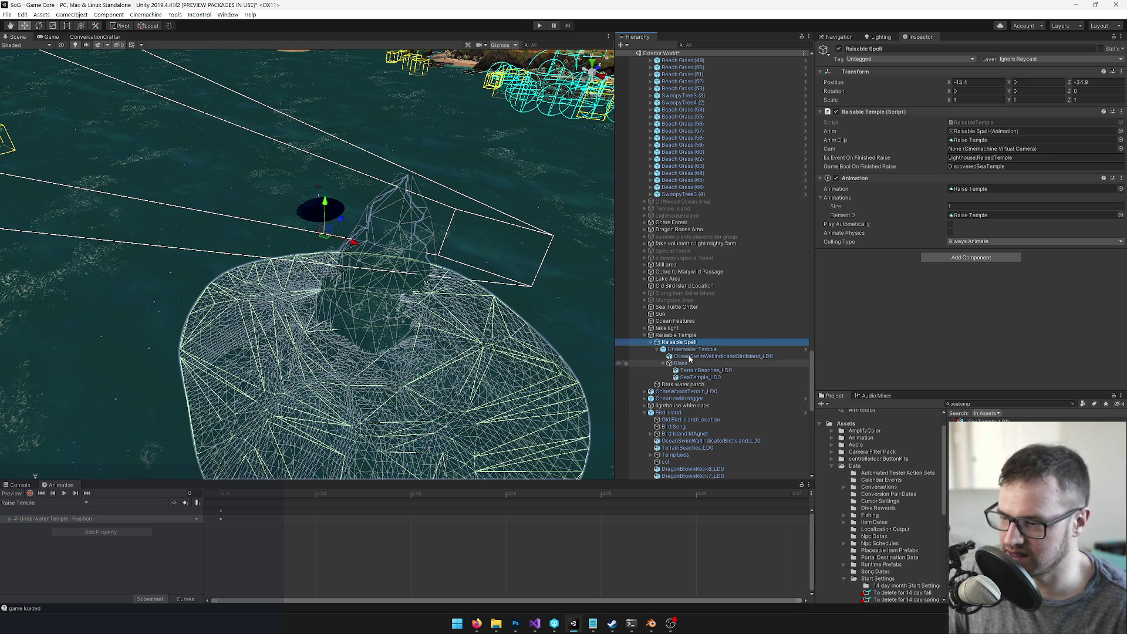
pyautogui.click(693, 349)
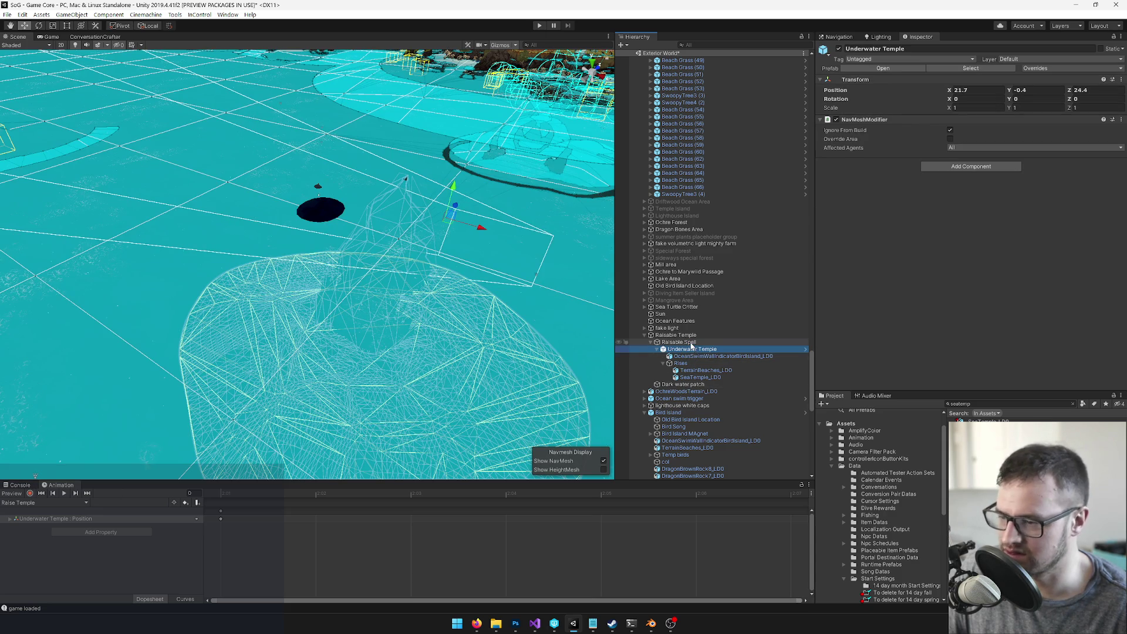
# Step: Delete the Underwater Temple's Position keyframes from the Raise Temple animation while recording
pyautogui.click(690, 342)
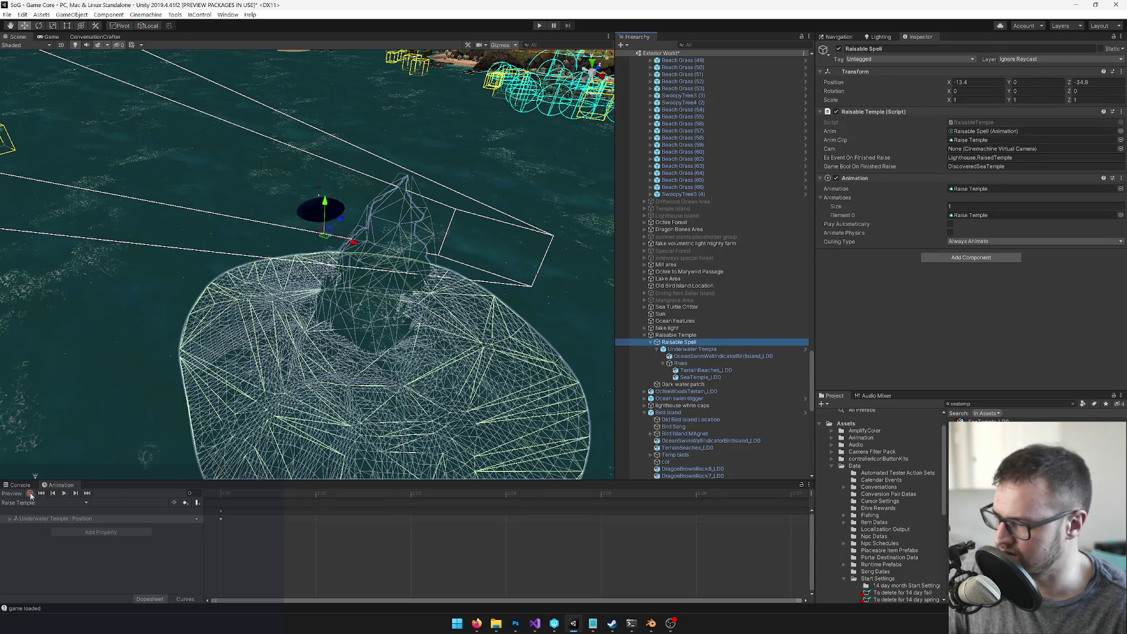
pyautogui.click(30, 494)
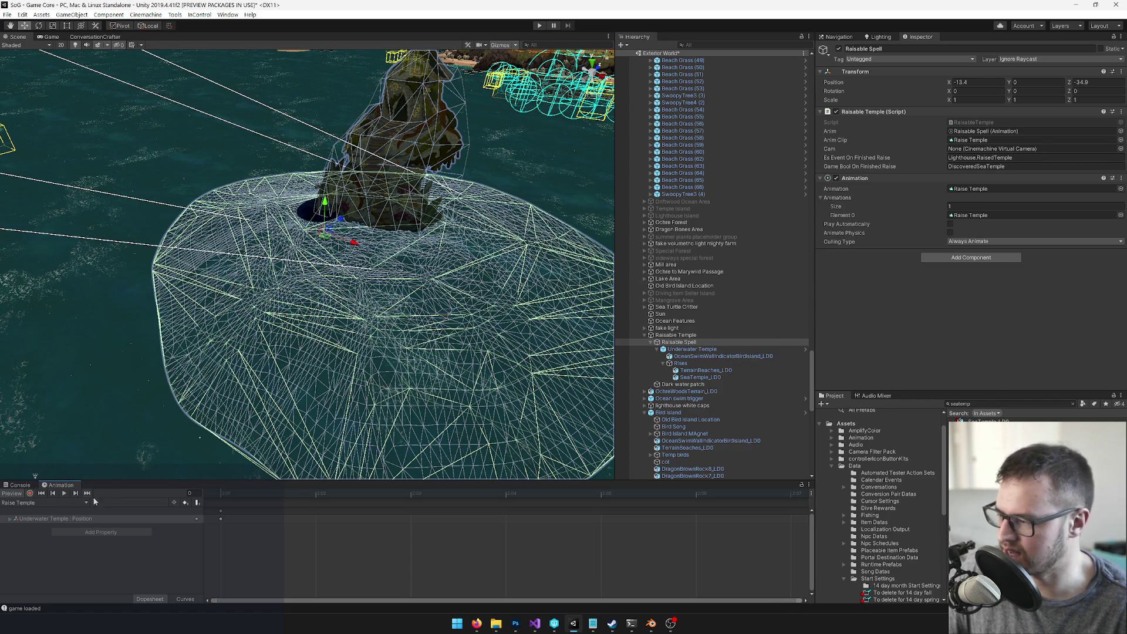
pyautogui.click(221, 511)
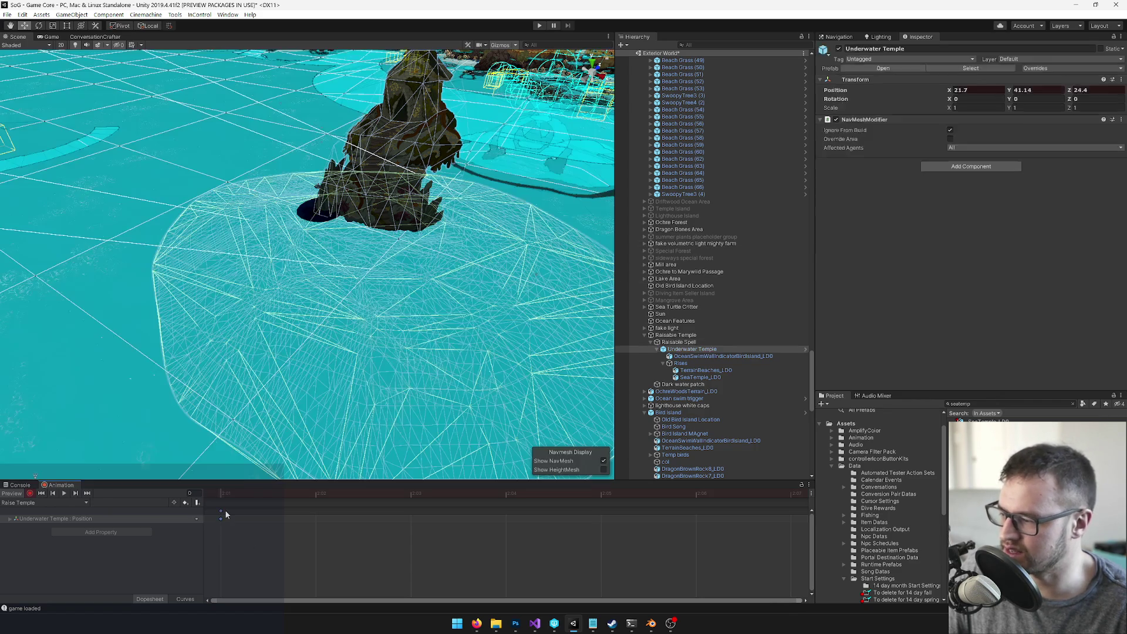
pyautogui.press('Delete')
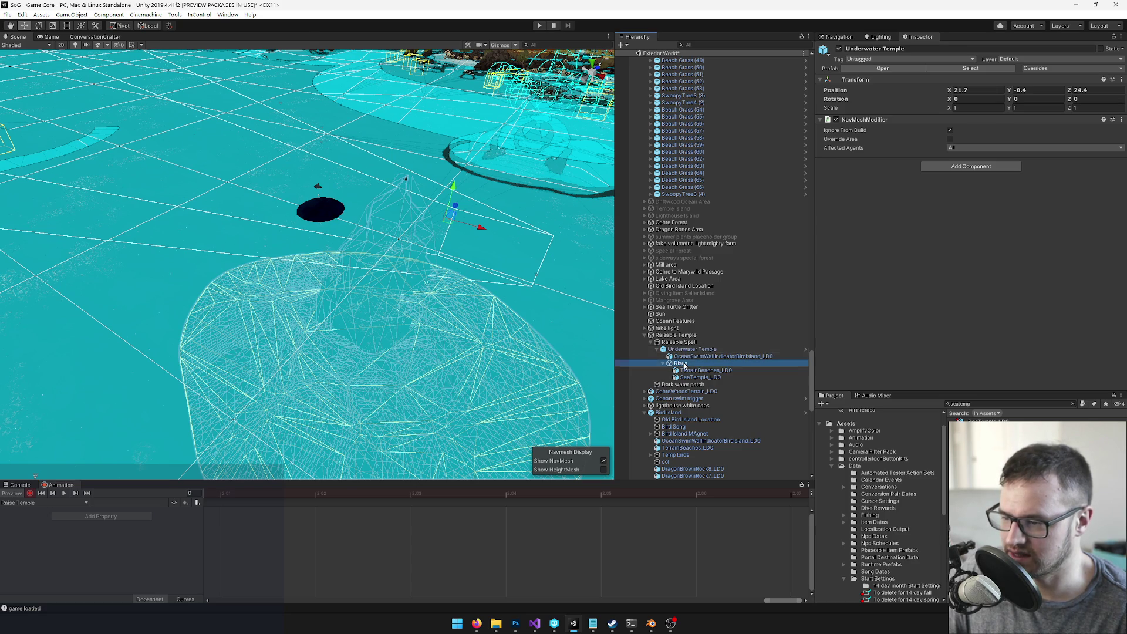
pyautogui.click(682, 364)
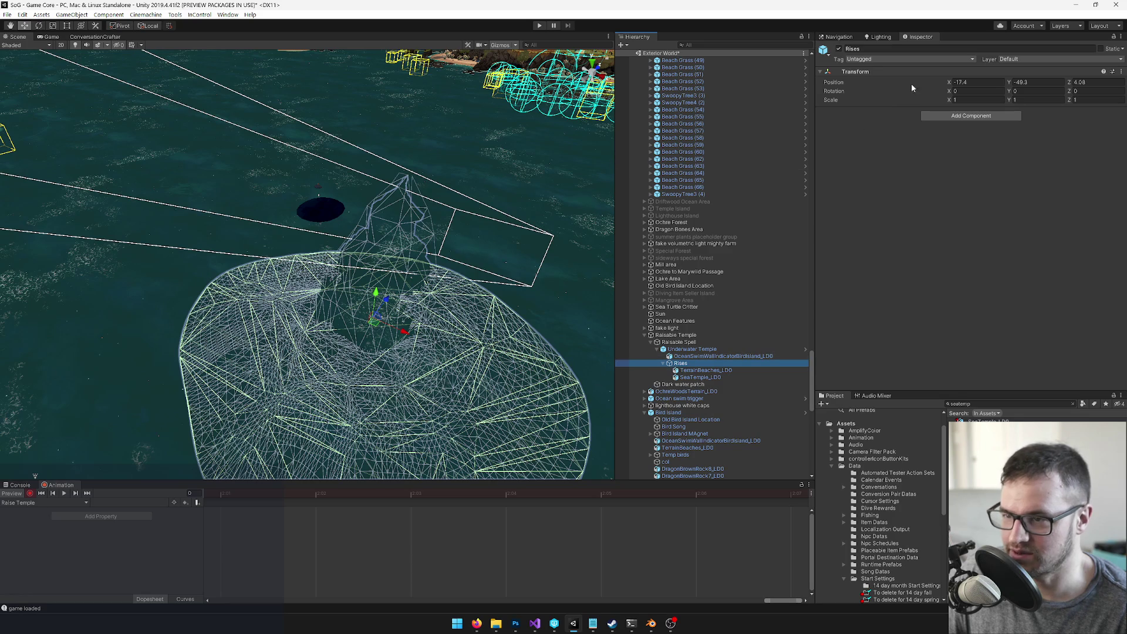
pyautogui.press('f')
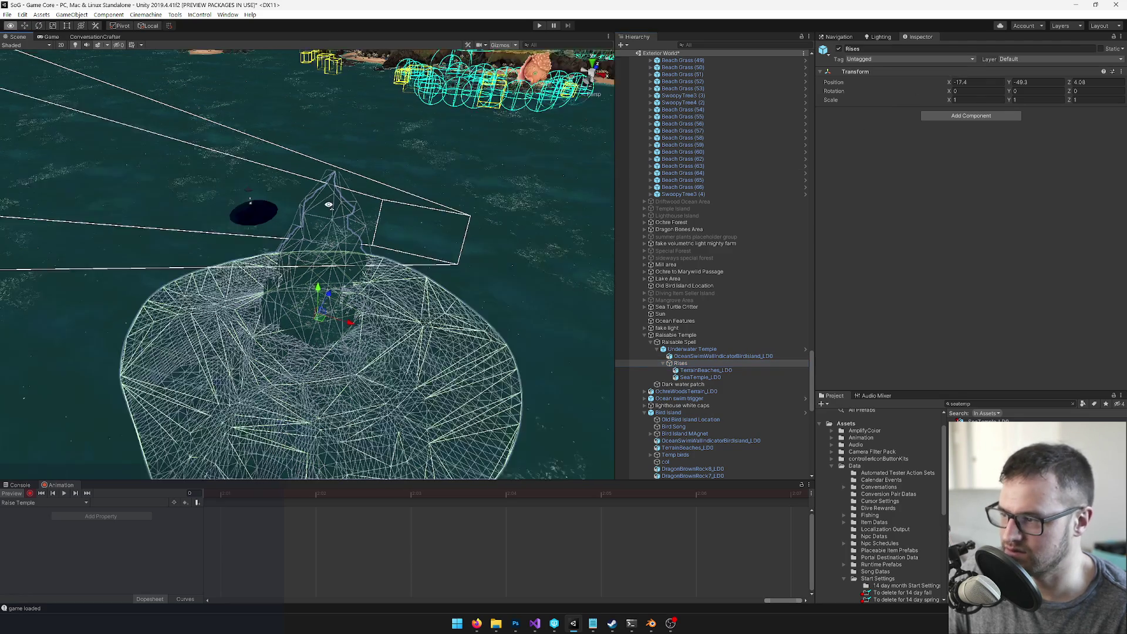
pyautogui.click(673, 342)
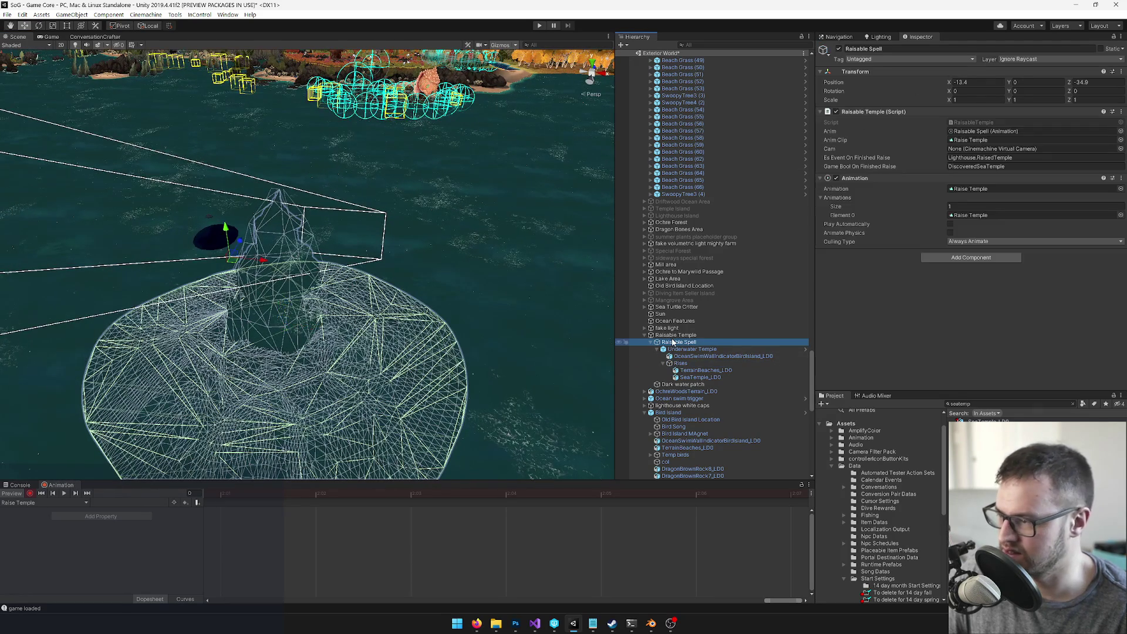
pyautogui.moveTo(384, 311)
pyautogui.mouseDown()
pyautogui.moveTo(374, 310)
pyautogui.moveTo(383, 339)
pyautogui.mouseUp()
# Step: Sink the Rises object to Position Y -70
pyautogui.click(686, 364)
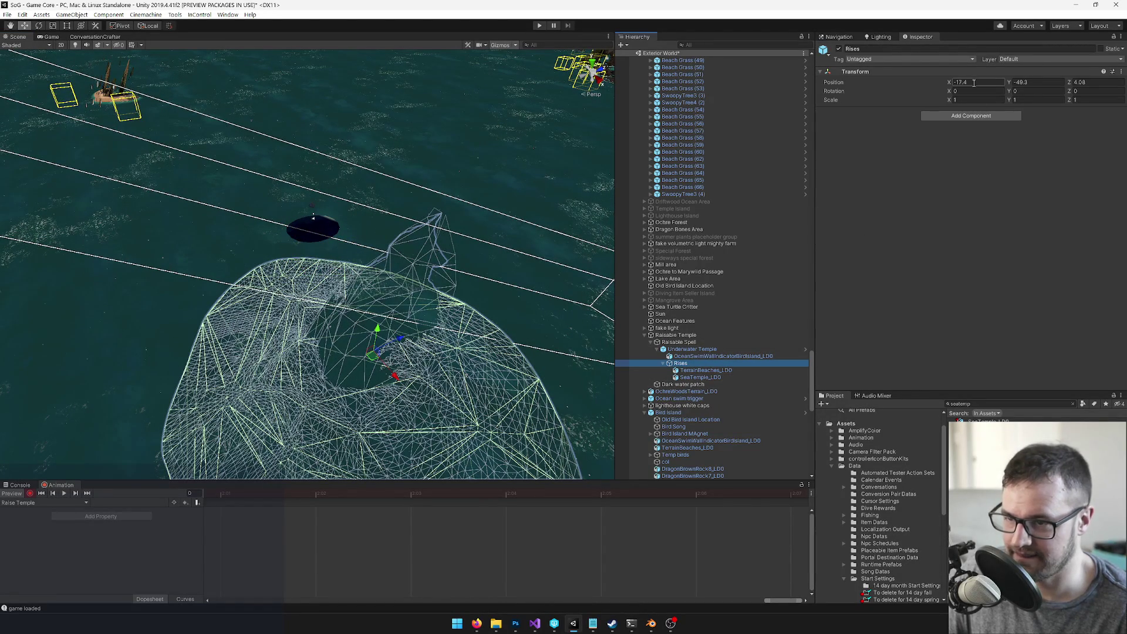
pyautogui.press('Return')
pyautogui.hotkey('ctrl', 'z')
pyautogui.moveTo(1010, 87)
pyautogui.mouseDown()
pyautogui.moveTo(850, 94)
pyautogui.moveTo(241, 204)
pyautogui.moveTo(393, 214)
pyautogui.mouseUp()
pyautogui.hotkey('ctrl', 'z')
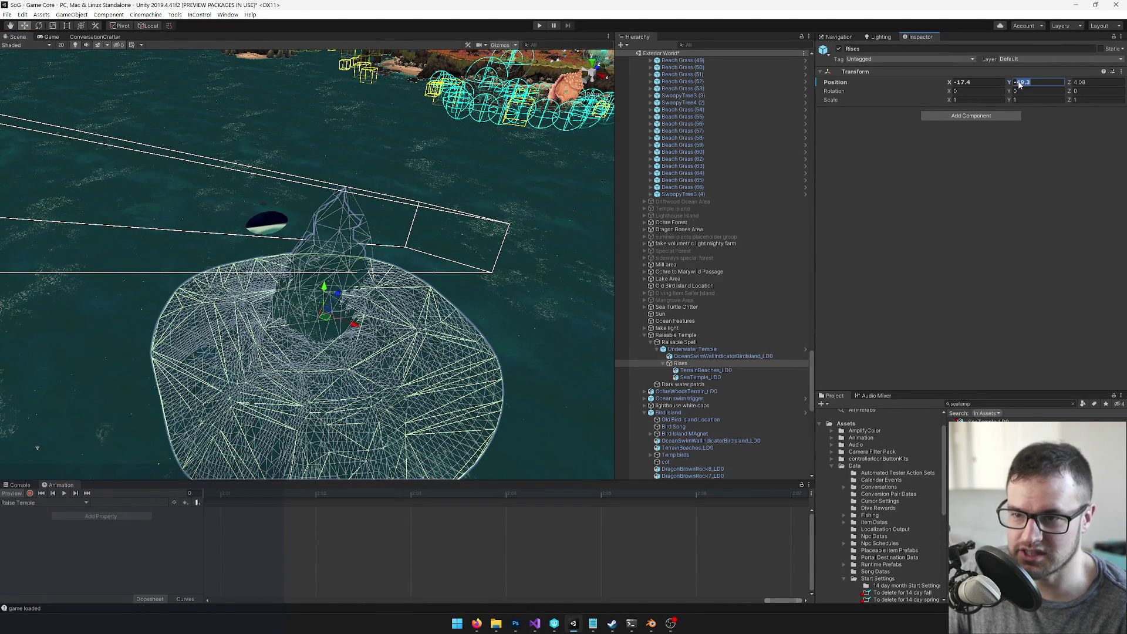
pyautogui.write('-70')
pyautogui.press('Return')
pyautogui.moveTo(252, 223)
pyautogui.mouseDown()
pyautogui.moveTo(309, 223)
pyautogui.moveTo(286, 232)
pyautogui.mouseUp()
# Step: Record a keyframe of Rises at Y -70 on frame 0 of Raise Temple
pyautogui.click(29, 493)
pyautogui.click(1024, 83)
pyautogui.press('Return')
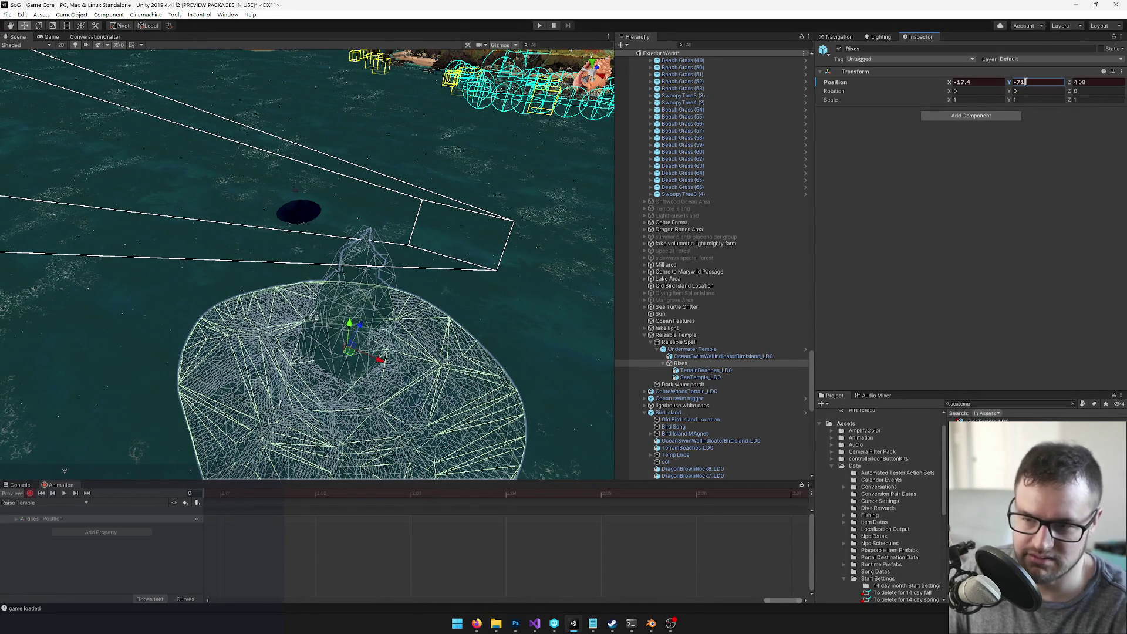
pyautogui.scroll(-5, 286, 539)
pyautogui.scroll(-2, 285, 541)
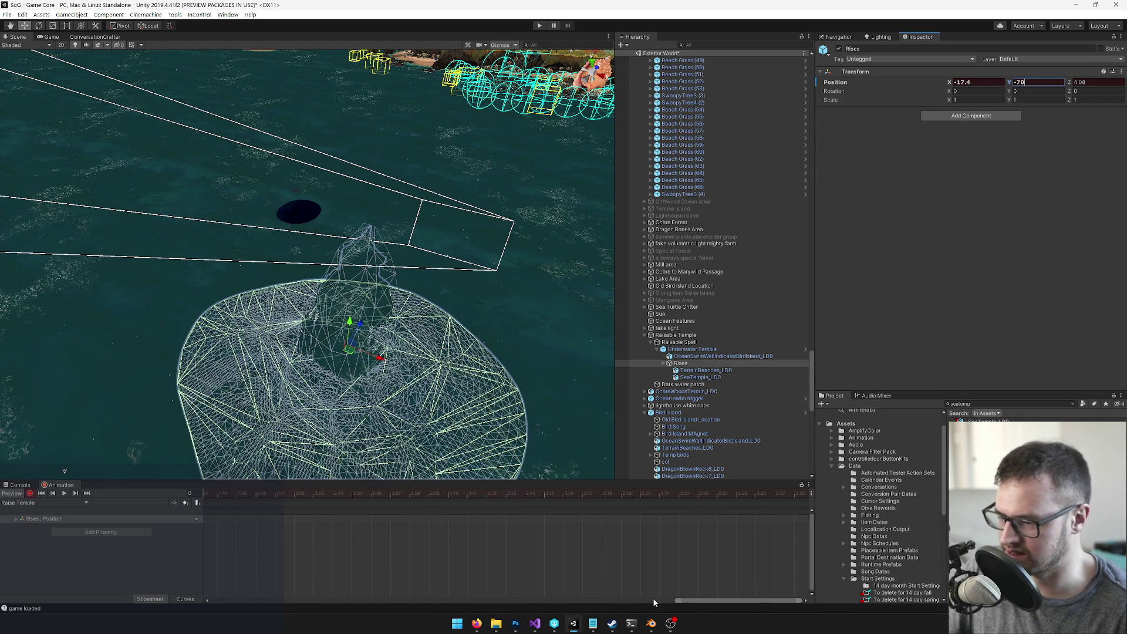
# Step: Move the playhead to about frame 902 and raise Rises to Y -9.3
pyautogui.moveTo(681, 600); pyautogui.dragTo(181, 607)
pyautogui.scroll(-2, 379, 523)
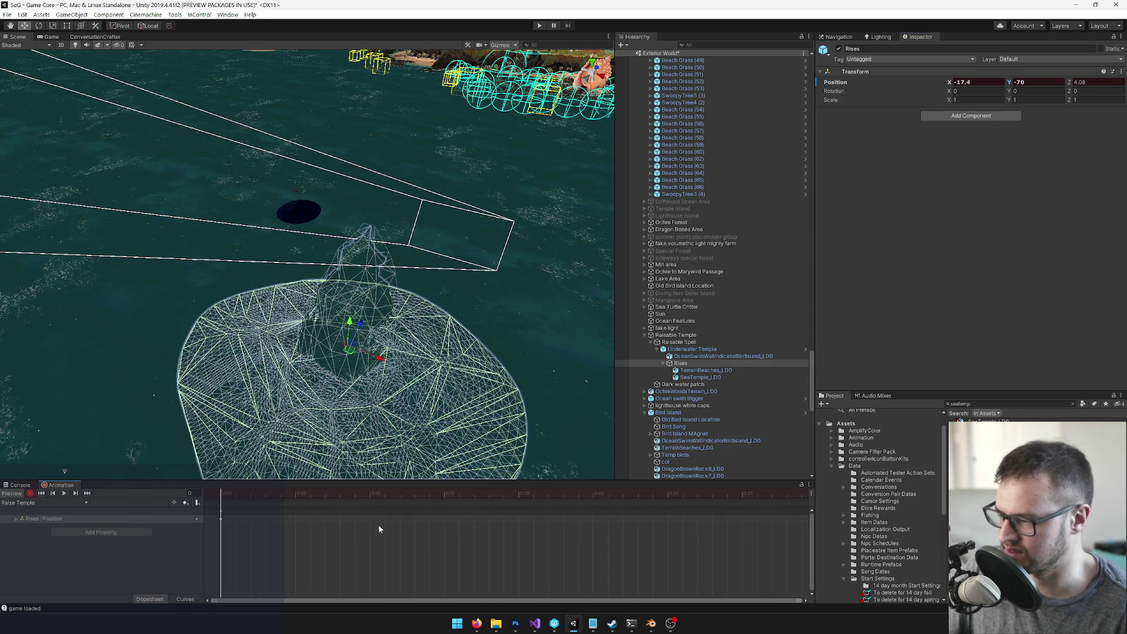
pyautogui.scroll(-4, 381, 519)
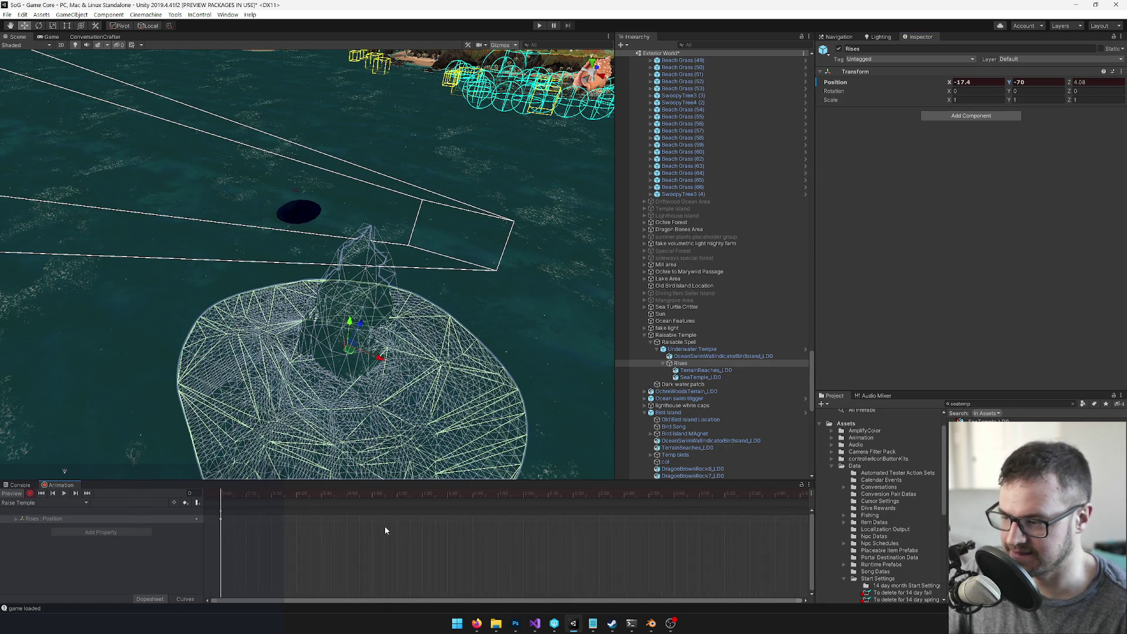
pyautogui.scroll(-8, 396, 539)
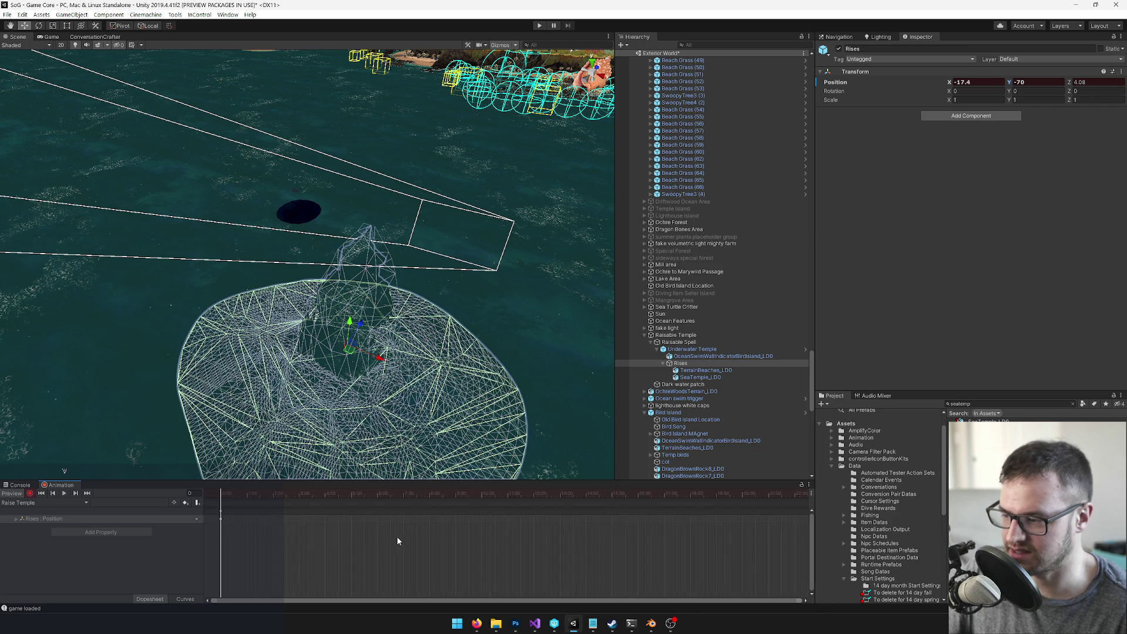
pyautogui.moveTo(471, 494); pyautogui.dragTo(526, 494)
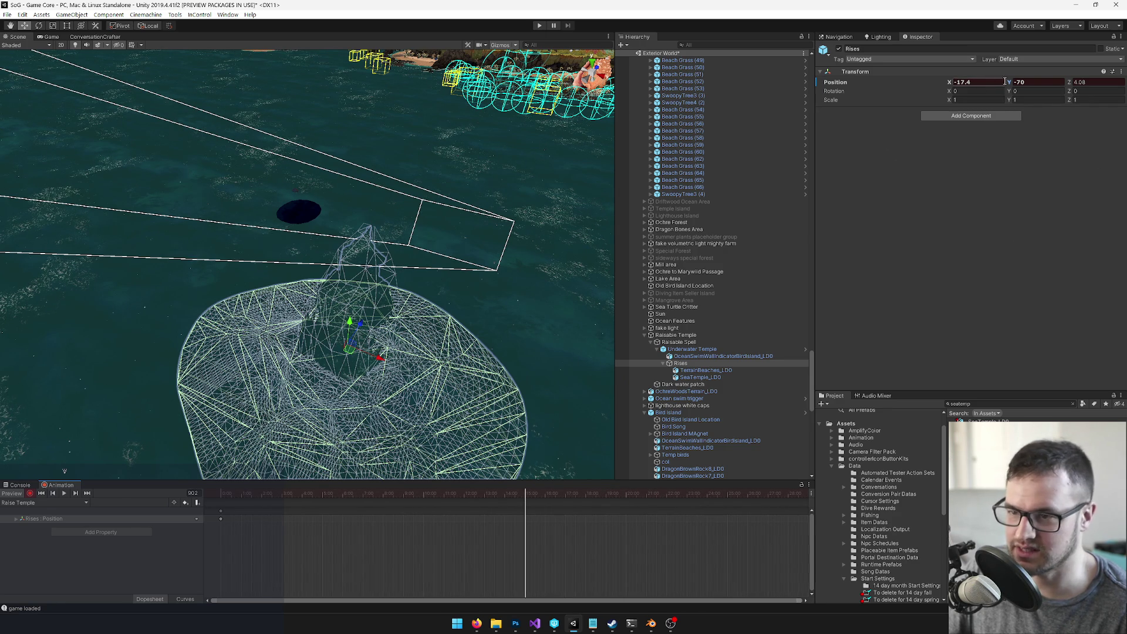
pyautogui.moveTo(1011, 84)
pyautogui.mouseDown()
pyautogui.moveTo(1125, 89)
pyautogui.moveTo(5, 89)
pyautogui.moveTo(26, 86)
pyautogui.moveTo(1, 245)
pyautogui.moveTo(105, 235)
pyautogui.moveTo(288, 271)
pyautogui.moveTo(283, 305)
pyautogui.moveTo(281, 255)
pyautogui.moveTo(311, 251)
pyautogui.mouseUp()
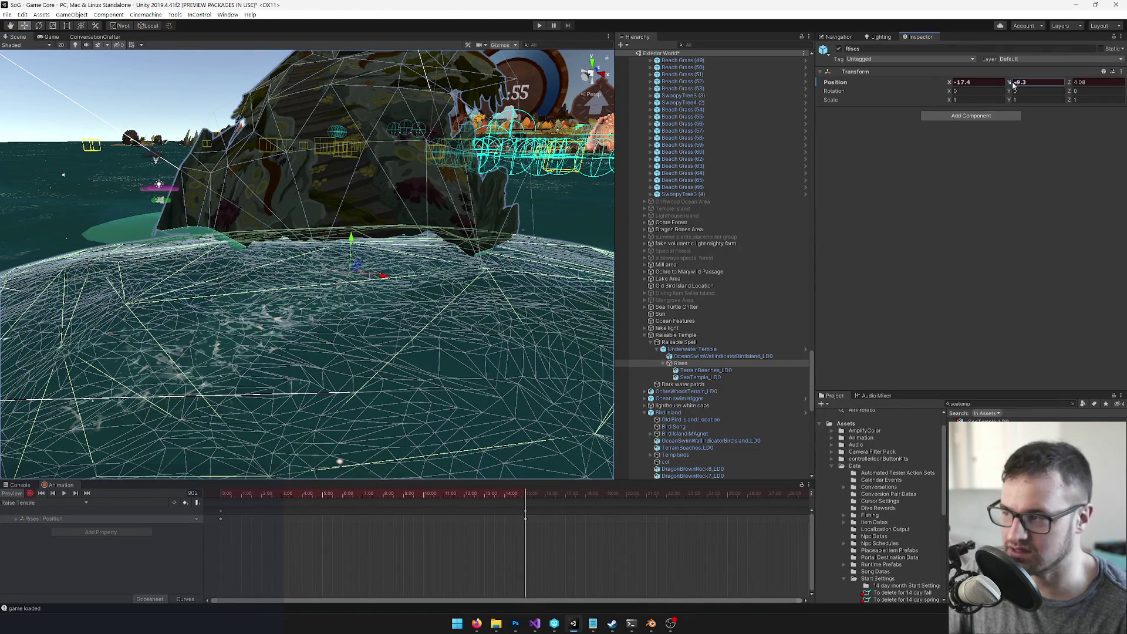
# Step: Key Rises at Position Y -8.5 on the raised frame, then rewind the playhead to 0
pyautogui.write('9')
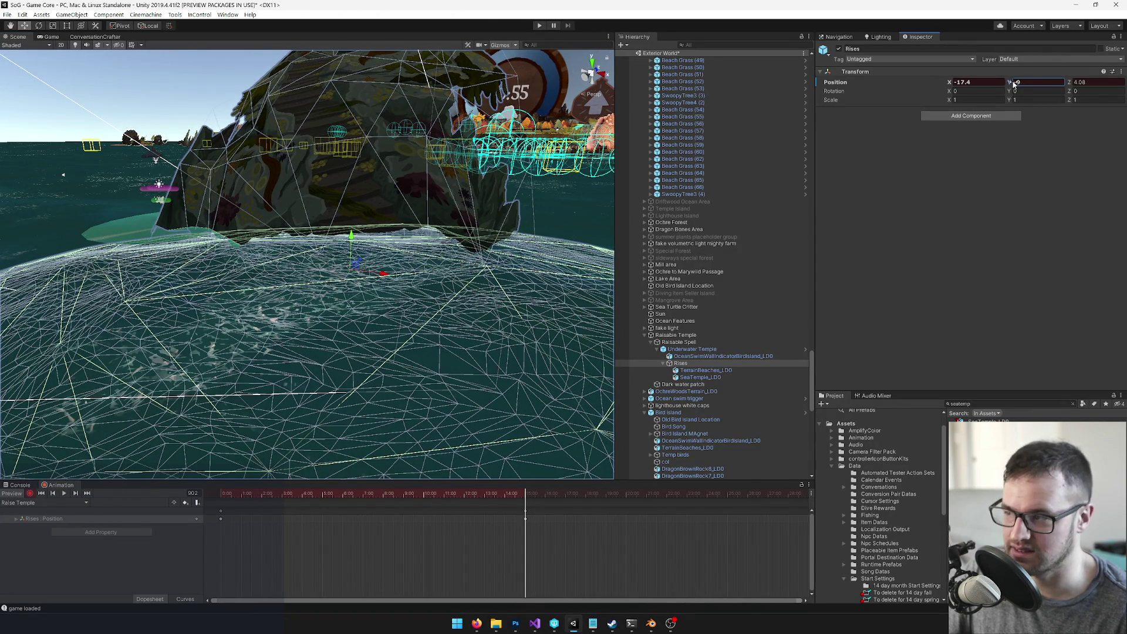
pyautogui.write('.05')
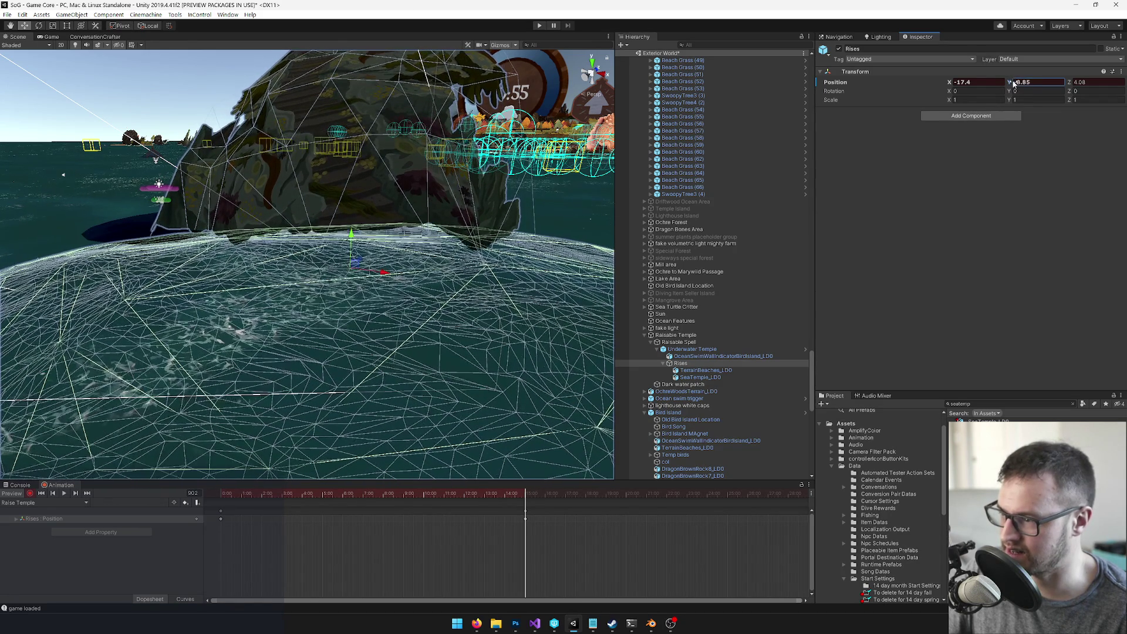
pyautogui.moveTo(594, 239)
pyautogui.mouseDown()
pyautogui.moveTo(596, 315)
pyautogui.moveTo(611, 321)
pyautogui.mouseUp()
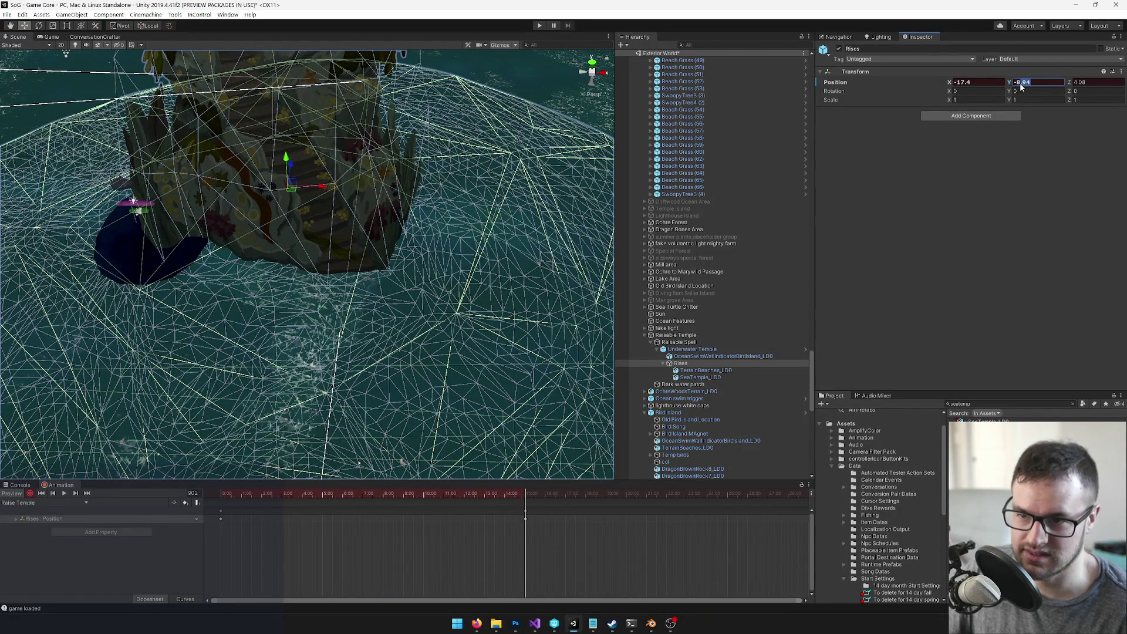
pyautogui.write('-8.5')
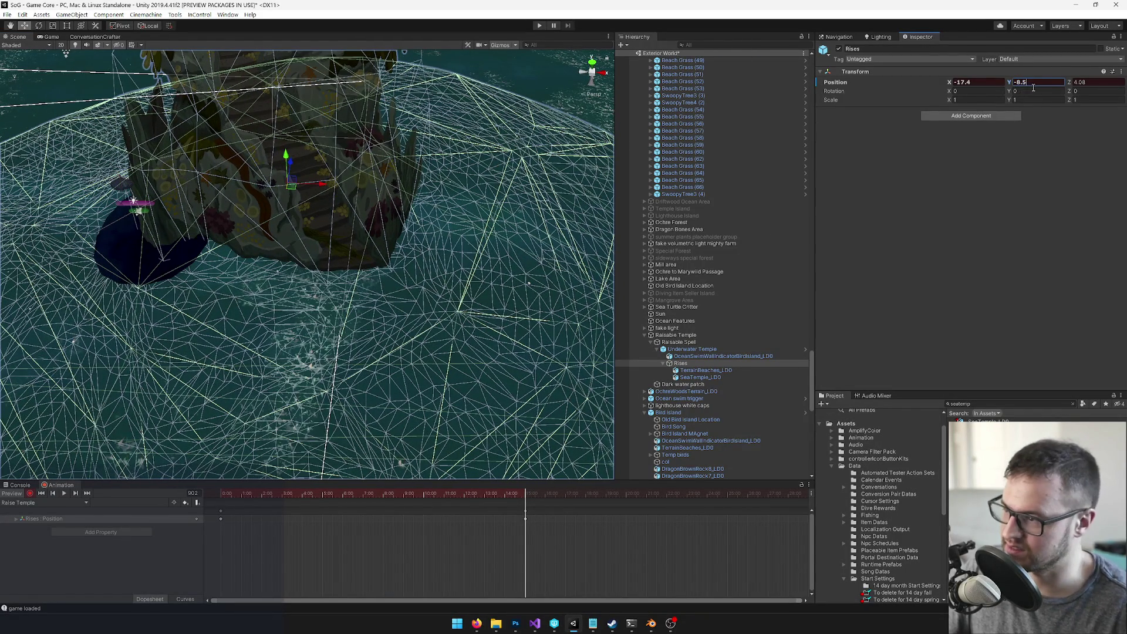
pyautogui.moveTo(221, 188)
pyautogui.mouseDown()
pyautogui.moveTo(213, 196)
pyautogui.moveTo(284, 165)
pyautogui.moveTo(205, 154)
pyautogui.moveTo(368, 208)
pyautogui.moveTo(387, 201)
pyautogui.moveTo(369, 196)
pyautogui.moveTo(425, 366)
pyautogui.mouseUp()
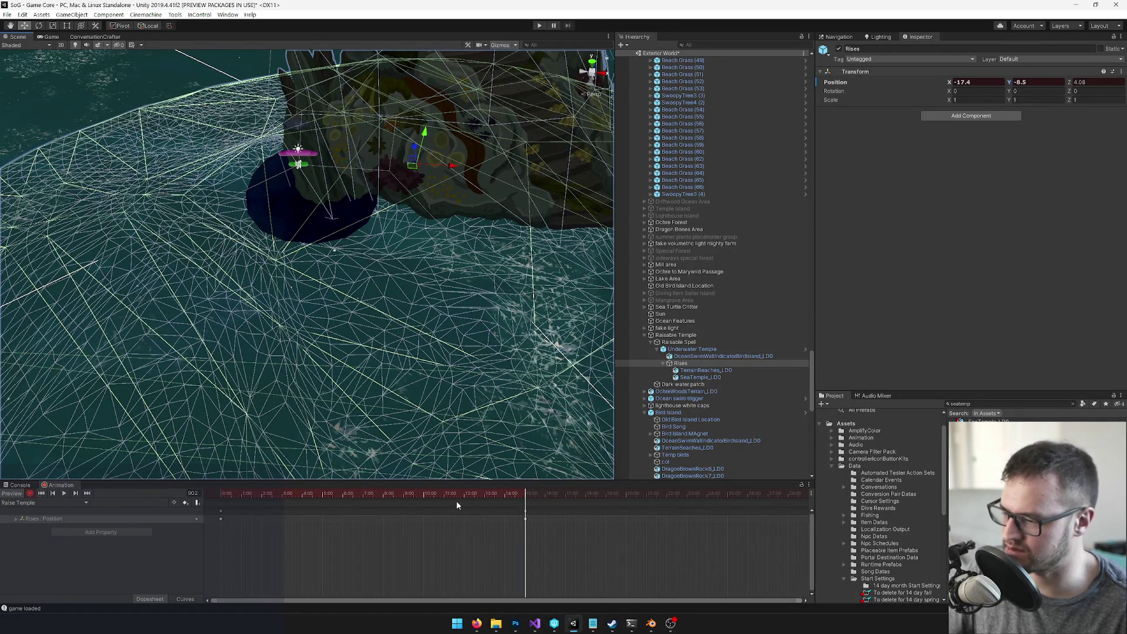
pyautogui.moveTo(452, 492); pyautogui.dragTo(145, 501)
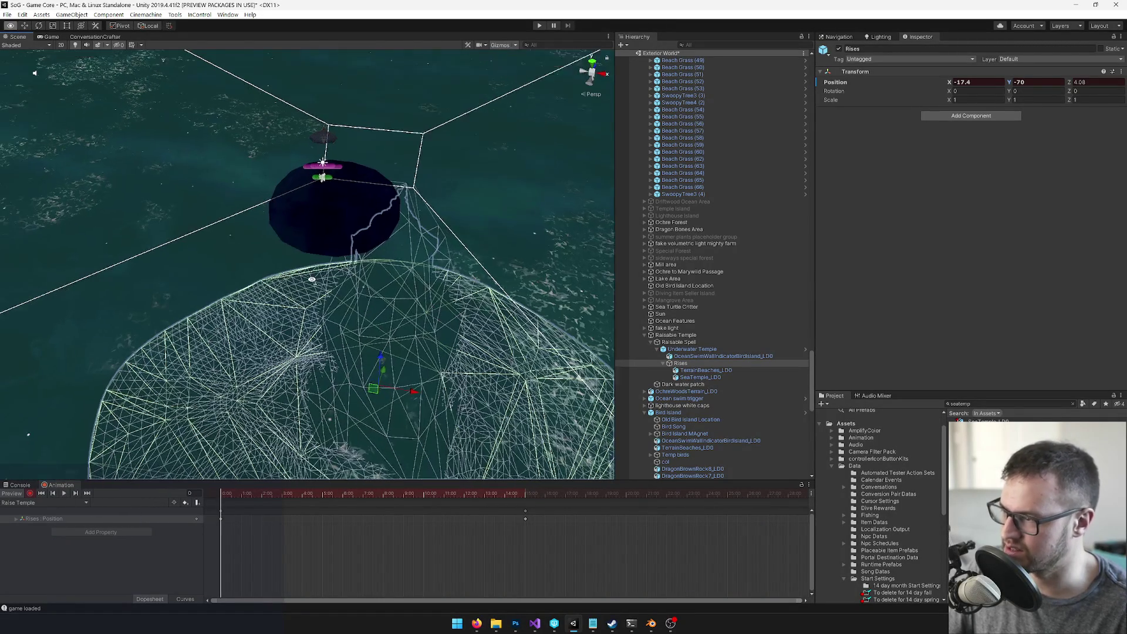
# Step: With recording on, set Rises Position Z to 30 at frame 0
pyautogui.click(30, 495)
pyautogui.click(31, 494)
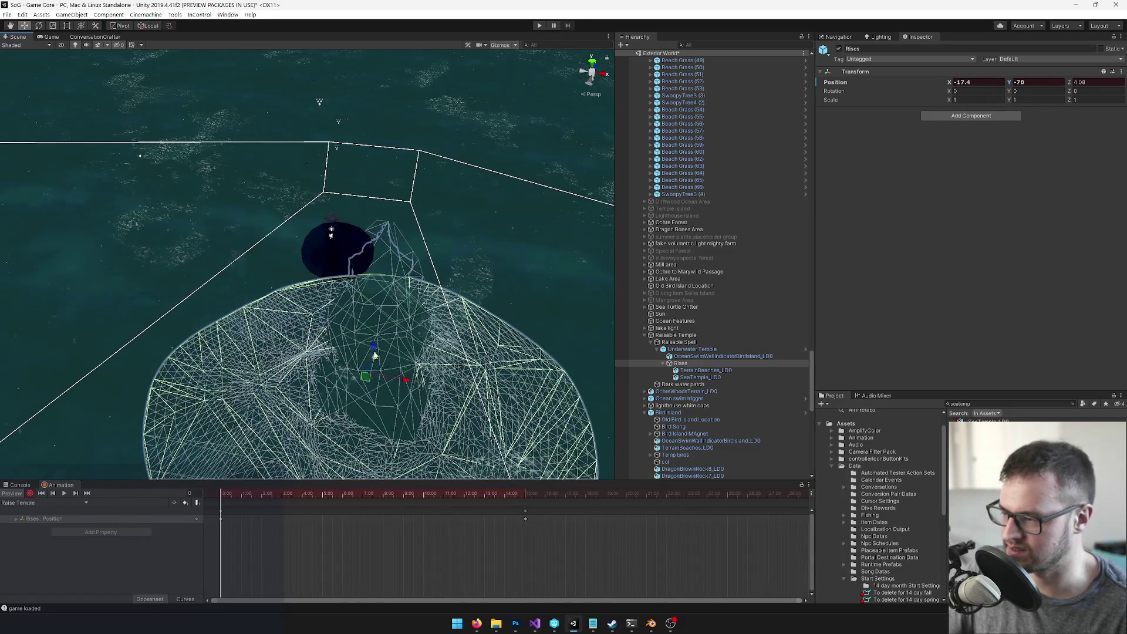
pyautogui.moveTo(374, 347)
pyautogui.mouseDown()
pyautogui.moveTo(368, 322)
pyautogui.moveTo(387, 280)
pyautogui.mouseUp()
pyautogui.moveTo(388, 278); pyautogui.dragTo(388, 275)
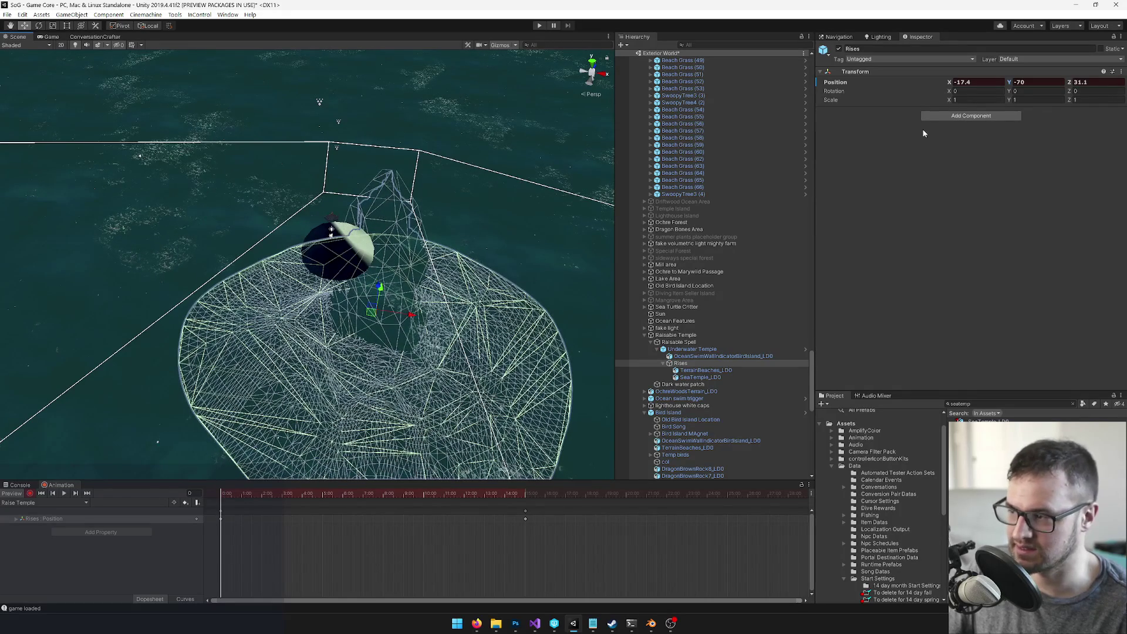
pyautogui.click(1095, 81)
pyautogui.write('30')
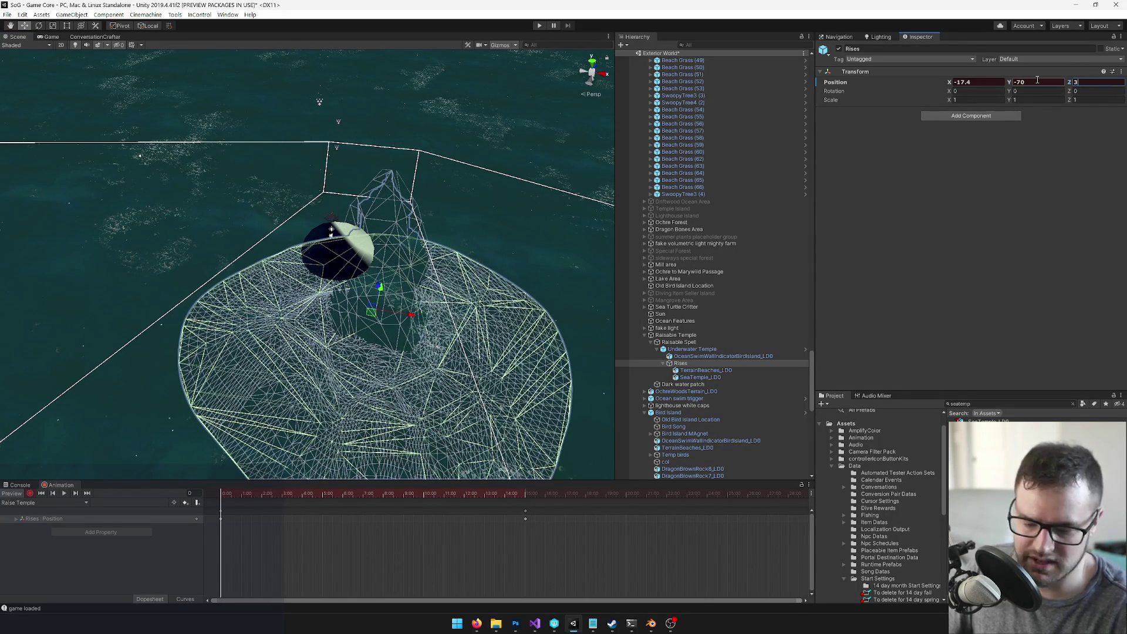
pyautogui.press('Return')
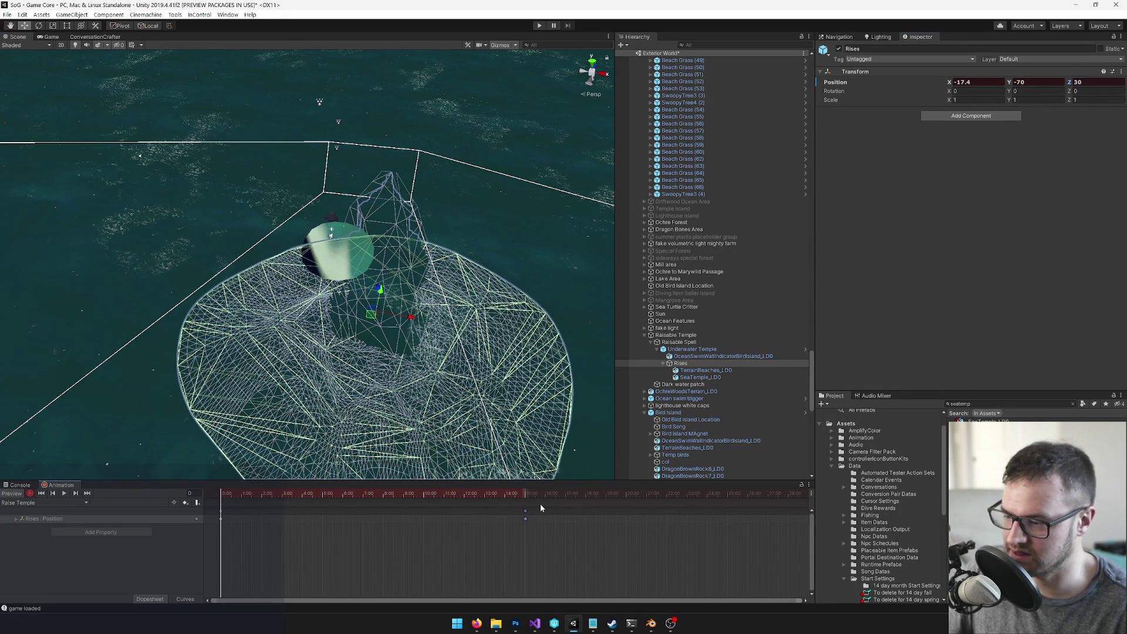
# Step: Set Rises Position Z to 30 at frame 902 as well, then stop recording
pyautogui.moveTo(510, 493); pyautogui.dragTo(525, 494)
pyautogui.scroll(3, 527, 502)
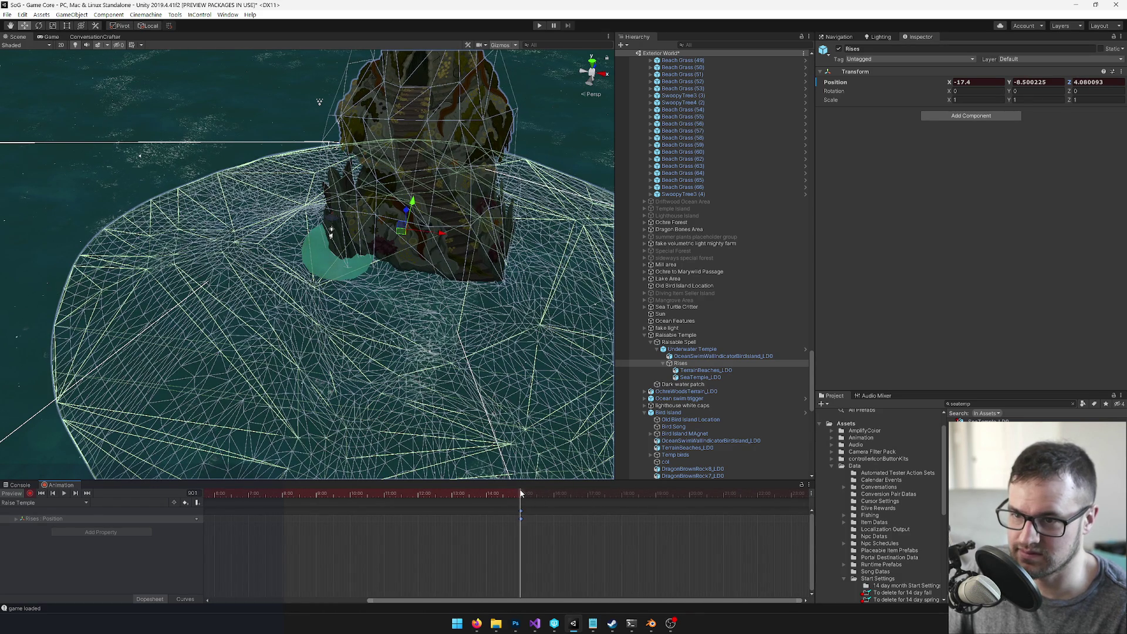
pyautogui.scroll(3, 524, 513)
pyautogui.scroll(8, 525, 523)
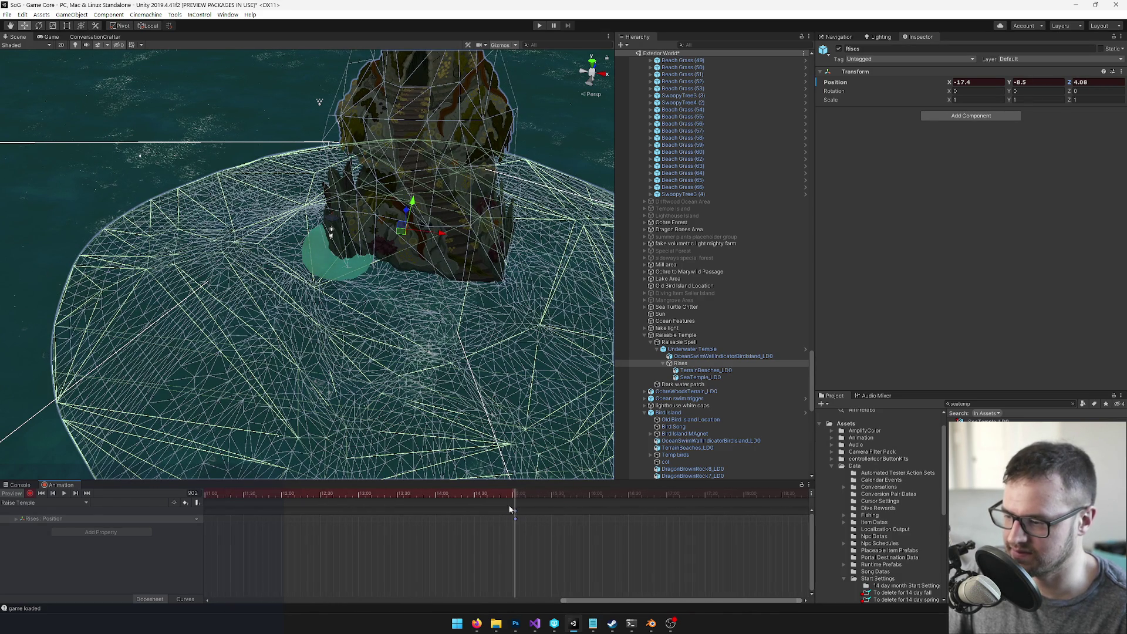
pyautogui.click(522, 493)
pyautogui.click(518, 494)
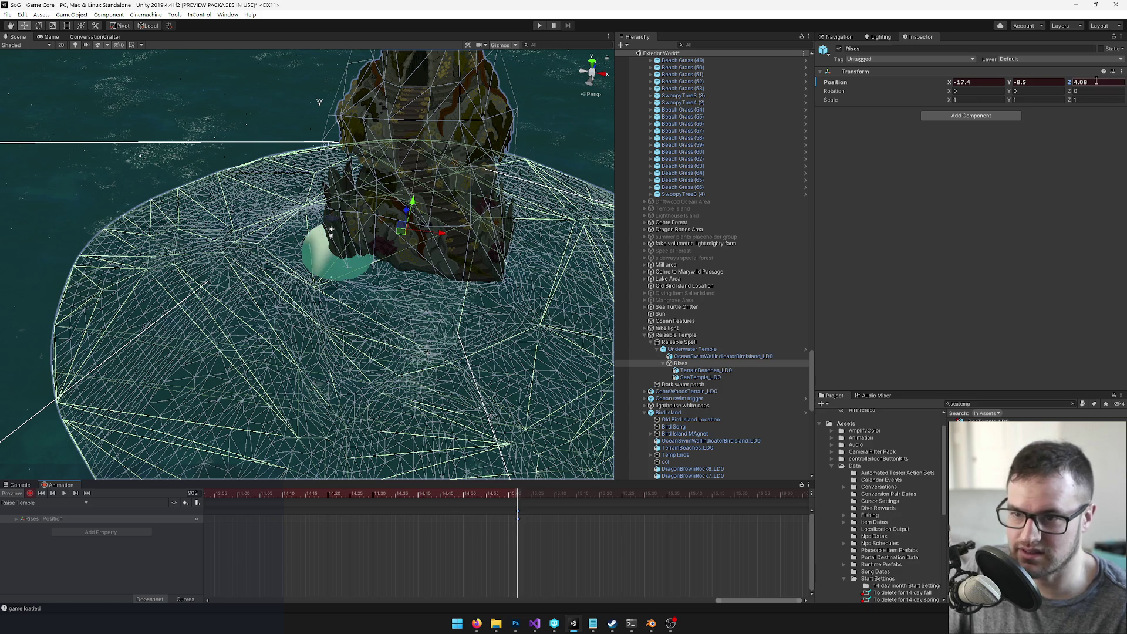
pyautogui.write('30')
pyautogui.scroll(-5, 461, 575)
pyautogui.click(30, 495)
# Step: Scrub the animation to check the rise, and keep Rises Z at 30 rather than 50
pyautogui.moveTo(407, 497); pyautogui.dragTo(65, 516)
pyautogui.moveTo(317, 276)
pyautogui.mouseDown()
pyautogui.moveTo(360, 256)
pyautogui.moveTo(364, 285)
pyautogui.mouseUp()
pyautogui.moveTo(636, 601)
pyautogui.mouseDown()
pyautogui.moveTo(305, 605)
pyautogui.moveTo(223, 536)
pyautogui.moveTo(147, 498)
pyautogui.mouseUp()
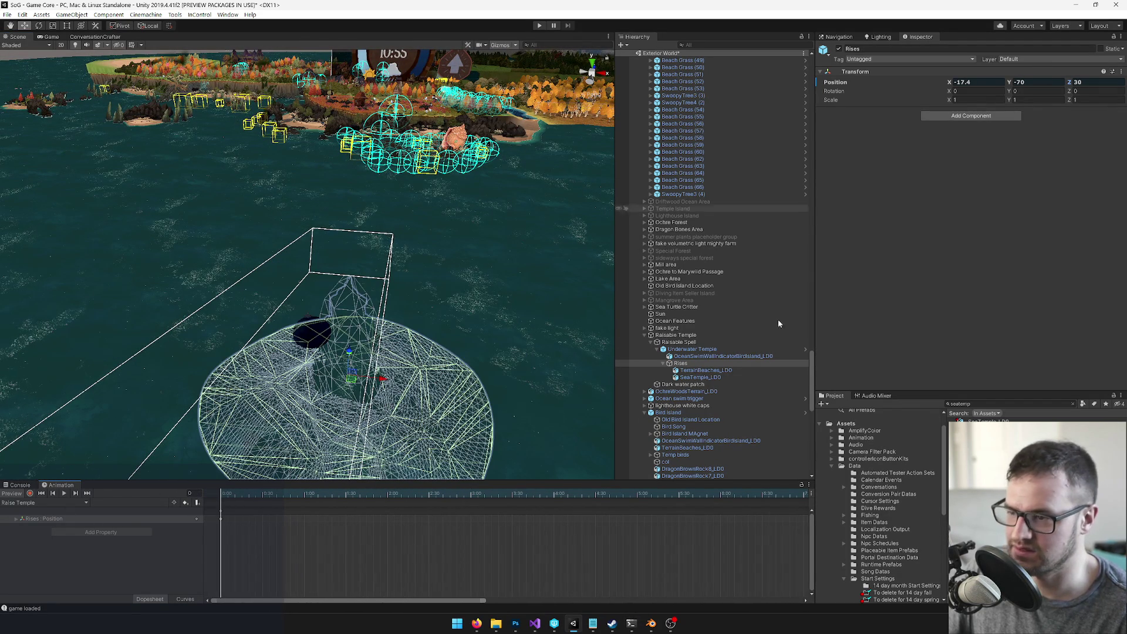
pyautogui.click(698, 378)
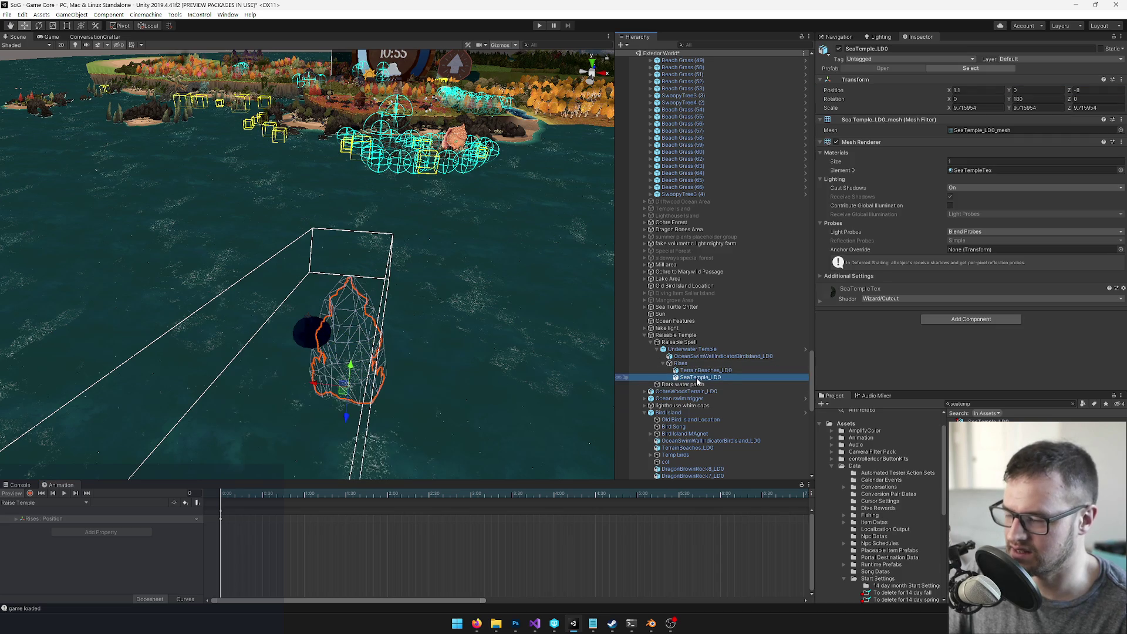
pyautogui.click(690, 371)
pyautogui.click(684, 364)
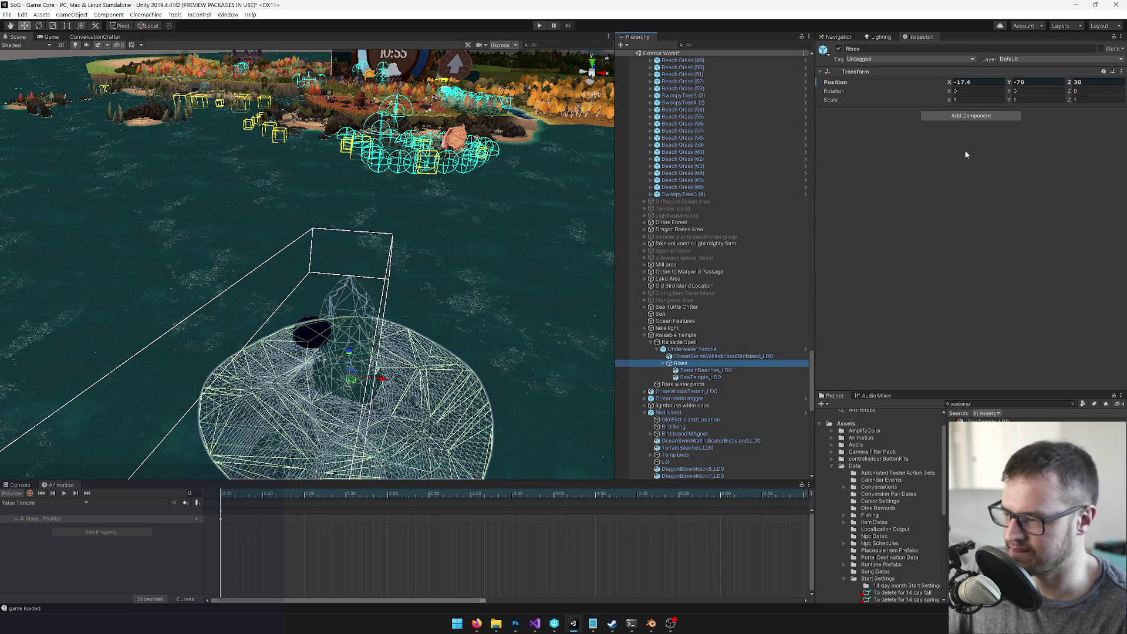
pyautogui.click(1082, 82)
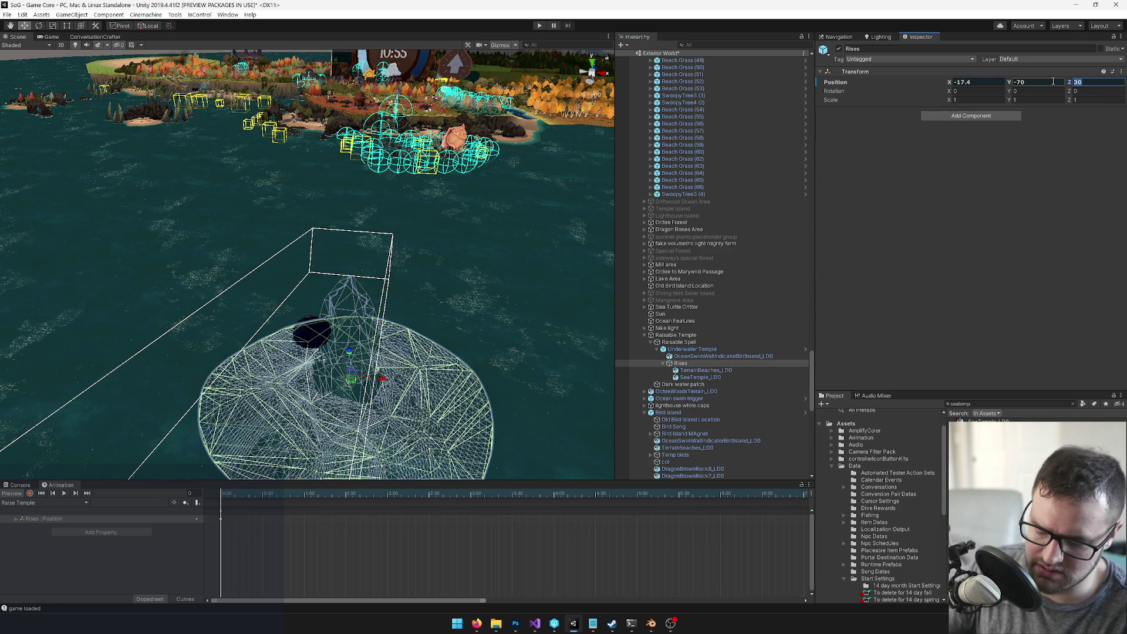
pyautogui.write('50')
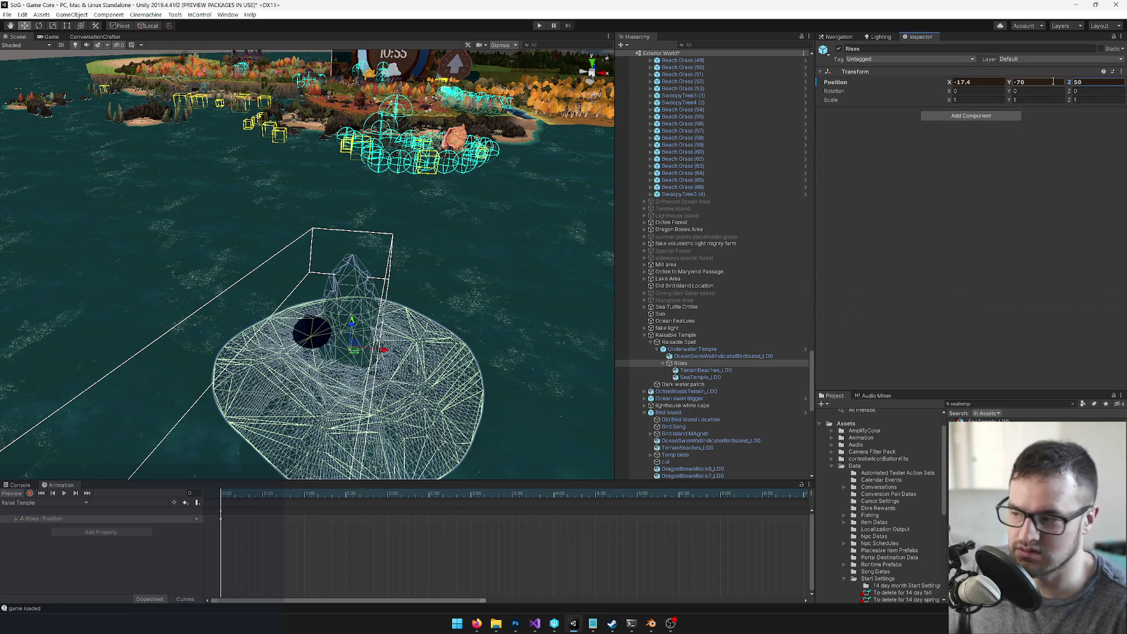
pyautogui.press('BackSpace')
pyautogui.press('BackSpace')
pyautogui.write('30')
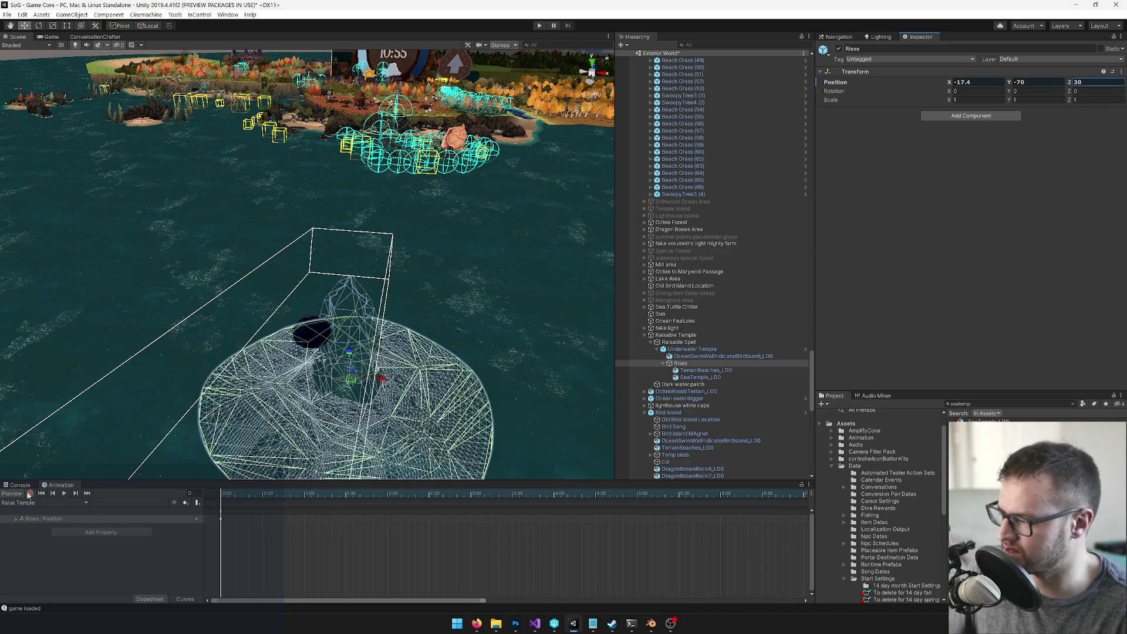
pyautogui.click(684, 348)
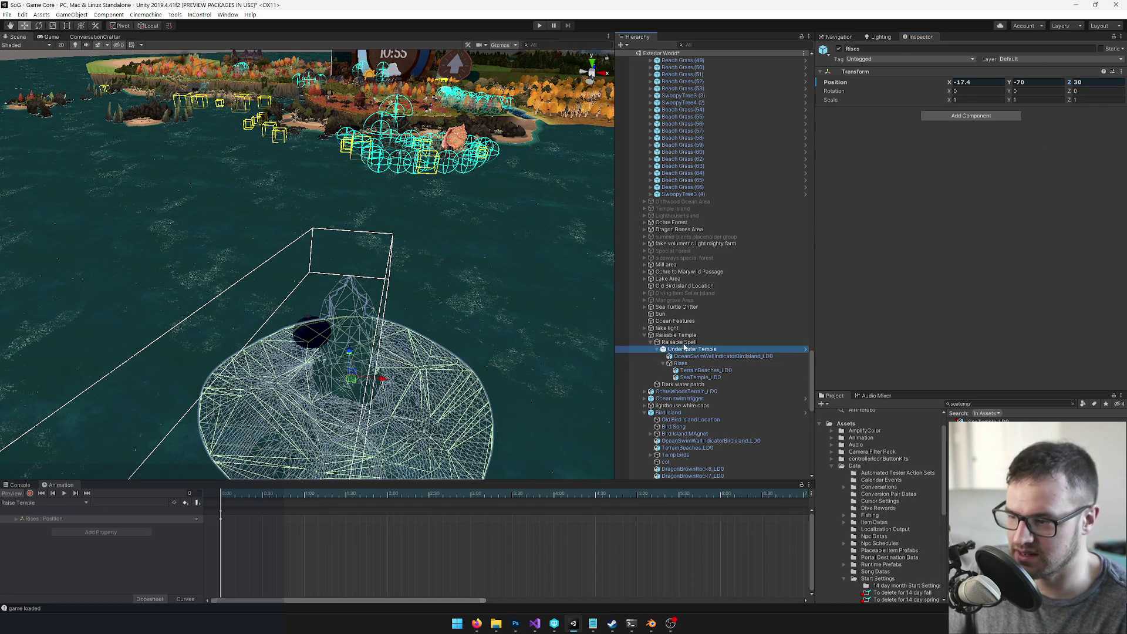
# Step: Reselect Rises and undo an accidental Z change to 36.44, keeping Z at 30
pyautogui.click(681, 343)
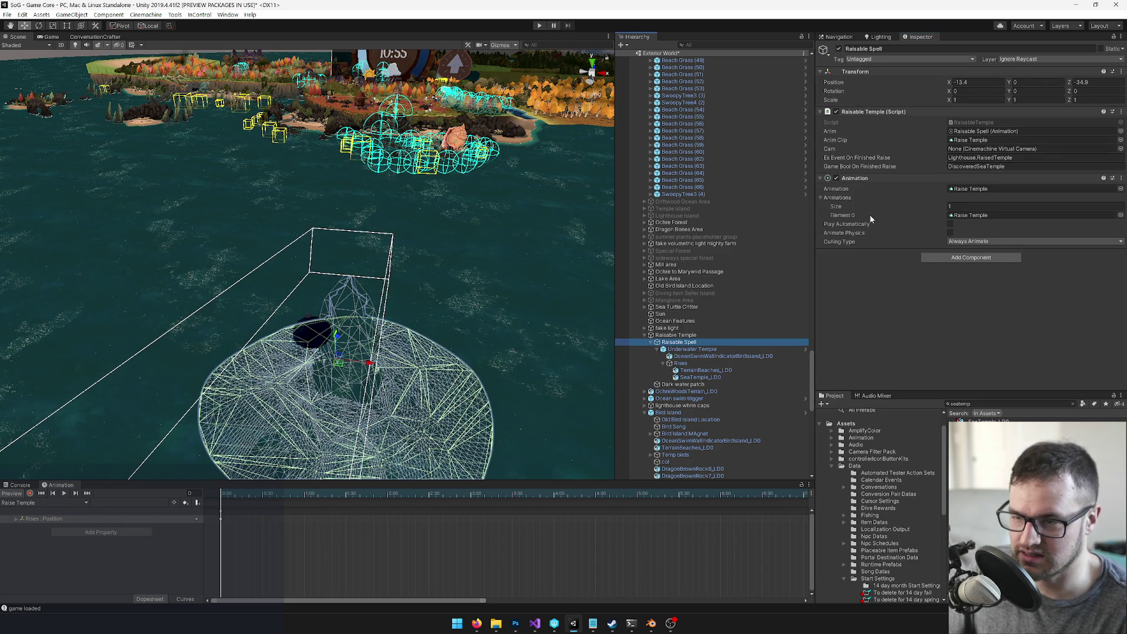
pyautogui.click(682, 363)
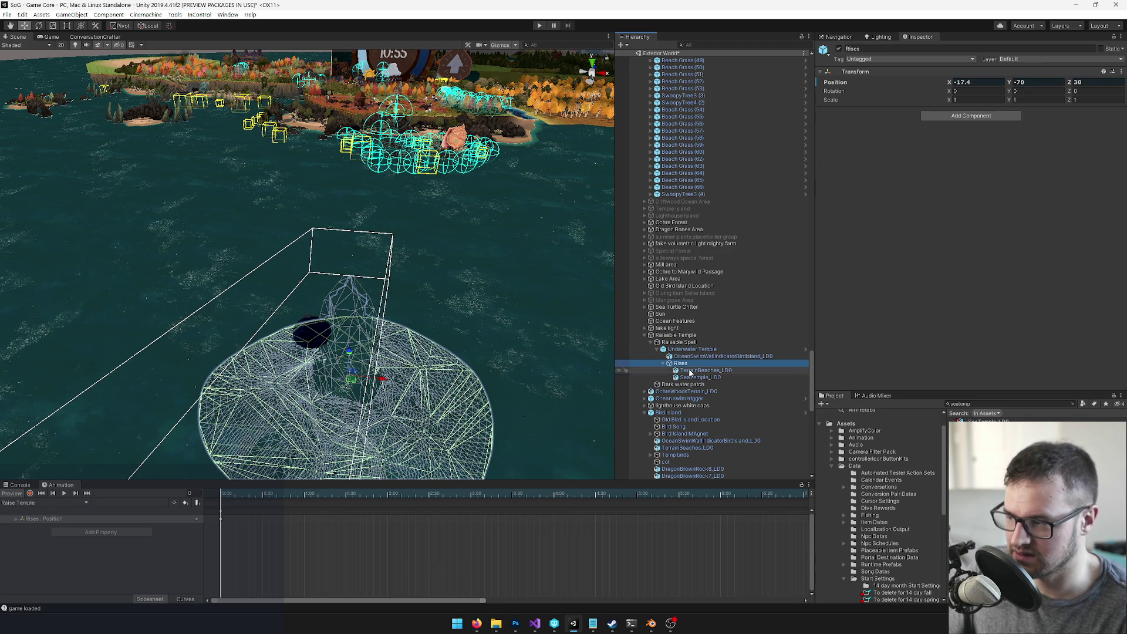
pyautogui.click(690, 371)
pyautogui.press('Up')
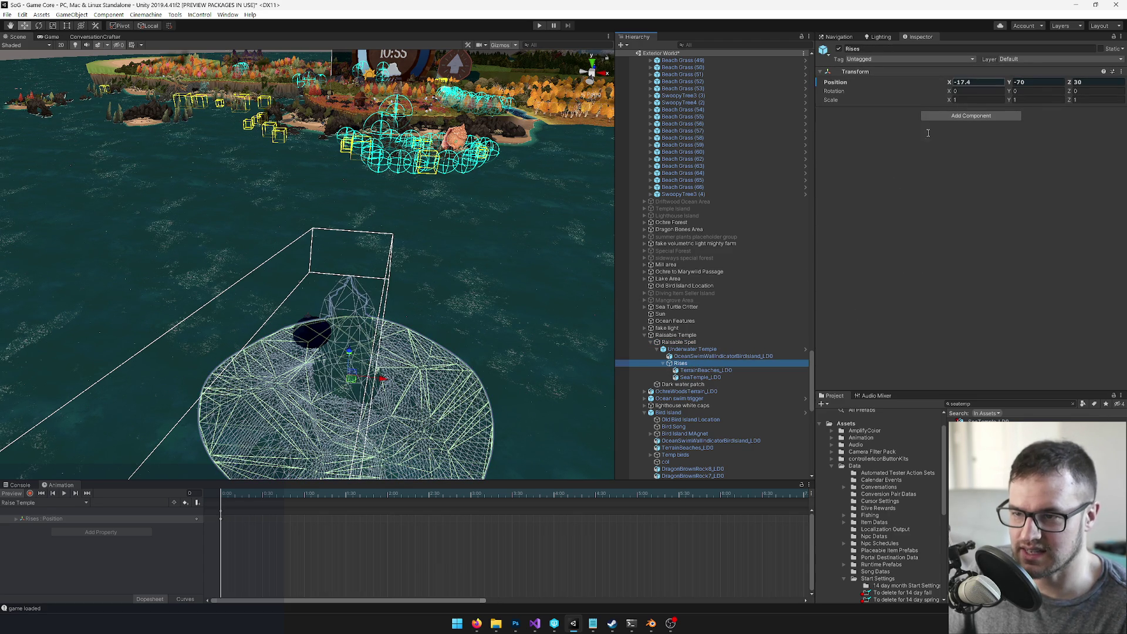
pyautogui.click(698, 356)
pyautogui.click(682, 363)
pyautogui.click(1068, 83)
pyautogui.write('36.44')
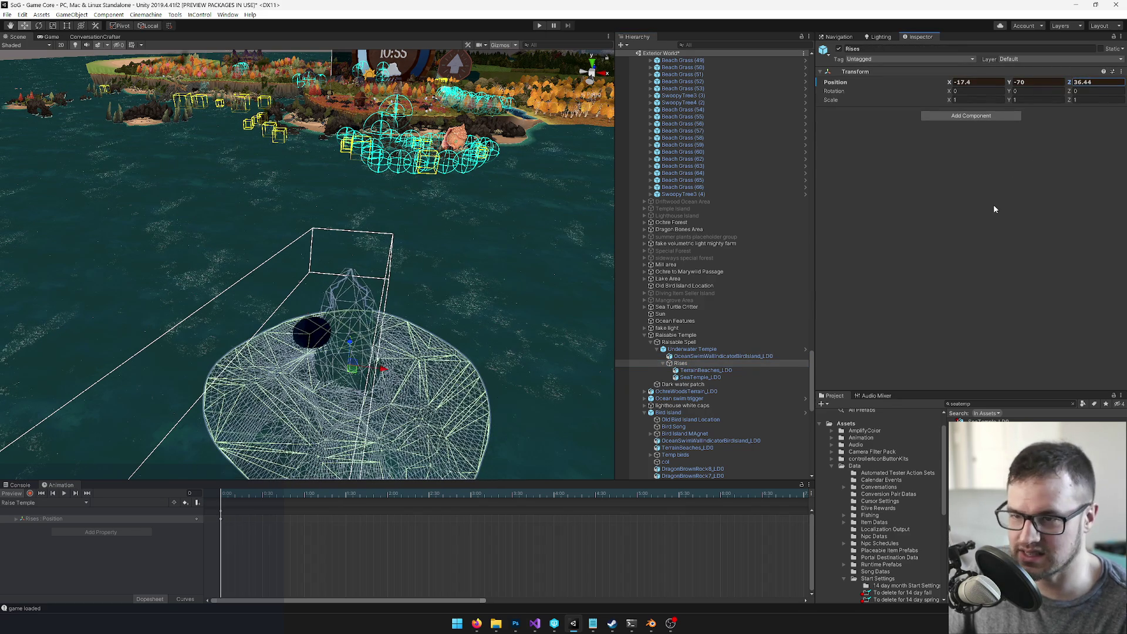
pyautogui.hotkey('ctrl', 'z')
# Step: Back at frame 0, set Rises Z to 30, scrub the rise, and show the Game view
pyautogui.click(315, 499)
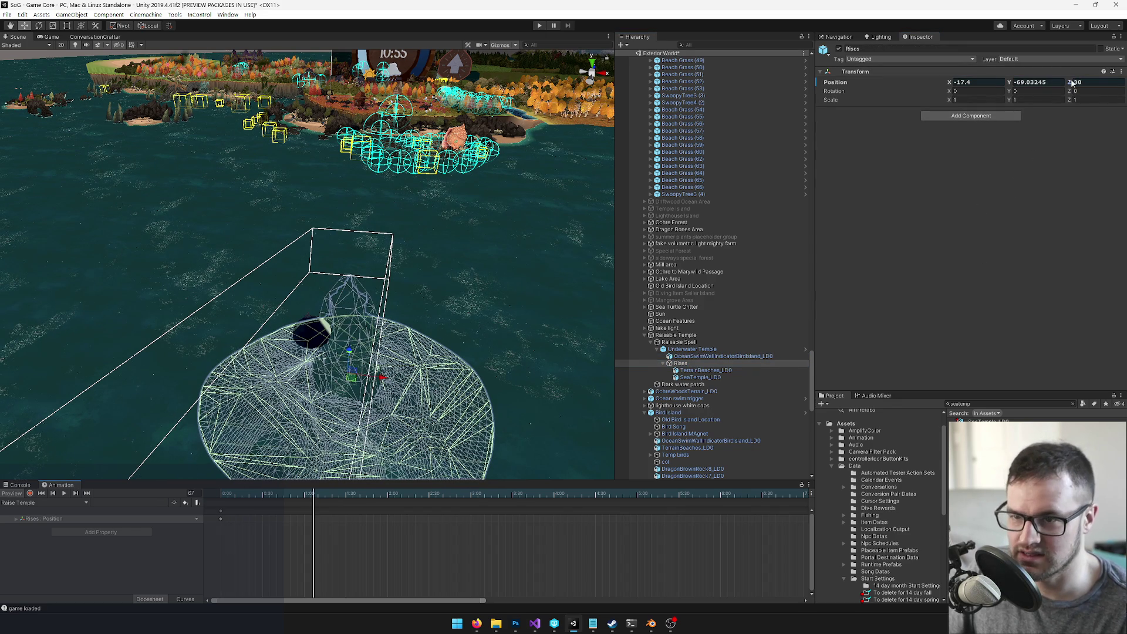
pyautogui.write('21.7')
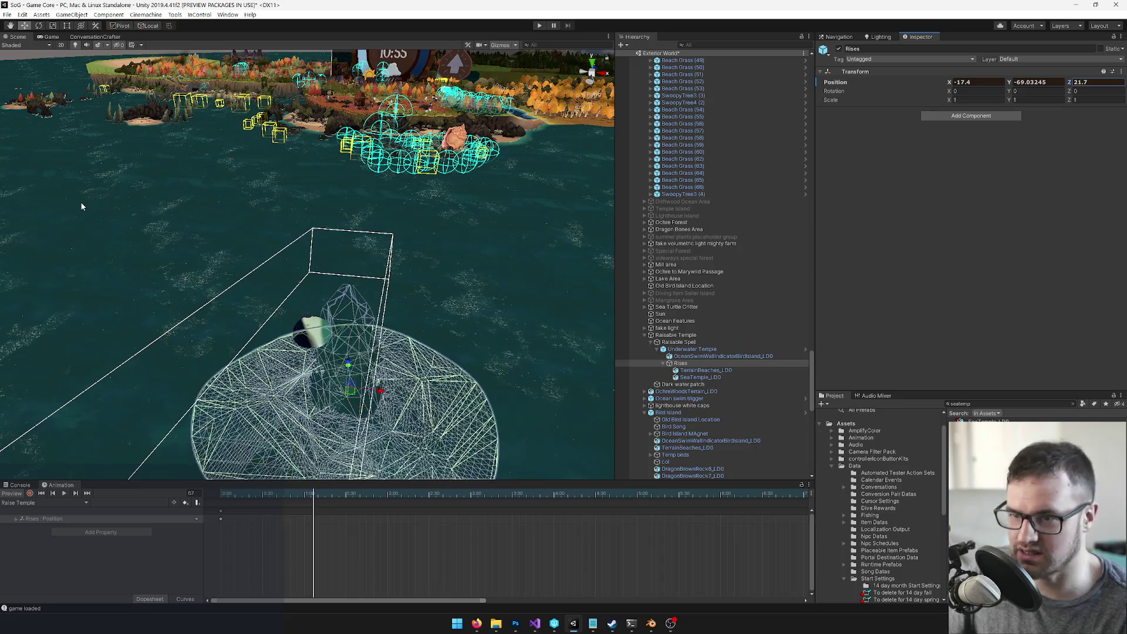
pyautogui.hotkey('shift', ',')
pyautogui.click(1092, 83)
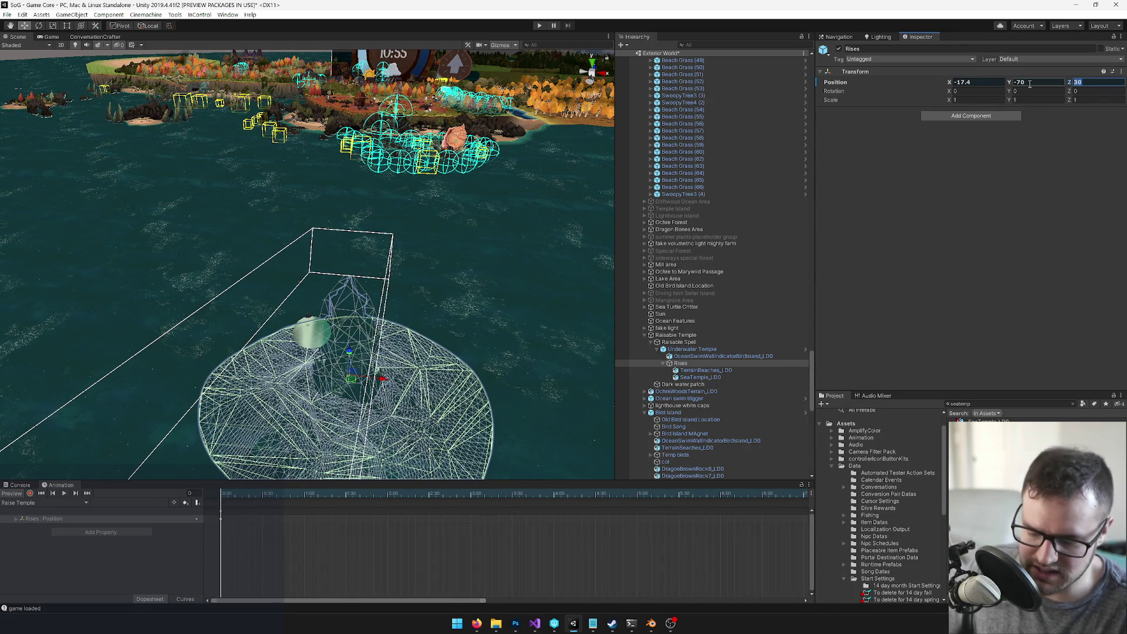
pyautogui.press('BackSpace')
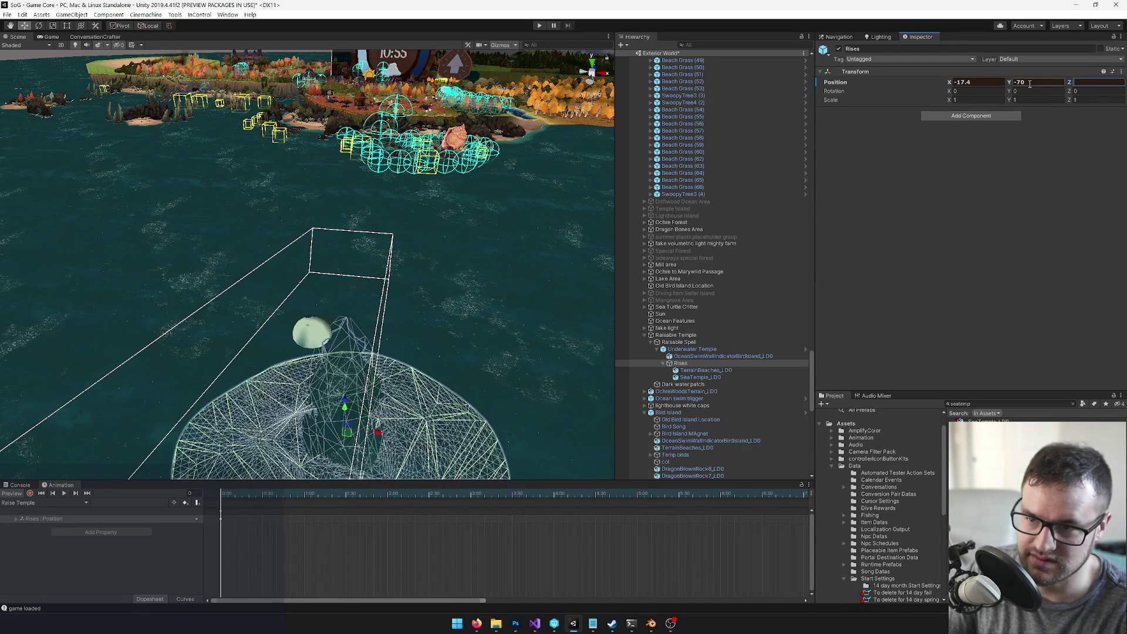
pyautogui.write('30')
pyautogui.moveTo(229, 496)
pyautogui.mouseDown()
pyautogui.moveTo(523, 496)
pyautogui.moveTo(220, 496)
pyautogui.mouseUp()
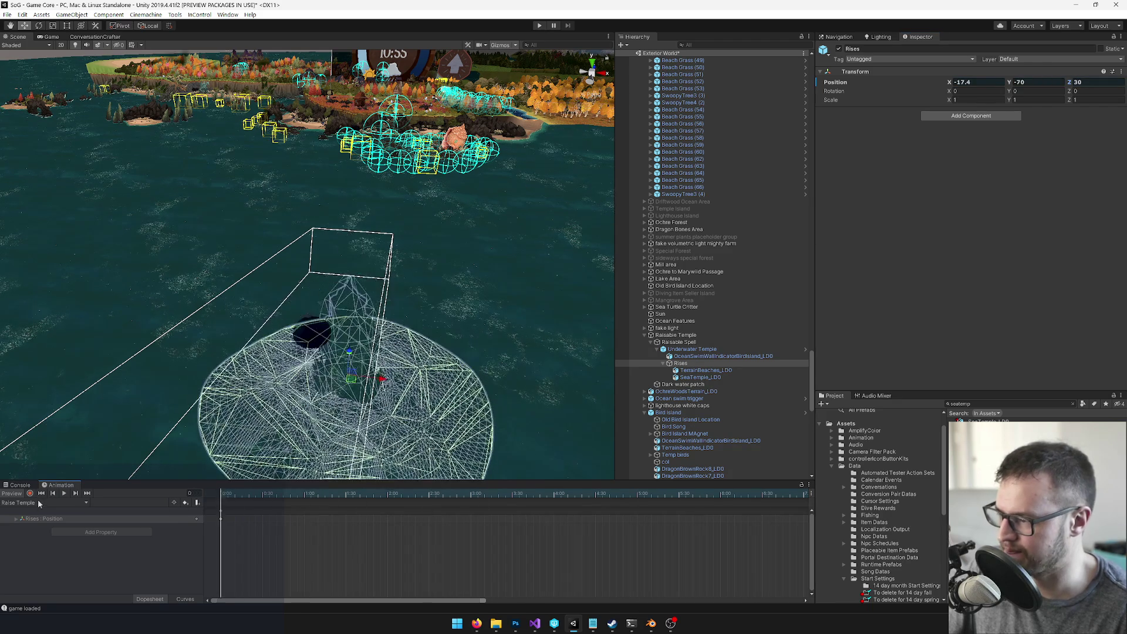
pyautogui.click(50, 37)
# Step: Play the Raise Temple preview in the Game view, stop it, and return to the Scene view
pyautogui.click(64, 494)
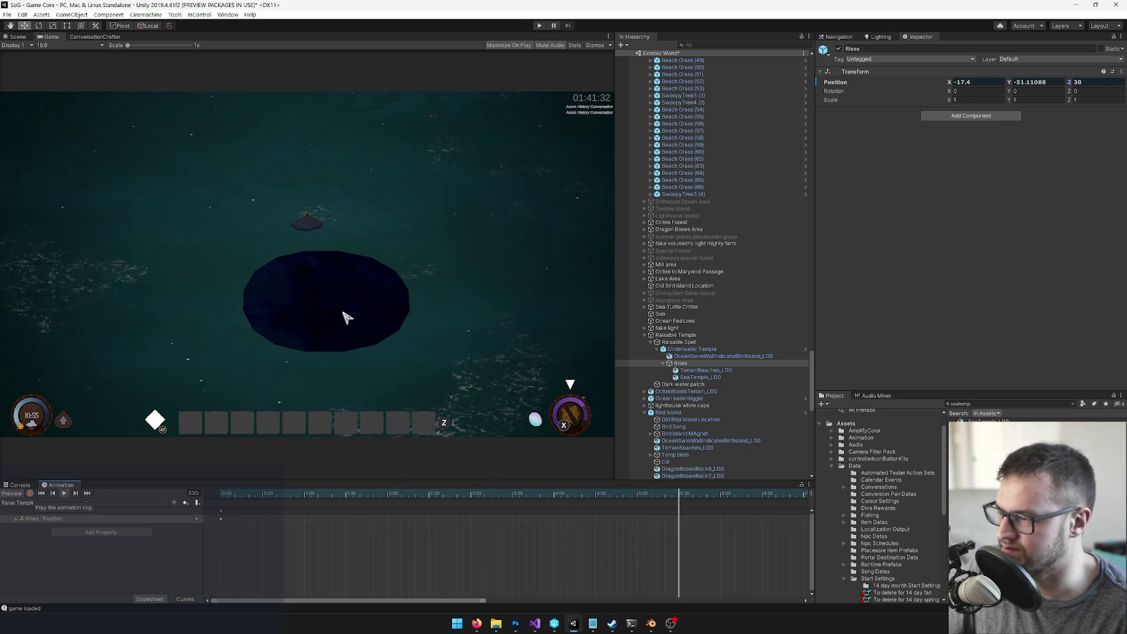
pyautogui.scroll(-5, 453, 528)
pyautogui.scroll(-4, 444, 527)
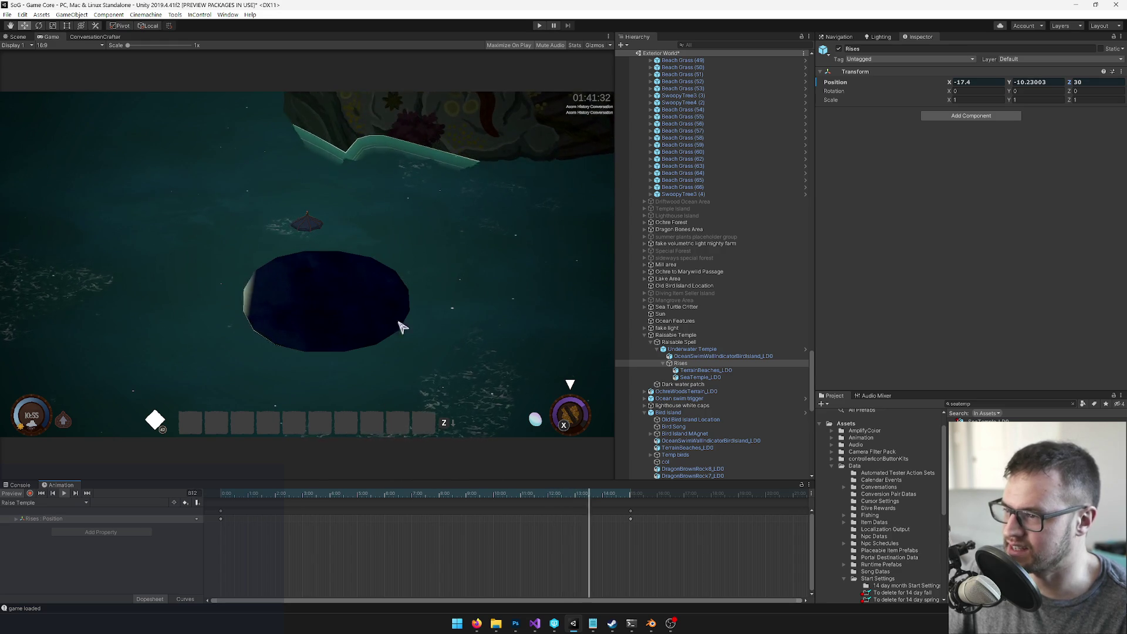
pyautogui.click(65, 495)
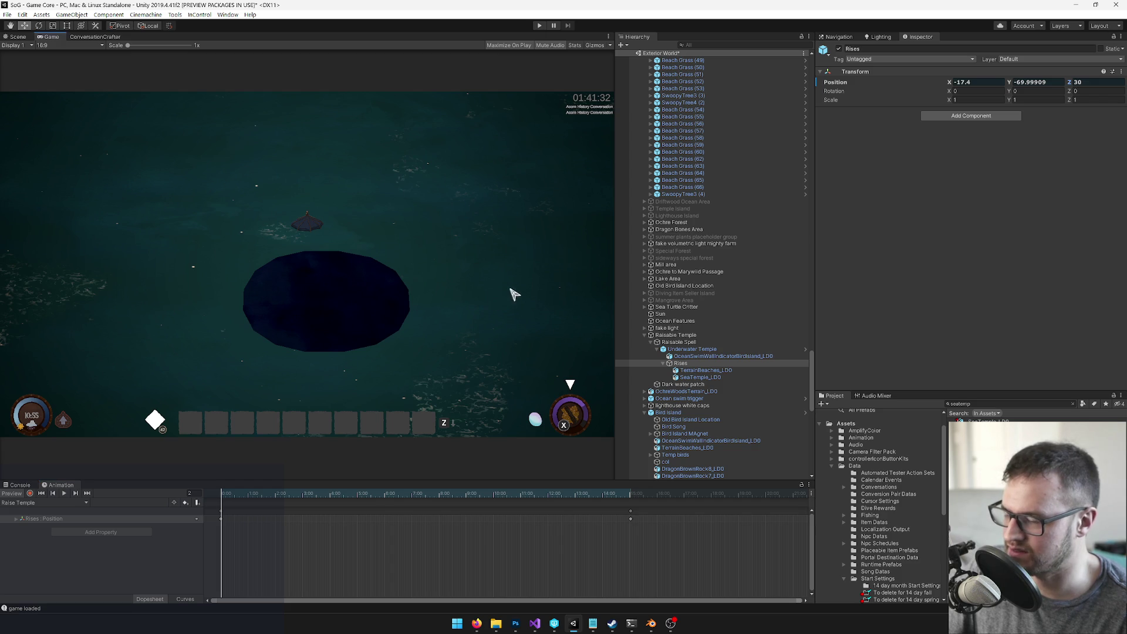
pyautogui.click(17, 36)
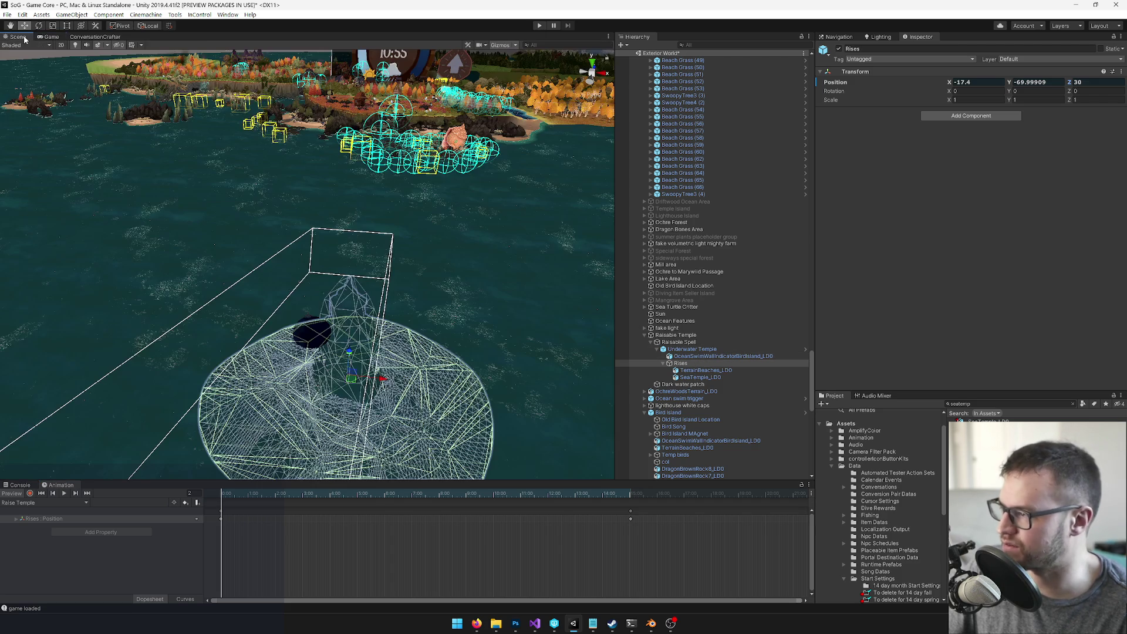
# Step: Shift the Dark water patch right, then scrub Rises' animation to see the risen temple
pyautogui.moveTo(272, 217); pyautogui.dragTo(322, 299)
pyautogui.moveTo(271, 496); pyautogui.dragTo(139, 497)
pyautogui.click(679, 342)
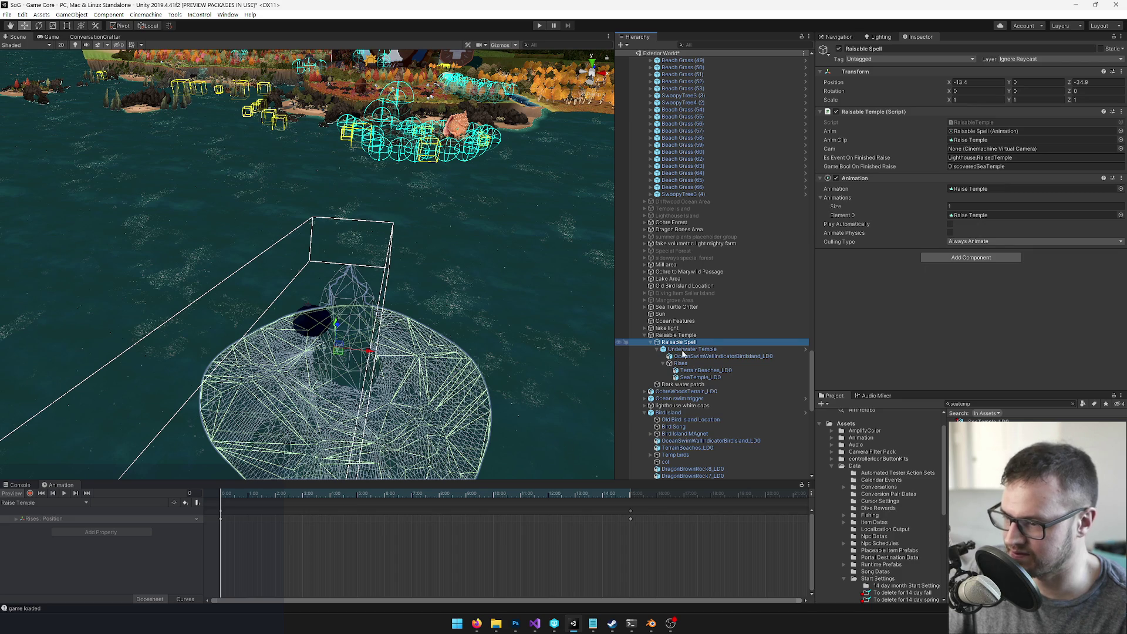
pyautogui.click(681, 385)
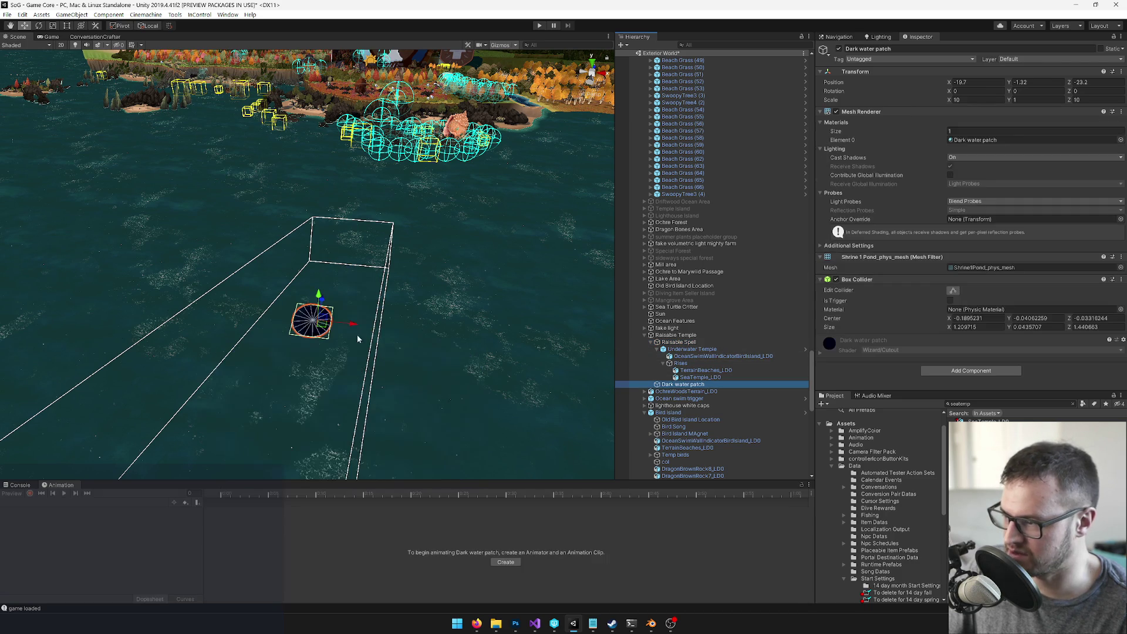
pyautogui.moveTo(353, 330); pyautogui.dragTo(373, 326)
pyautogui.click(685, 371)
pyautogui.click(681, 363)
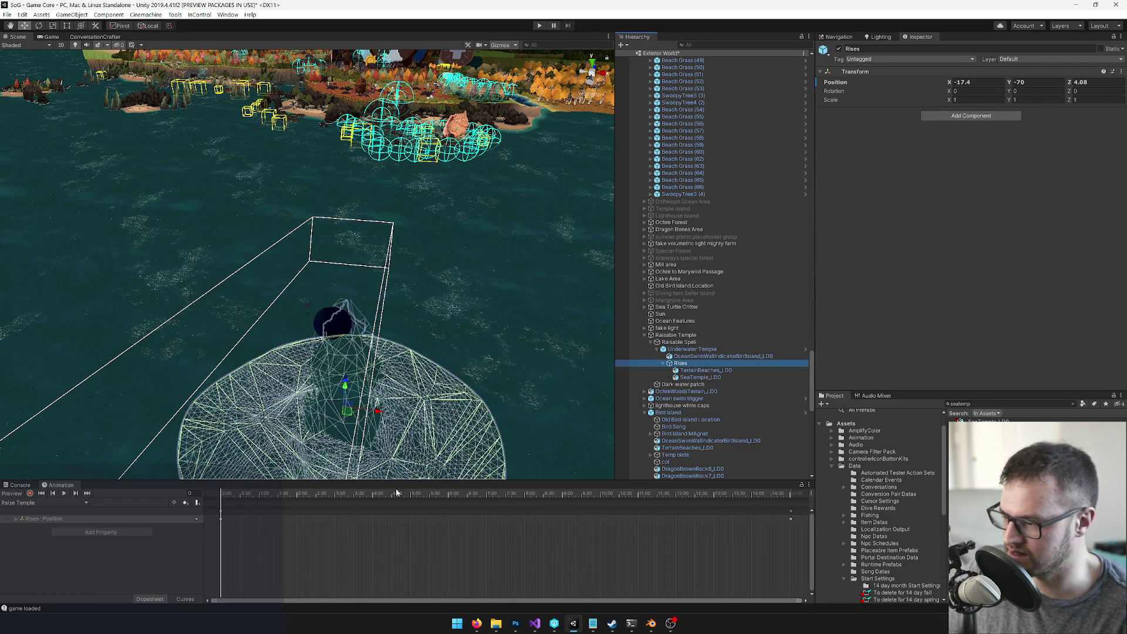
pyautogui.moveTo(363, 492); pyautogui.dragTo(742, 508)
# Step: Align the Dark water patch with the risen temple near X −8.3, Z −20.1, and check Raisable Spell's camera
pyautogui.click(683, 384)
pyautogui.moveTo(346, 330); pyautogui.dragTo(363, 326)
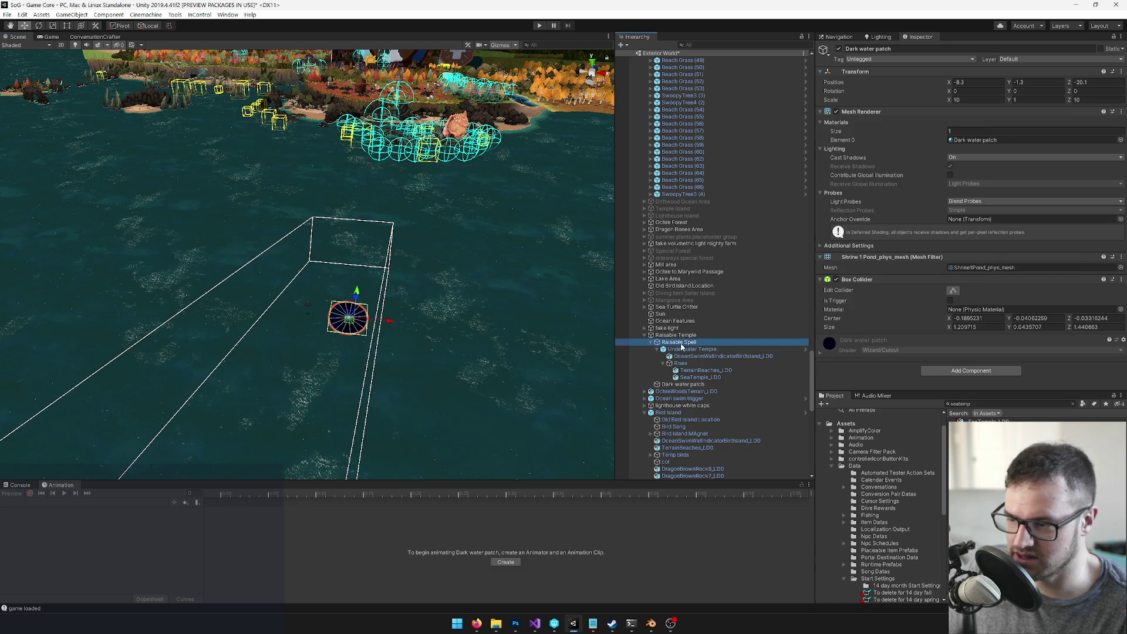
pyautogui.click(680, 342)
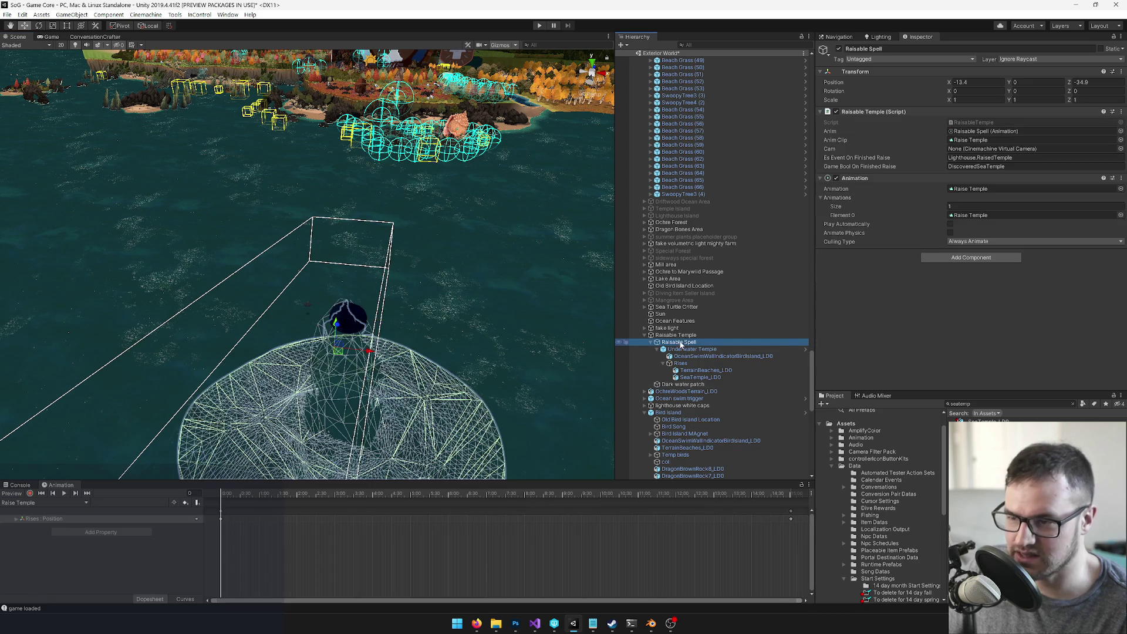
pyautogui.click(988, 150)
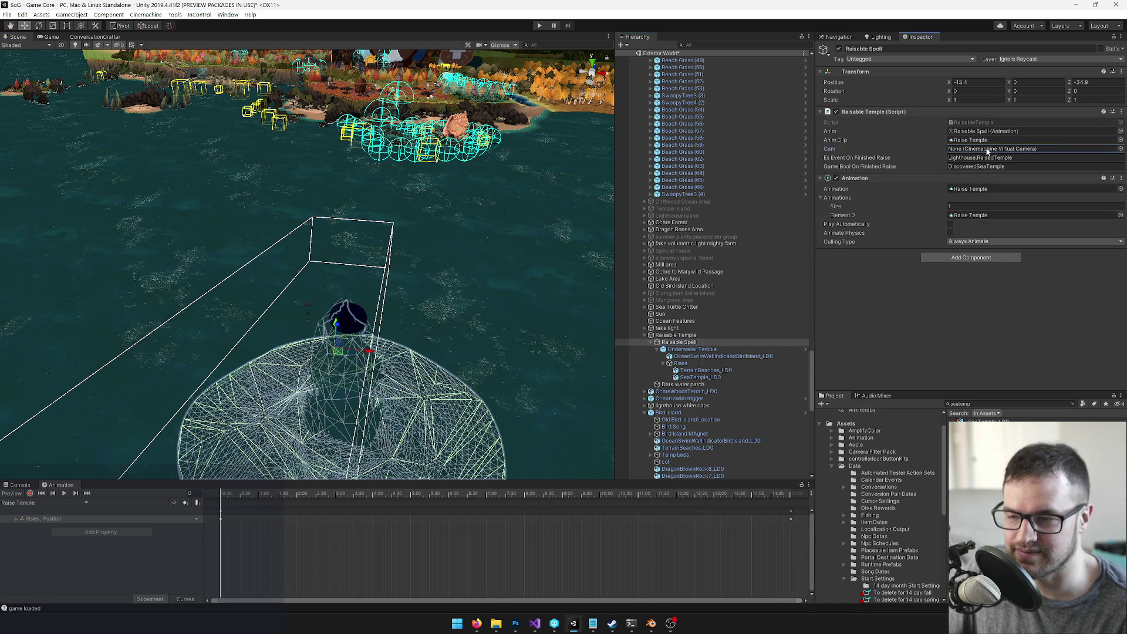
pyautogui.moveTo(473, 276); pyautogui.dragTo(411, 283)
# Step: Apply all Underwater Temple overrides to its prefab and open the prefab in Prefab Mode
pyautogui.click(662, 363)
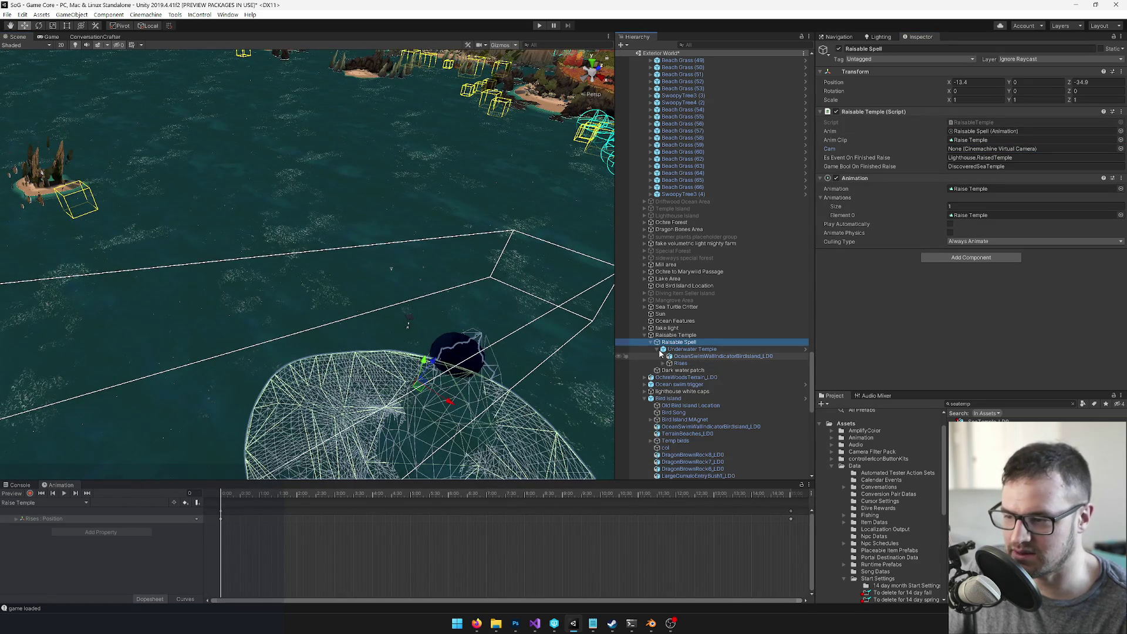
pyautogui.click(658, 350)
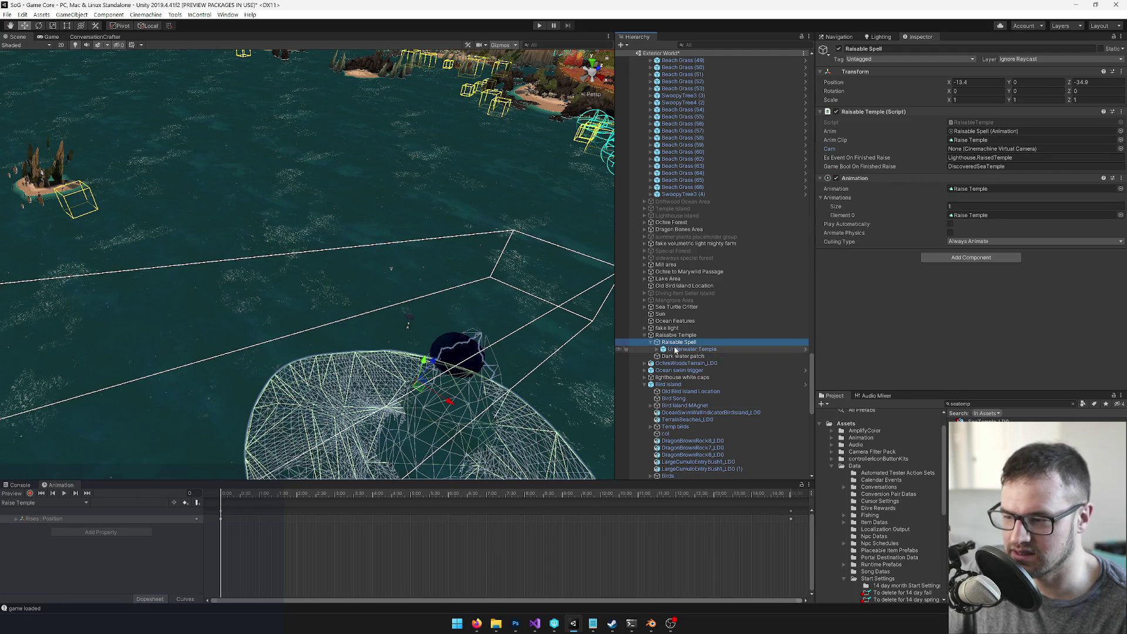
pyautogui.click(675, 351)
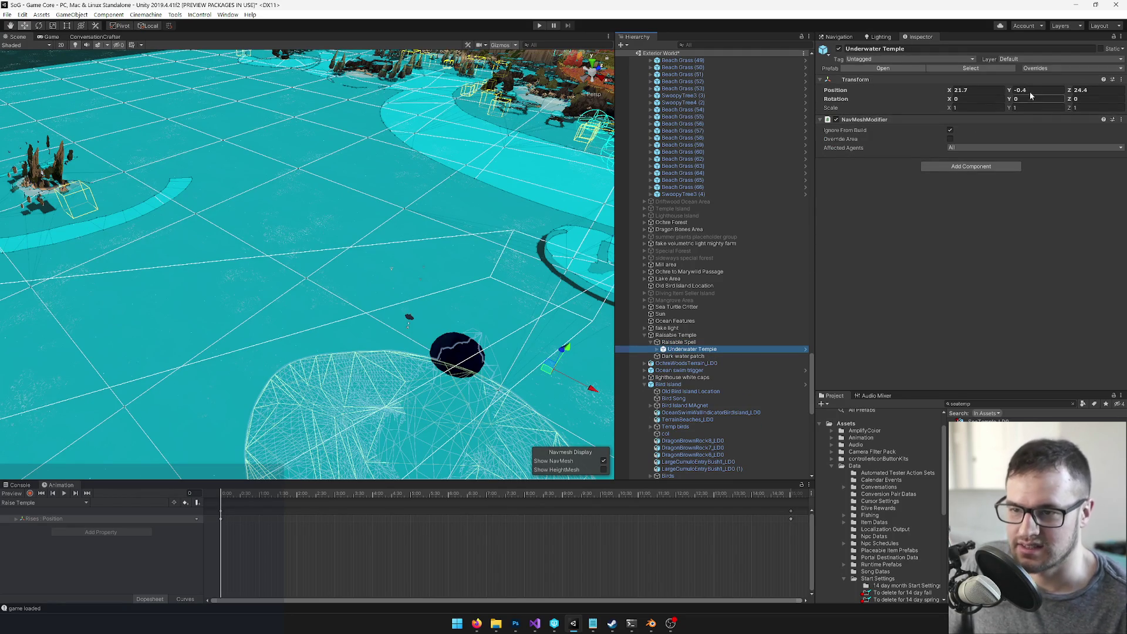
pyautogui.click(1030, 69)
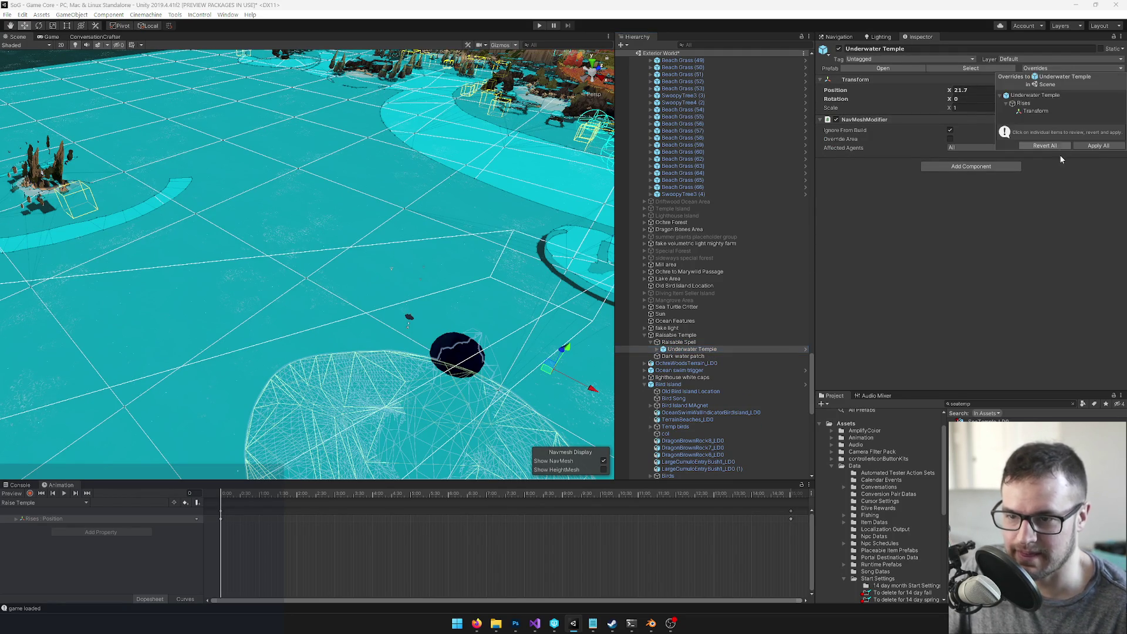
pyautogui.click(1036, 144)
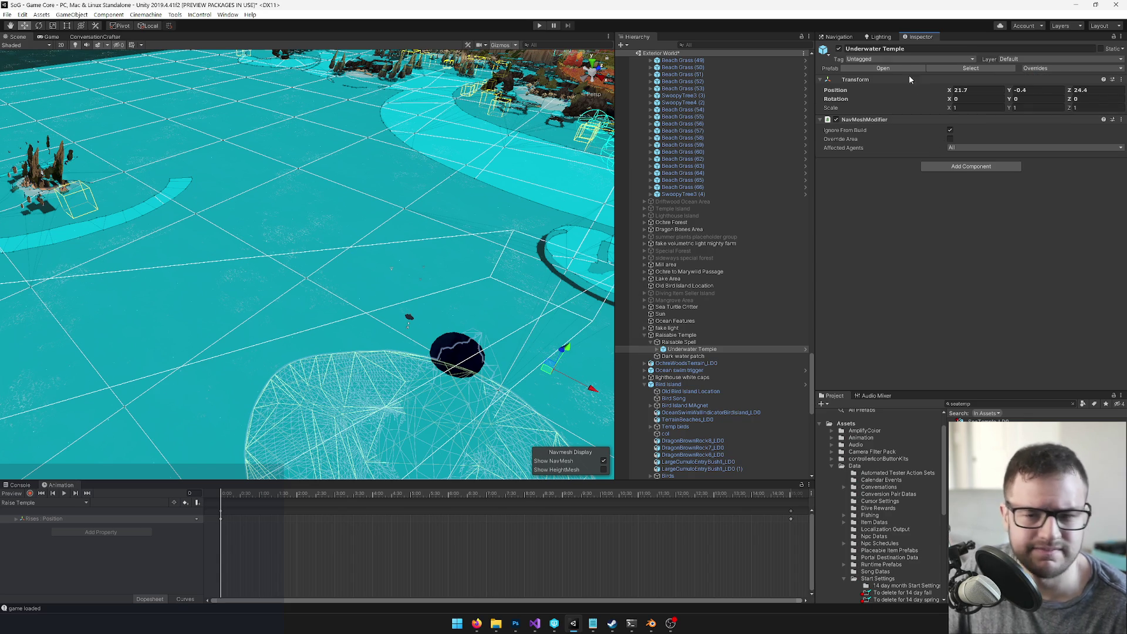
pyautogui.click(883, 69)
pyautogui.moveTo(526, 291)
pyautogui.mouseDown()
pyautogui.moveTo(470, 258)
pyautogui.moveTo(446, 262)
pyautogui.mouseUp()
pyautogui.click(399, 281)
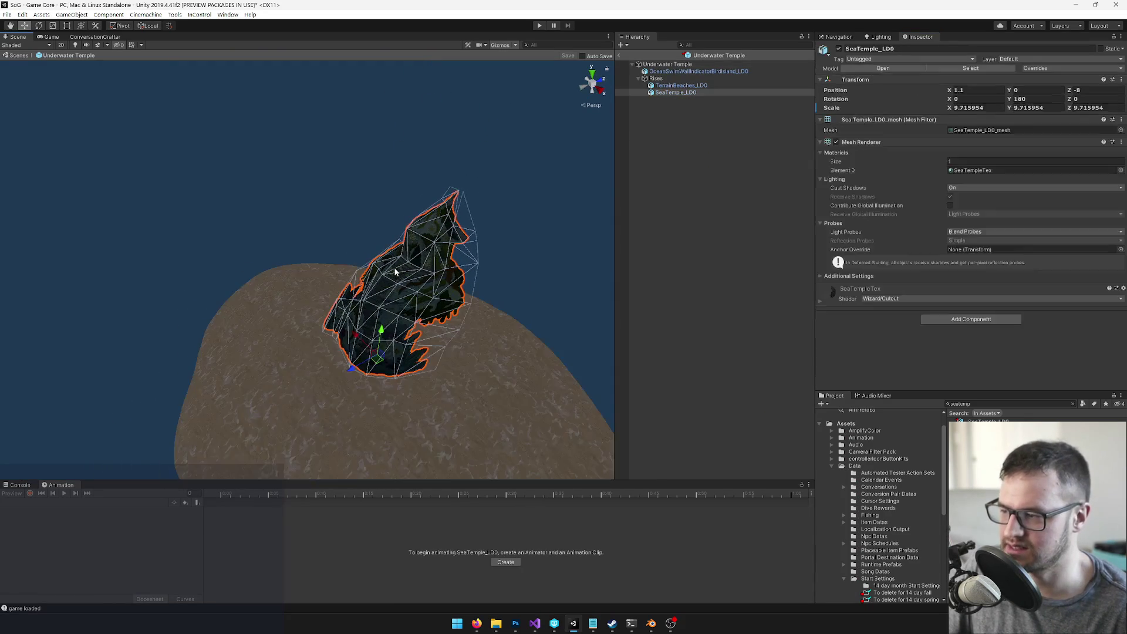
# Step: Set the SeaTempleTex material's Main Color to white (FFFFFF) and inspect the brighter temple
pyautogui.click(969, 171)
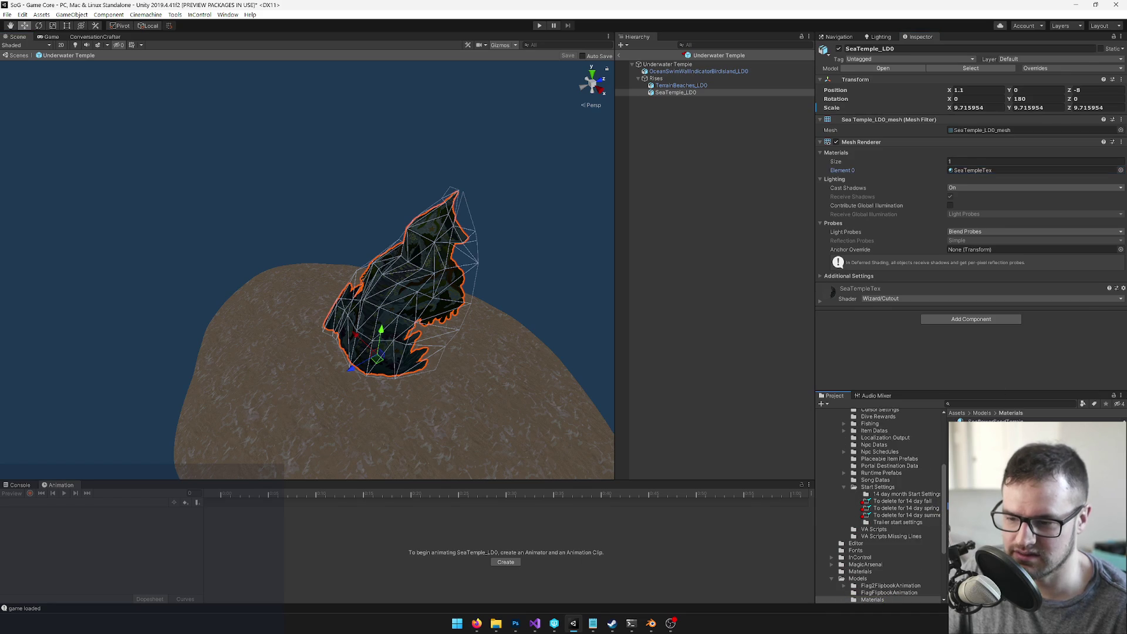
pyautogui.doubleClick(970, 171)
pyautogui.click(1102, 82)
pyautogui.moveTo(578, 215); pyautogui.dragTo(542, 166)
pyautogui.click(646, 157)
pyautogui.moveTo(289, 264)
pyautogui.mouseDown()
pyautogui.moveTo(327, 251)
pyautogui.moveTo(249, 266)
pyautogui.moveTo(241, 302)
pyautogui.moveTo(305, 282)
pyautogui.mouseUp()
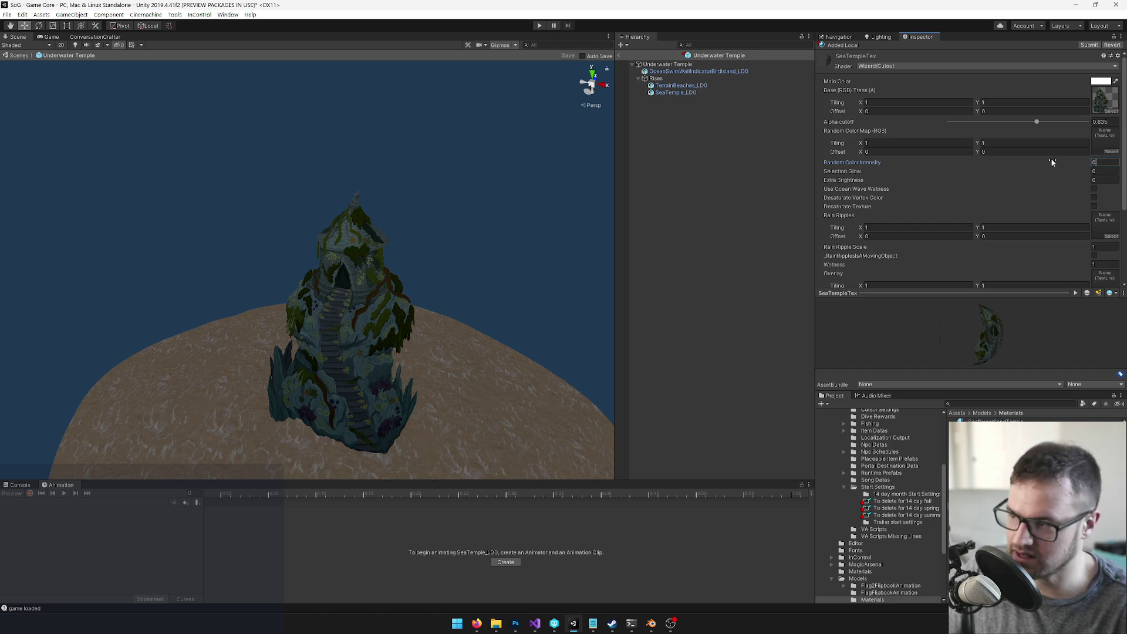
pyautogui.moveTo(448, 221)
pyautogui.mouseDown()
pyautogui.moveTo(403, 231)
pyautogui.moveTo(388, 186)
pyautogui.mouseUp()
pyautogui.scroll(-4, 957, 190)
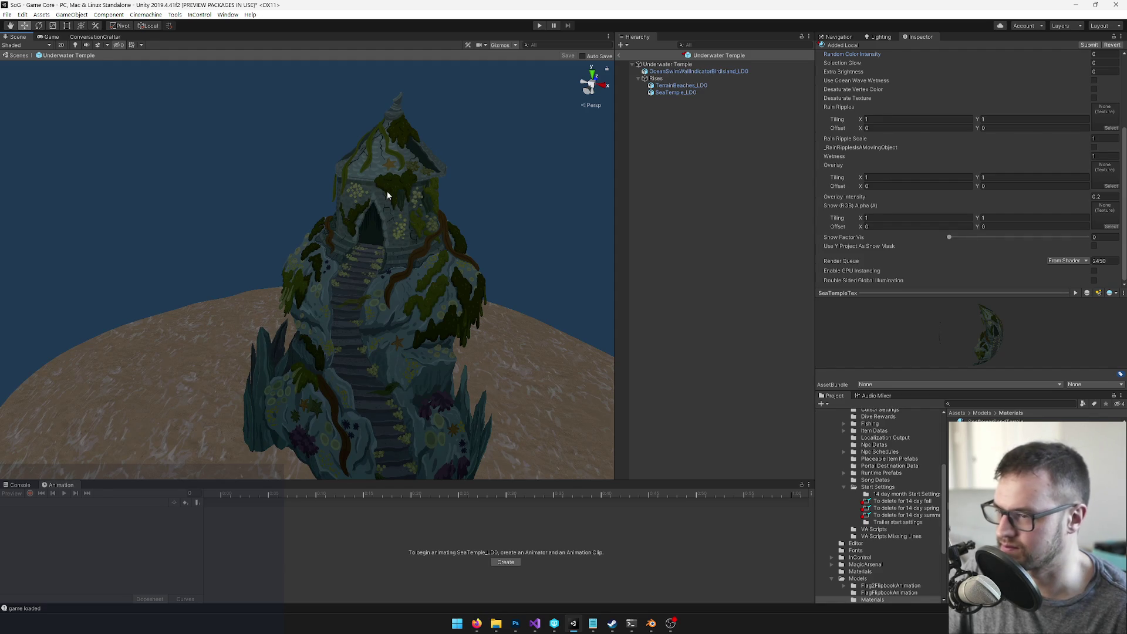
pyautogui.scroll(-3, 528, 195)
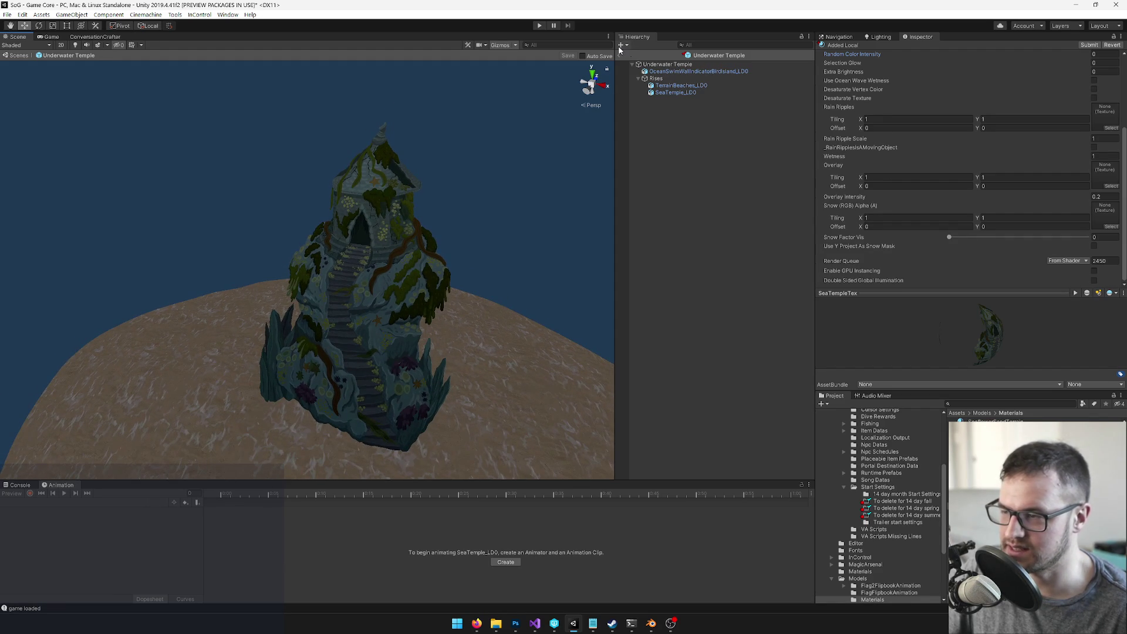
pyautogui.click(668, 66)
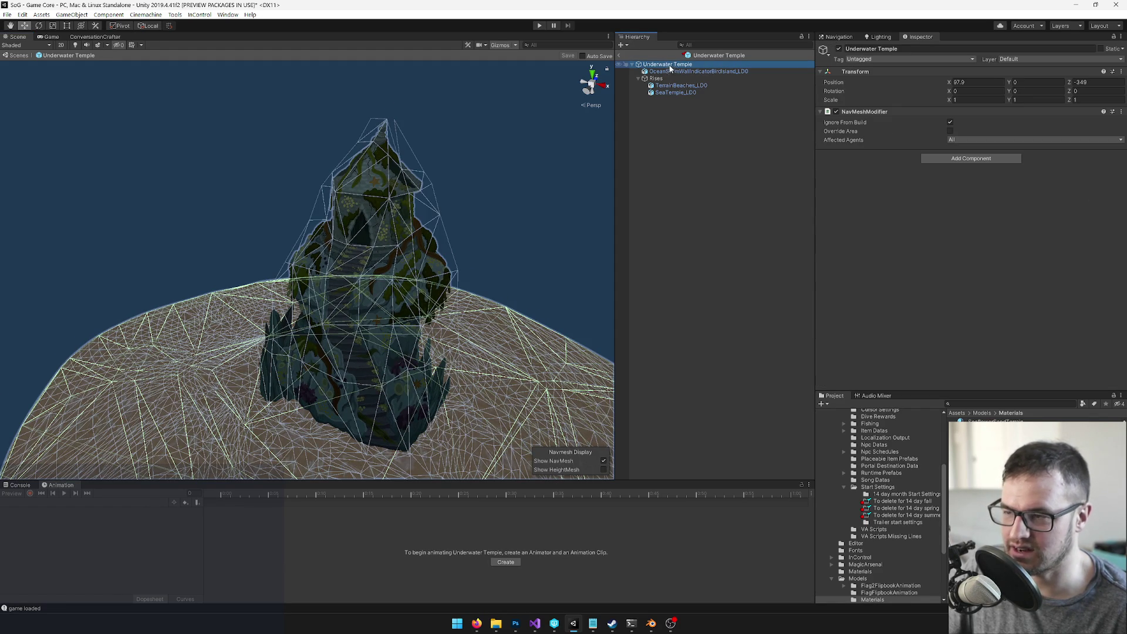
# Step: Leave Prefab Mode and find Mel's Island VC with a 'vc' Hierarchy search
pyautogui.click(621, 57)
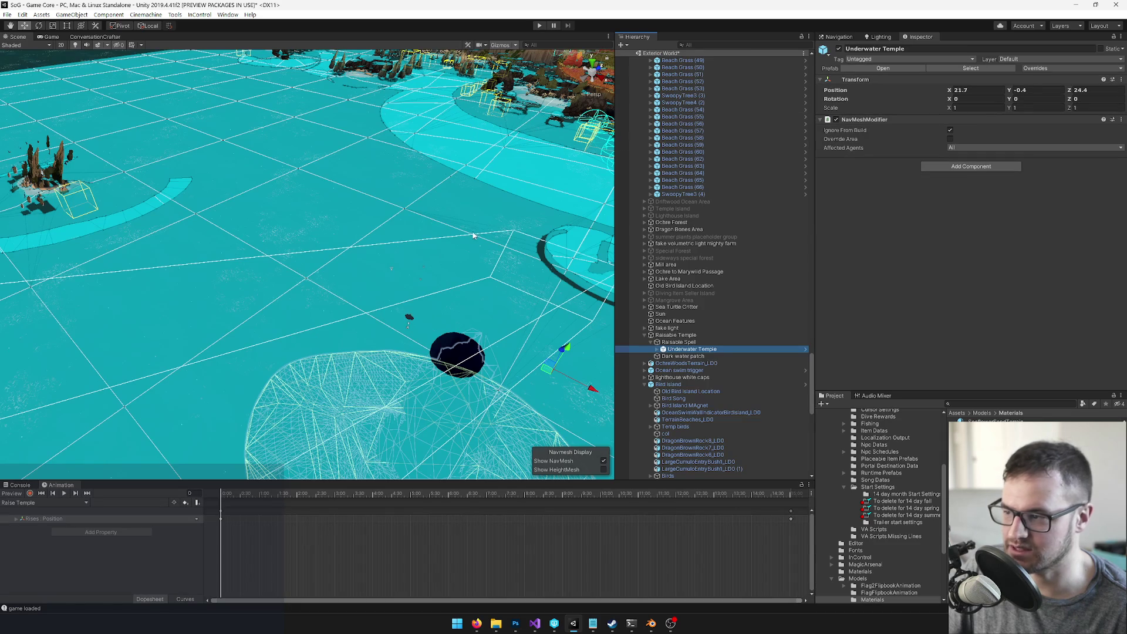
pyautogui.click(711, 44)
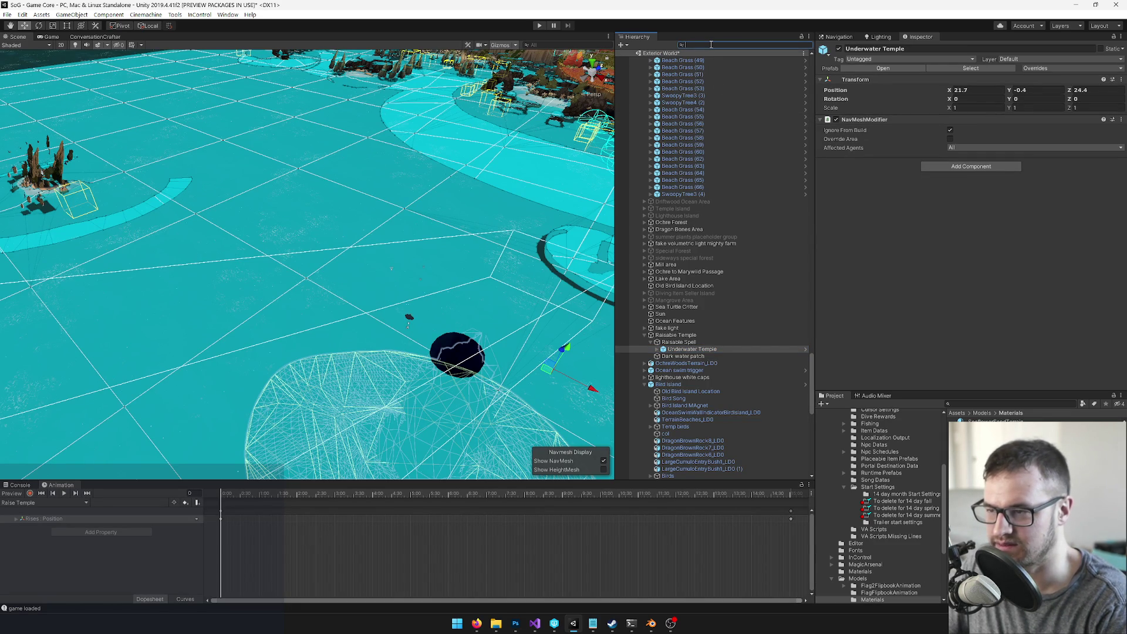
pyautogui.write('vc')
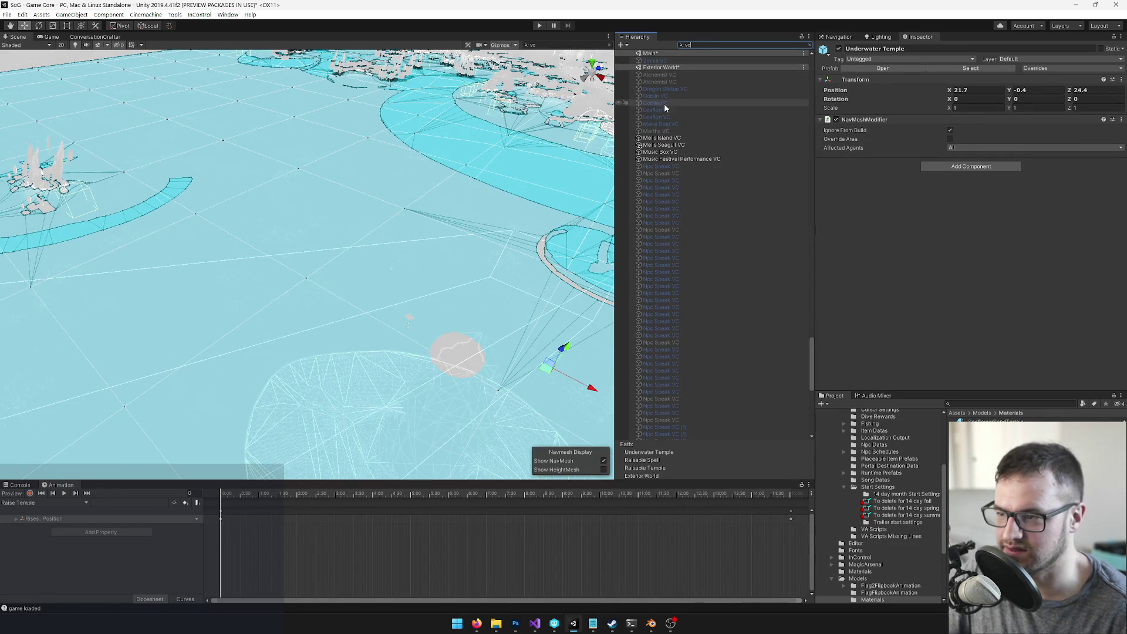
pyautogui.click(667, 140)
pyautogui.rightClick(667, 139)
pyautogui.click(679, 145)
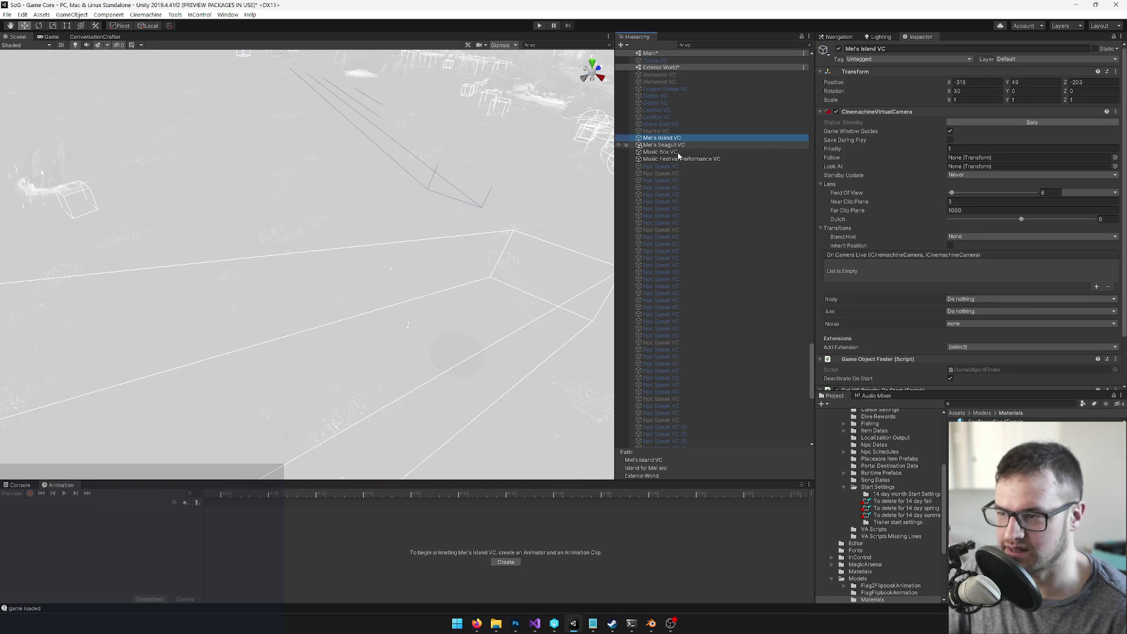
# Step: Clear the Hierarchy search and enter Prefab Mode for Underwater Temple
pyautogui.click(808, 45)
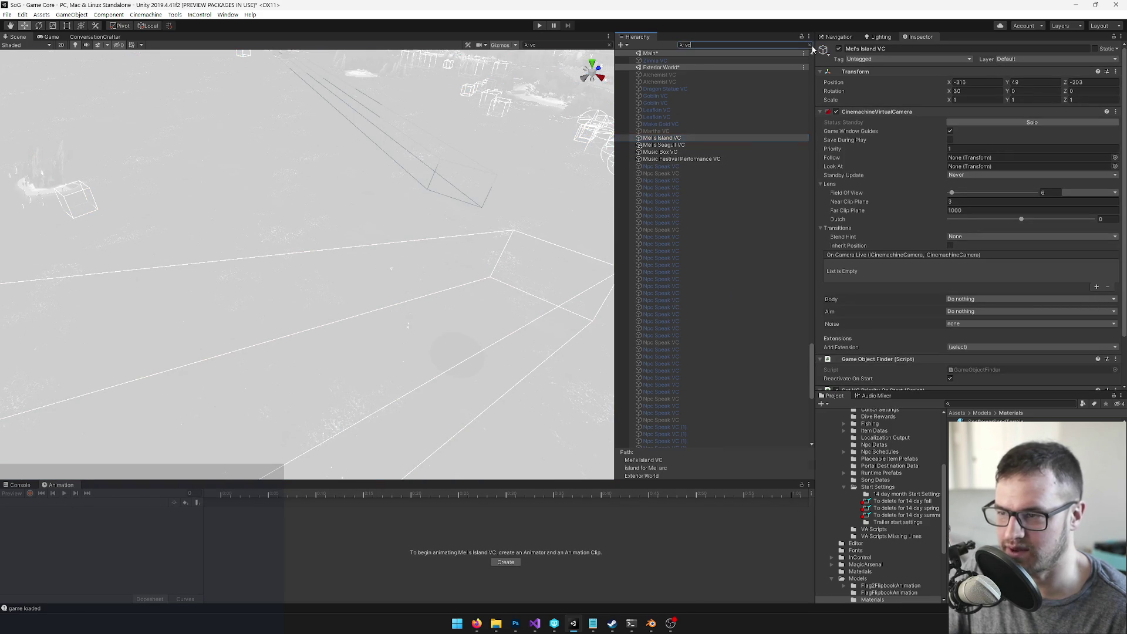
pyautogui.click(451, 354)
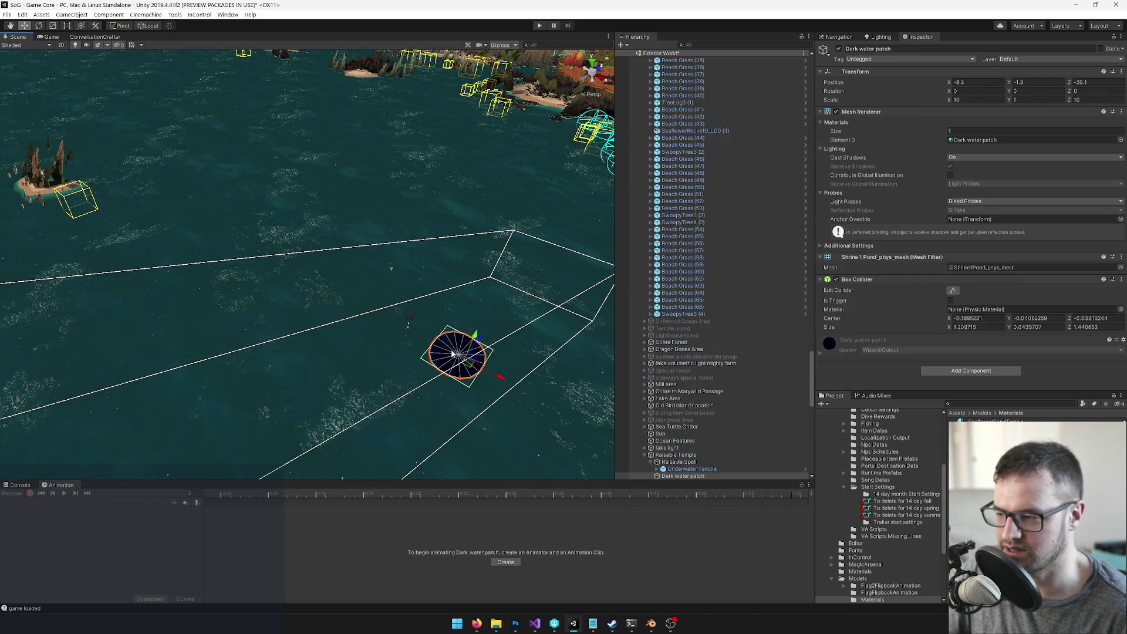
pyautogui.doubleClick(668, 470)
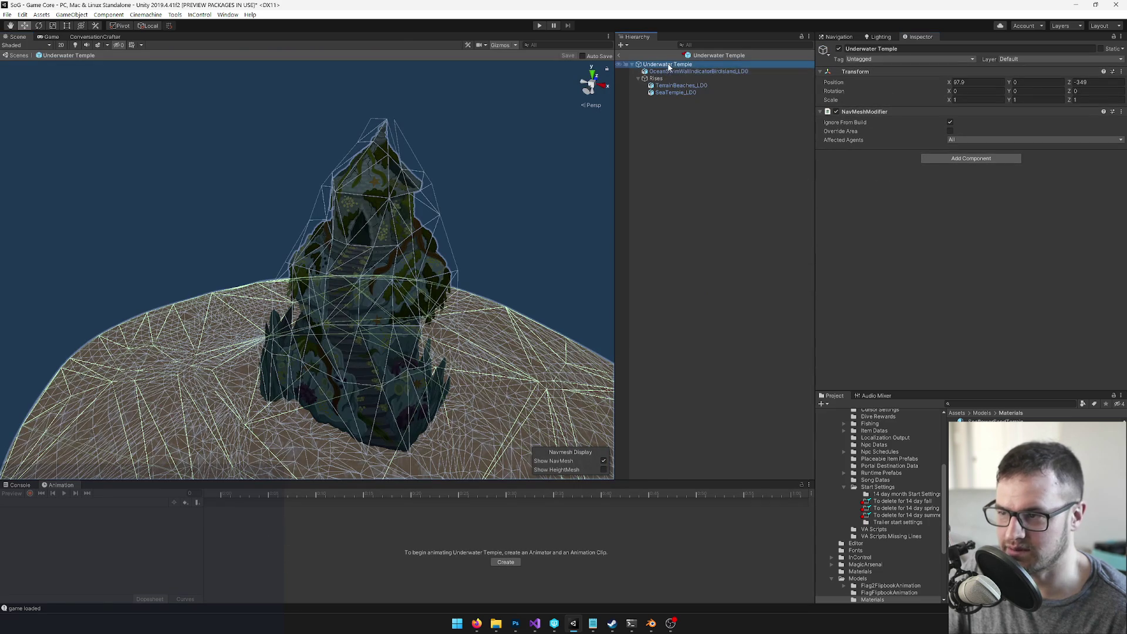
# Step: Paste Mel's Island VC under the Underwater Temple root and zero its position
pyautogui.rightClick(667, 66)
pyautogui.click(683, 78)
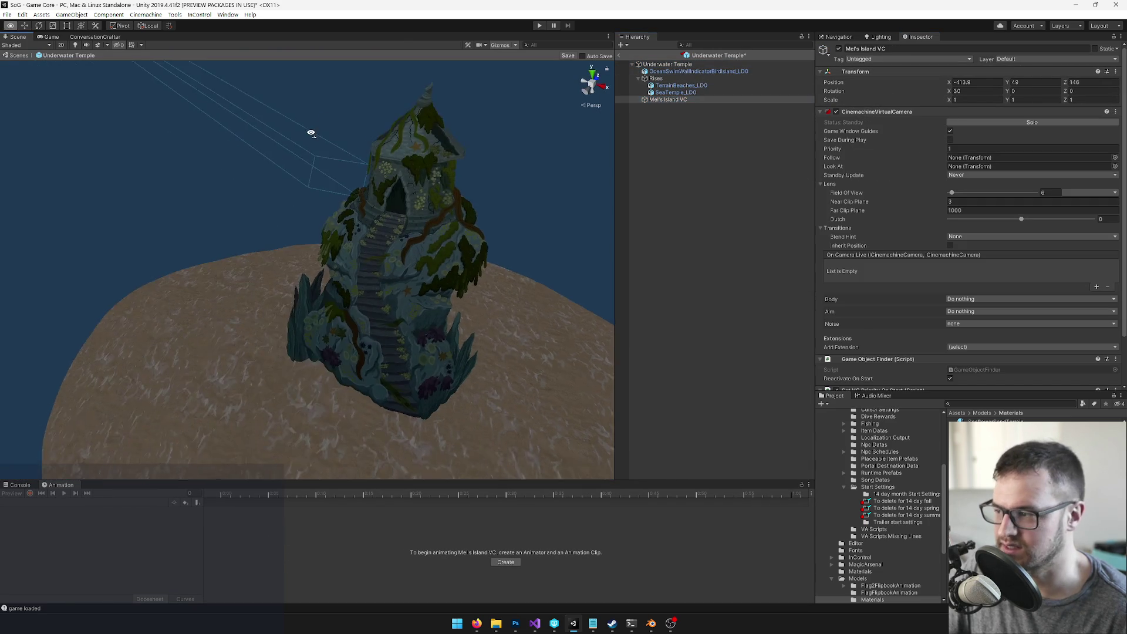
pyautogui.press('s')
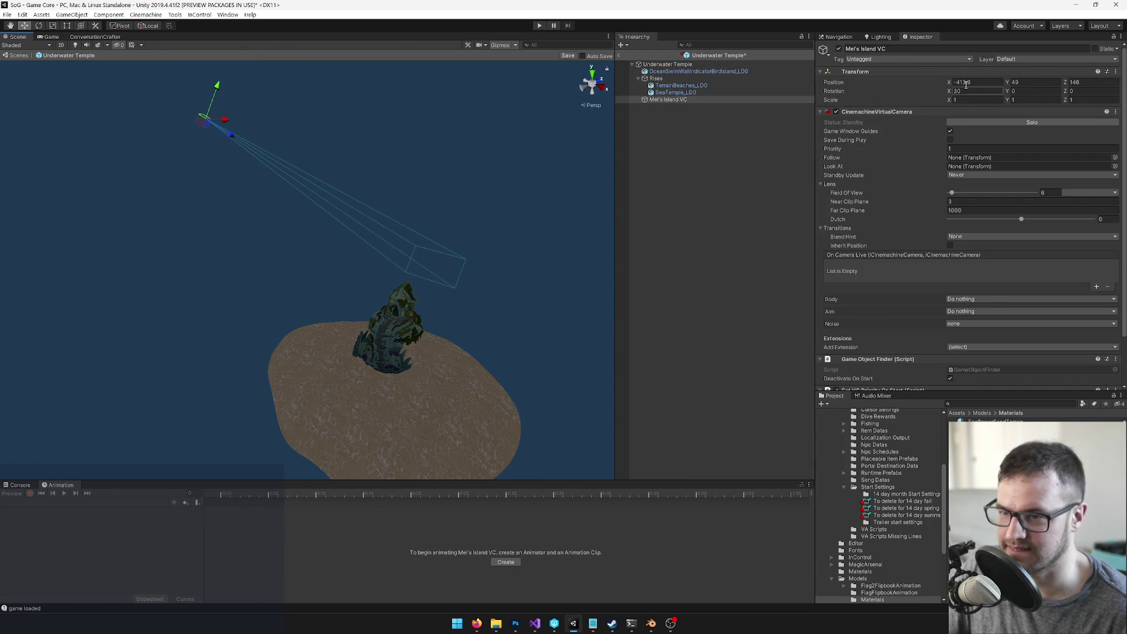
pyautogui.write('0')
pyautogui.press('Tab')
pyautogui.write('0')
pyautogui.press('Tab')
pyautogui.write('0')
pyautogui.press('Return')
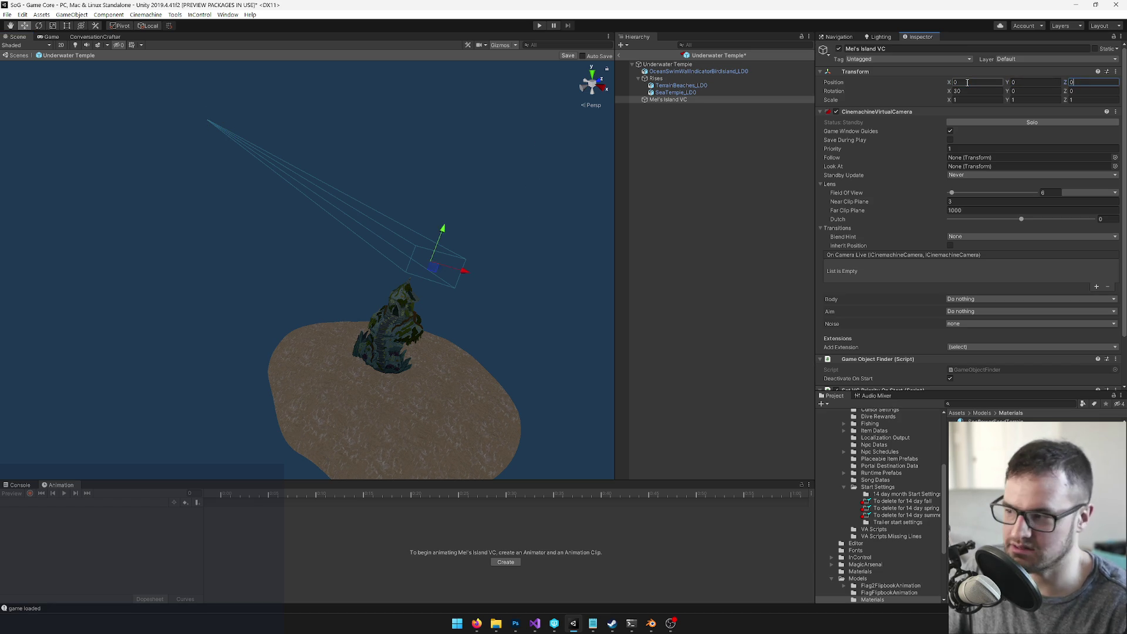
# Step: Activate the camera, raise it high above the temple, and save the prefab
pyautogui.moveTo(447, 305); pyautogui.dragTo(451, 313)
pyautogui.moveTo(451, 312)
pyautogui.mouseDown()
pyautogui.moveTo(482, 304)
pyautogui.moveTo(395, 294)
pyautogui.moveTo(402, 305)
pyautogui.moveTo(531, 302)
pyautogui.moveTo(475, 275)
pyautogui.mouseUp()
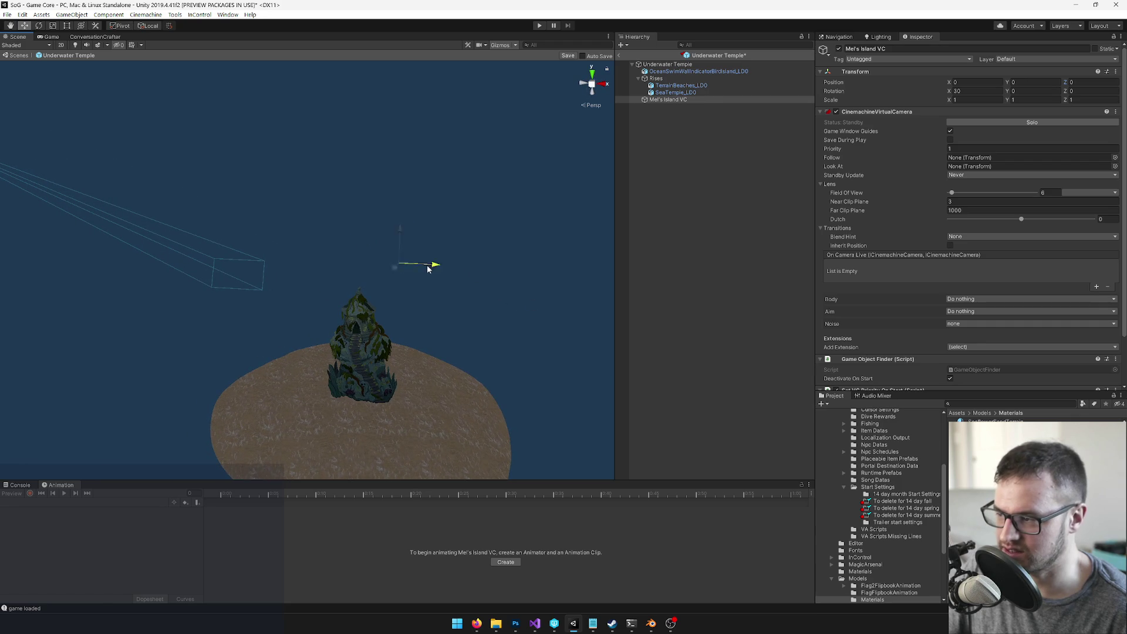
pyautogui.click(839, 50)
pyautogui.moveTo(387, 294)
pyautogui.mouseDown()
pyautogui.moveTo(252, 270)
pyautogui.moveTo(189, 277)
pyautogui.mouseUp()
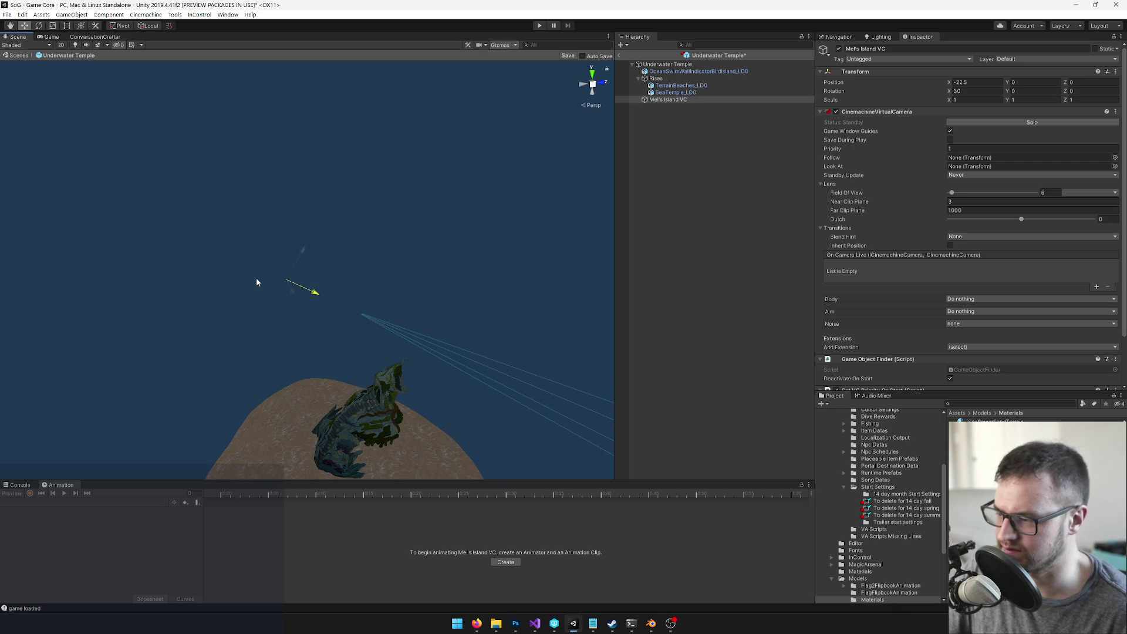
pyautogui.moveTo(371, 293)
pyautogui.mouseDown()
pyautogui.moveTo(350, 249)
pyautogui.moveTo(347, 259)
pyautogui.mouseUp()
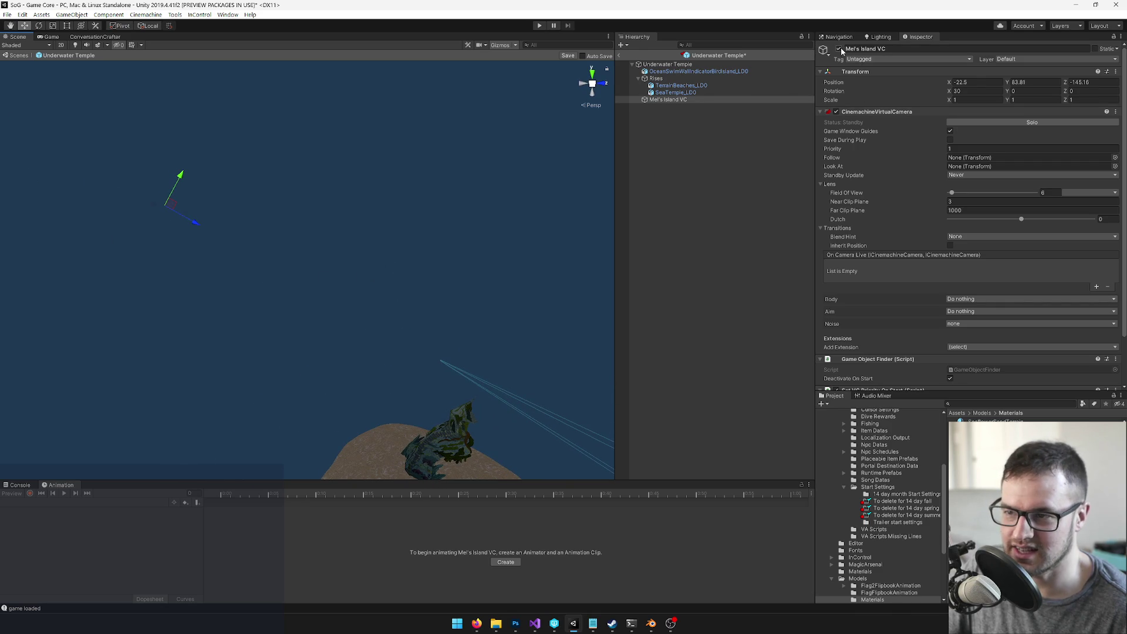
pyautogui.moveTo(411, 307)
pyautogui.mouseDown()
pyautogui.moveTo(367, 320)
pyautogui.moveTo(252, 397)
pyautogui.moveTo(166, 393)
pyautogui.moveTo(185, 367)
pyautogui.mouseUp()
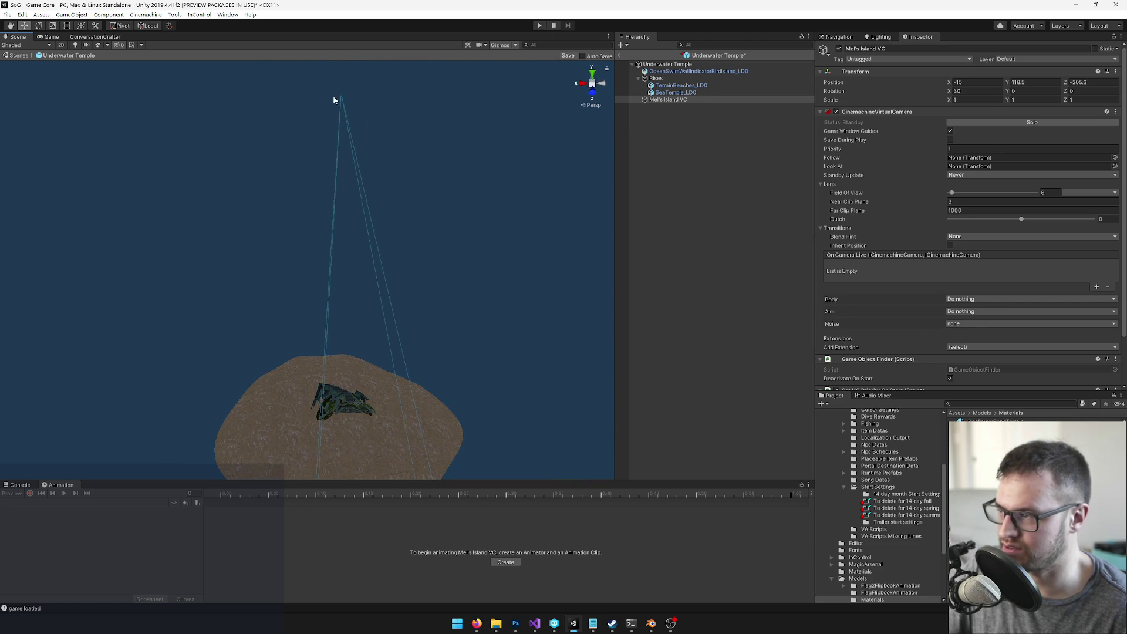
pyautogui.moveTo(332, 70); pyautogui.dragTo(337, 125)
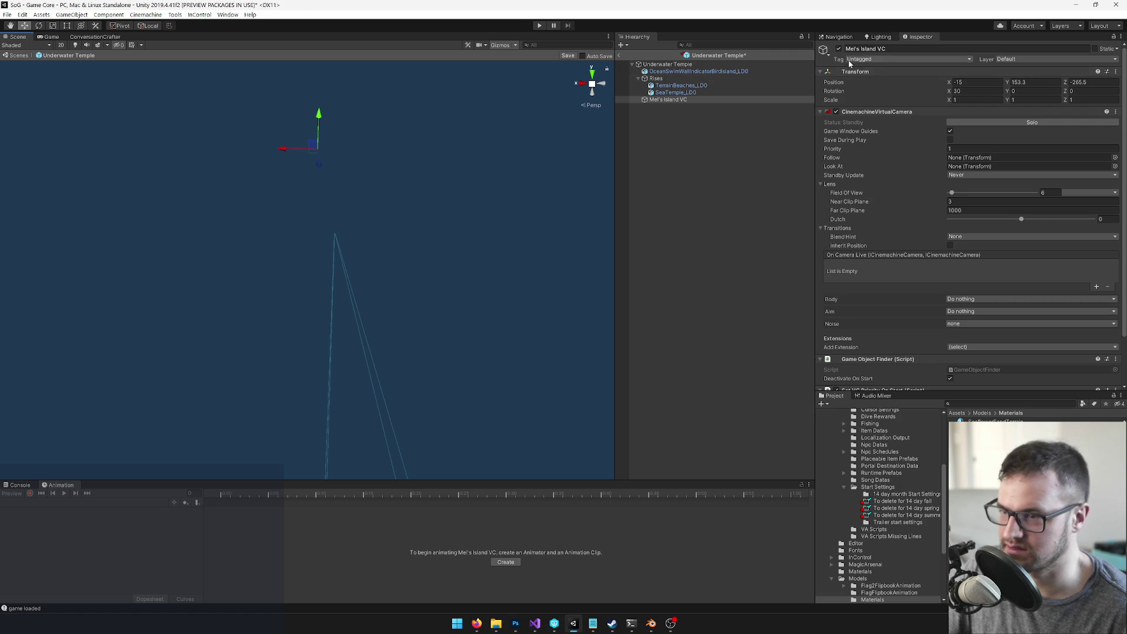
pyautogui.hotkey('alt', 'shift', 'a')
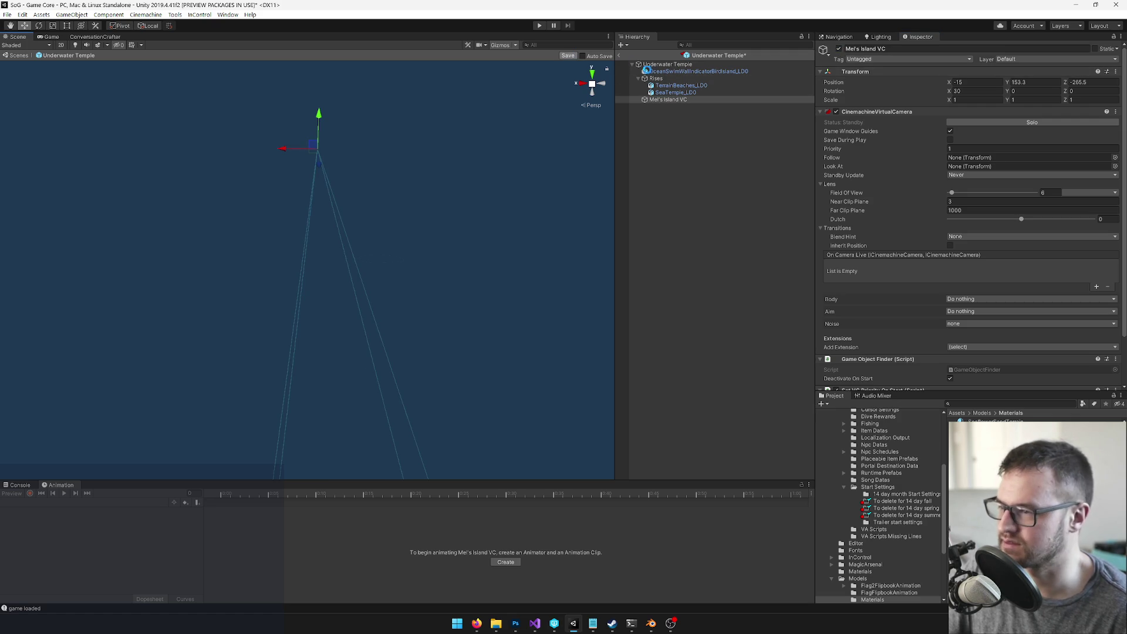
pyautogui.hotkey('ctrl', 's')
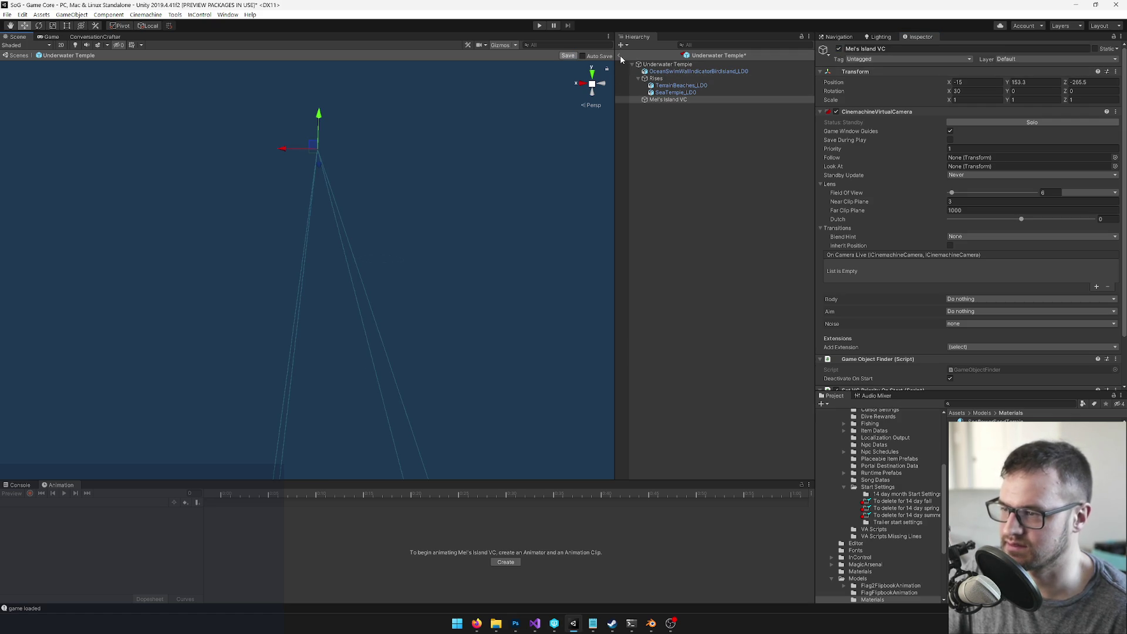
# Step: Reopen the Underwater Temple prefab and untick Mel's Island VC so it starts disabled
pyautogui.click(620, 57)
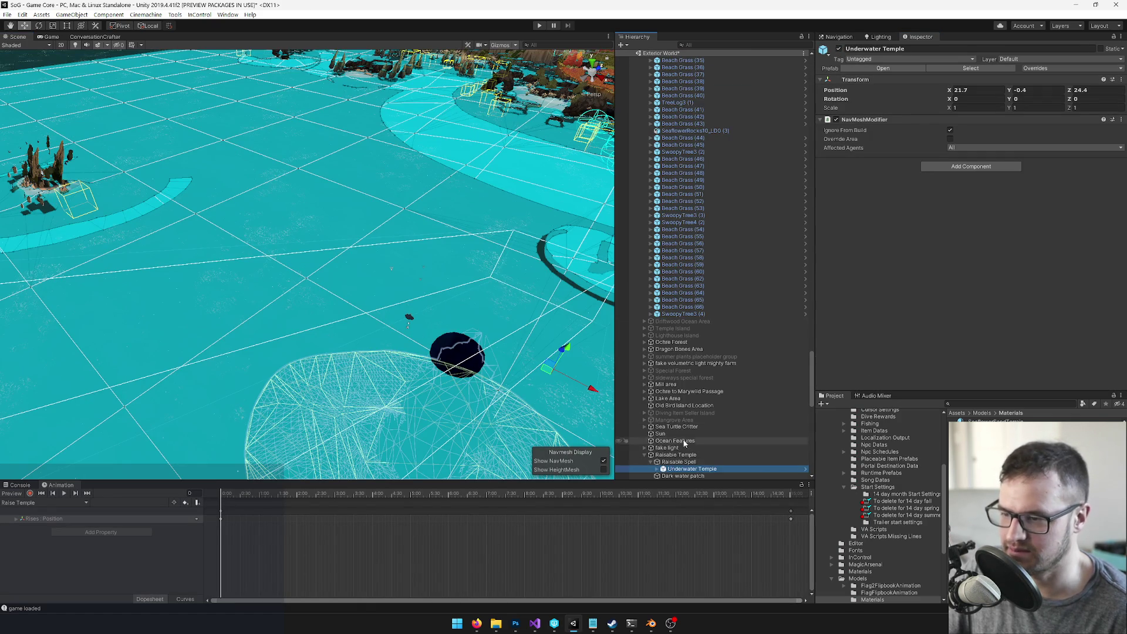
pyautogui.click(681, 462)
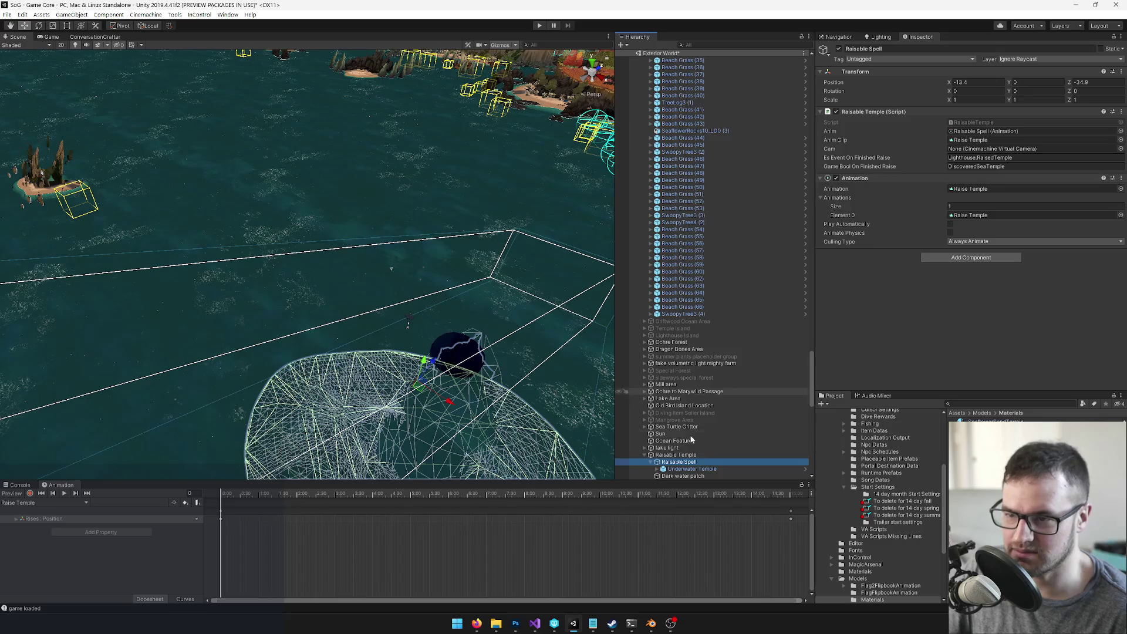
pyautogui.click(658, 469)
pyautogui.scroll(-3, 723, 420)
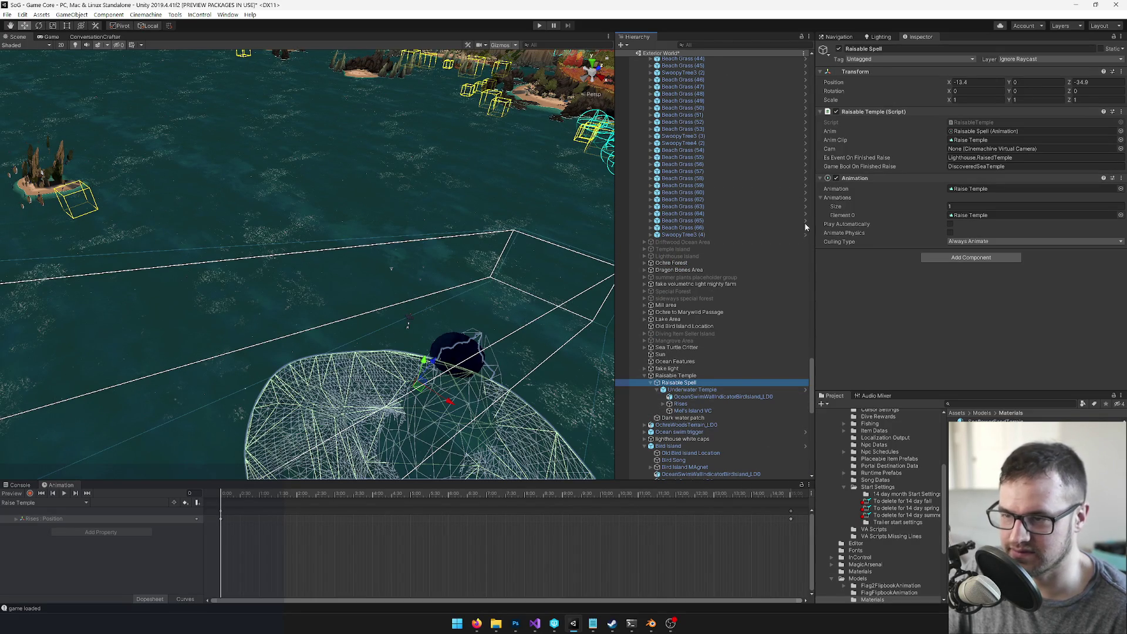
pyautogui.click(669, 368)
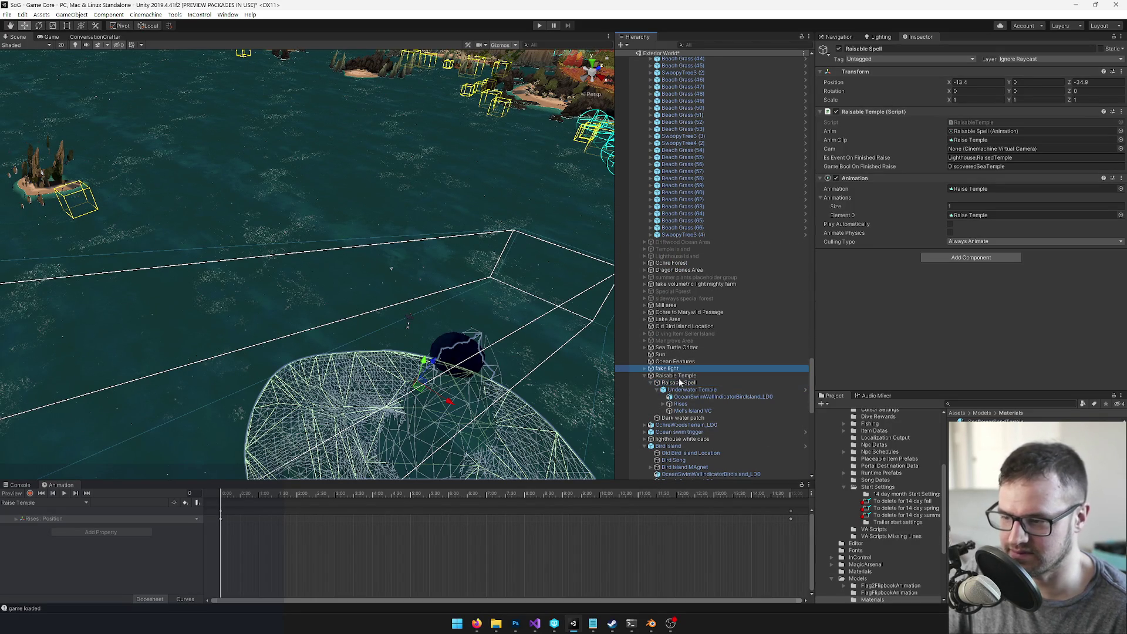
pyautogui.click(677, 390)
pyautogui.click(875, 69)
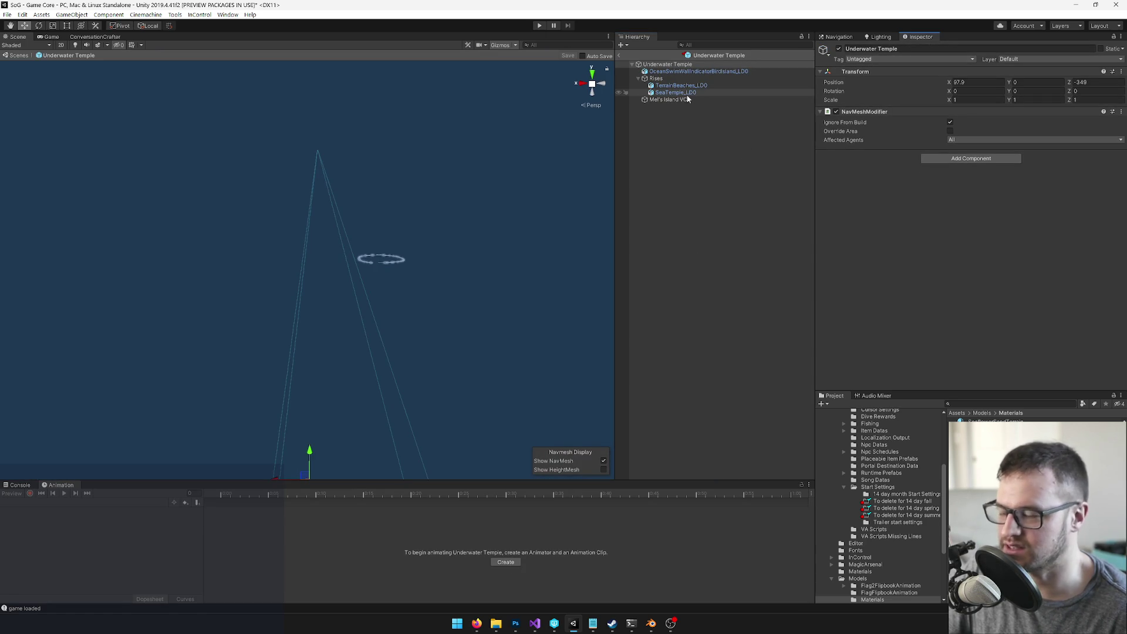
pyautogui.click(675, 99)
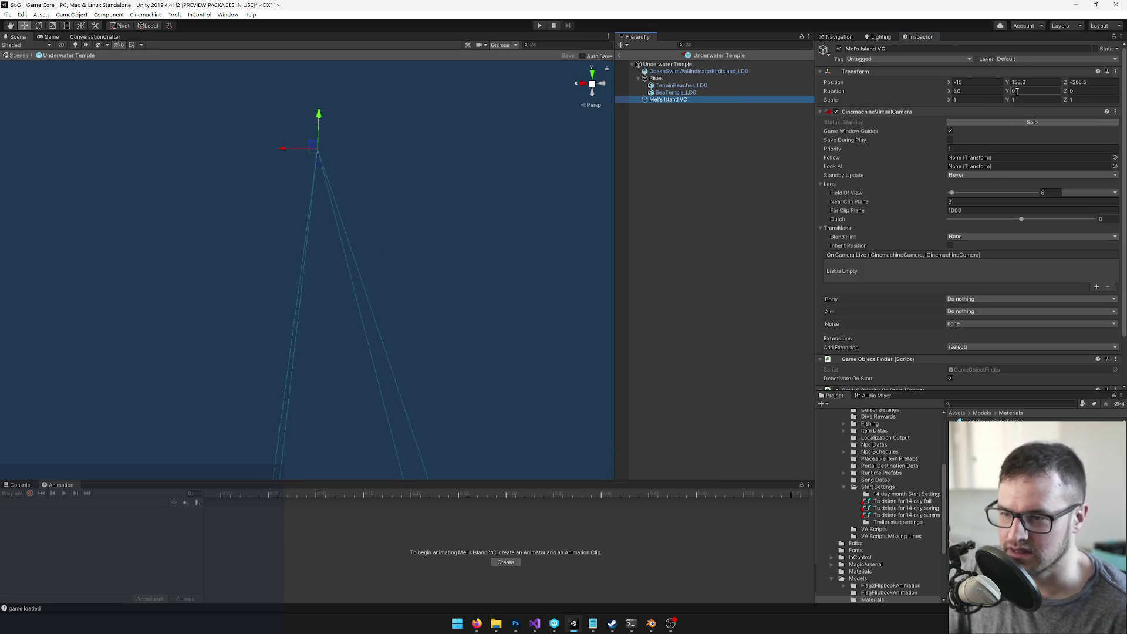
pyautogui.click(839, 50)
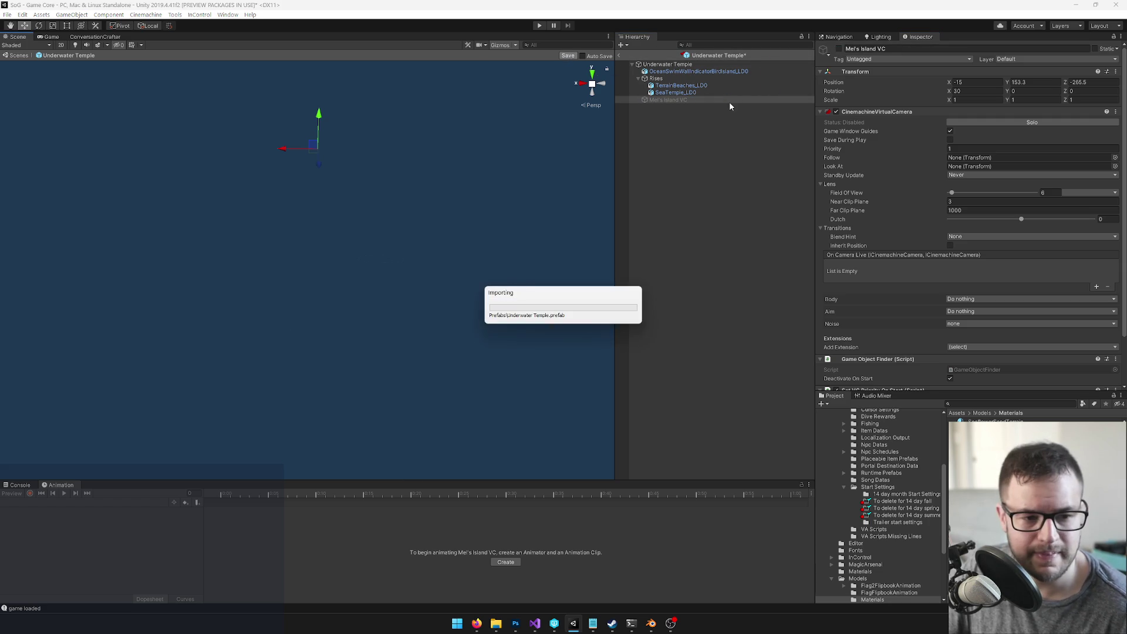
# Step: Back in the scene, assign Mel's Island VC to Raisable Spell's Cam field
pyautogui.click(620, 56)
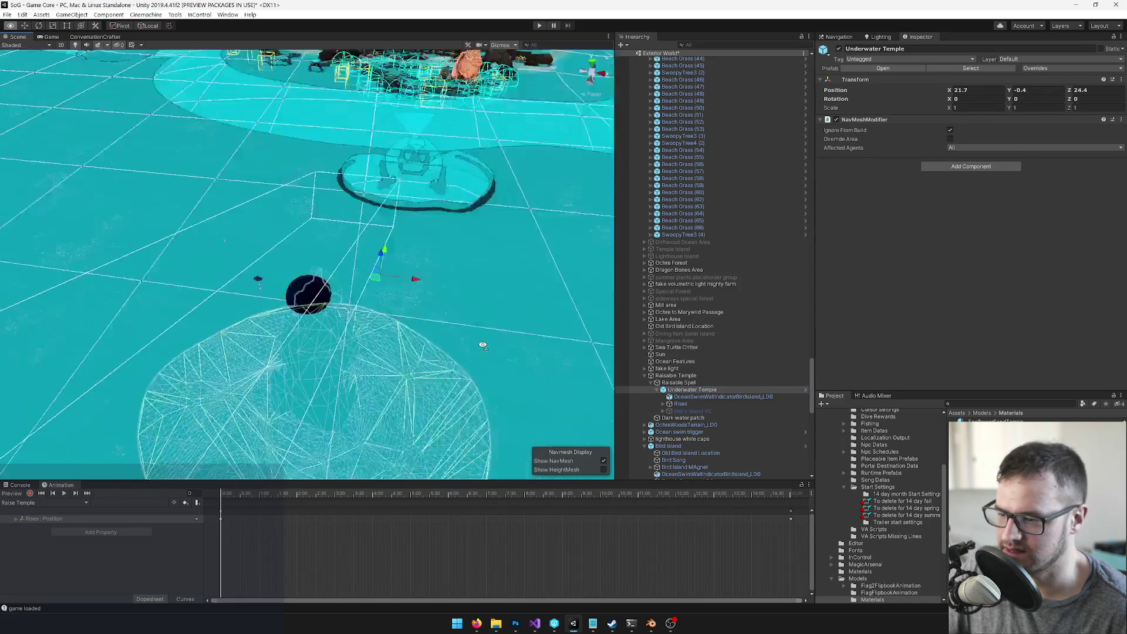
pyautogui.click(639, 376)
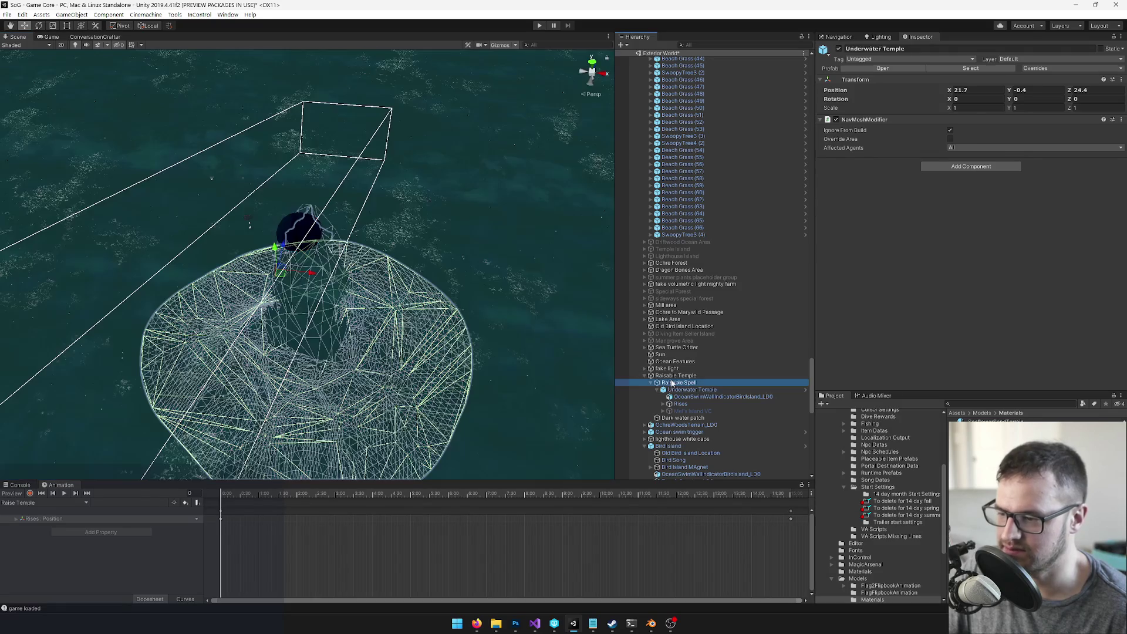
pyautogui.click(679, 382)
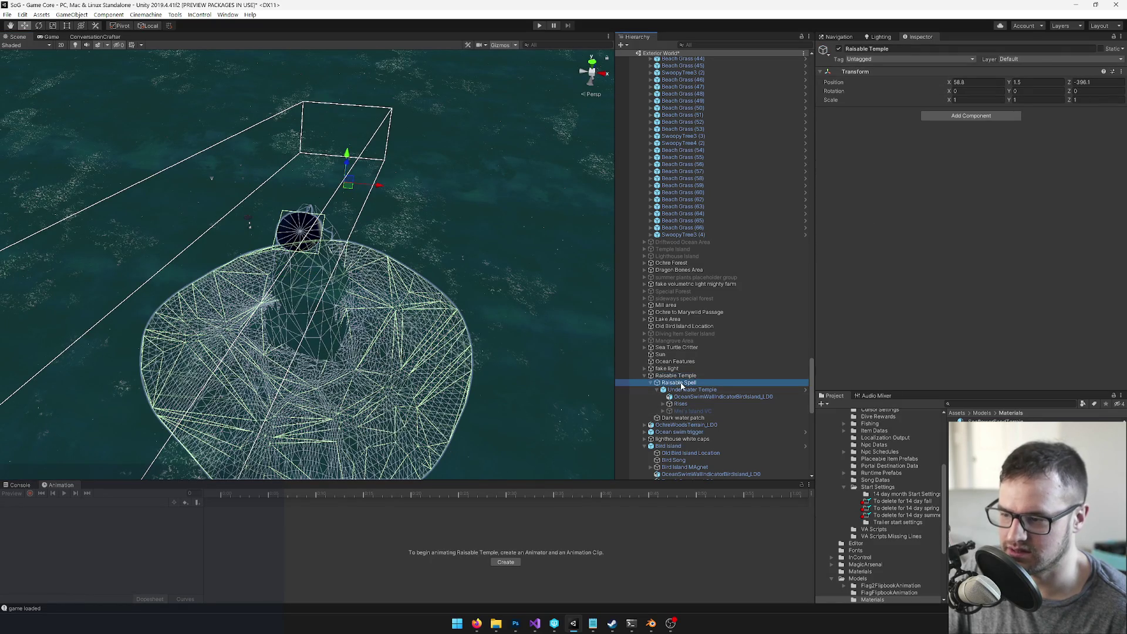
pyautogui.moveTo(926, 180); pyautogui.dragTo(965, 150)
pyautogui.moveTo(424, 155)
pyautogui.keyDown('alt'); pyautogui.mouseDown()
pyautogui.moveTo(390, 157)
pyautogui.moveTo(63, 5)
pyautogui.mouseUp(); pyautogui.keyUp('alt')
pyautogui.click(50, 37)
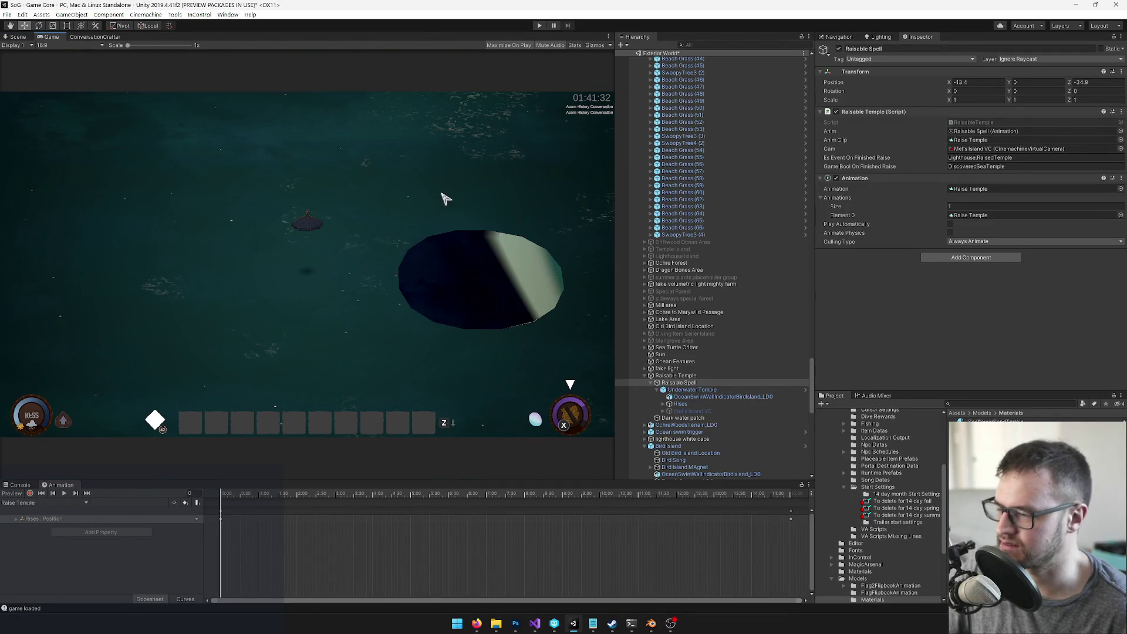
# Step: Select the Player and move it onto the dark circle over the temple
pyautogui.scroll(15, 704, 264)
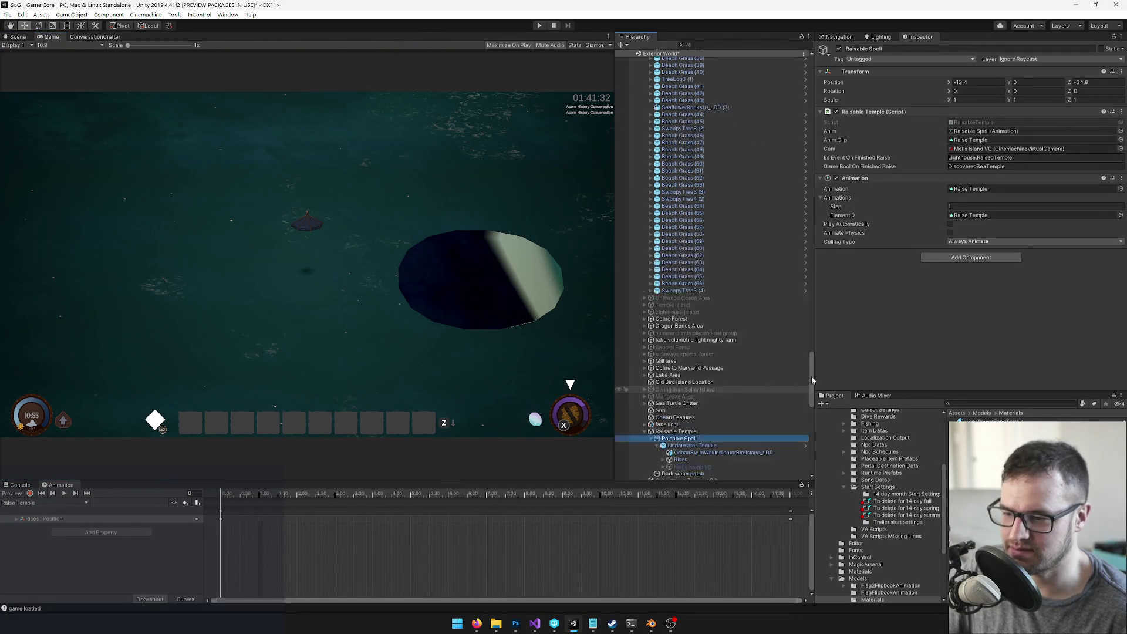
pyautogui.click(663, 67)
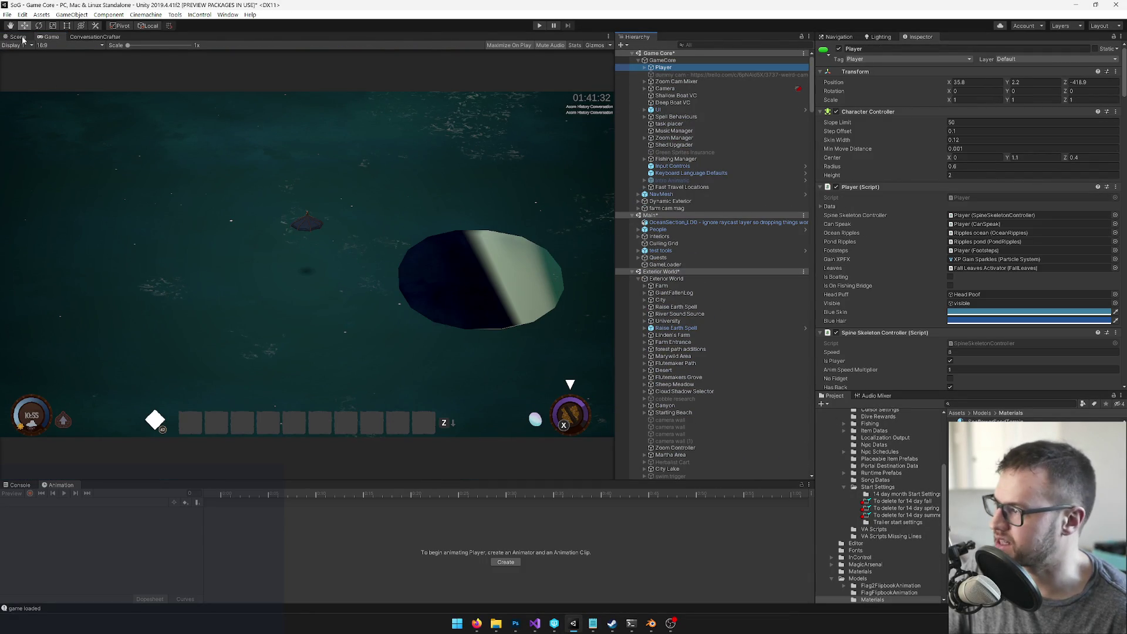
pyautogui.click(18, 37)
pyautogui.moveTo(285, 289); pyautogui.dragTo(314, 293)
# Step: Start Play mode in the Game view to test the Player on the circle
pyautogui.click(50, 37)
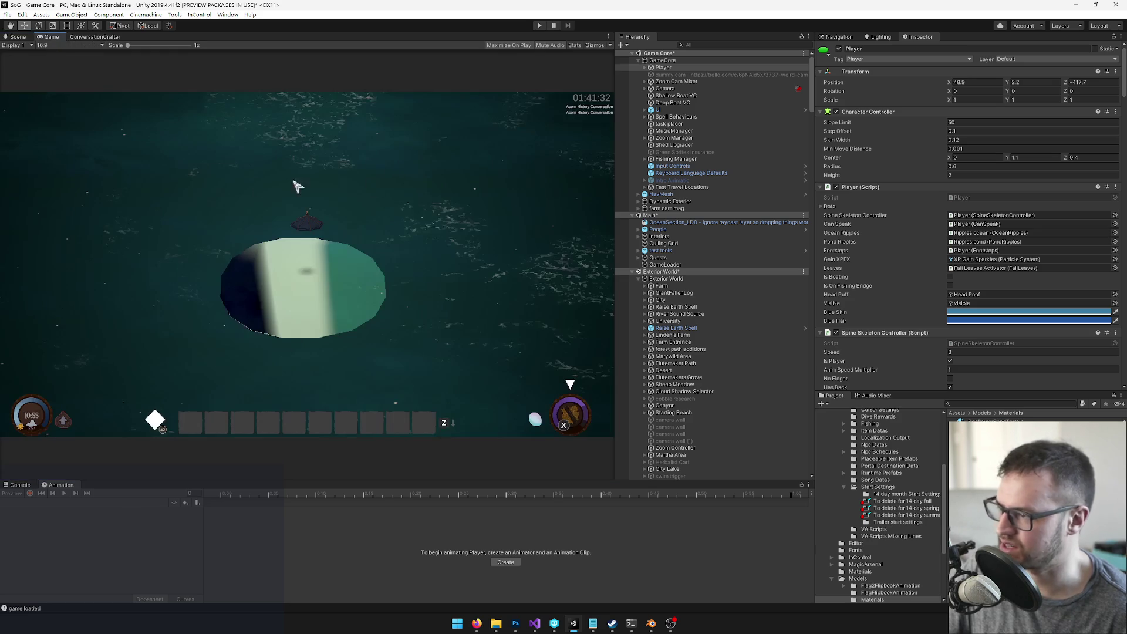
pyautogui.click(539, 27)
pyautogui.press('XF86AudioLowerVolume')
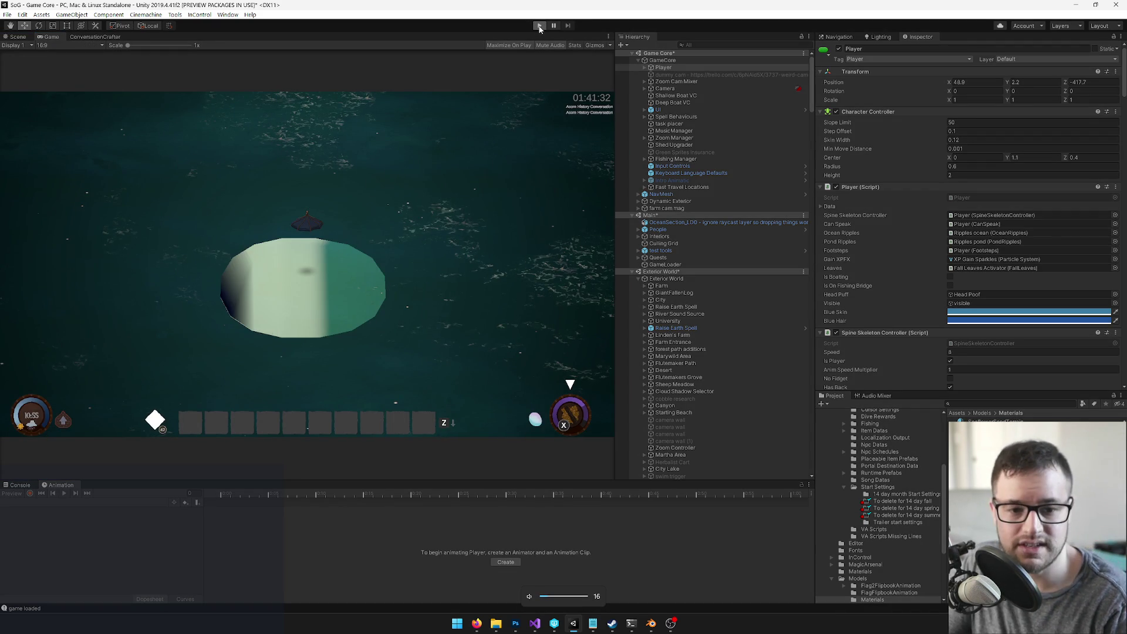
pyautogui.click(539, 27)
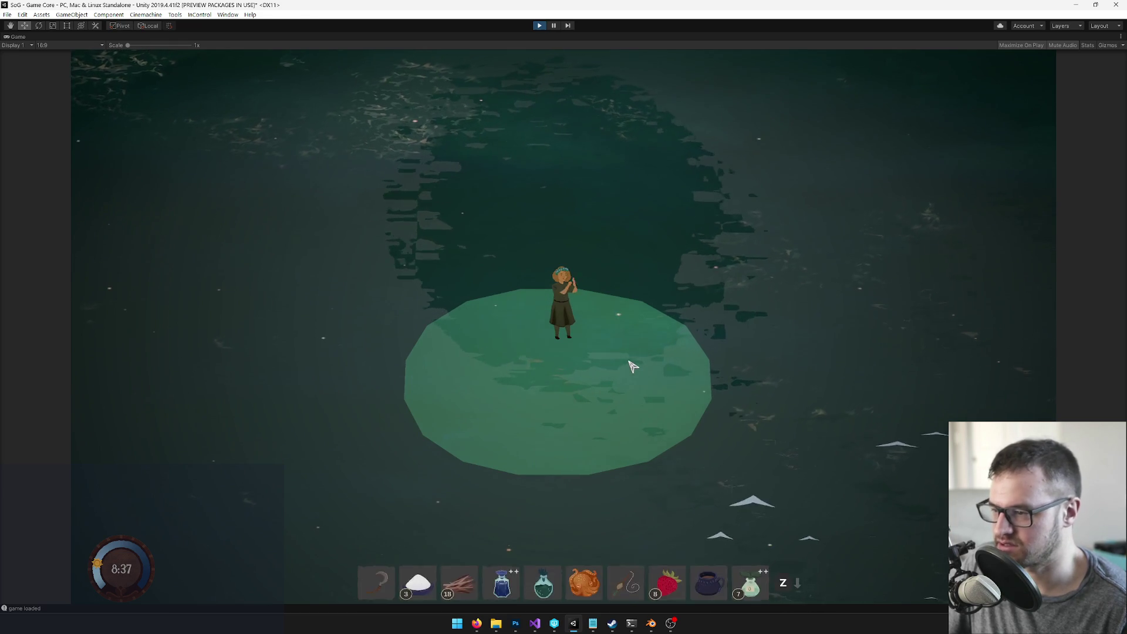
# Step: Play Hymn of Sea's Abyss from the in-game song list on the circle, then stop Play mode
pyautogui.press('Tab')
pyautogui.press('e')
pyautogui.press('e')
pyautogui.press('e')
pyautogui.press('q')
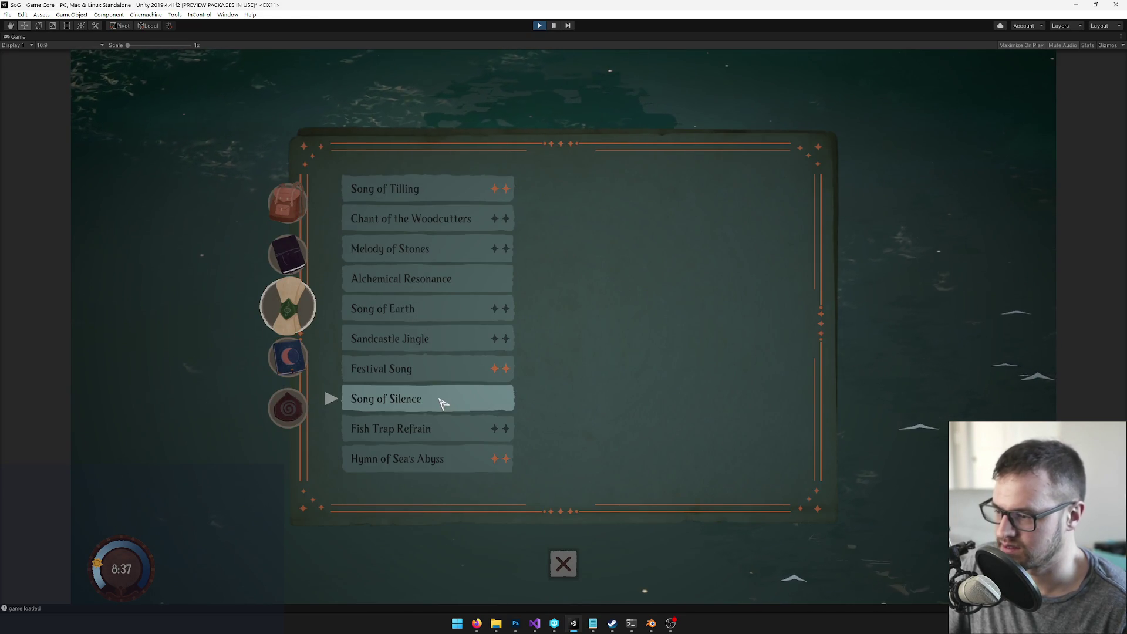
pyautogui.click(424, 458)
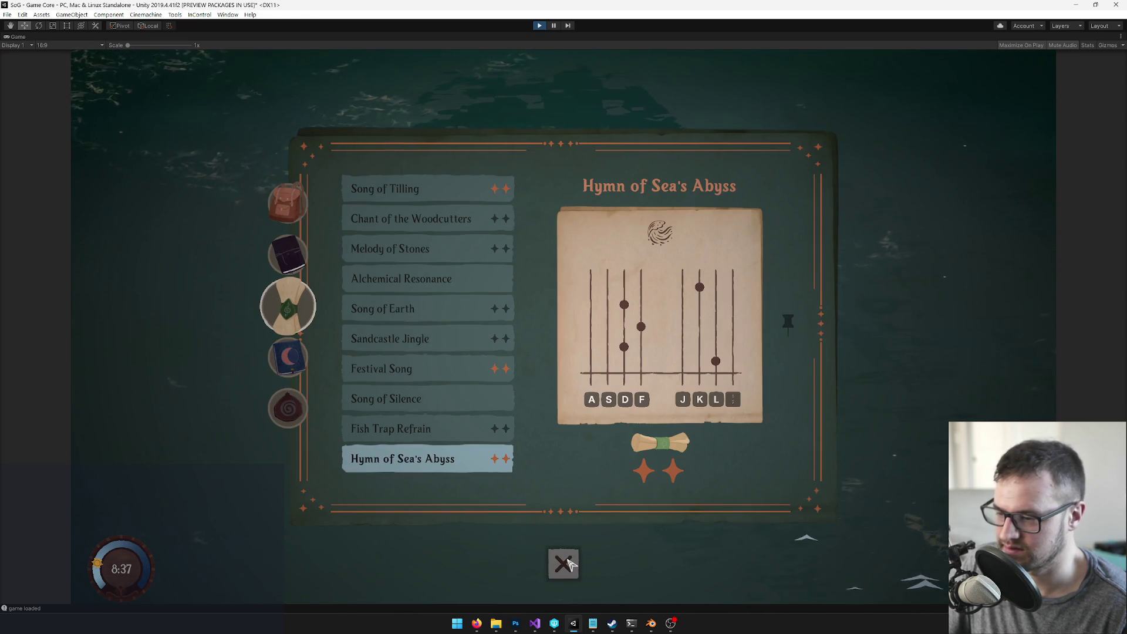
pyautogui.click(567, 563)
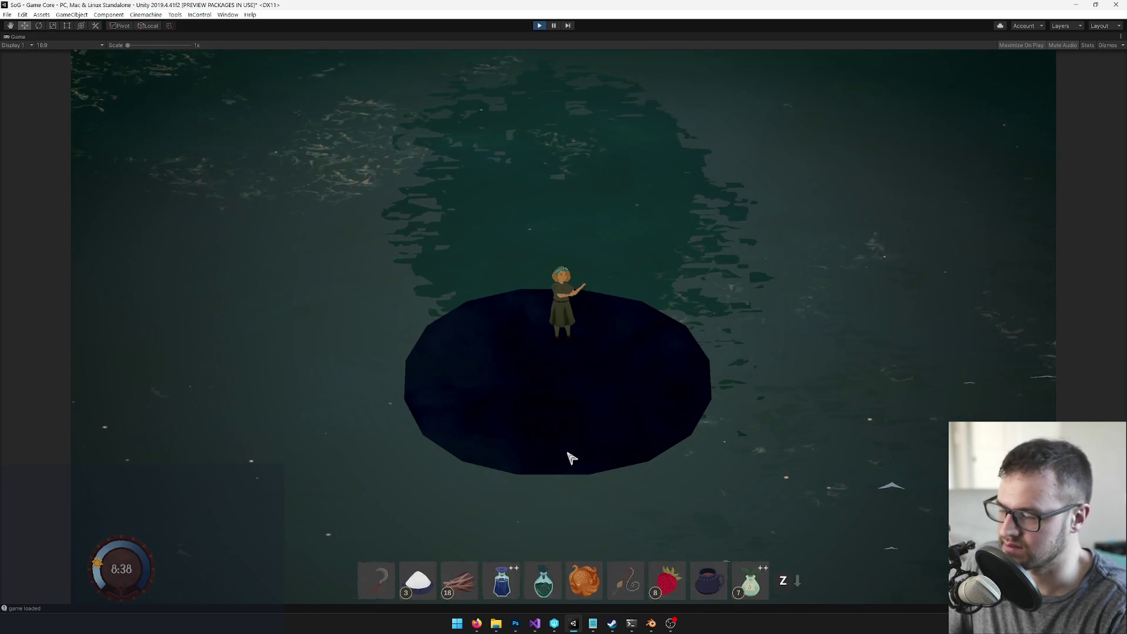
pyautogui.click(571, 458)
pyautogui.press('Escape')
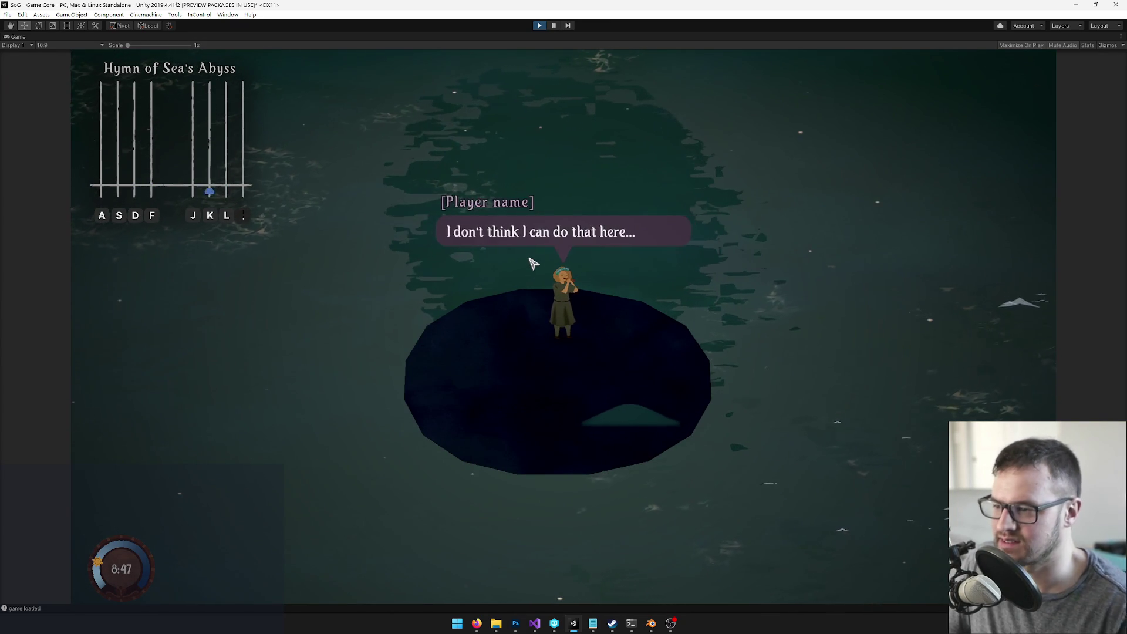
pyautogui.click(543, 25)
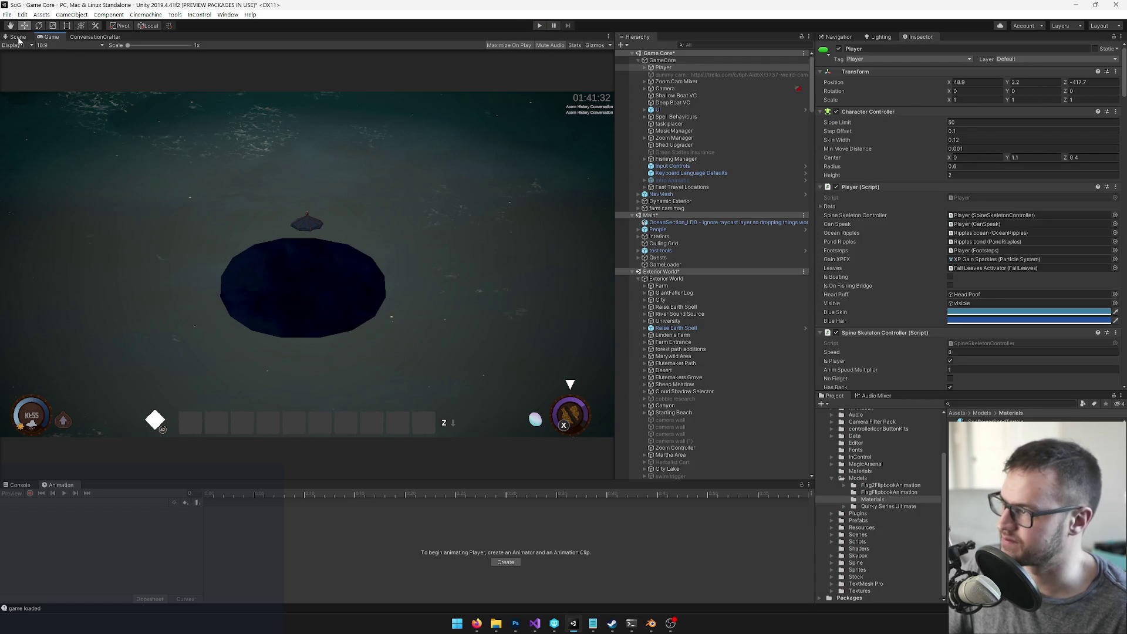
# Step: In the Scene view, select the Raisable Temple and orbit around it
pyautogui.click(17, 37)
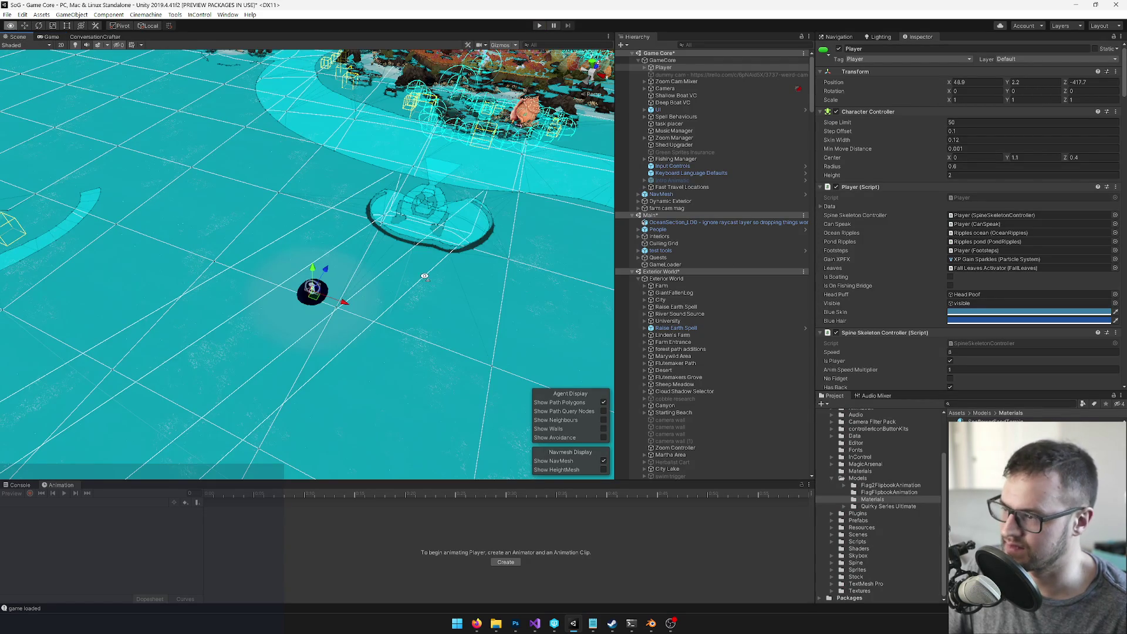
pyautogui.moveTo(422, 276); pyautogui.dragTo(446, 277)
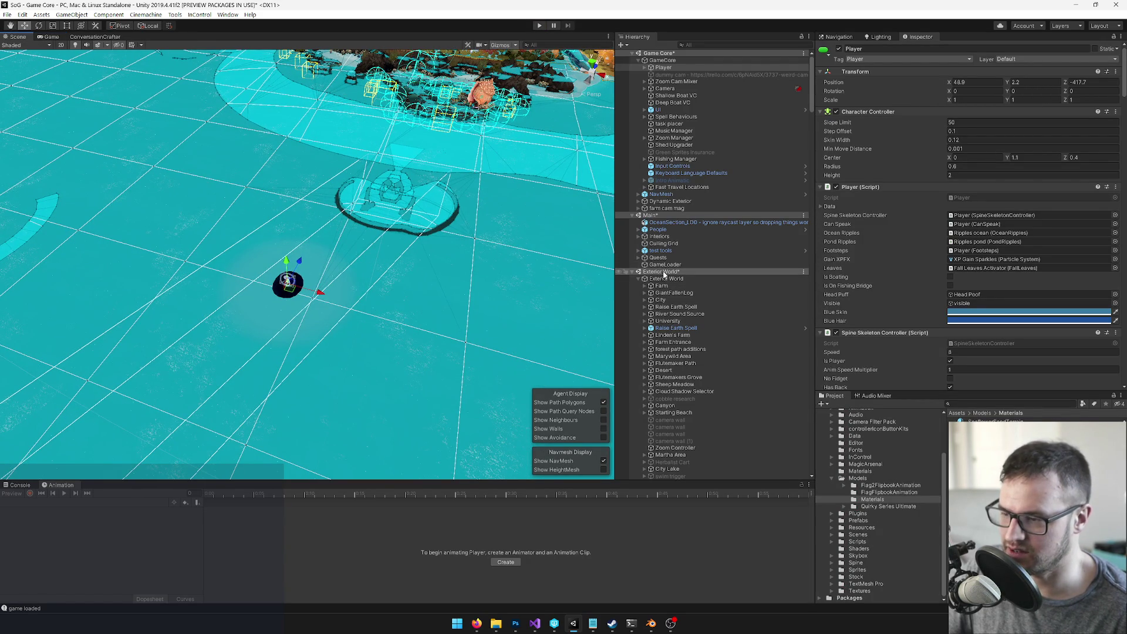
pyautogui.click(281, 295)
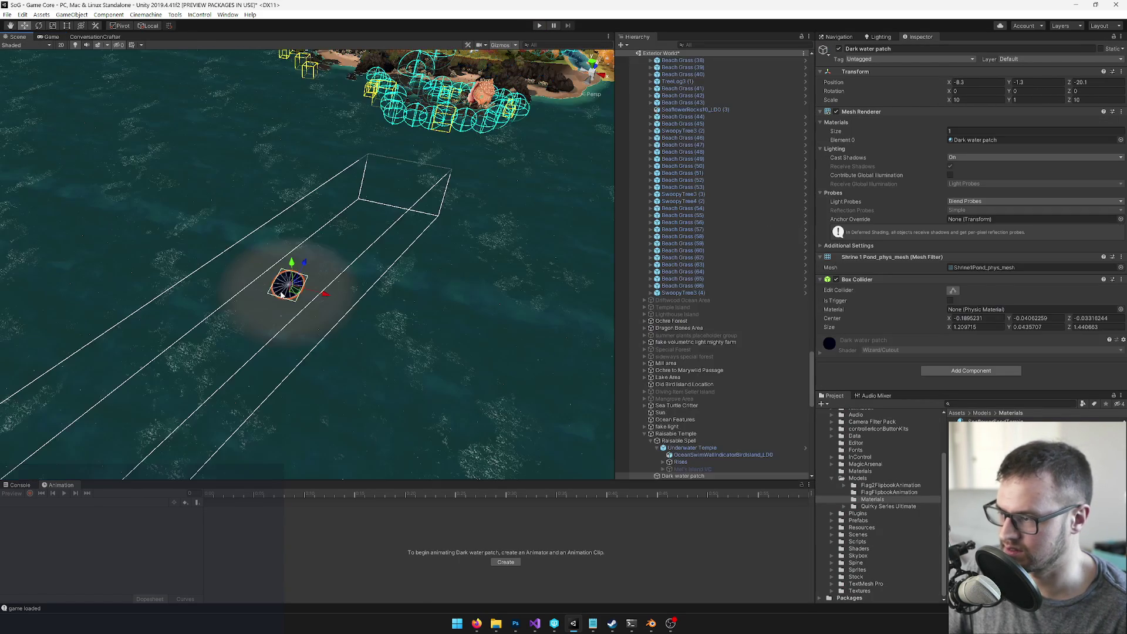
pyautogui.scroll(-4, 691, 405)
pyautogui.click(666, 329)
pyautogui.moveTo(352, 258)
pyautogui.mouseDown()
pyautogui.moveTo(381, 253)
pyautogui.moveTo(282, 240)
pyautogui.moveTo(402, 311)
pyautogui.moveTo(314, 223)
pyautogui.moveTo(276, 246)
pyautogui.moveTo(259, 276)
pyautogui.moveTo(278, 273)
pyautogui.moveTo(245, 263)
pyautogui.moveTo(328, 259)
pyautogui.moveTo(336, 282)
pyautogui.moveTo(326, 267)
pyautogui.mouseUp()
# Step: Search the Hierarchy for 'ocean wall' and 'deep', then orbit over the temple mesh
pyautogui.scroll(5, 713, 164)
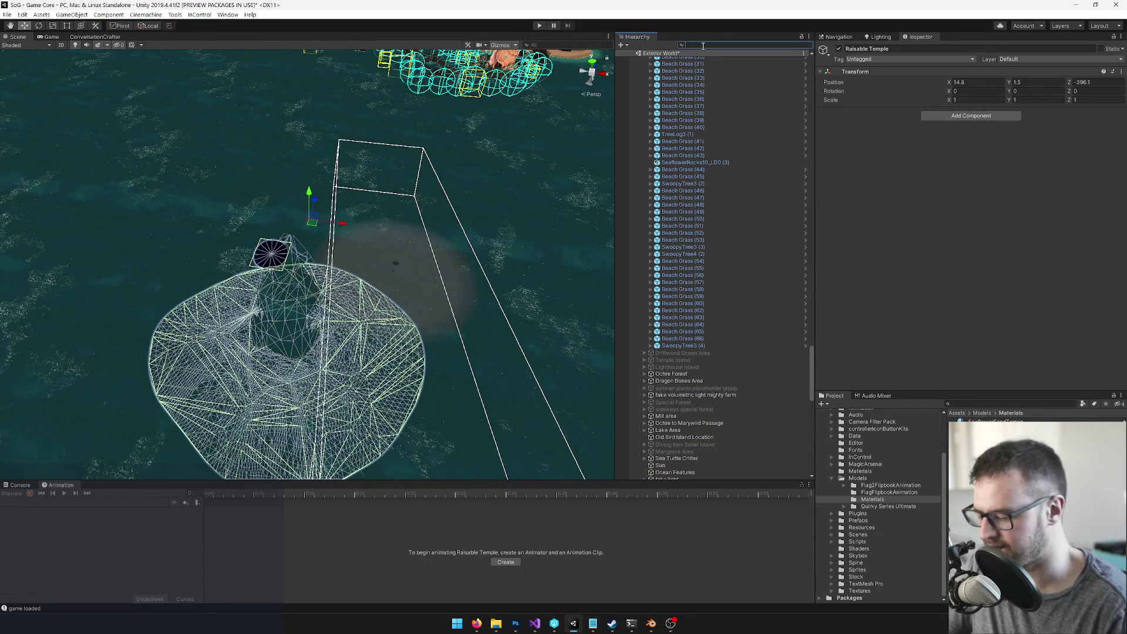
pyautogui.write('ocean wall')
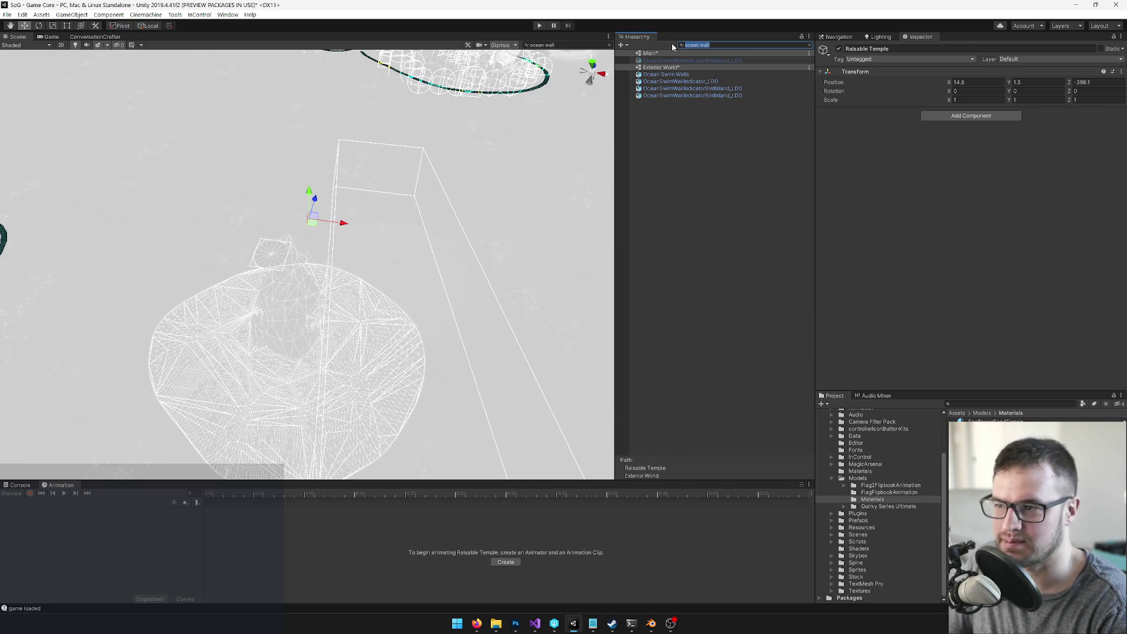
pyautogui.write('deep')
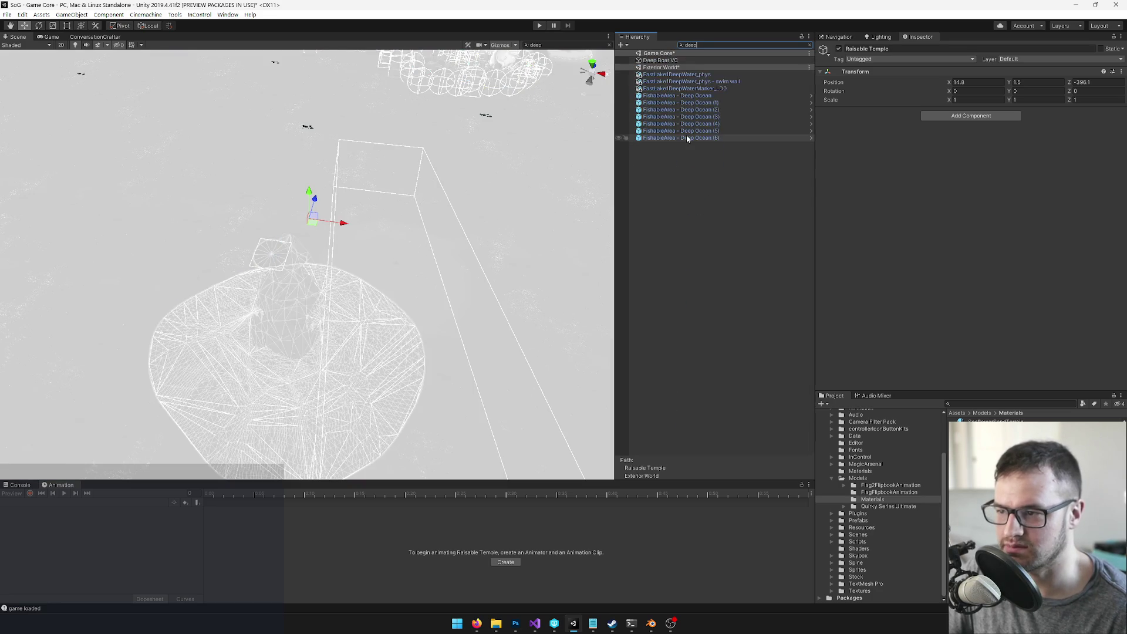
pyautogui.click(809, 46)
pyautogui.moveTo(328, 270)
pyautogui.mouseDown()
pyautogui.moveTo(264, 297)
pyautogui.moveTo(269, 252)
pyautogui.moveTo(329, 202)
pyautogui.moveTo(301, 249)
pyautogui.moveTo(431, 239)
pyautogui.moveTo(470, 201)
pyautogui.moveTo(88, 236)
pyautogui.moveTo(112, 317)
pyautogui.moveTo(64, 317)
pyautogui.mouseUp()
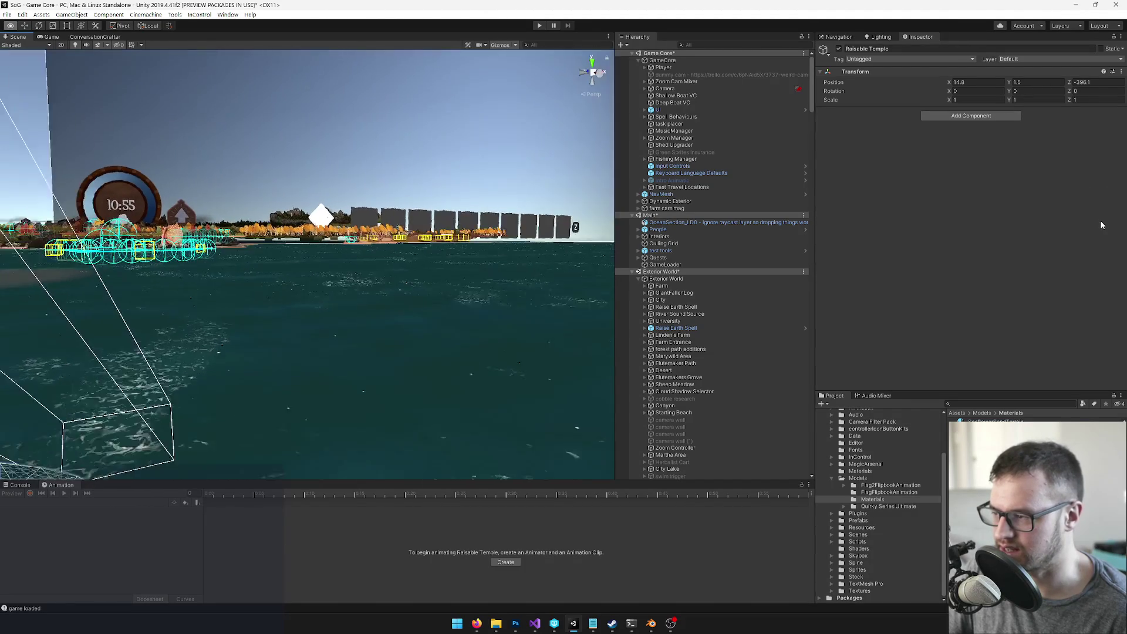
pyautogui.moveTo(246, 275)
pyautogui.mouseDown()
pyautogui.moveTo(174, 339)
pyautogui.moveTo(118, 289)
pyautogui.moveTo(118, 300)
pyautogui.mouseUp()
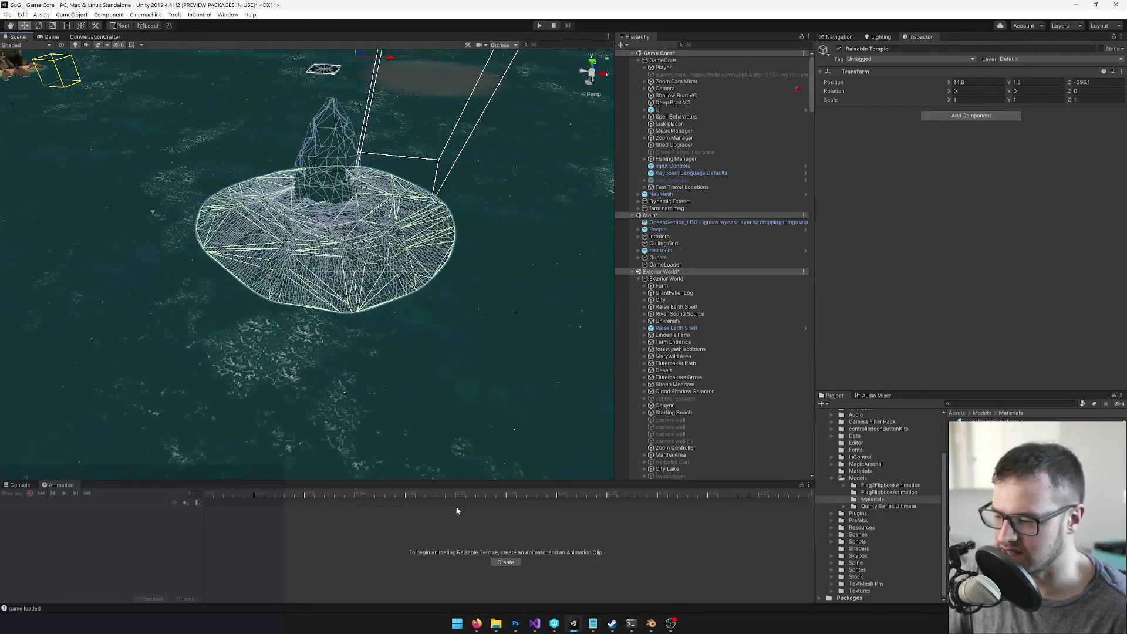
pyautogui.moveTo(498, 355)
pyautogui.mouseDown()
pyautogui.moveTo(508, 319)
pyautogui.moveTo(493, 291)
pyautogui.moveTo(492, 360)
pyautogui.moveTo(473, 395)
pyautogui.moveTo(442, 332)
pyautogui.moveTo(324, 335)
pyautogui.moveTo(335, 350)
pyautogui.mouseUp()
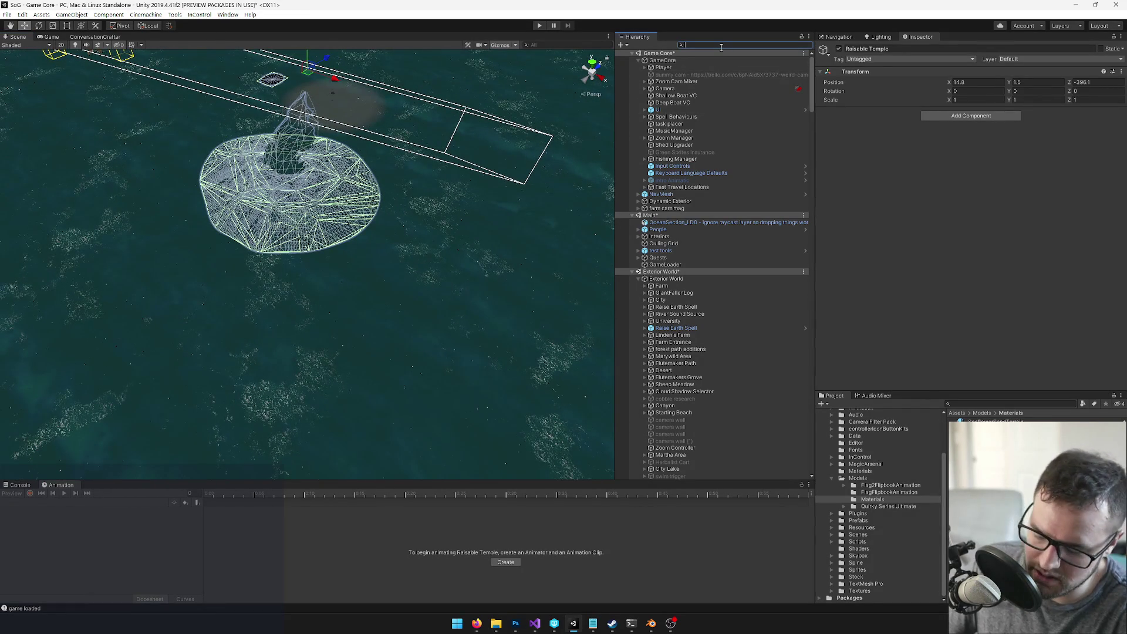
# Step: Search the Hierarchy for 'wall', 'indica' and 'deep', then tilt the view down at the water
pyautogui.write('wall')
pyautogui.scroll(-10, 767, 235)
pyautogui.scroll(-1, 768, 255)
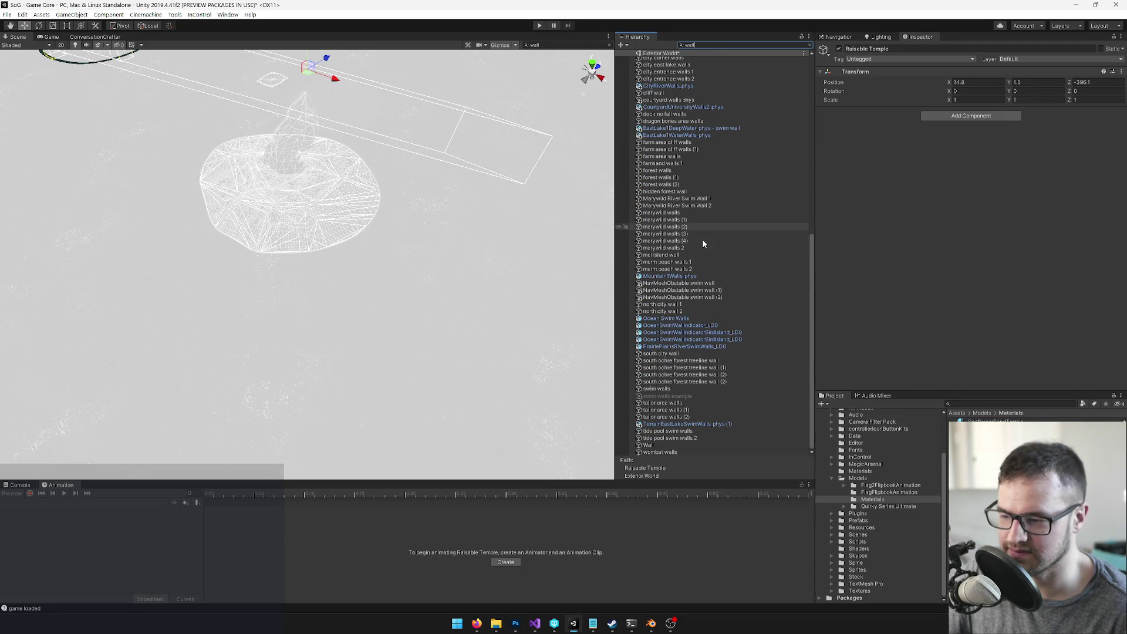
pyautogui.scroll(5, 702, 258)
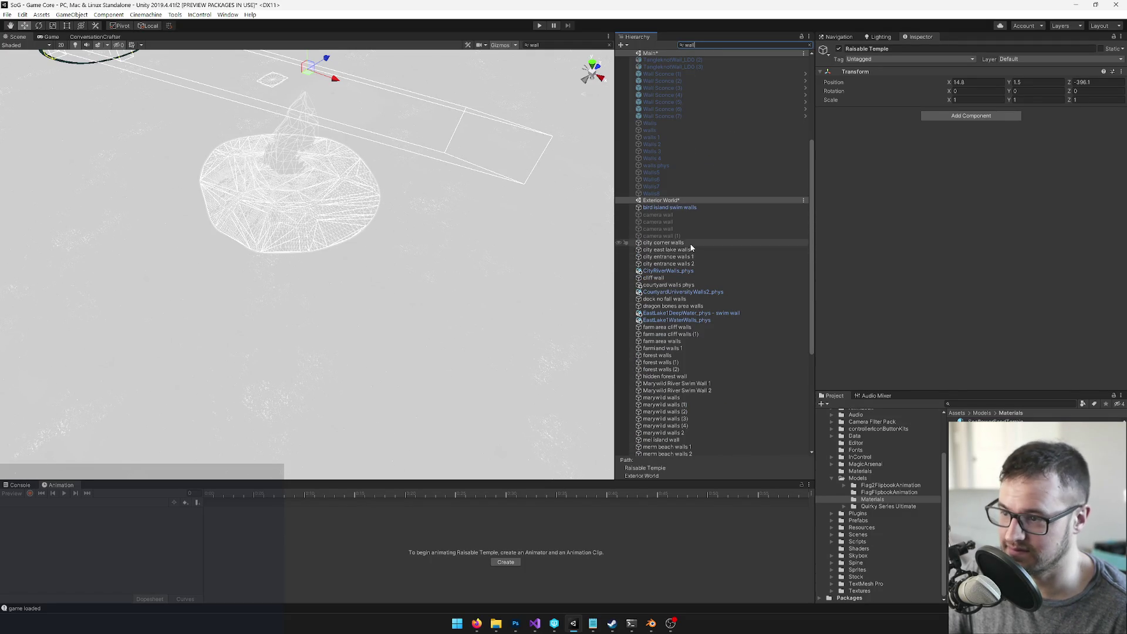
pyautogui.scroll(4, 698, 255)
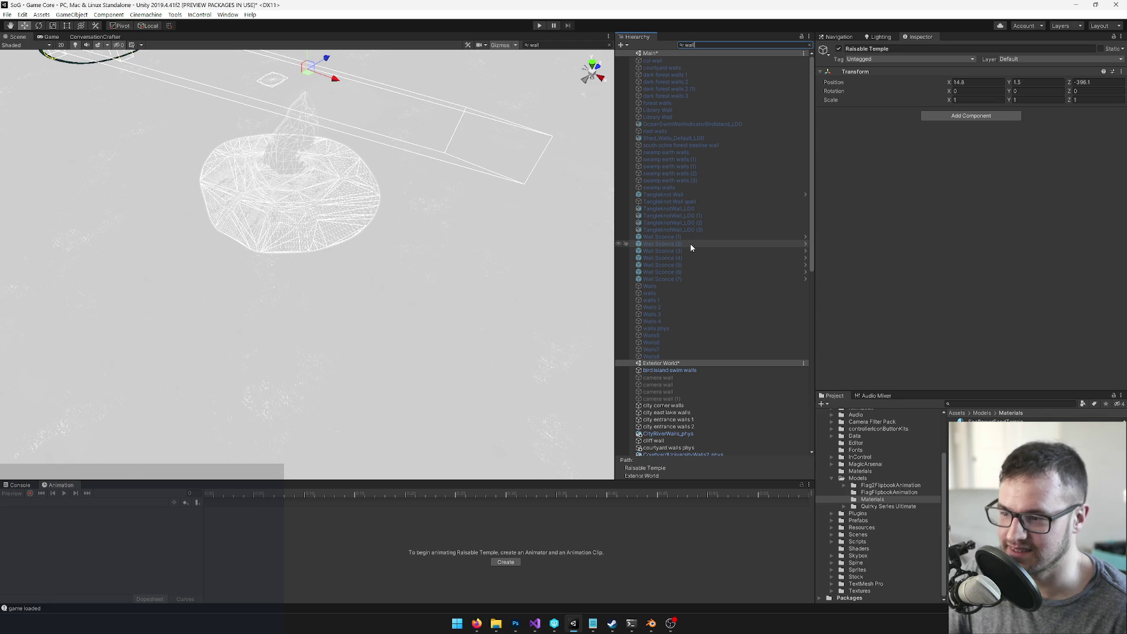
pyautogui.scroll(-10, 692, 247)
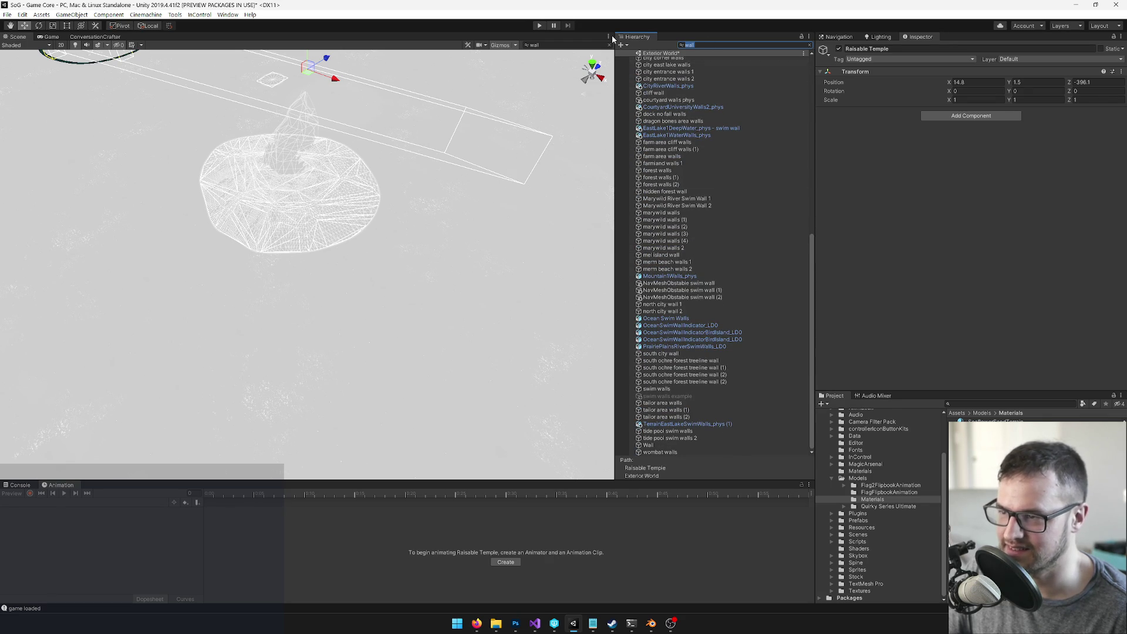
pyautogui.write('in')
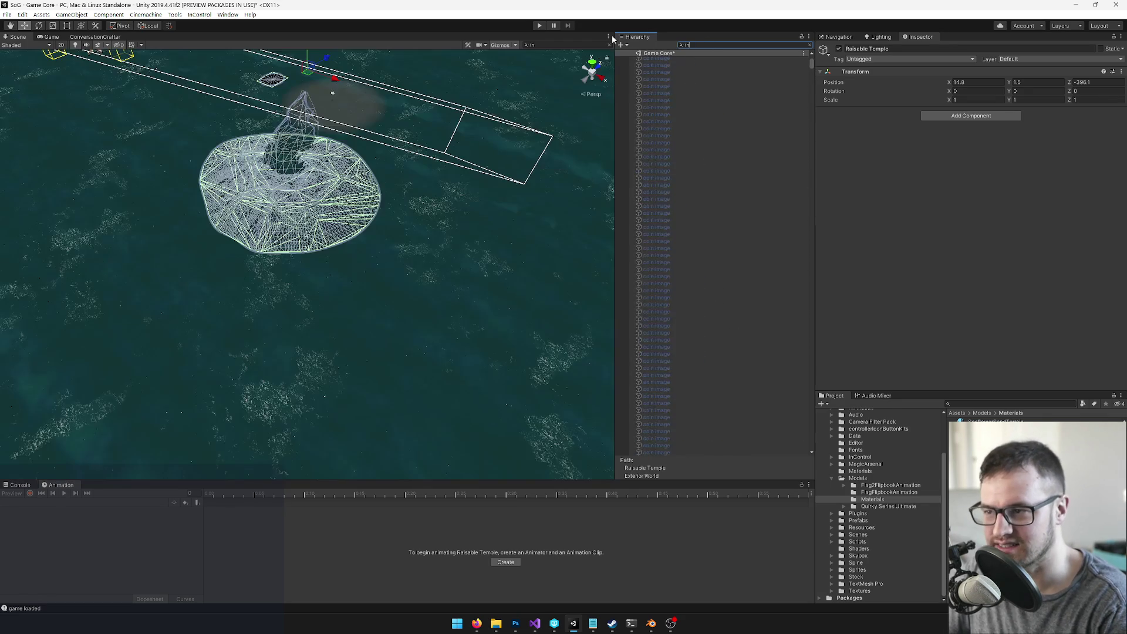
pyautogui.write('dica')
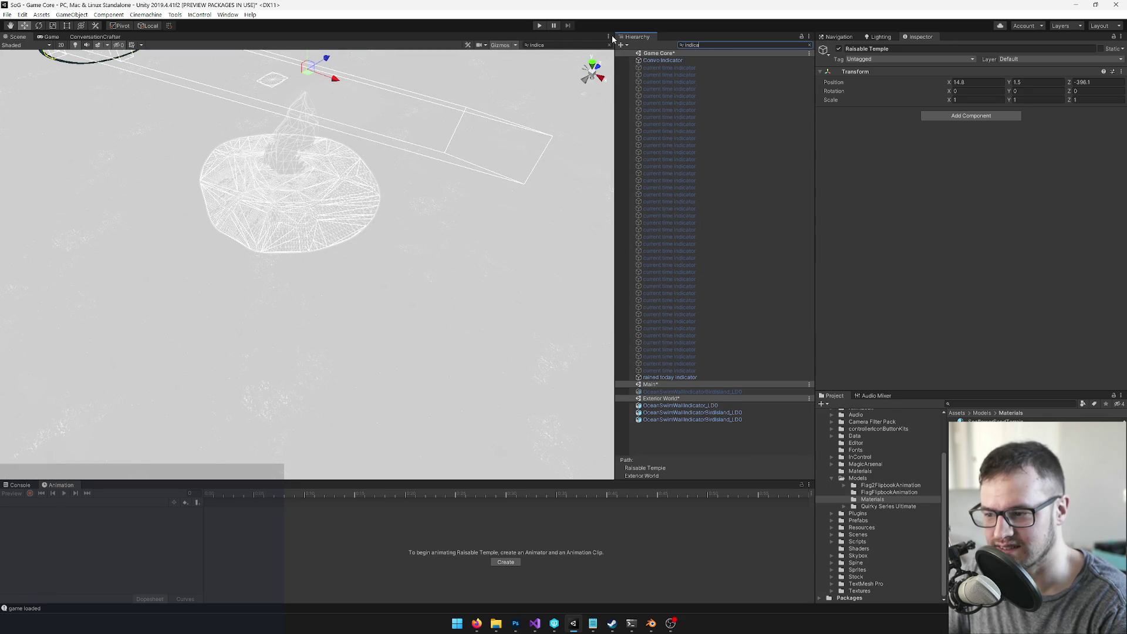
pyautogui.press('BackSpace')
pyautogui.press('BackSpace')
pyautogui.press('BackSpace')
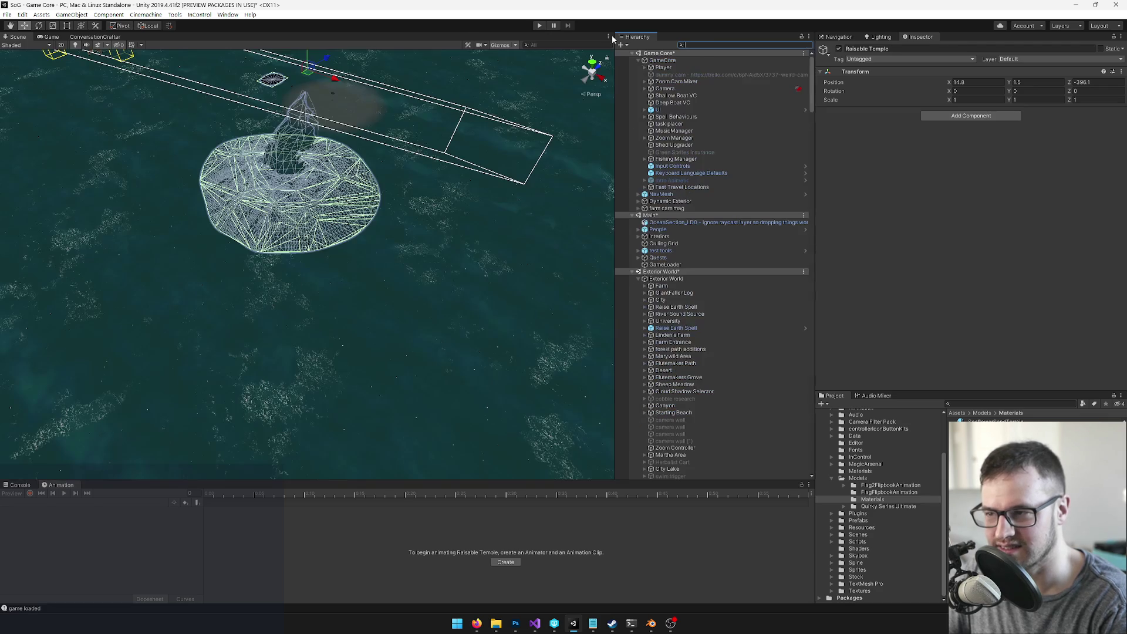
pyautogui.write('deep')
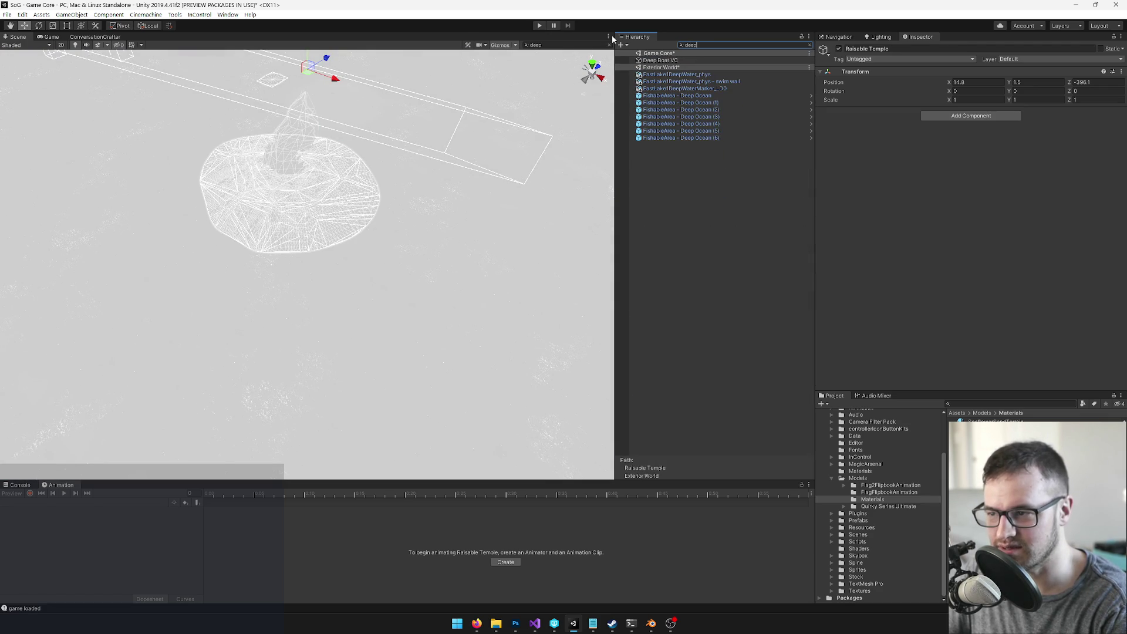
pyautogui.press('BackSpace')
pyautogui.press('BackSpace')
pyautogui.press('BackSpace')
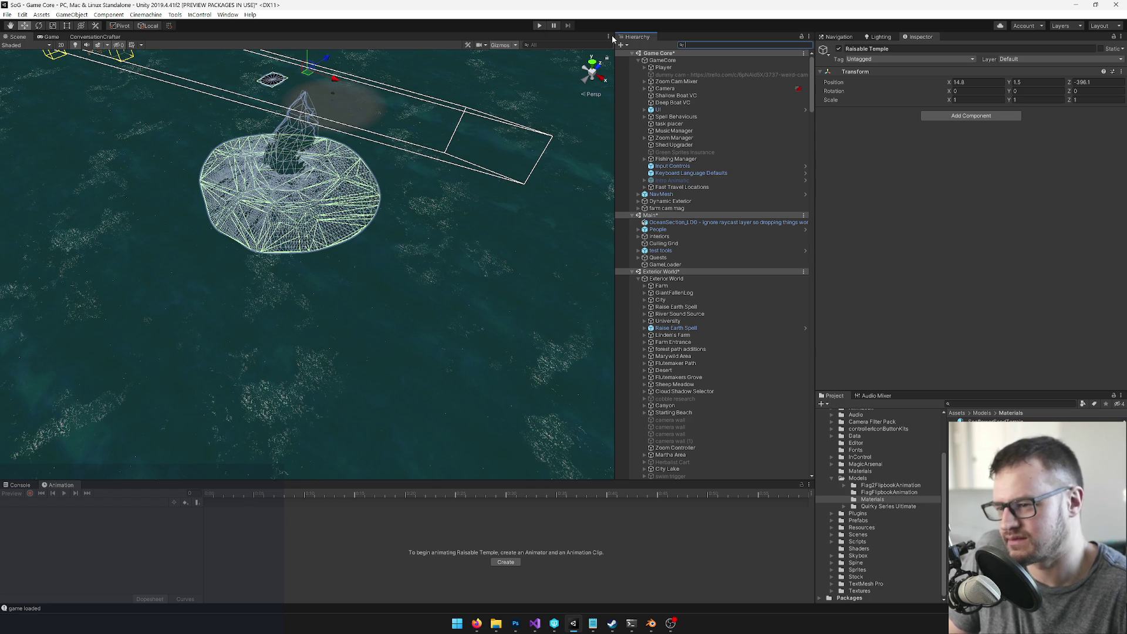
pyautogui.moveTo(464, 258); pyautogui.dragTo(513, 525)
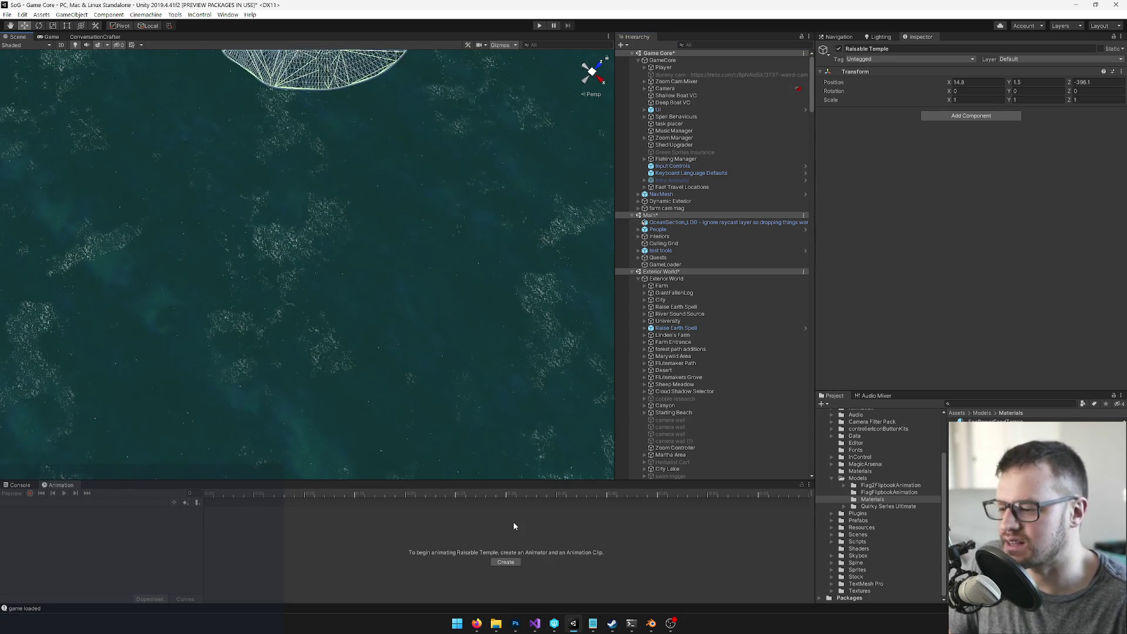
# Step: In P4V's pending changelist, revert the files from Full.meta through the Winter Festival files
pyautogui.click(552, 623)
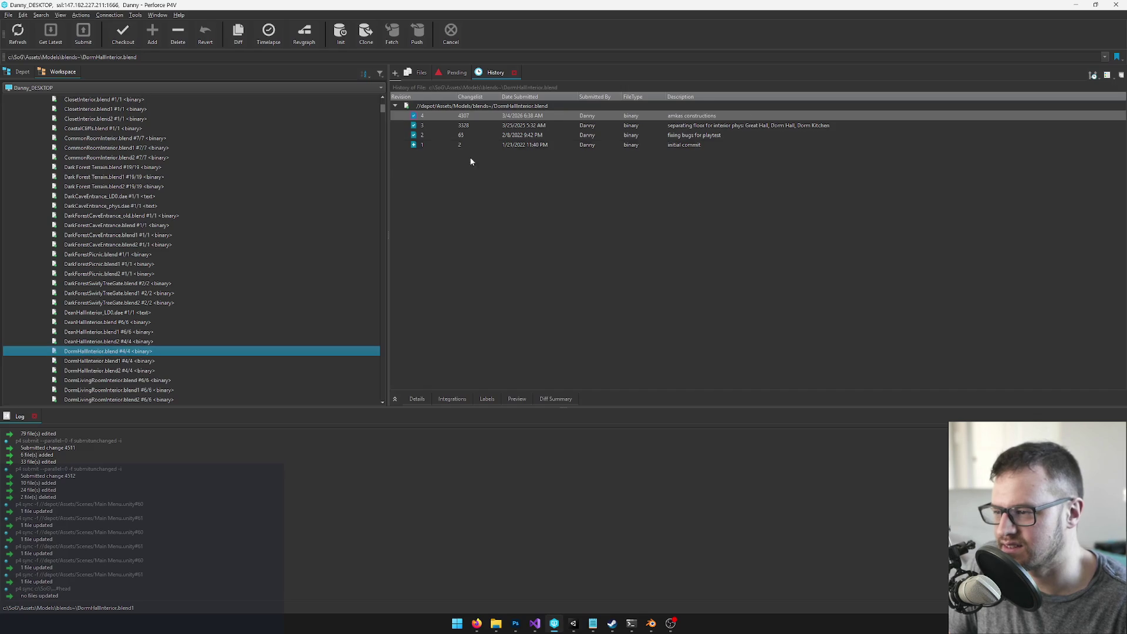
pyautogui.click(458, 74)
pyautogui.scroll(-1, 497, 246)
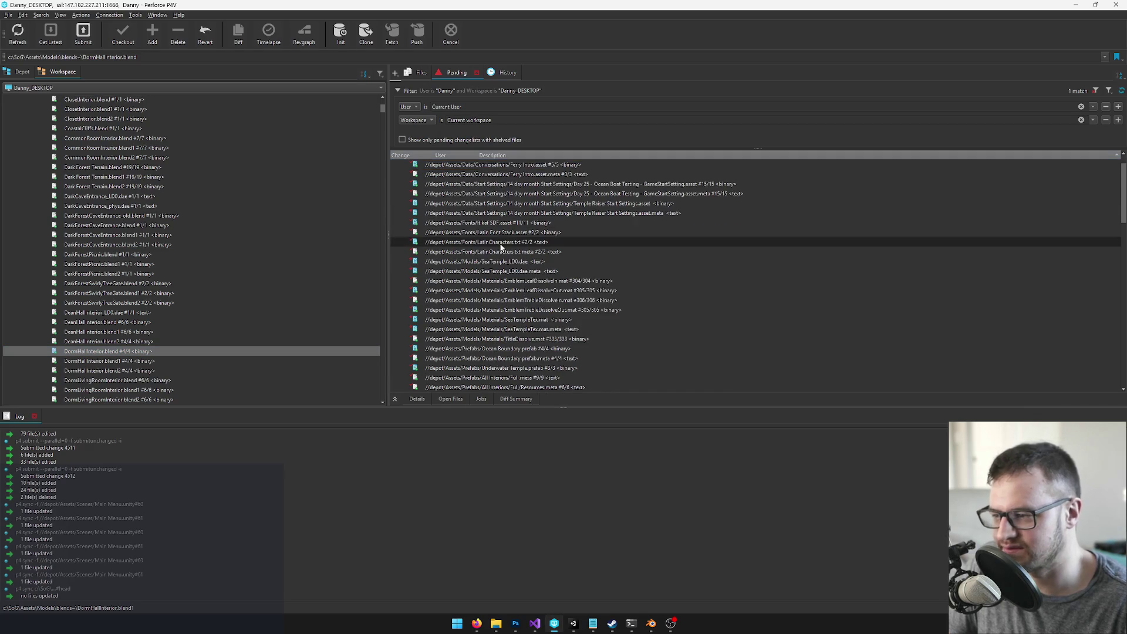
pyautogui.scroll(-4, 515, 266)
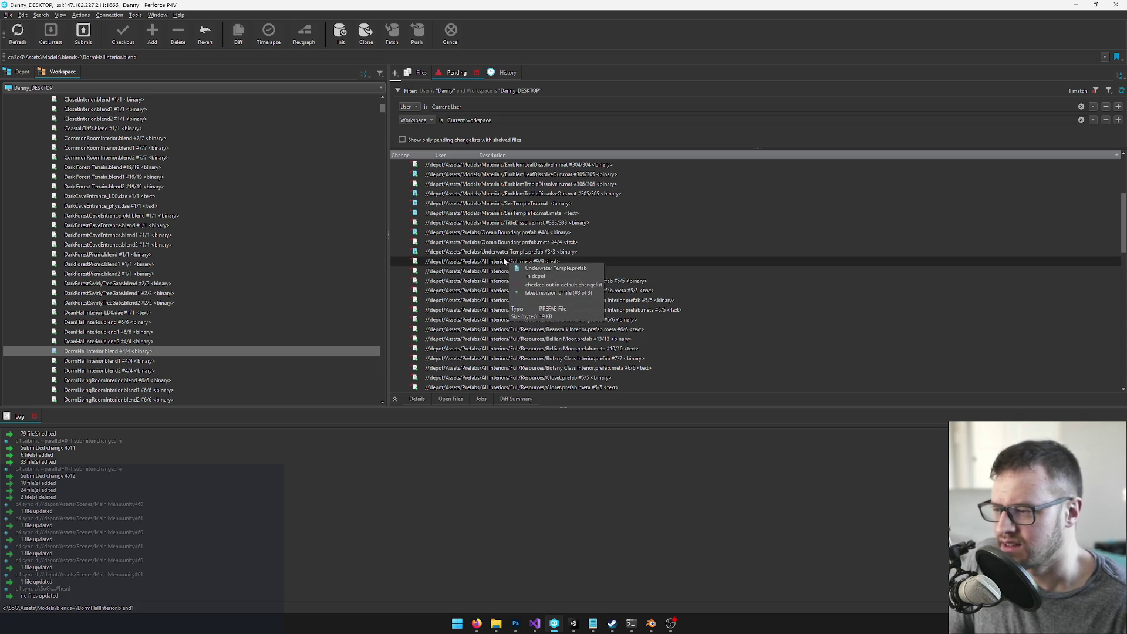
pyautogui.click(514, 265)
pyautogui.scroll(-10, 515, 266)
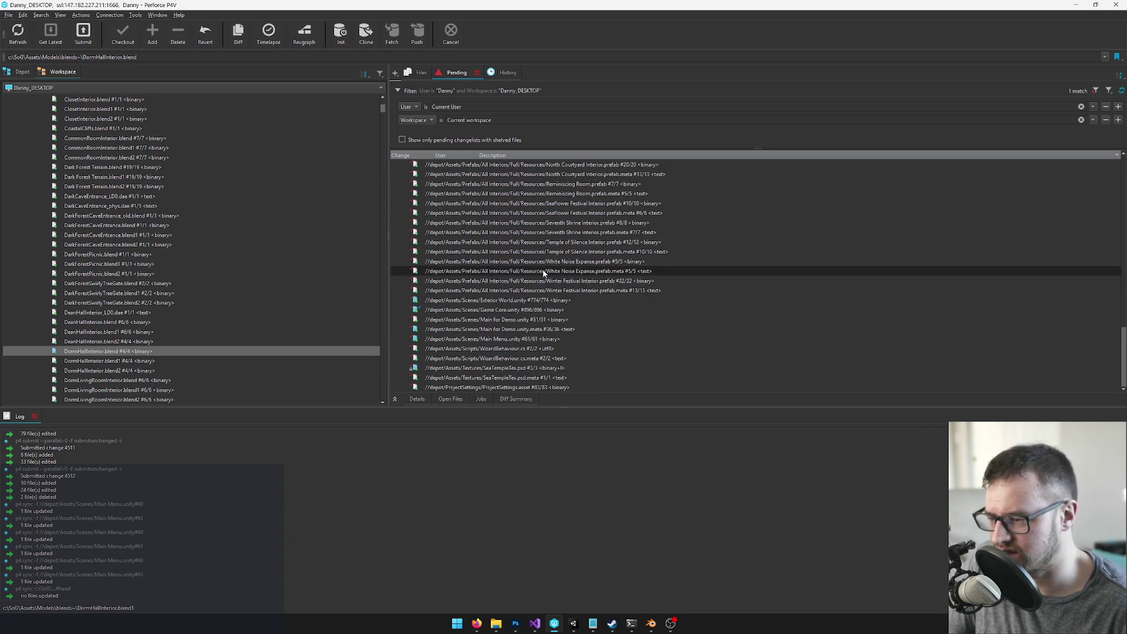
pyautogui.keyDown('shift'); pyautogui.click(535, 292); pyautogui.keyUp('shift')
pyautogui.rightClick(509, 242)
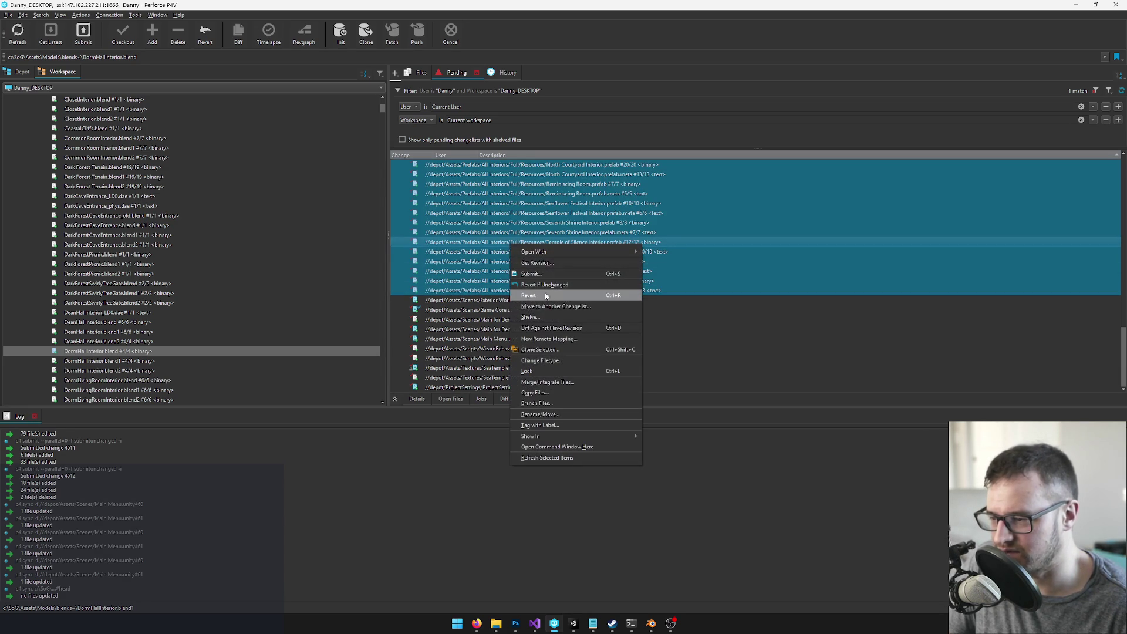
pyautogui.click(541, 285)
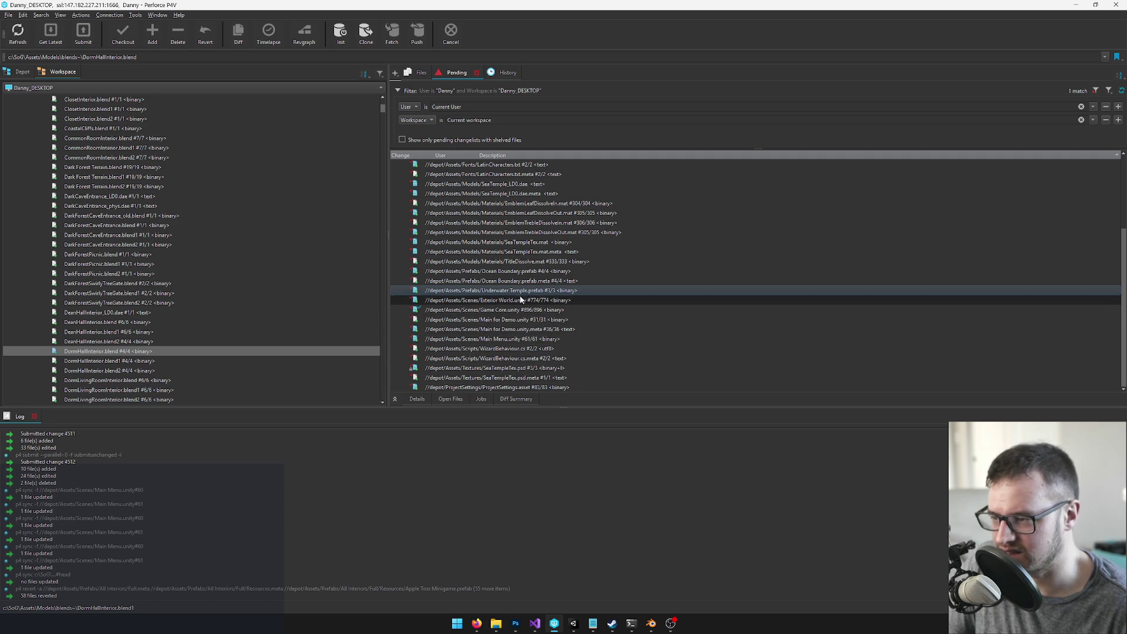
# Step: Select Ocean Boundary.prefab.meta in the changelist and minimize P4V
pyautogui.scroll(1, 524, 274)
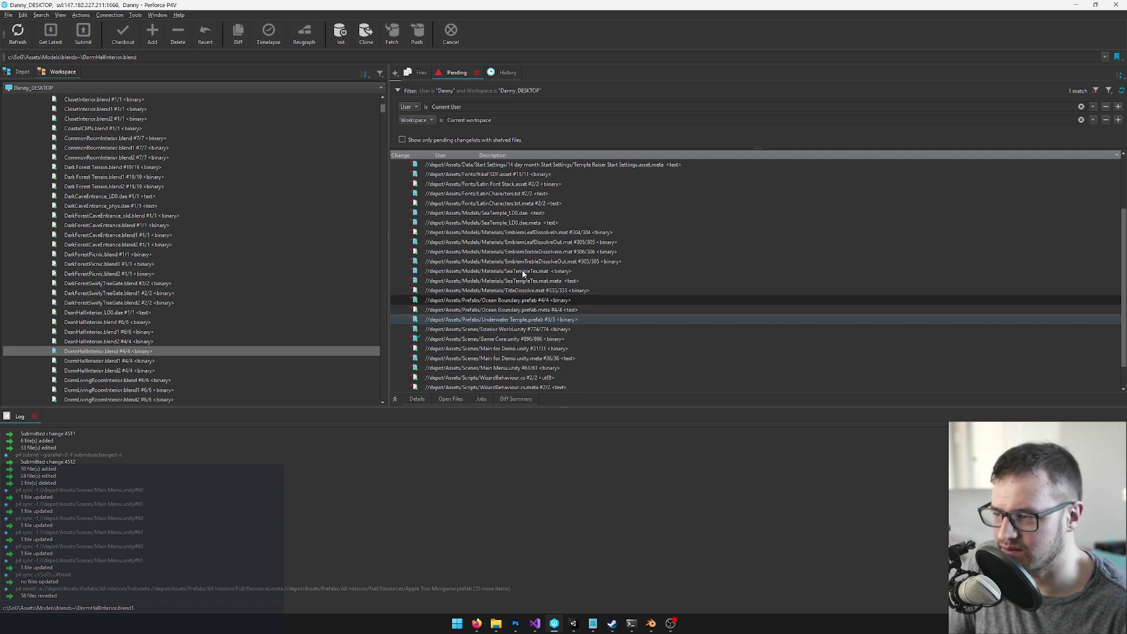
pyautogui.scroll(3, 524, 273)
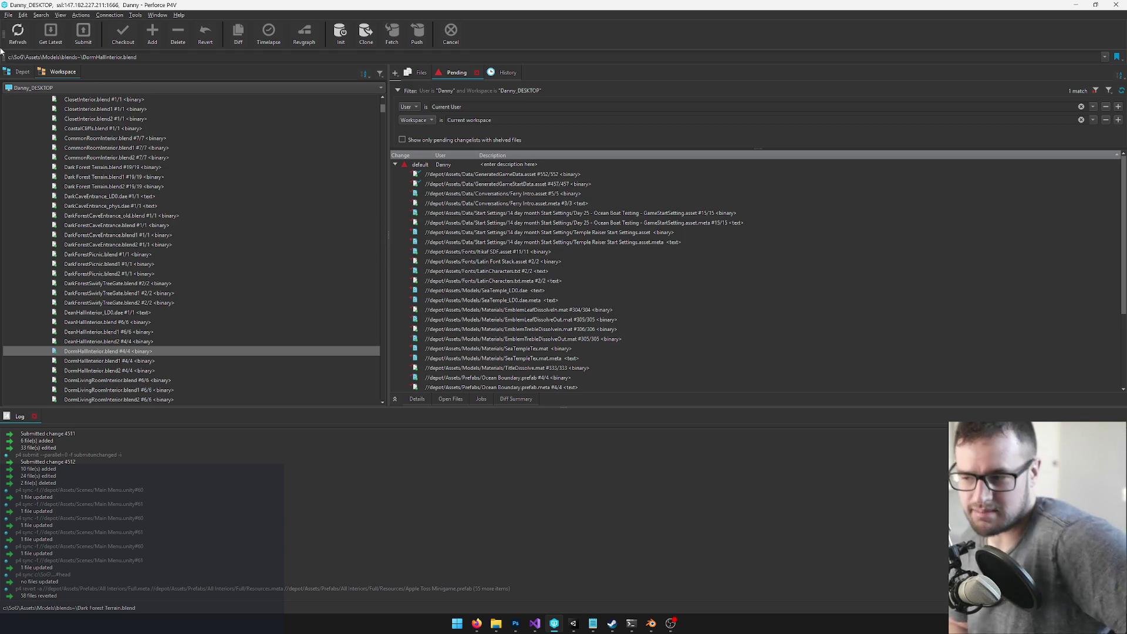
pyautogui.scroll(-3, 626, 252)
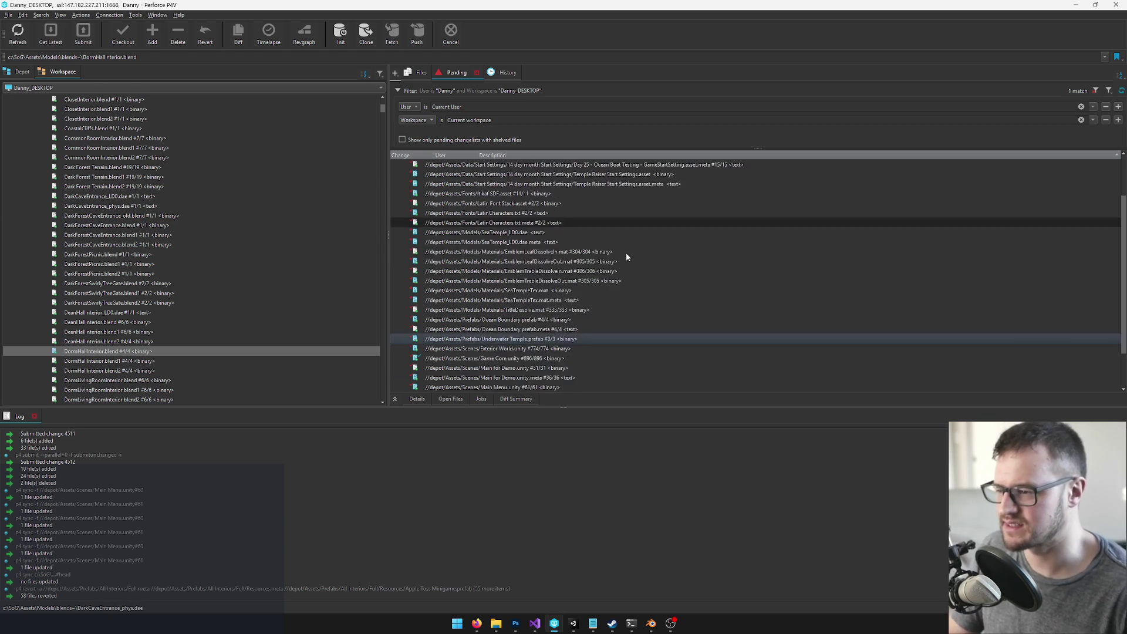
pyautogui.scroll(-1, 625, 258)
pyautogui.click(625, 280)
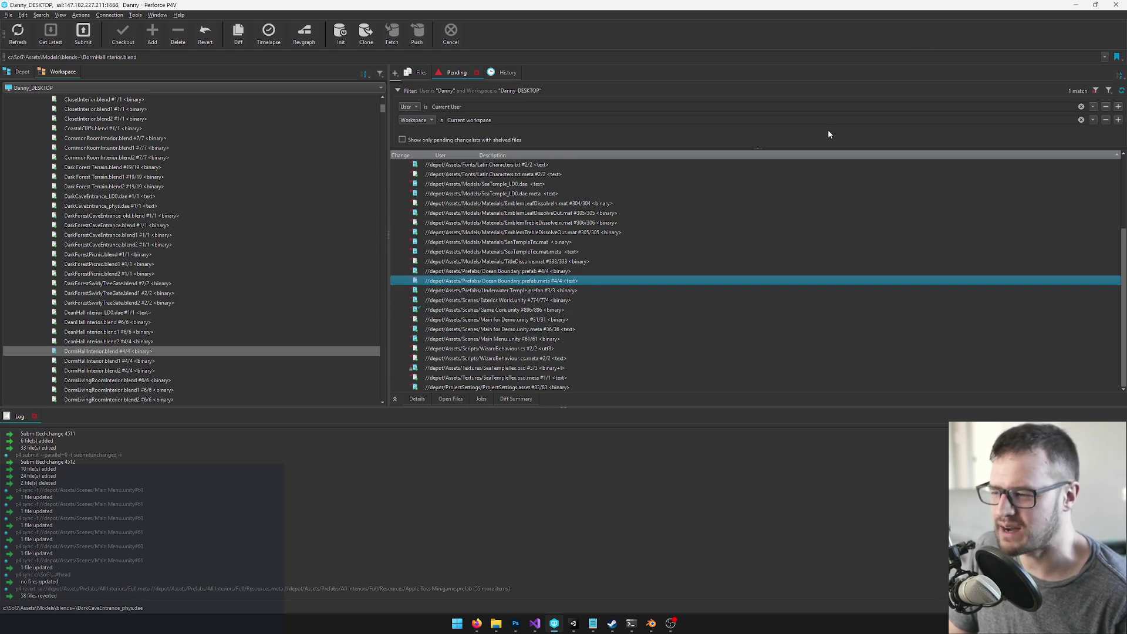
pyautogui.click(1072, 6)
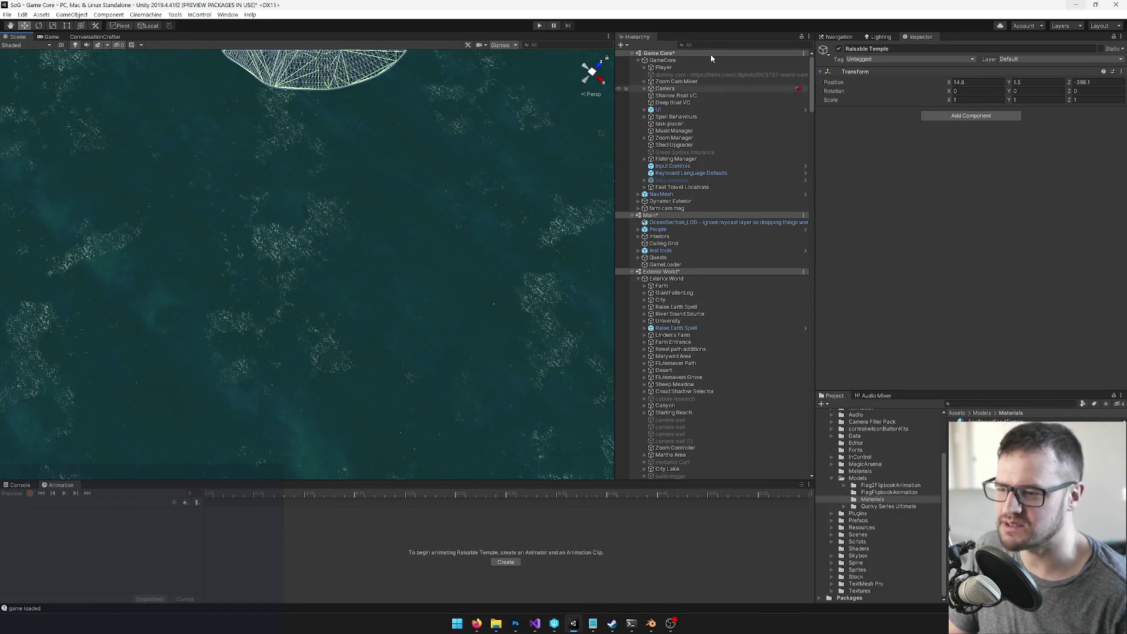
# Step: Find and select Ocean Boundary (2) by searching the Hierarchy for 'ocean bound'
pyautogui.moveTo(328, 170); pyautogui.dragTo(490, 129)
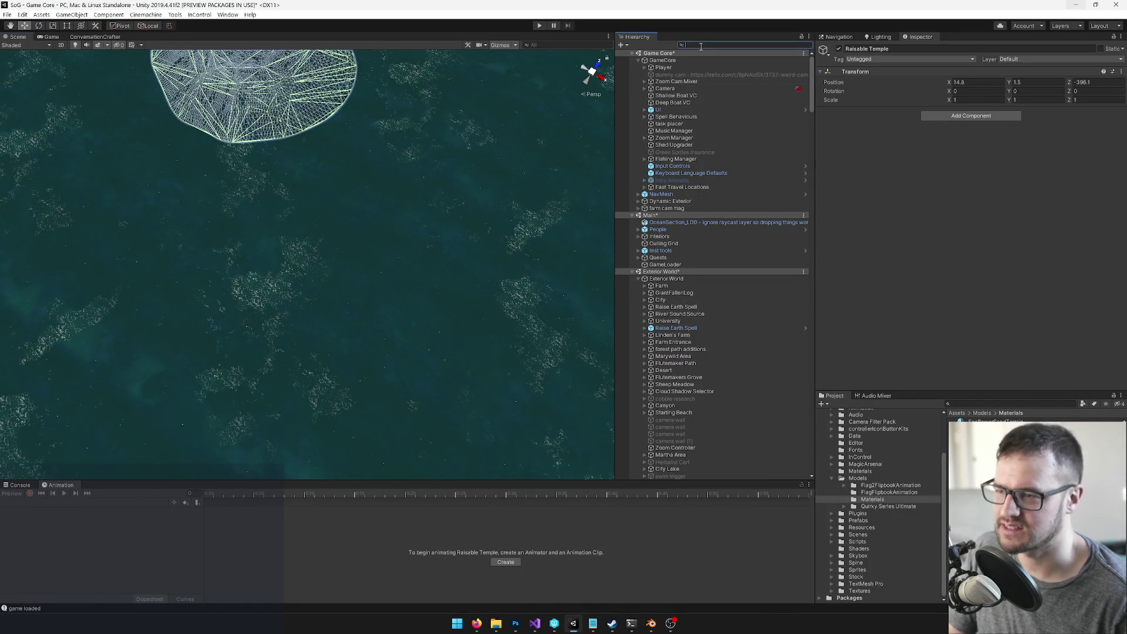
pyautogui.write('oce')
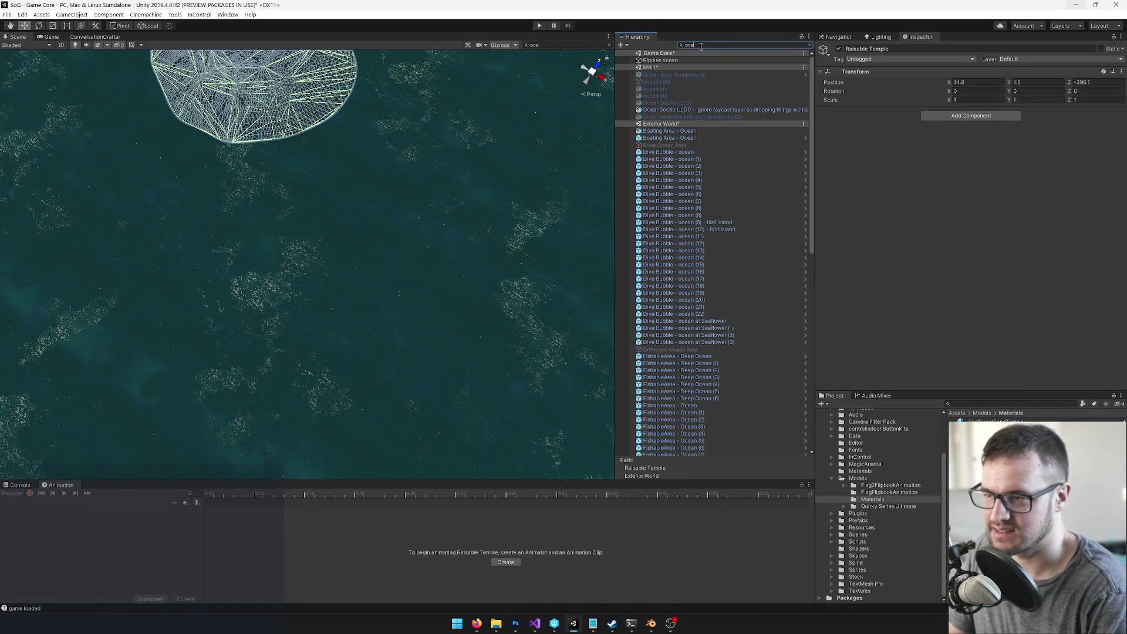
pyautogui.write('an bound')
pyautogui.click(679, 75)
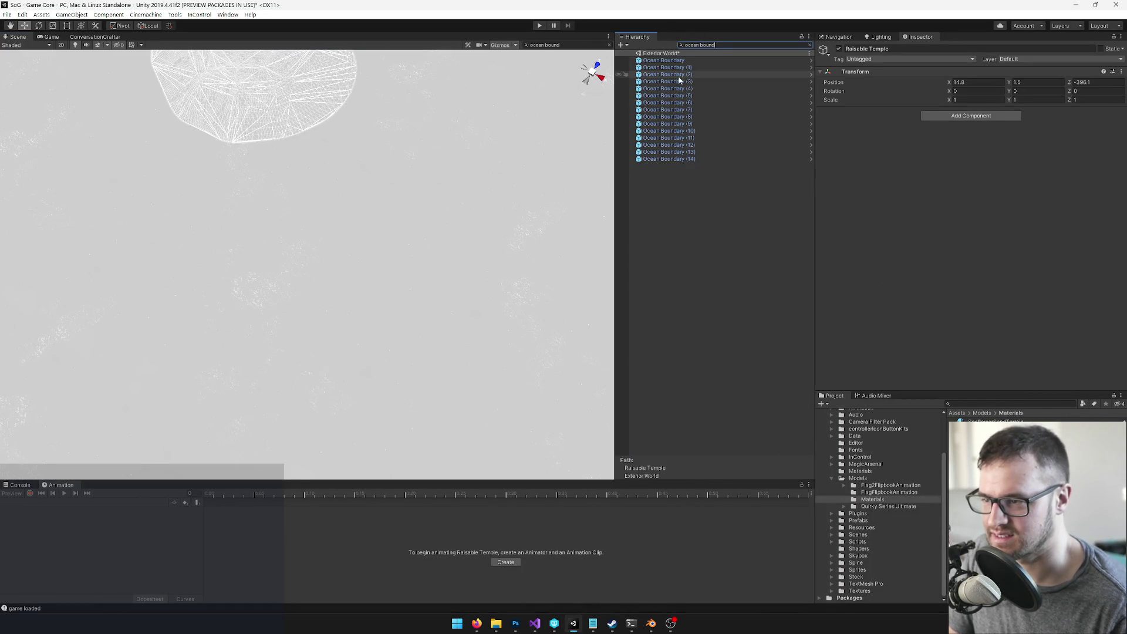
pyautogui.click(809, 46)
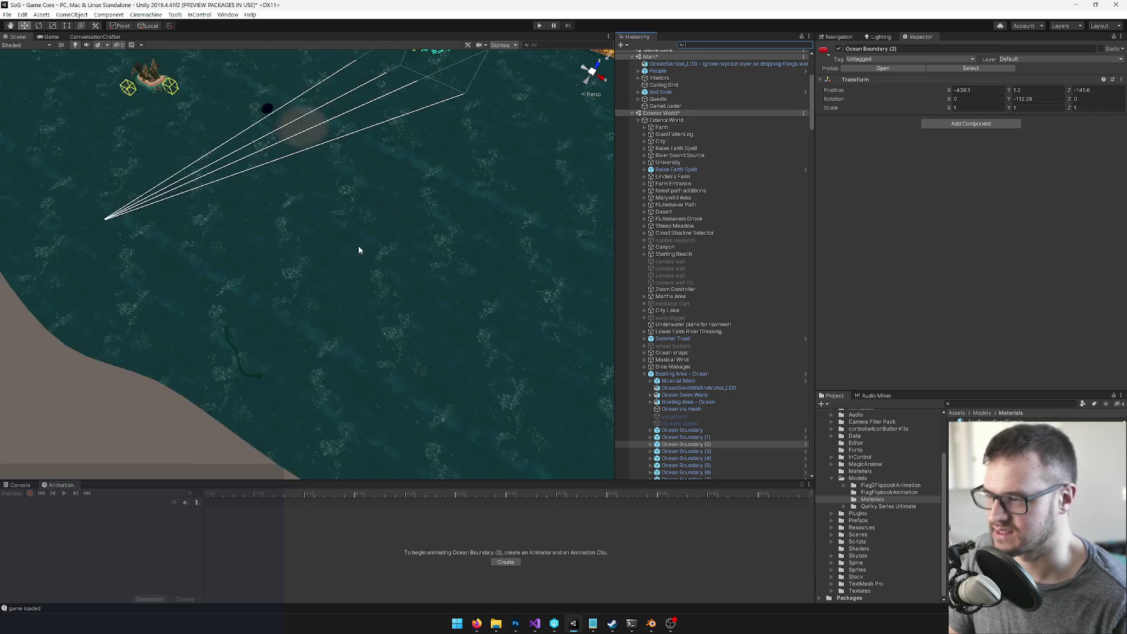
# Step: Enable the Mesh Renderer on the prefab's col object, exit prefab mode and view the Game tab
pyautogui.click(878, 69)
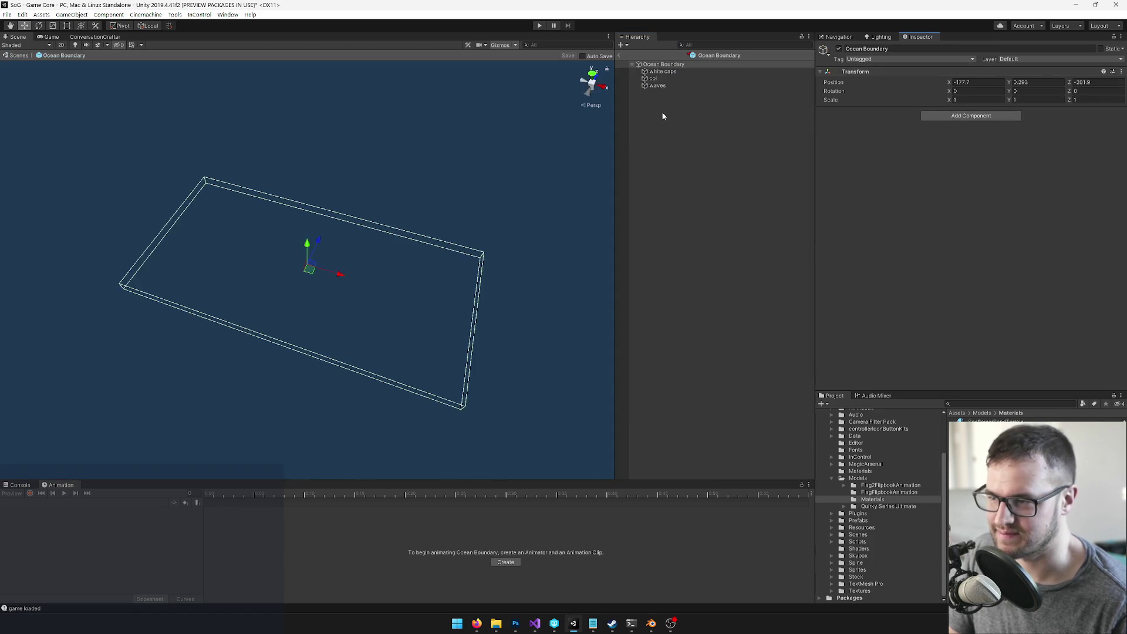
pyautogui.click(653, 78)
pyautogui.click(836, 134)
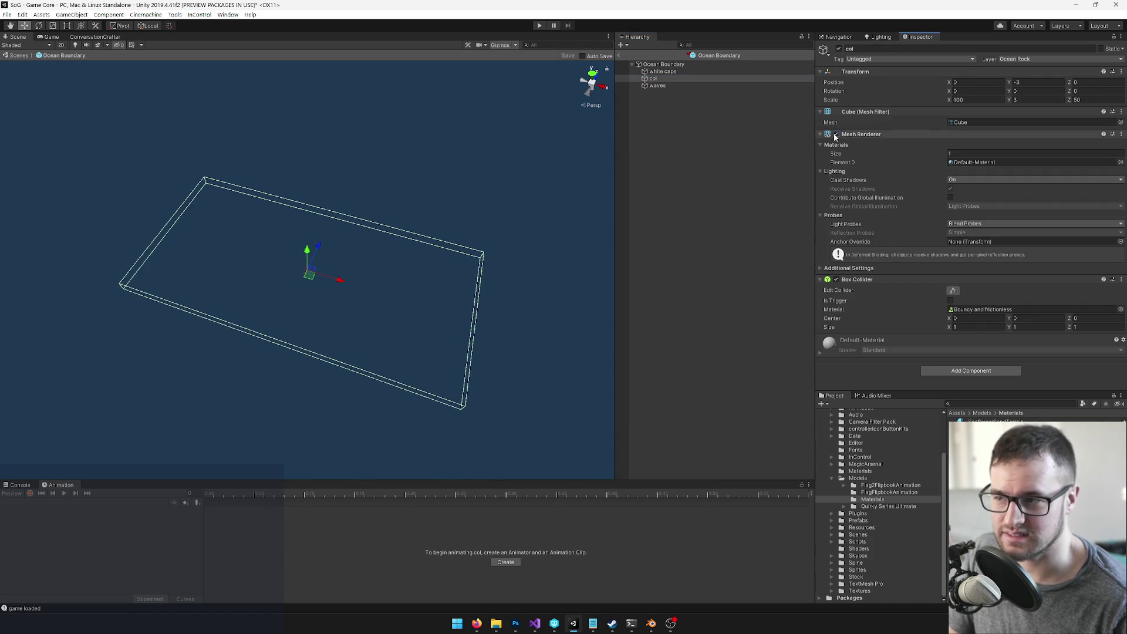
pyautogui.click(619, 56)
pyautogui.moveTo(347, 176); pyautogui.dragTo(375, 128)
pyautogui.click(51, 37)
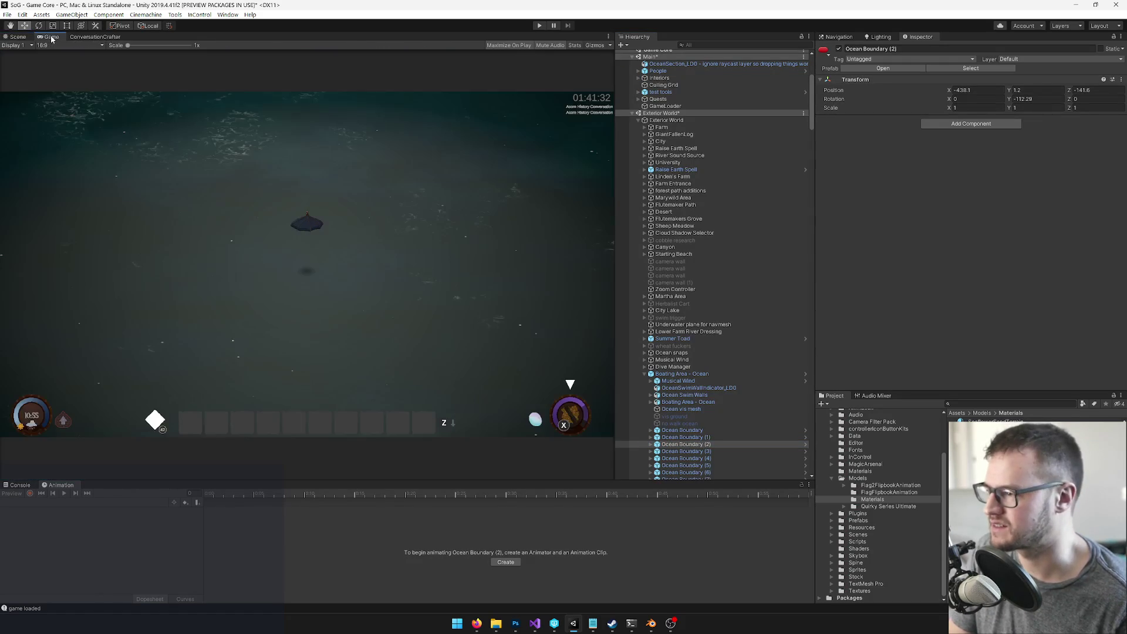
# Step: Orbit and zoom the Scene view around the Ocean Boundary box and select the player's Magic Umbrella
pyautogui.click(19, 37)
pyautogui.moveTo(336, 232)
pyautogui.mouseDown()
pyautogui.moveTo(344, 206)
pyautogui.moveTo(360, 226)
pyautogui.moveTo(134, 229)
pyautogui.moveTo(93, 204)
pyautogui.moveTo(334, 291)
pyautogui.moveTo(351, 247)
pyautogui.mouseUp()
pyautogui.scroll(5, 355, 219)
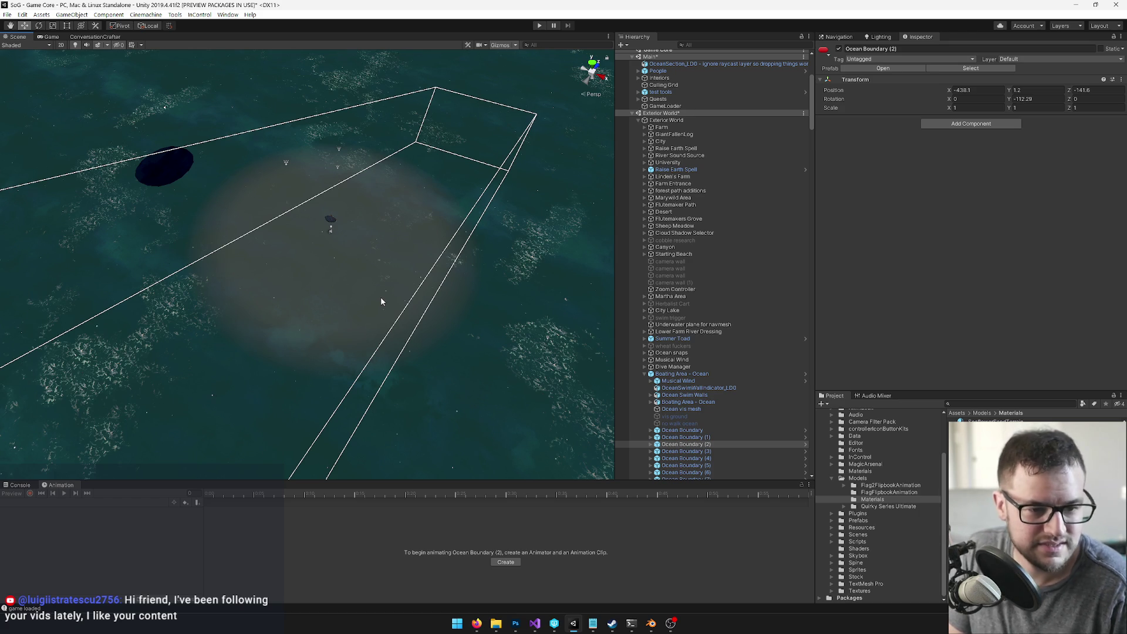
pyautogui.moveTo(397, 281)
pyautogui.mouseDown()
pyautogui.moveTo(377, 269)
pyautogui.moveTo(440, 254)
pyautogui.moveTo(421, 291)
pyautogui.moveTo(410, 266)
pyautogui.moveTo(420, 249)
pyautogui.mouseUp()
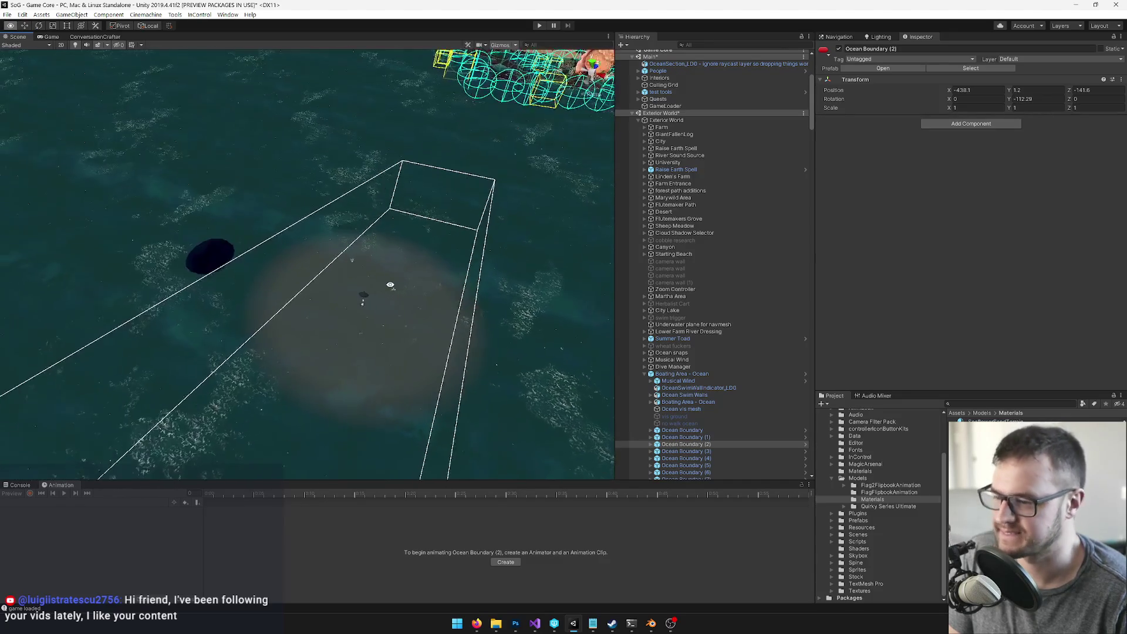
pyautogui.moveTo(254, 294)
pyautogui.mouseDown()
pyautogui.moveTo(251, 322)
pyautogui.moveTo(188, 270)
pyautogui.moveTo(229, 291)
pyautogui.moveTo(414, 295)
pyautogui.mouseUp()
pyautogui.click(415, 295)
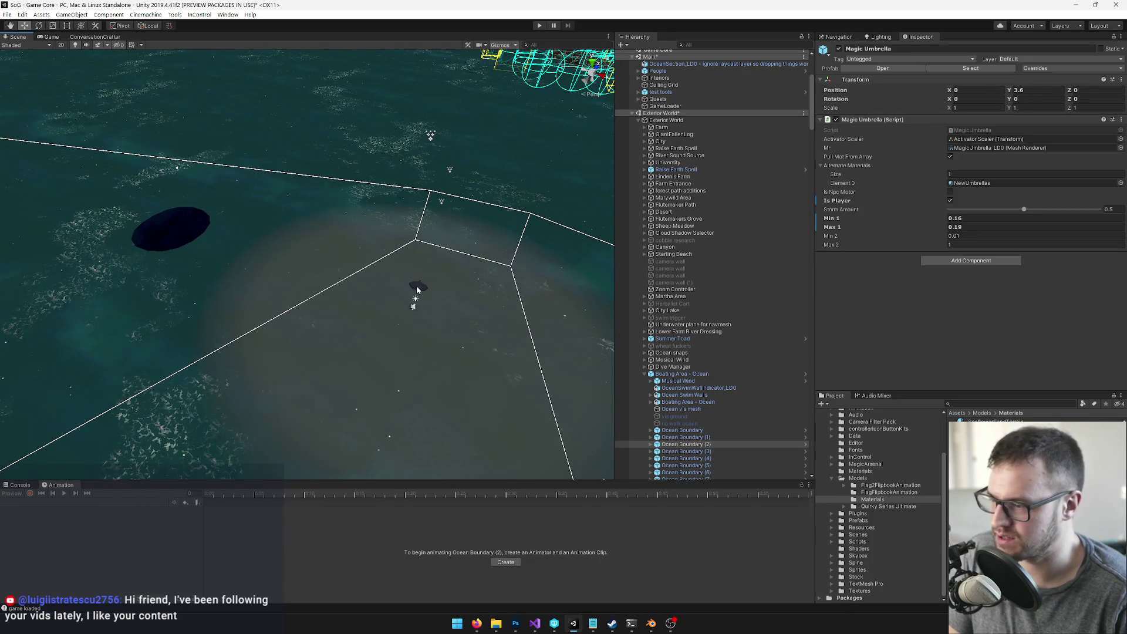
# Step: Drag the Player onto the dark oval patch and frame it with F
pyautogui.scroll(3, 719, 235)
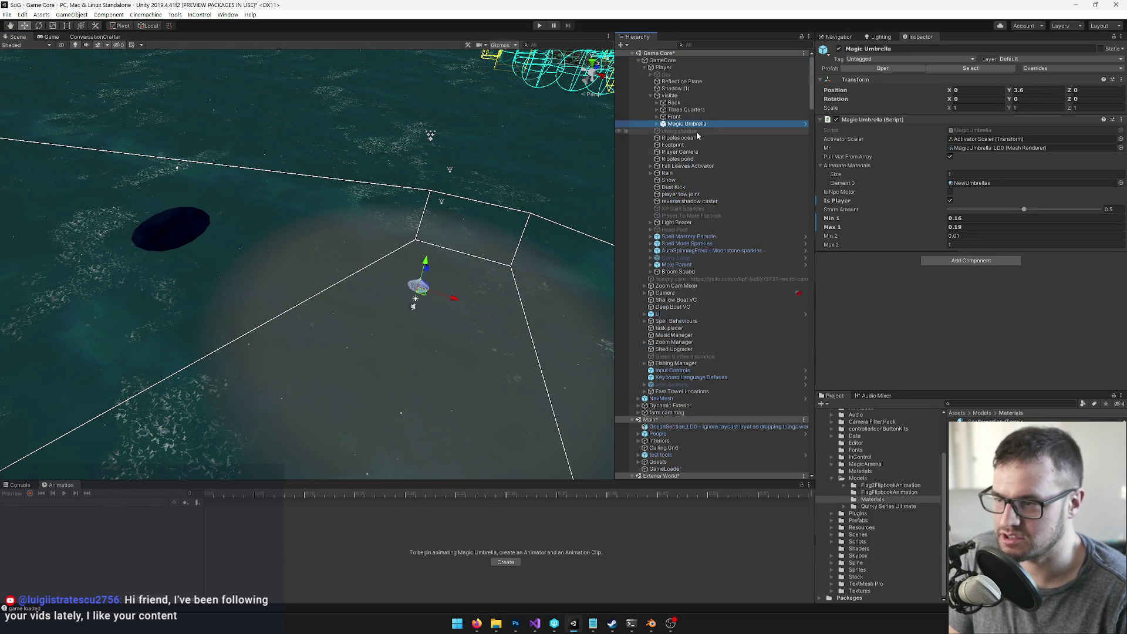
pyautogui.click(663, 67)
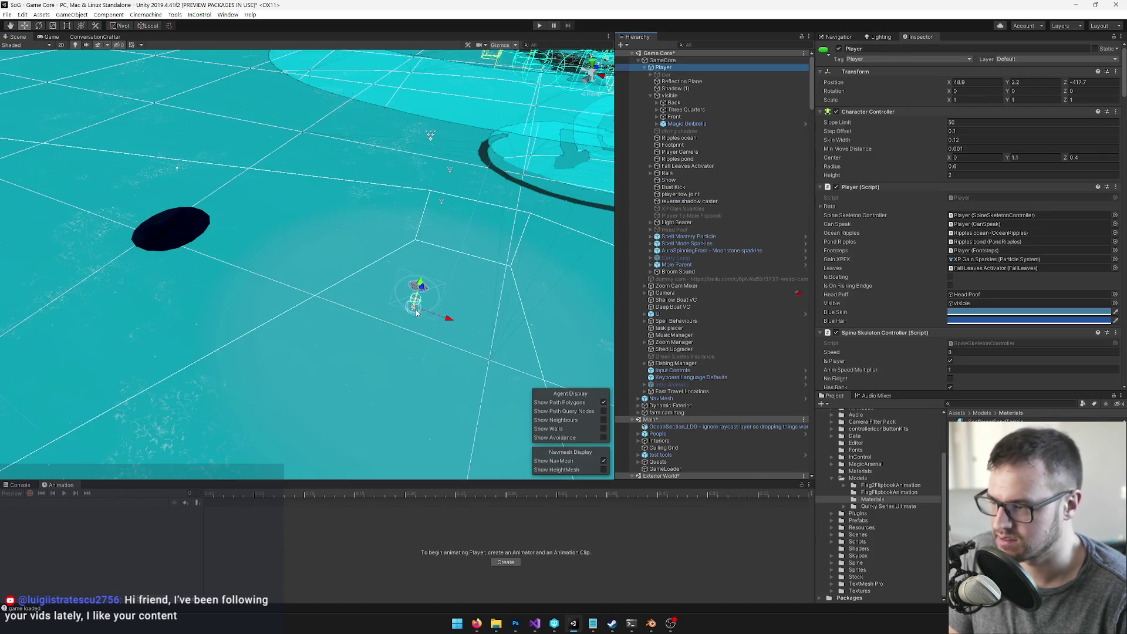
pyautogui.moveTo(240, 253); pyautogui.dragTo(170, 224)
pyautogui.press('f')
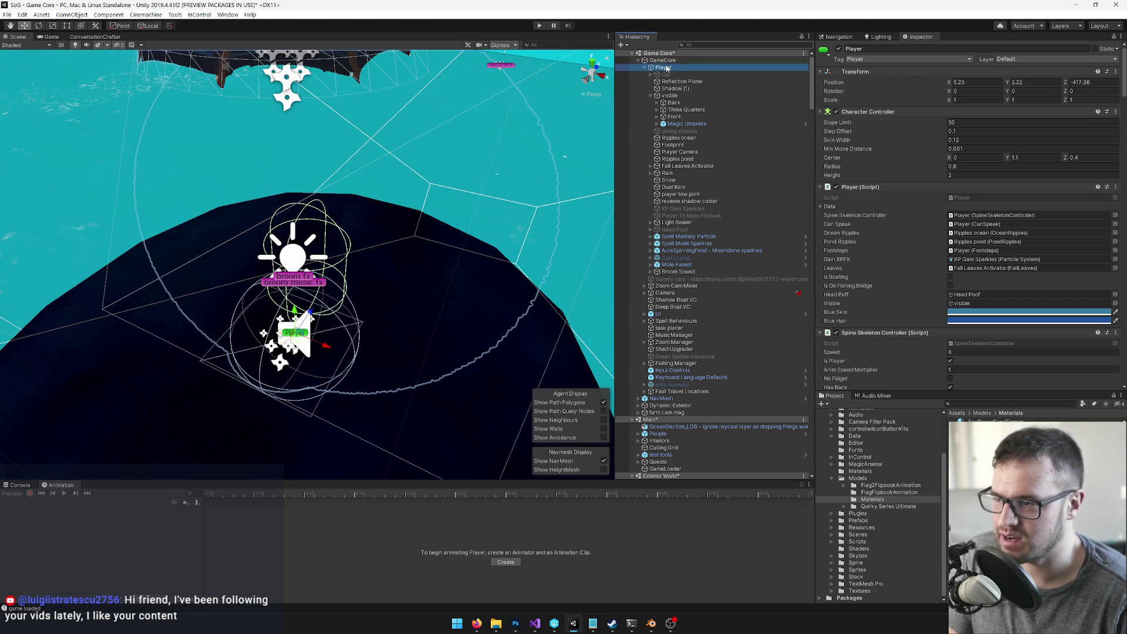
pyautogui.scroll(-5, 435, 177)
pyautogui.keyDown('alt'); pyautogui.moveTo(434, 177); pyautogui.dragTo(407, 169); pyautogui.keyUp('alt')
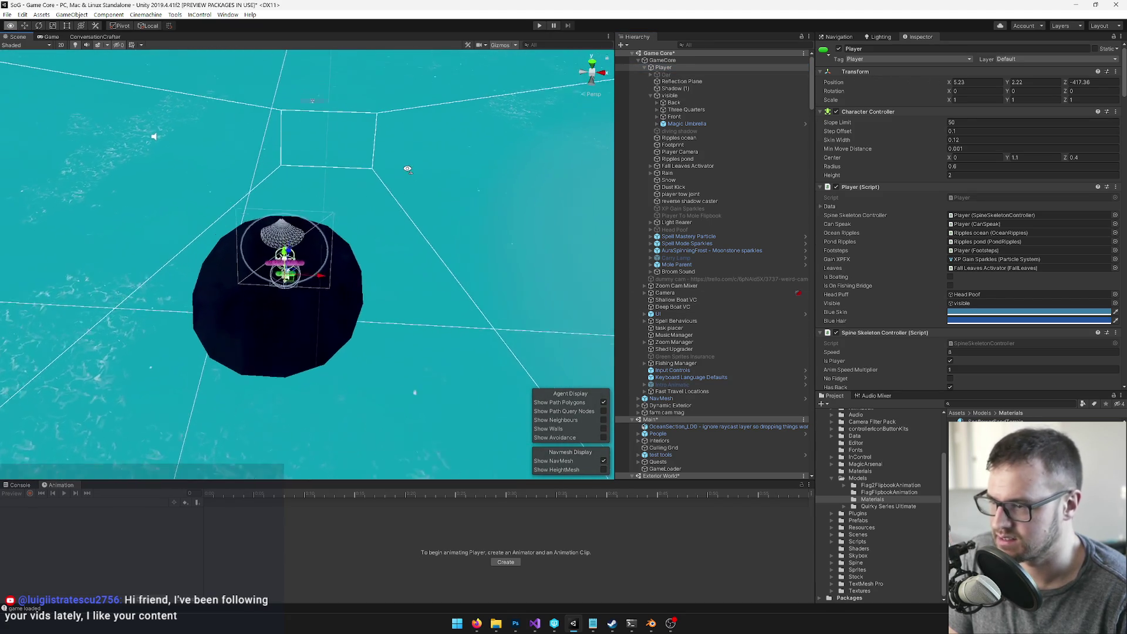
pyautogui.click(319, 342)
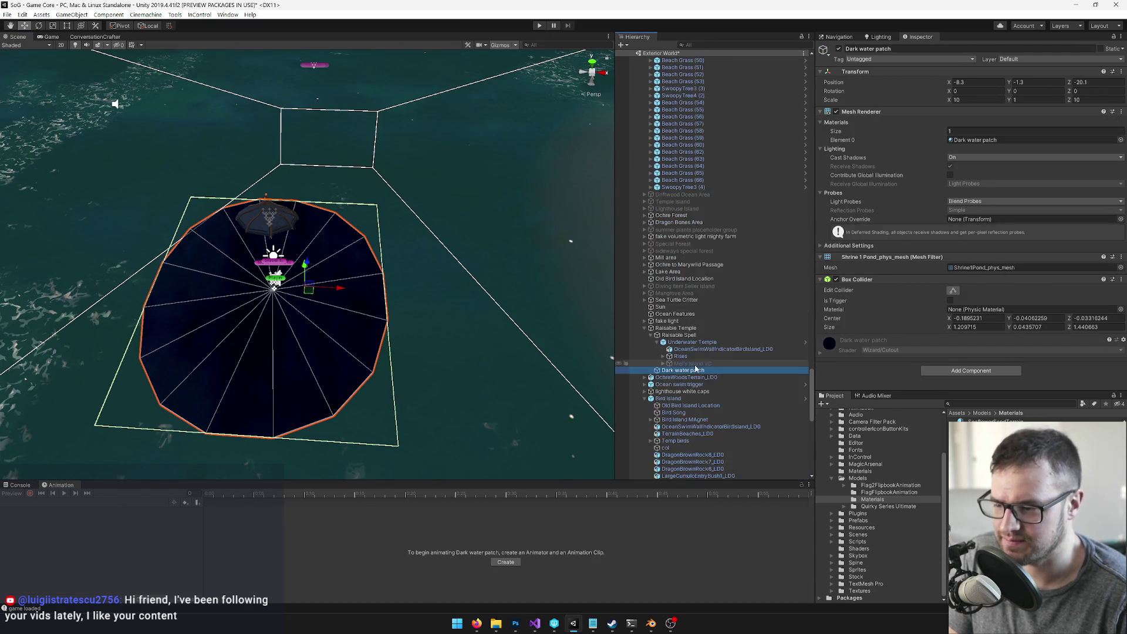
# Step: Inspect Raisable Spell, Rises, Underwater Temple and its OceanSwimWallIndicatorBirdIsland_LD0 mesh
pyautogui.click(672, 336)
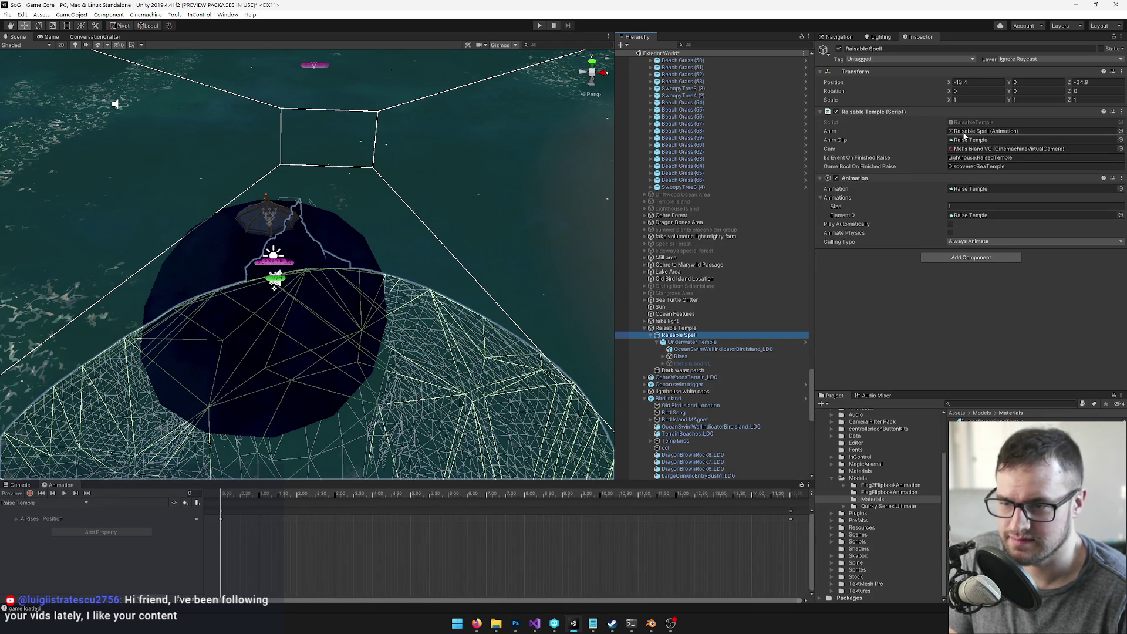
pyautogui.moveTo(352, 247); pyautogui.dragTo(330, 225)
pyautogui.click(371, 283)
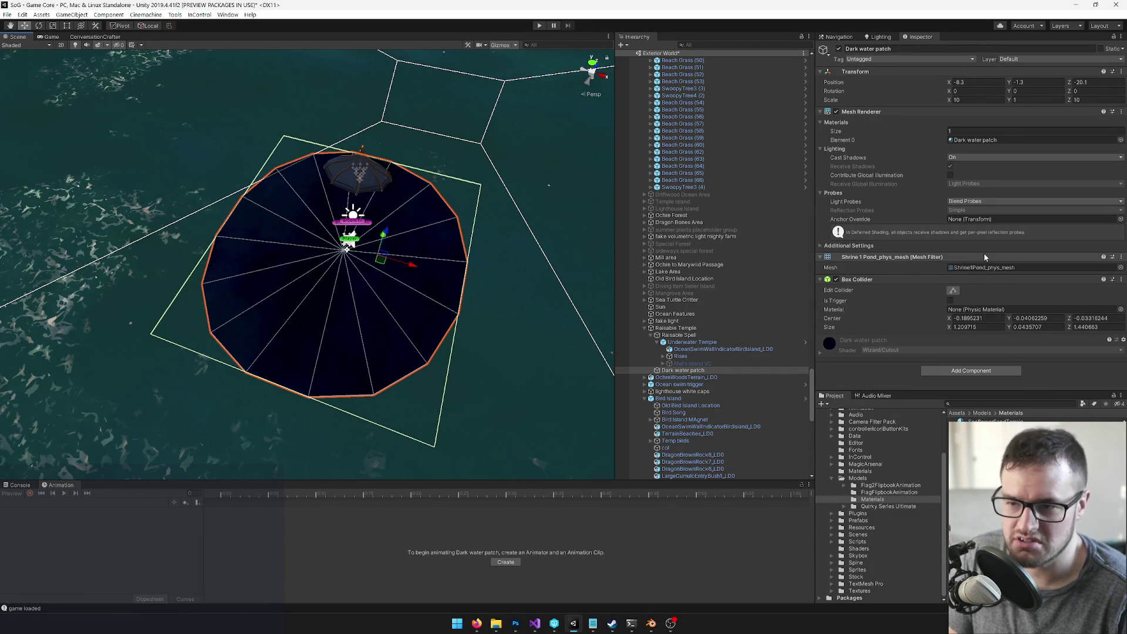
pyautogui.click(677, 356)
pyautogui.click(691, 343)
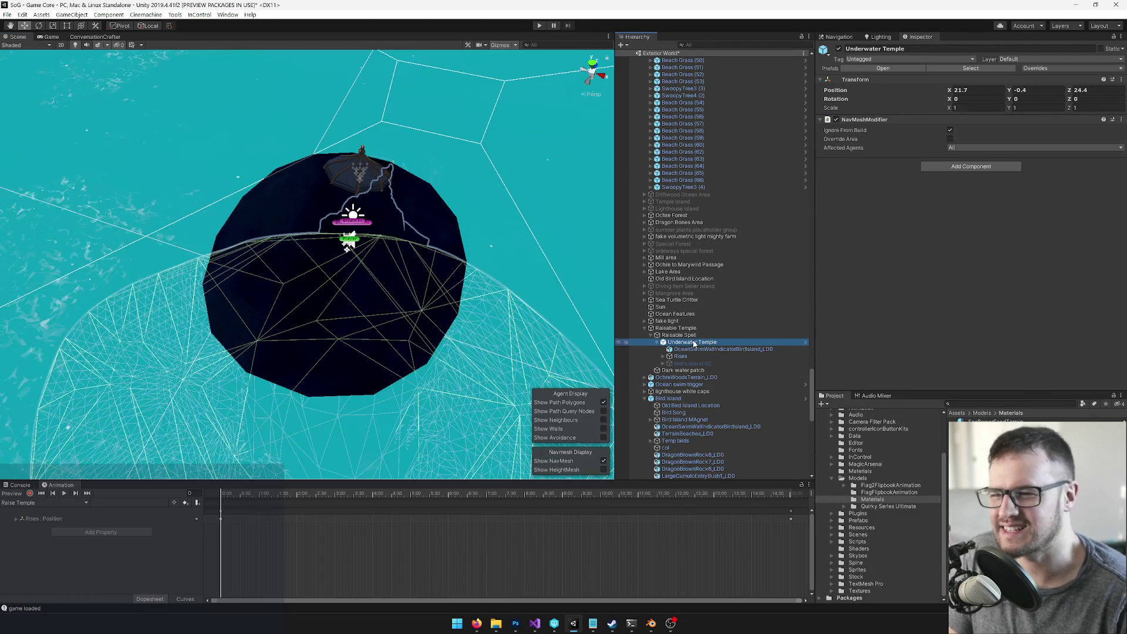
pyautogui.click(691, 349)
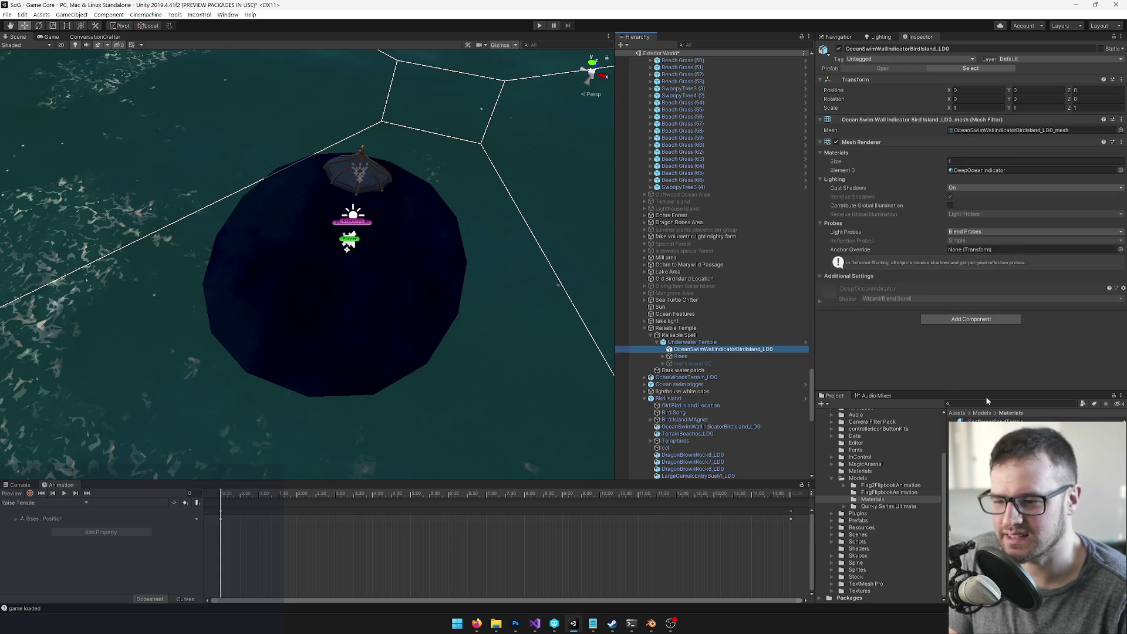
# Step: Search the Project for 'song' and open the SongData script
pyautogui.click(980, 405)
pyautogui.write('songda')
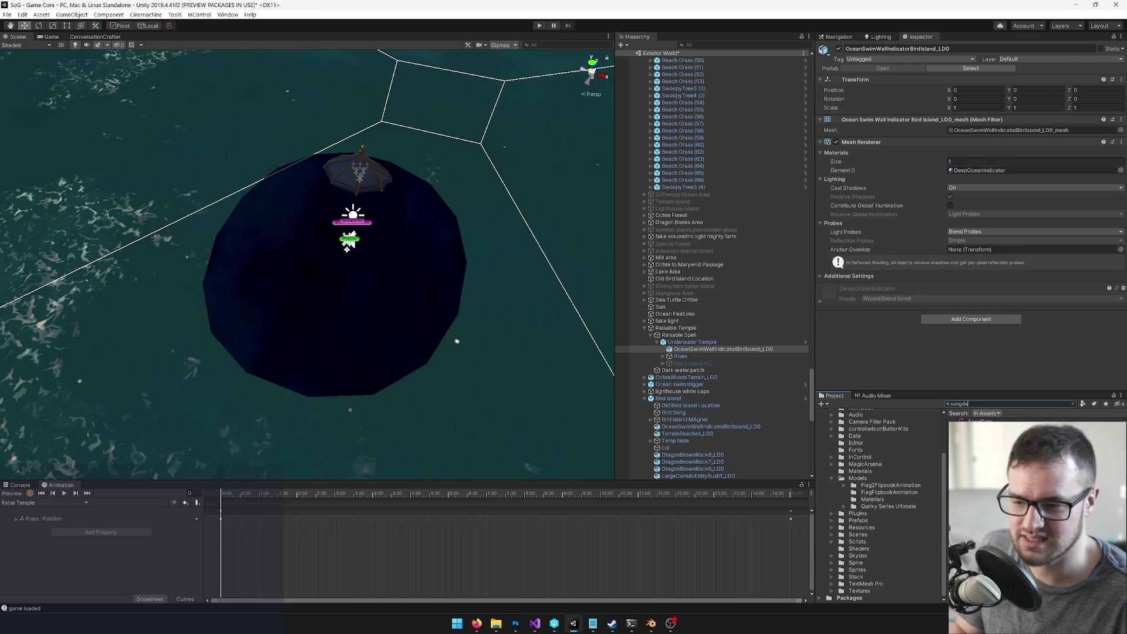
pyautogui.click(979, 421)
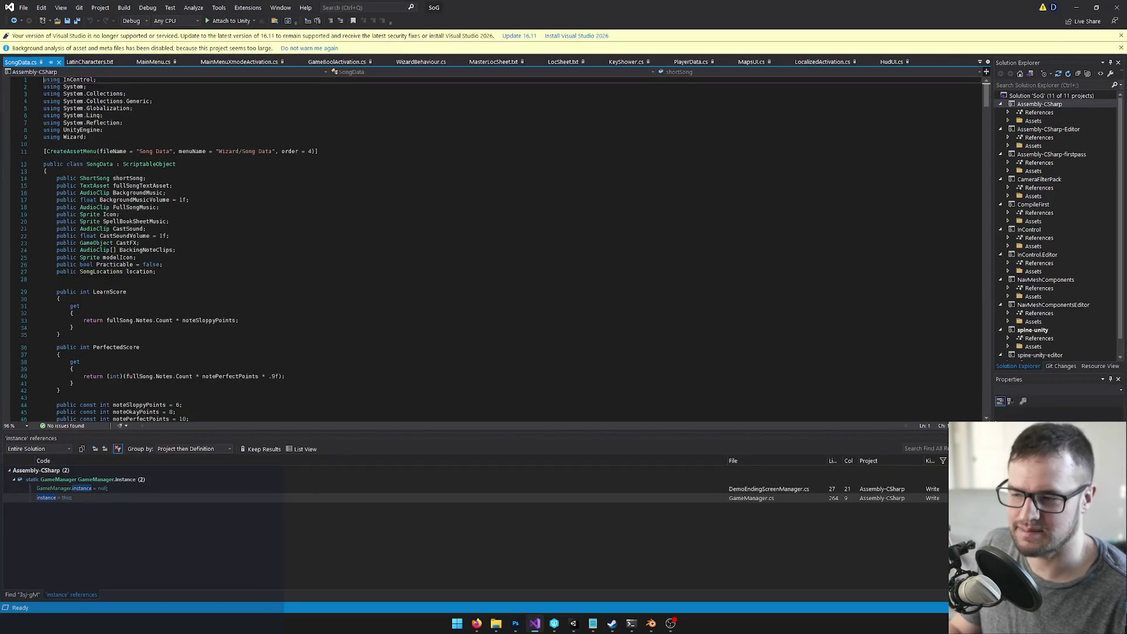
# Step: Search the code for 'templer' and look up RaisableTemple in CheckTempleRaiser on line 215
pyautogui.hotkey('ctrl', 'f')
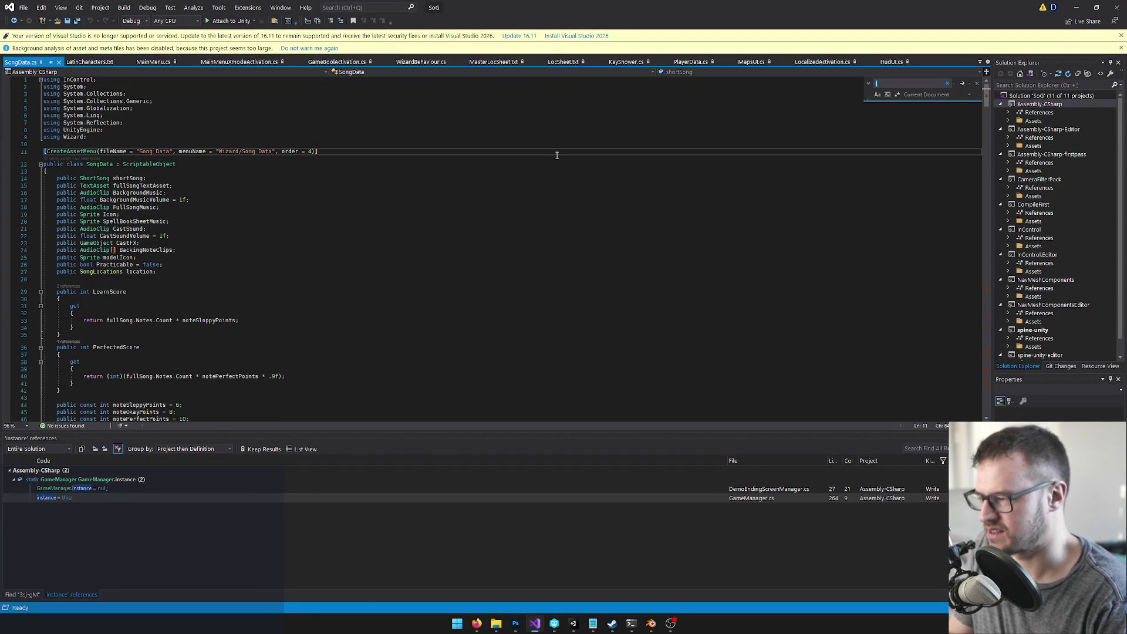
pyautogui.write('templer')
pyautogui.click(228, 269)
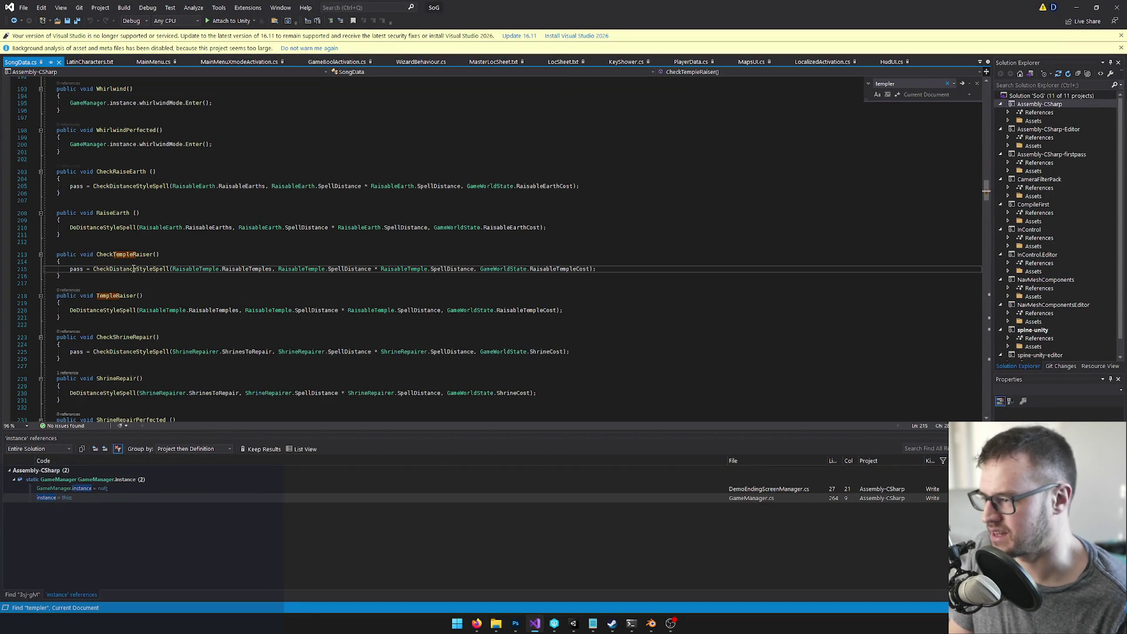
pyautogui.click(226, 269)
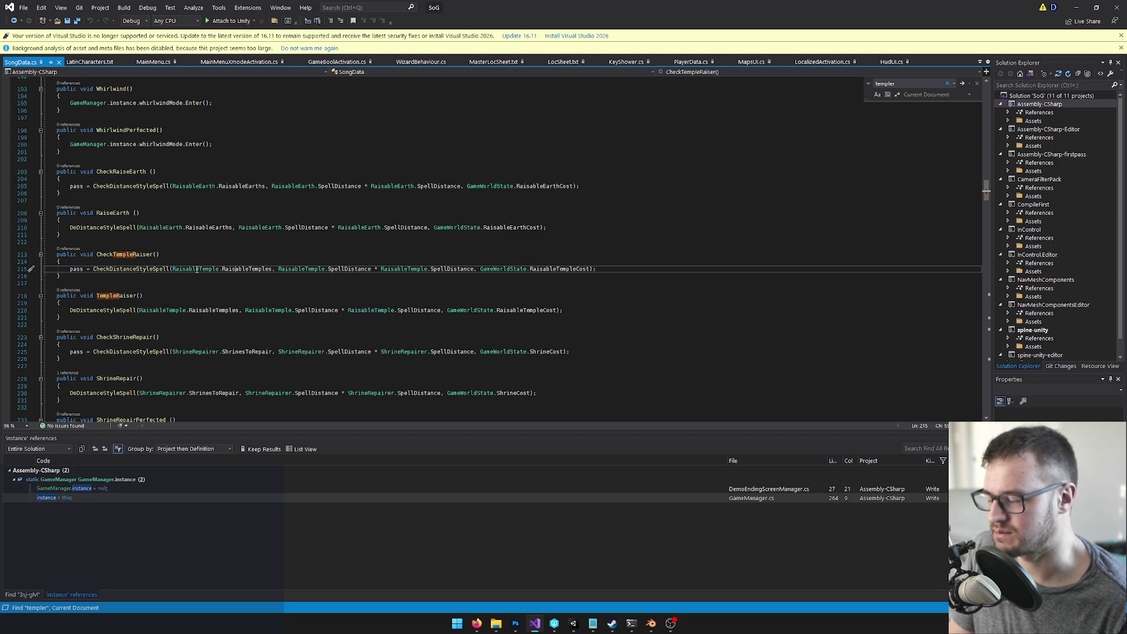
# Step: Minimize Visual Studio and return to Unity's Hierarchy search
pyautogui.click(1076, 7)
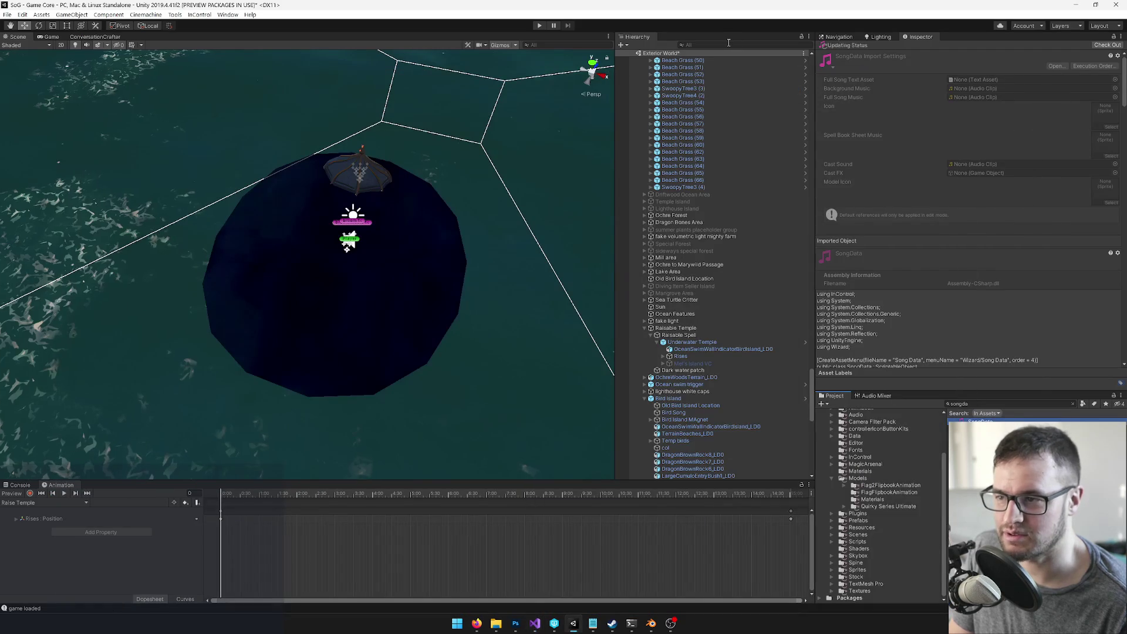
pyautogui.hotkey('alt', 'Tab')
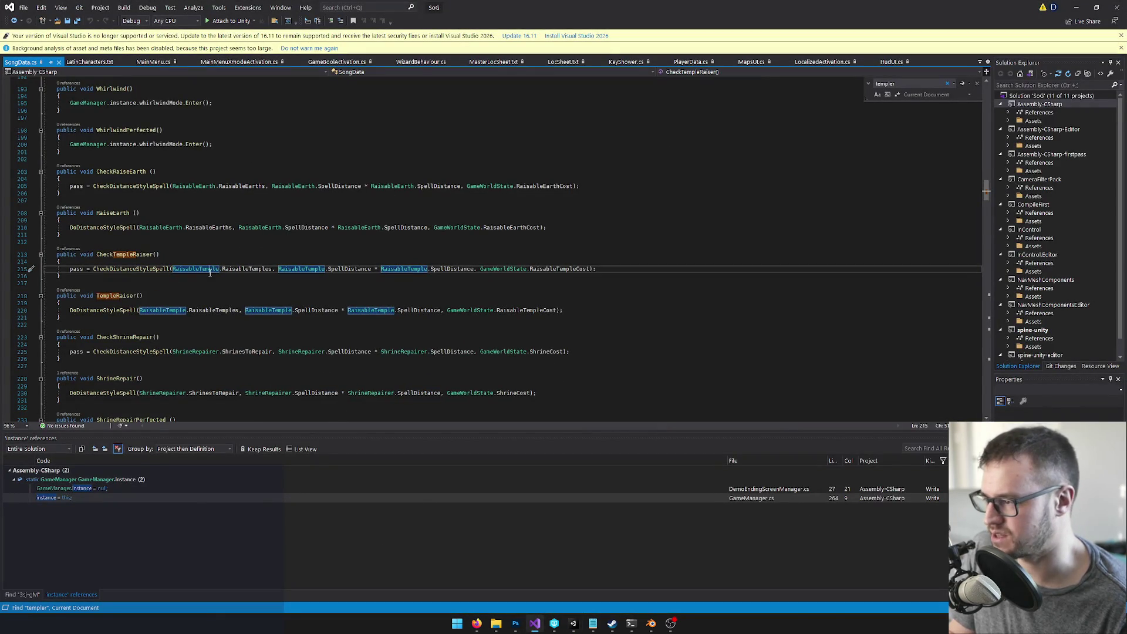
pyautogui.hotkey('alt', 'Tab')
pyautogui.click(707, 44)
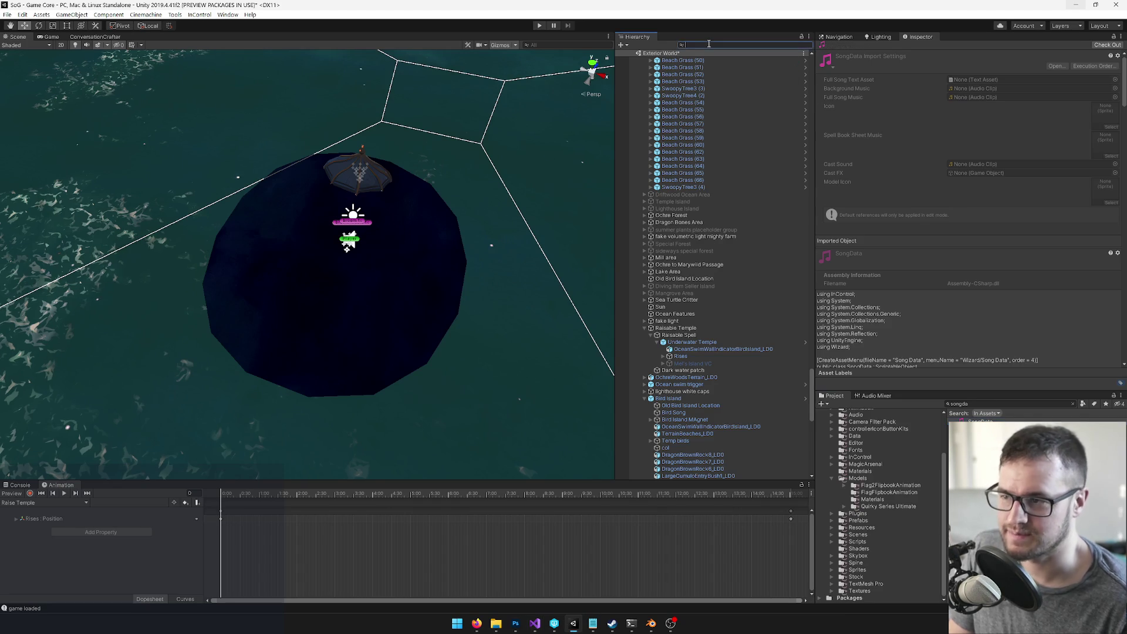
pyautogui.write('t:RaisableTemple')
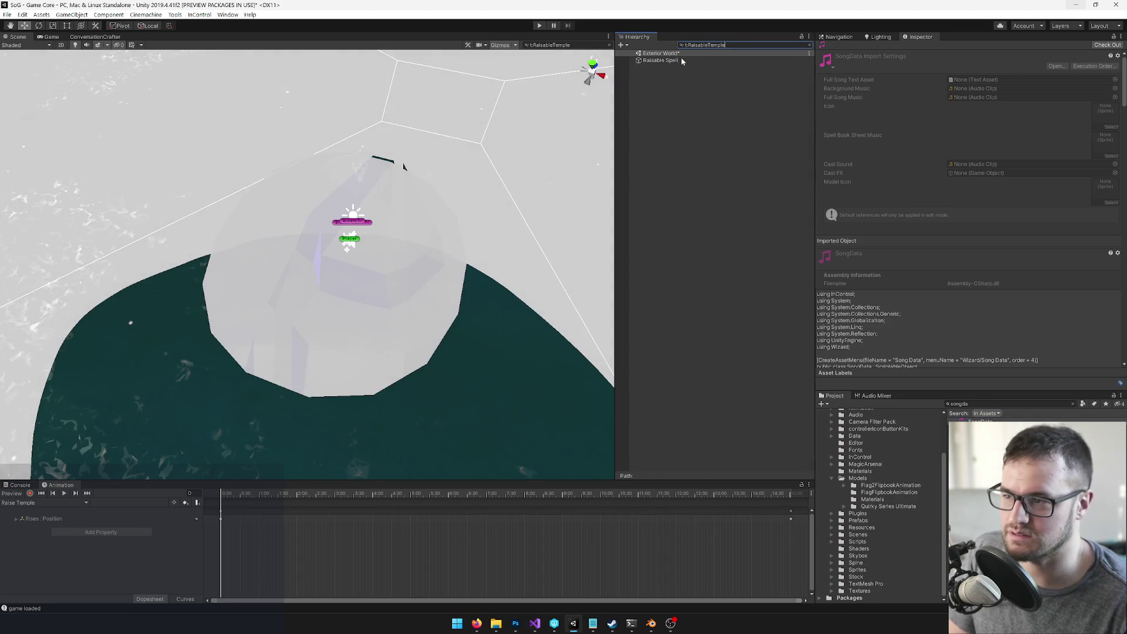
pyautogui.click(663, 60)
pyautogui.press('Escape')
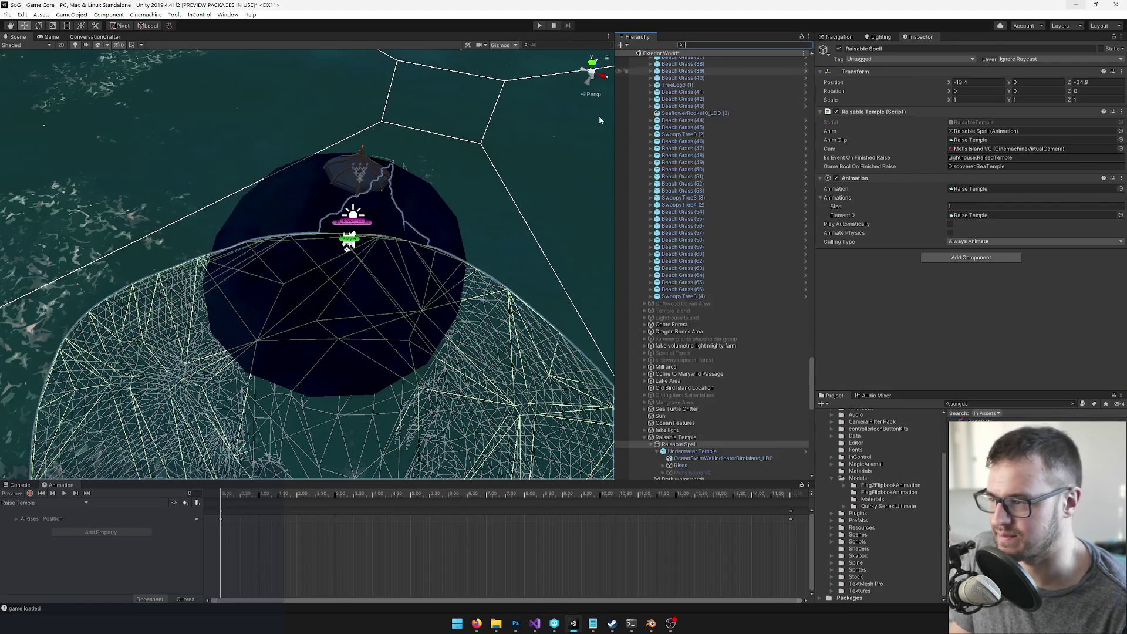
pyautogui.scroll(-3, 655, 270)
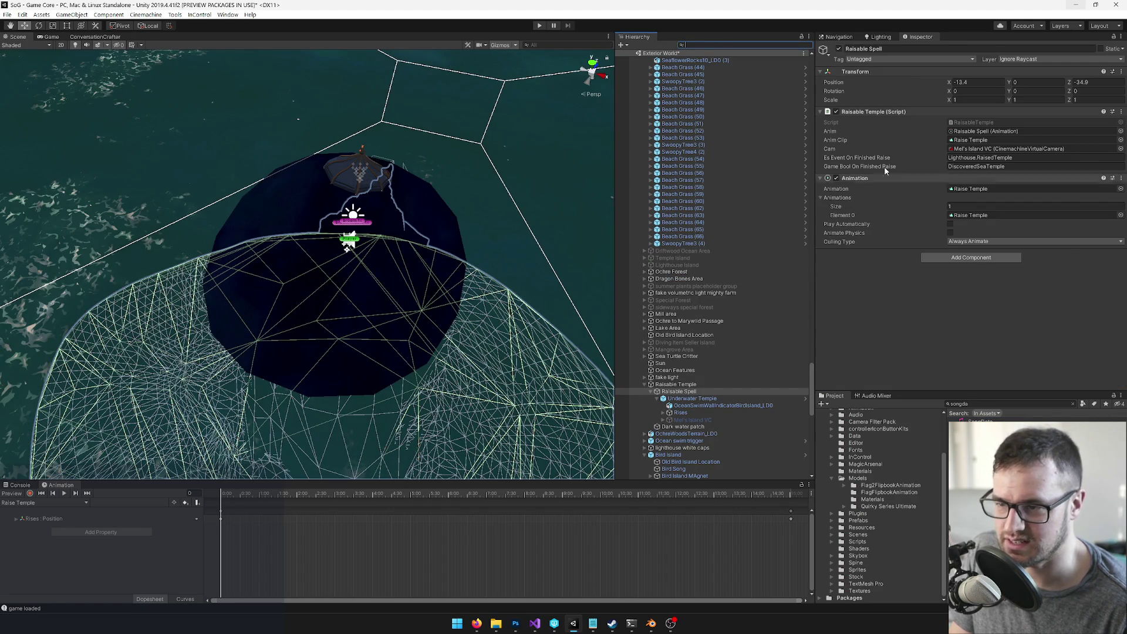
pyautogui.moveTo(591, 166); pyautogui.dragTo(248, 183)
pyautogui.moveTo(324, 171)
pyautogui.mouseDown()
pyautogui.moveTo(429, 120)
pyautogui.moveTo(427, 171)
pyautogui.moveTo(438, 128)
pyautogui.moveTo(411, 167)
pyautogui.moveTo(218, 175)
pyautogui.moveTo(231, 174)
pyautogui.mouseUp()
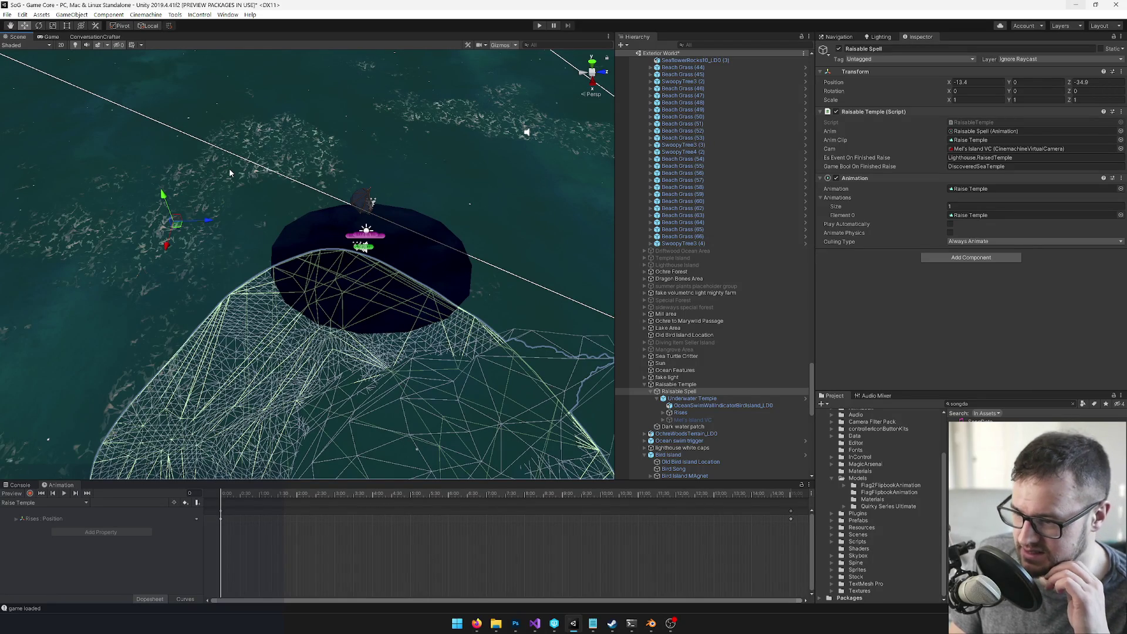
pyautogui.moveTo(259, 210)
pyautogui.mouseDown()
pyautogui.moveTo(261, 198)
pyautogui.moveTo(515, 299)
pyautogui.mouseUp()
pyautogui.moveTo(509, 227); pyautogui.dragTo(555, 263)
pyautogui.moveTo(383, 204)
pyautogui.mouseDown()
pyautogui.moveTo(314, 192)
pyautogui.moveTo(310, 342)
pyautogui.moveTo(294, 344)
pyautogui.moveTo(503, 322)
pyautogui.moveTo(495, 306)
pyautogui.moveTo(385, 315)
pyautogui.moveTo(264, 289)
pyautogui.moveTo(271, 298)
pyautogui.moveTo(267, 283)
pyautogui.moveTo(263, 316)
pyautogui.moveTo(235, 317)
pyautogui.moveTo(417, 311)
pyautogui.moveTo(542, 287)
pyautogui.mouseUp()
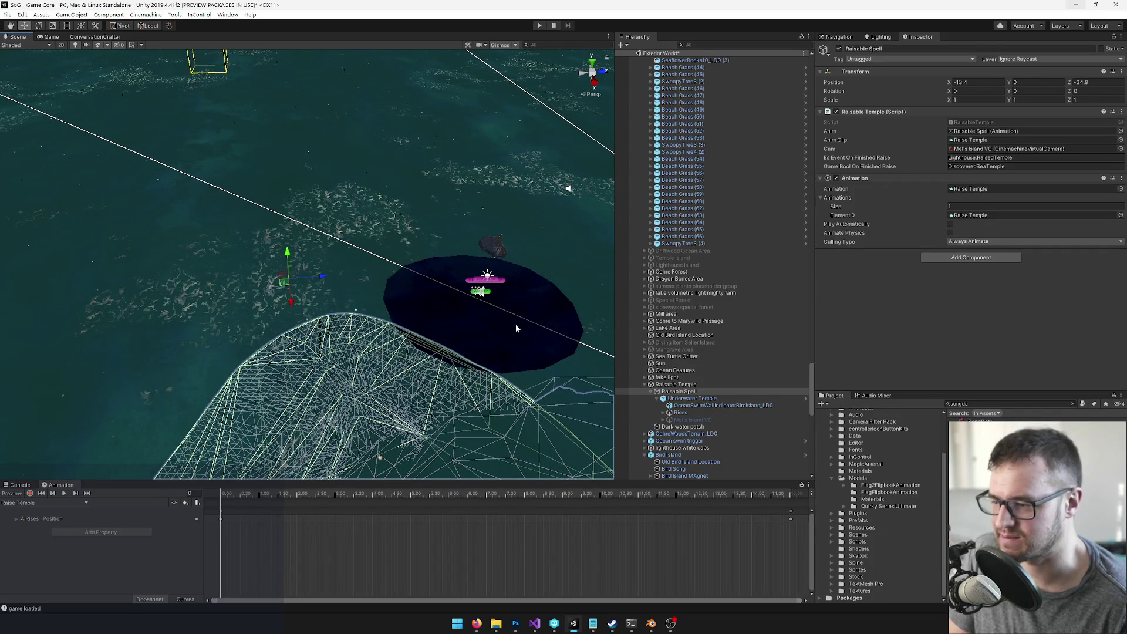
pyautogui.click(516, 327)
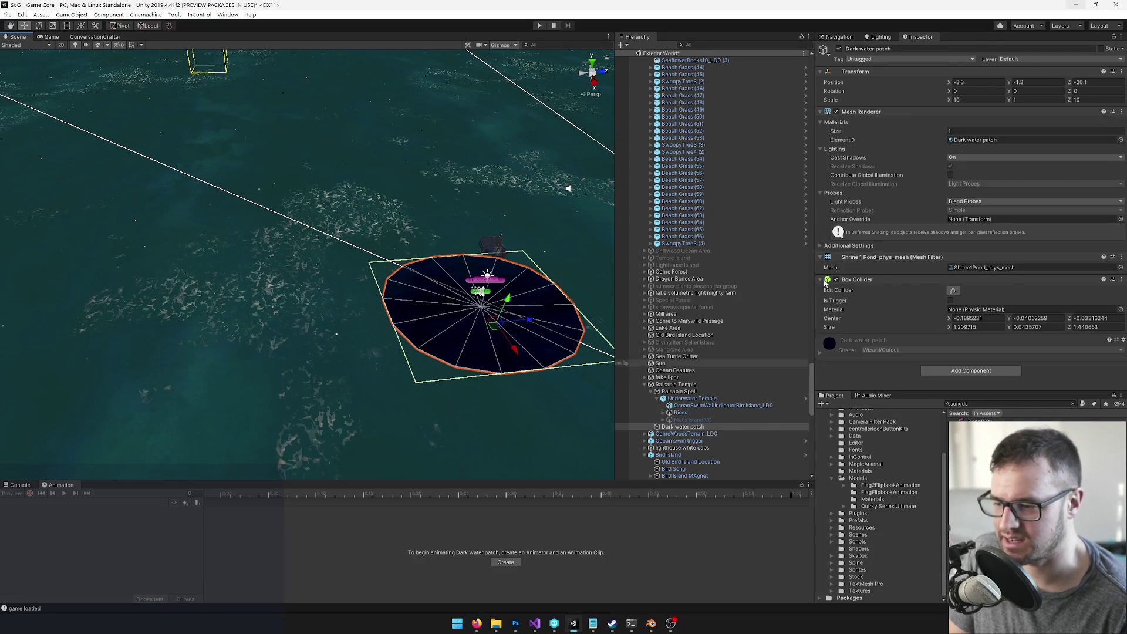
# Step: Try zeroing the Dark water patch's position, then undo the change
pyautogui.click(974, 84)
pyautogui.write('0')
pyautogui.press('Tab')
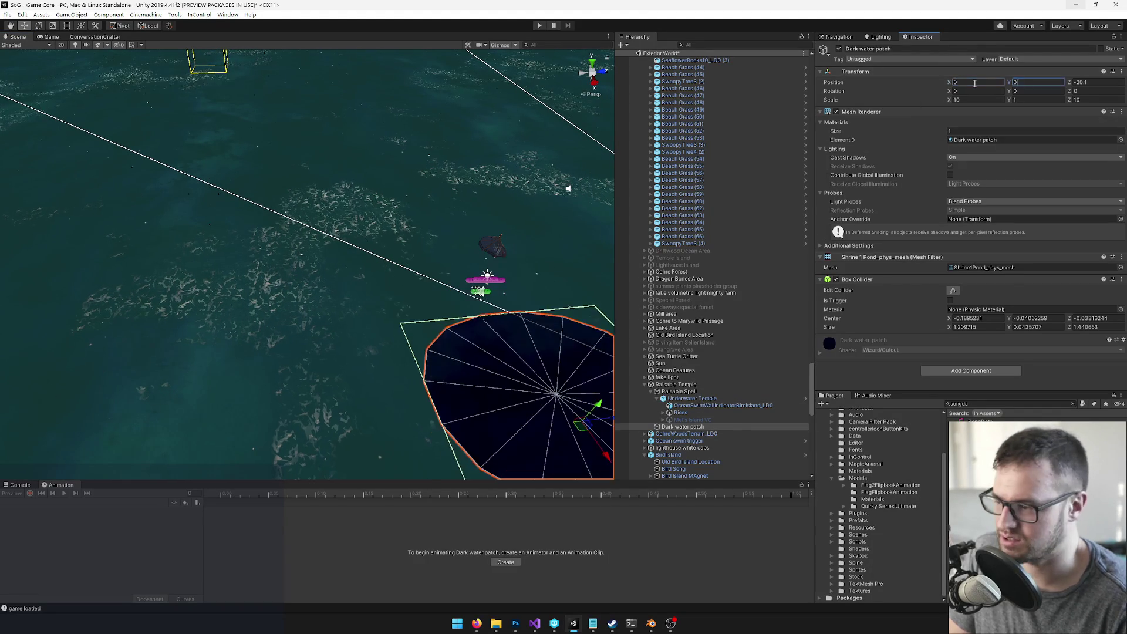
pyautogui.write('0')
pyautogui.press('Tab')
pyautogui.write('0')
pyautogui.press('Return')
pyautogui.moveTo(319, 233)
pyautogui.mouseDown()
pyautogui.moveTo(410, 237)
pyautogui.moveTo(327, 242)
pyautogui.mouseUp()
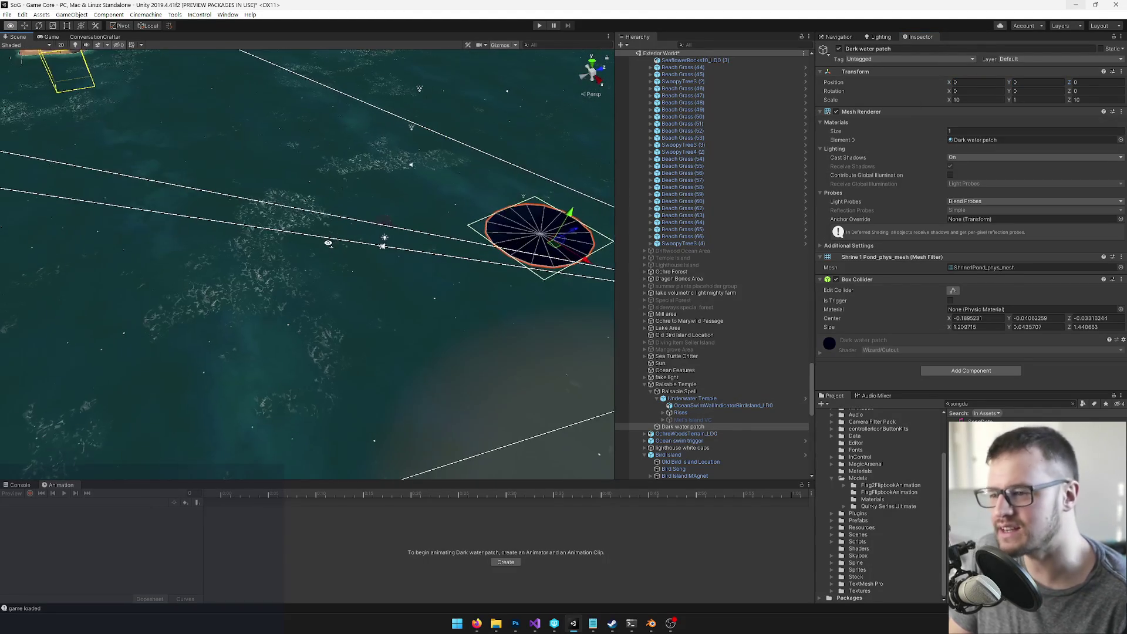
pyautogui.hotkey('ctrl', 'z')
pyautogui.hotkey('ctrl', 'z')
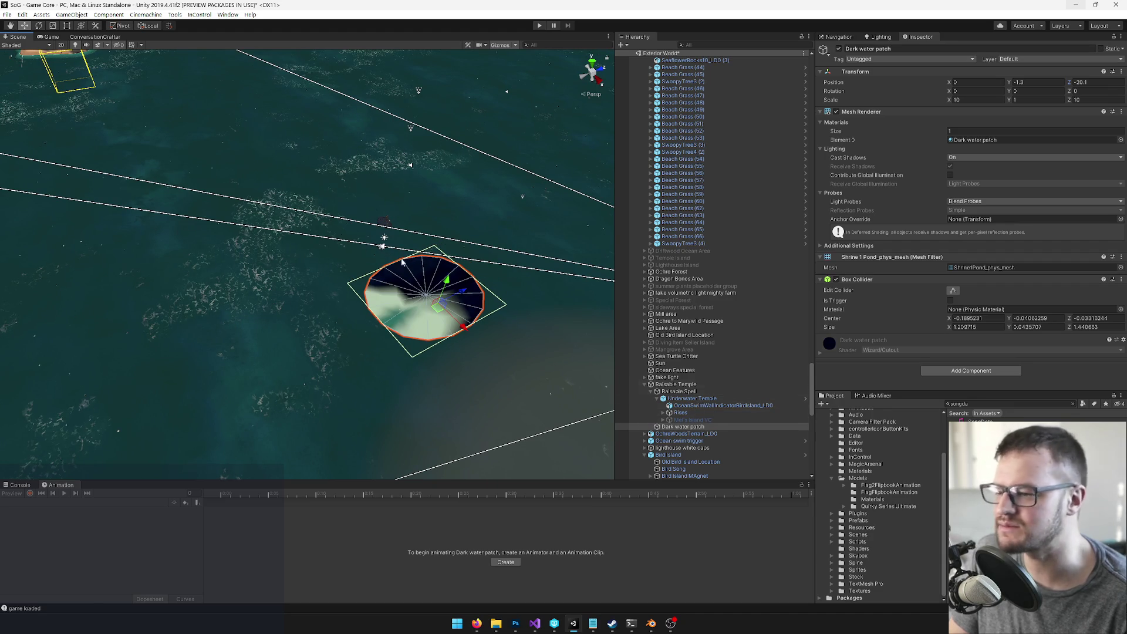
# Step: Copy the Raisable Spell's Transform and paste its values onto the Dark water patch
pyautogui.click(662, 385)
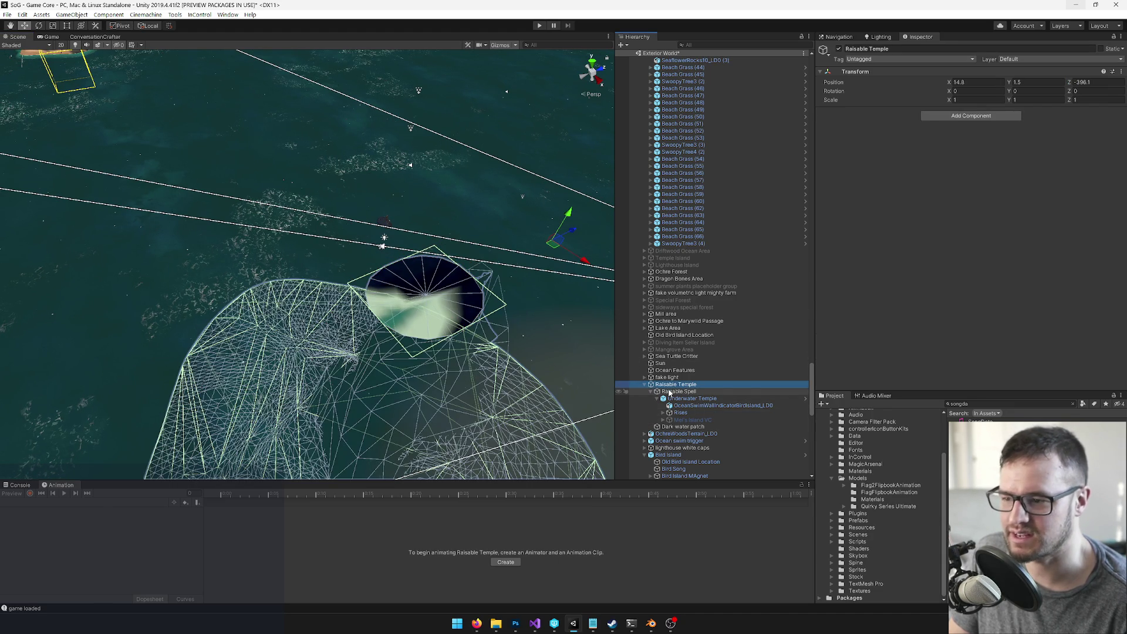
pyautogui.click(669, 392)
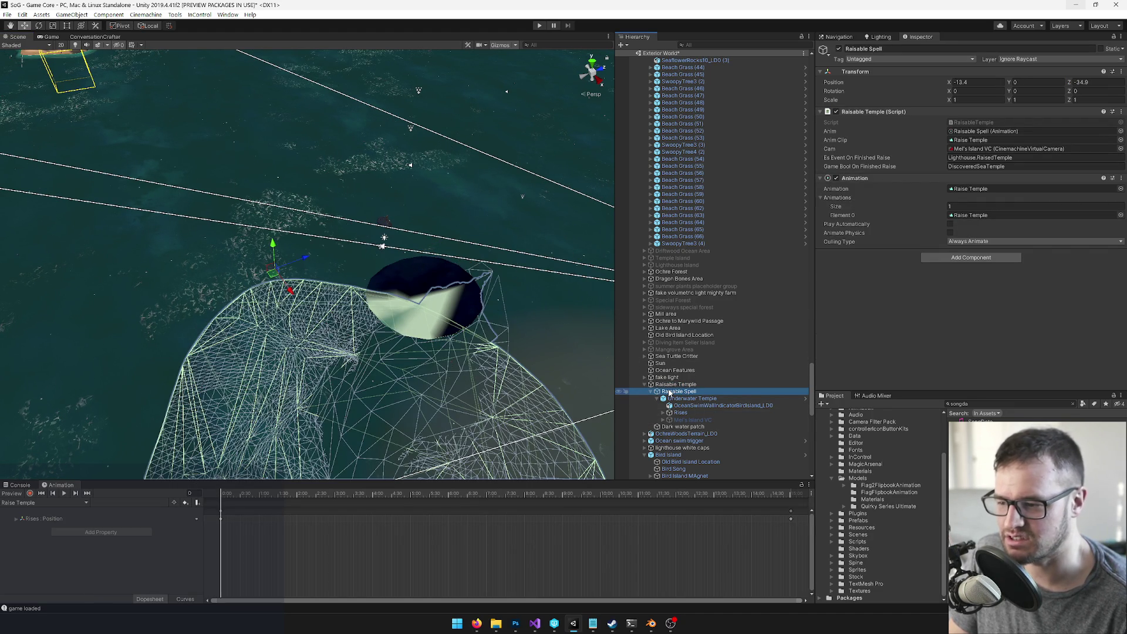
pyautogui.rightClick(859, 73)
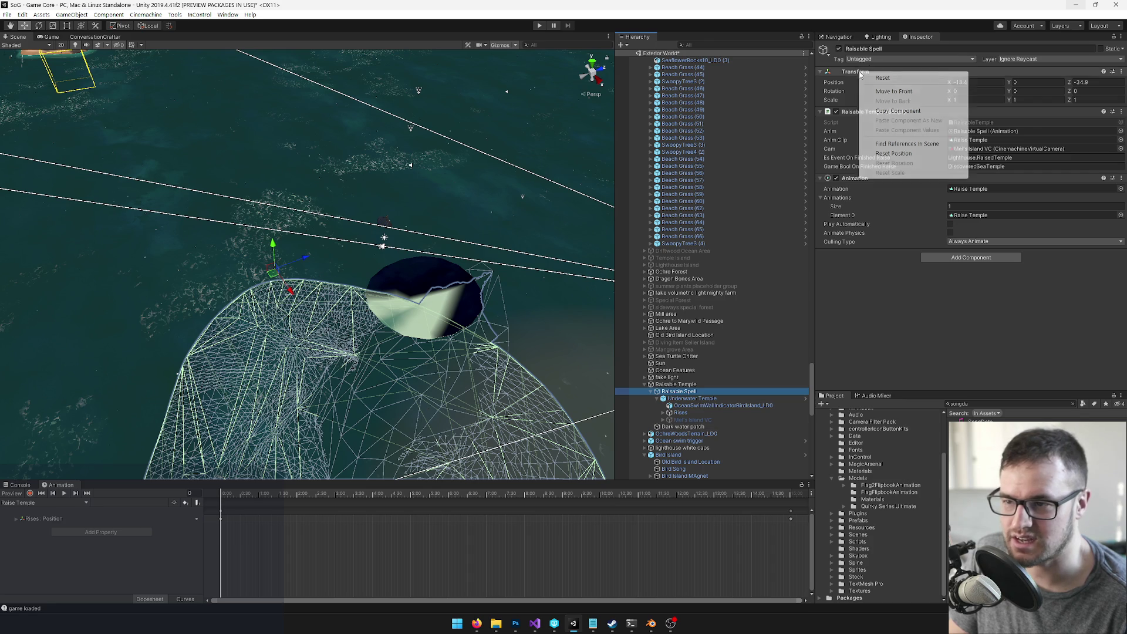
pyautogui.click(898, 111)
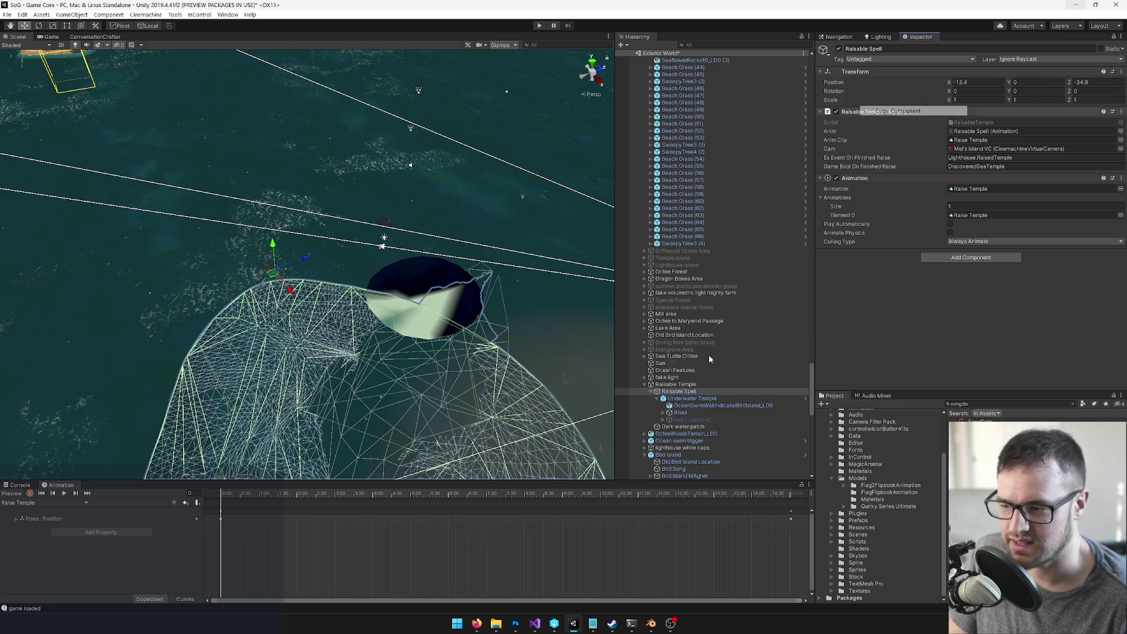
pyautogui.click(680, 427)
pyautogui.rightClick(860, 71)
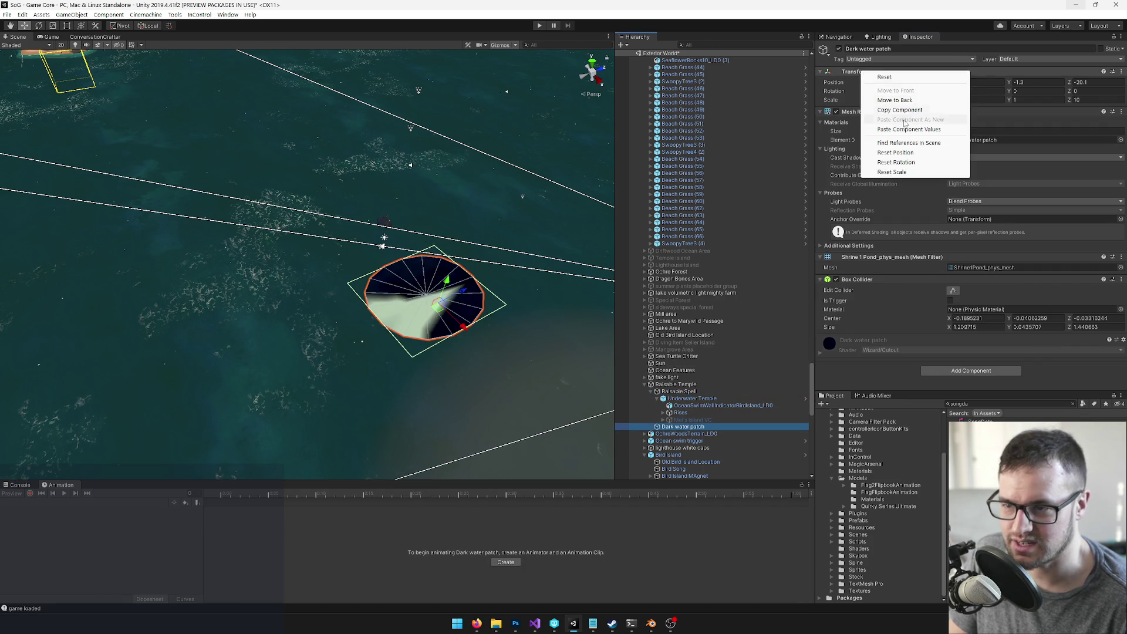
pyautogui.click(908, 129)
# Step: Scale the Dark water patch up to about 18.1, lower it slightly, and select the Player
pyautogui.moveTo(390, 256)
pyautogui.mouseDown()
pyautogui.moveTo(435, 234)
pyautogui.moveTo(483, 247)
pyautogui.moveTo(410, 211)
pyautogui.moveTo(734, 118)
pyautogui.moveTo(1045, 83)
pyautogui.mouseUp()
pyautogui.press('r')
pyautogui.press('w')
pyautogui.moveTo(411, 186)
pyautogui.mouseDown()
pyautogui.moveTo(439, 183)
pyautogui.moveTo(385, 195)
pyautogui.moveTo(326, 231)
pyautogui.mouseUp()
pyautogui.press('r')
pyautogui.scroll(-6, 385, 194)
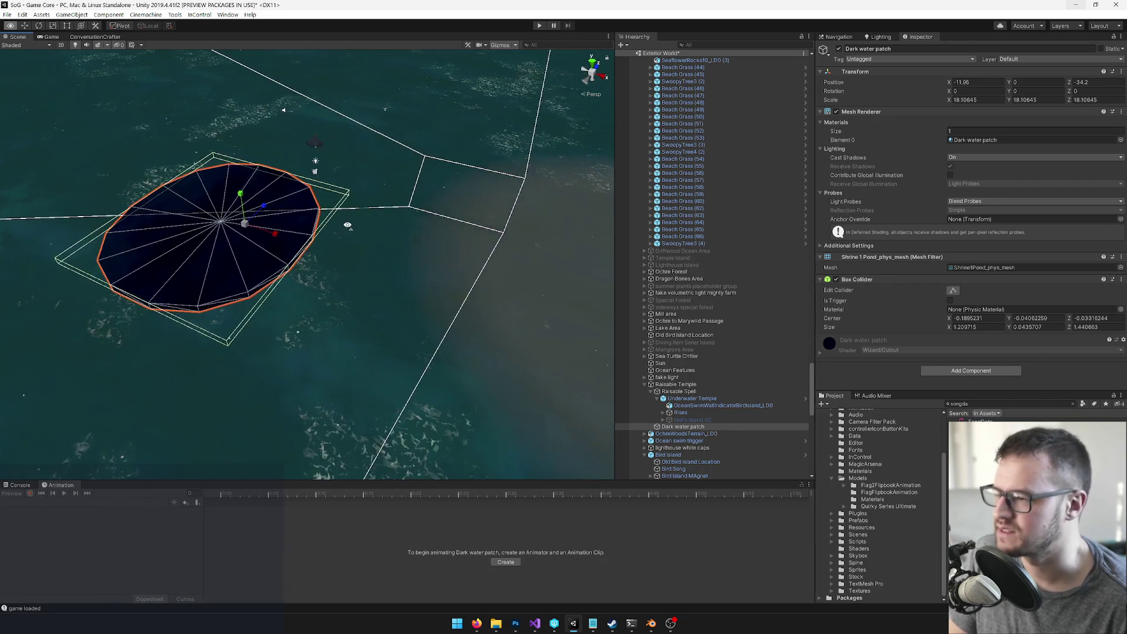
pyautogui.scroll(3, 347, 225)
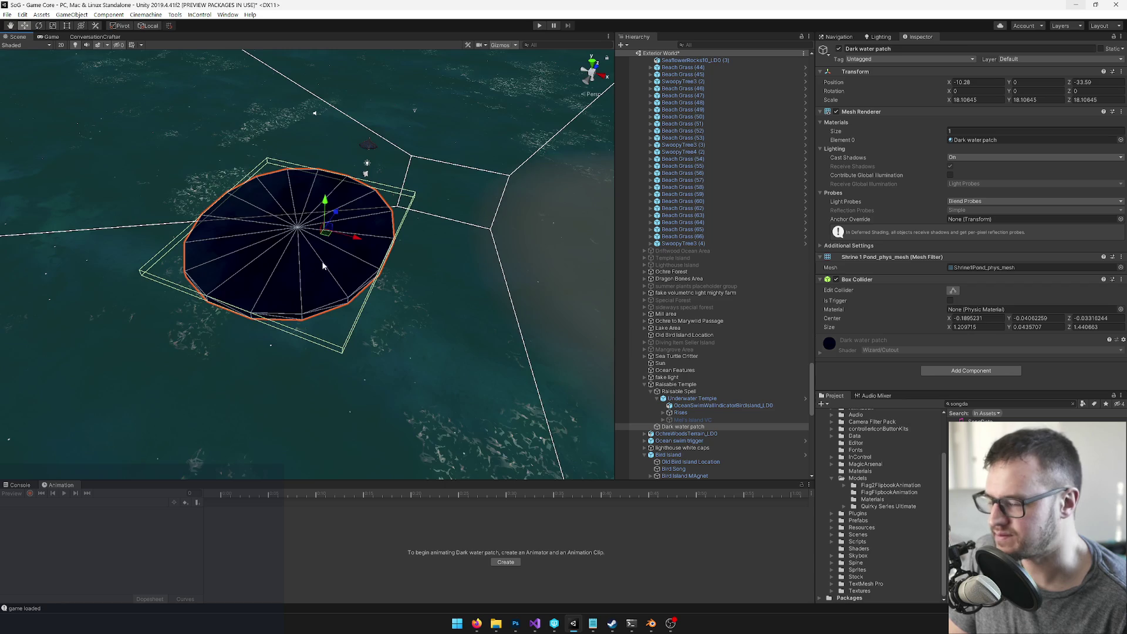
pyautogui.scroll(3, 323, 266)
pyautogui.moveTo(340, 271); pyautogui.dragTo(340, 278)
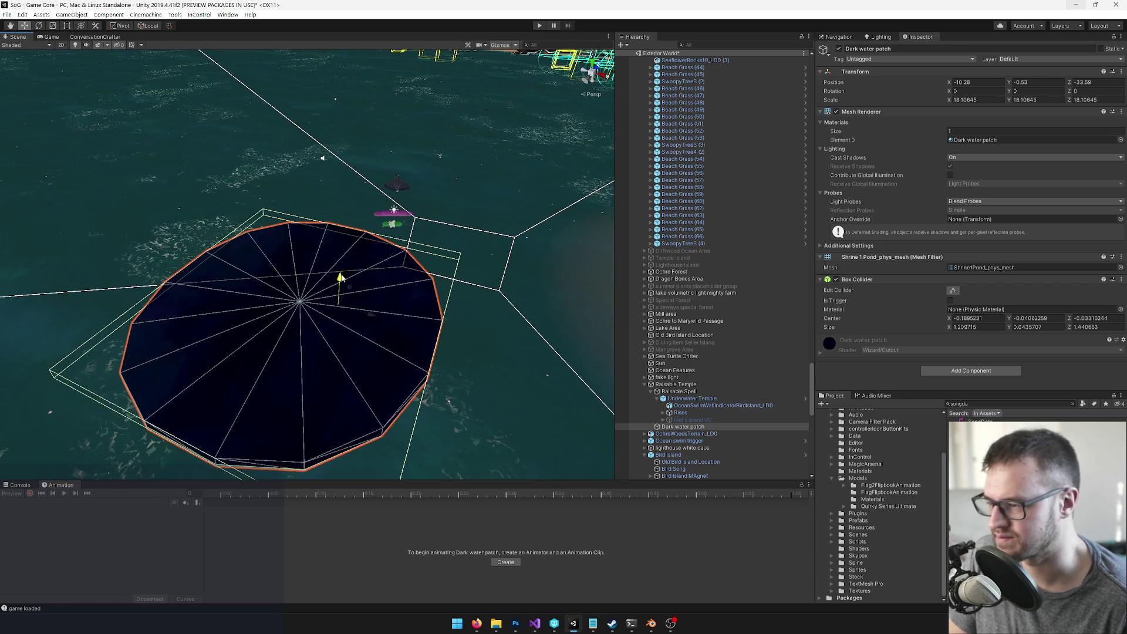
pyautogui.scroll(5, 738, 450)
pyautogui.moveTo(387, 328)
pyautogui.mouseDown()
pyautogui.moveTo(374, 345)
pyautogui.moveTo(270, 273)
pyautogui.mouseUp()
pyautogui.moveTo(811, 381); pyautogui.dragTo(810, 76)
pyautogui.click(663, 67)
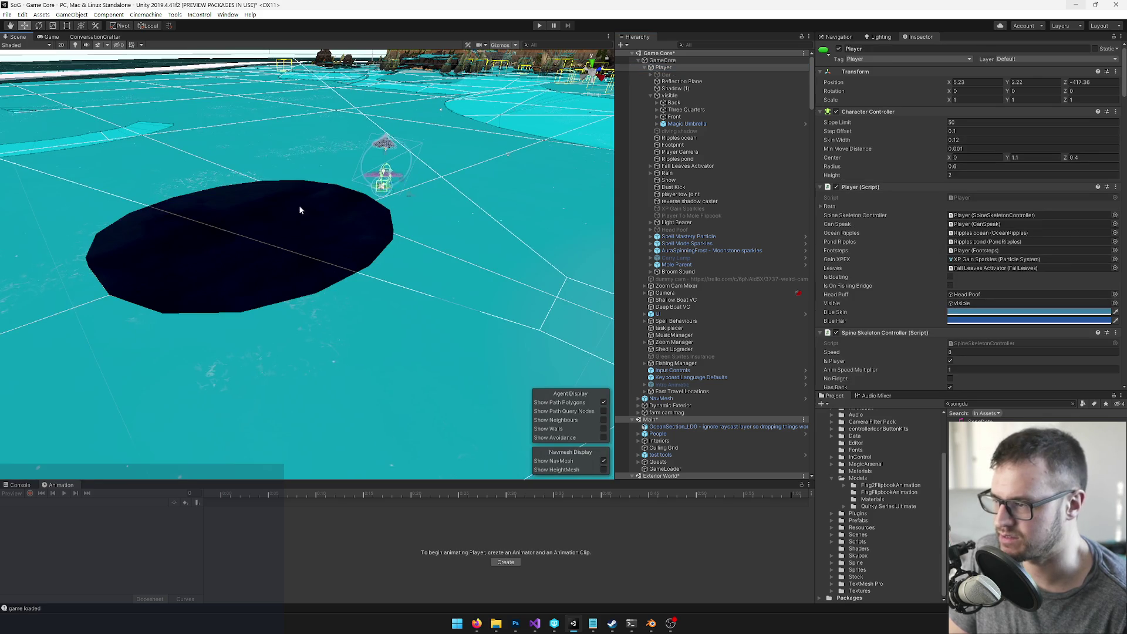
# Step: Snap the Player onto the dark patch centre and switch to the Game view
pyautogui.hotkey('ctrl', 'alt', 'f')
pyautogui.moveTo(341, 221)
pyautogui.keyDown('alt'); pyautogui.mouseDown()
pyautogui.moveTo(446, 225)
pyautogui.moveTo(410, 244)
pyautogui.moveTo(538, 219)
pyautogui.moveTo(511, 226)
pyautogui.mouseUp(); pyautogui.keyUp('alt')
pyautogui.click(51, 37)
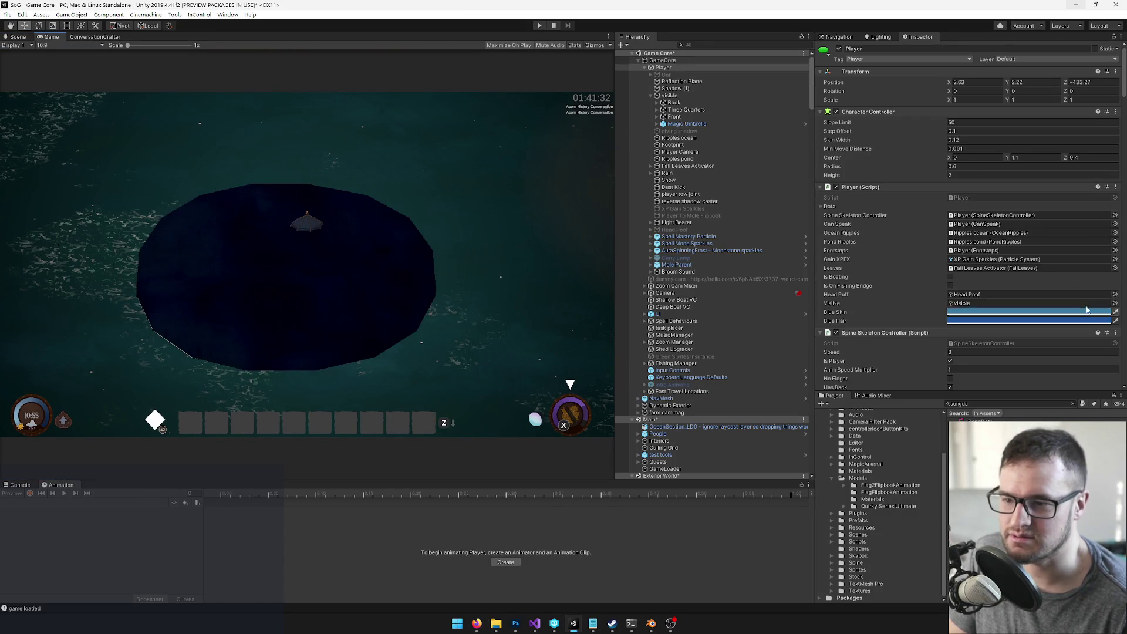
# Step: Open Temple Raiser Start Settings from GameCore and set WaterTrap mastery to Perfected
pyautogui.click(684, 60)
pyautogui.click(969, 140)
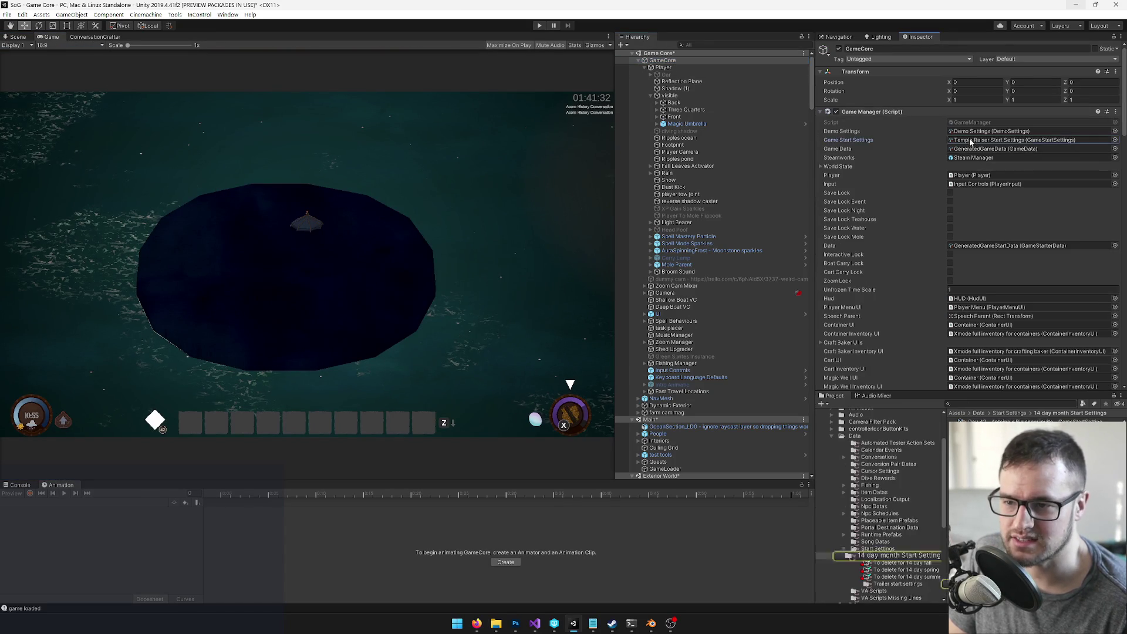
pyautogui.doubleClick(970, 140)
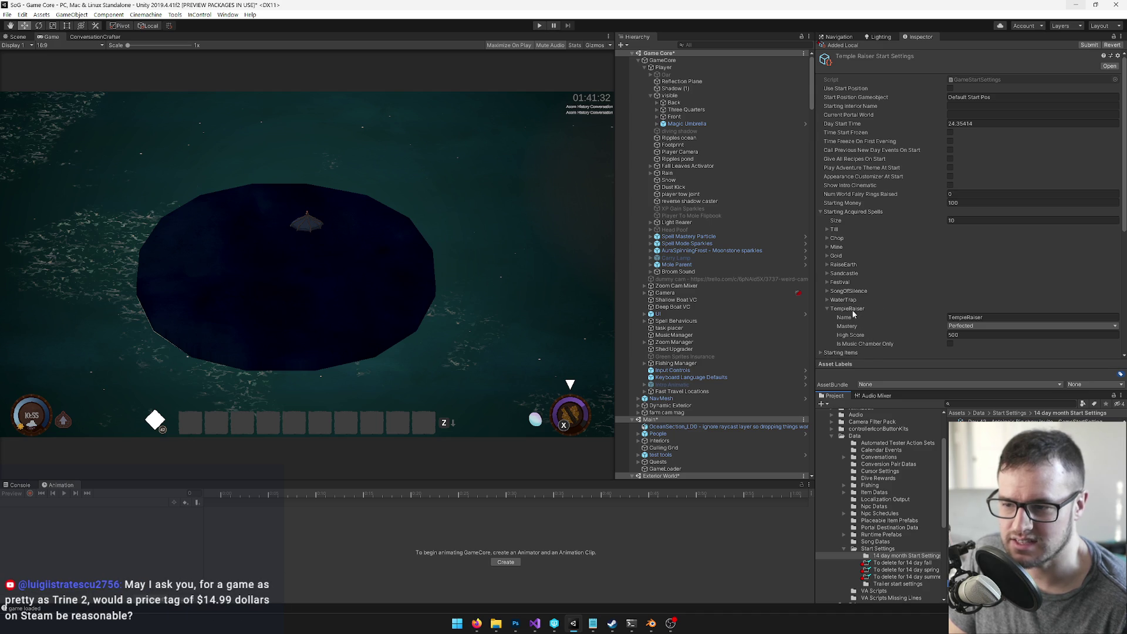
pyautogui.click(950, 326)
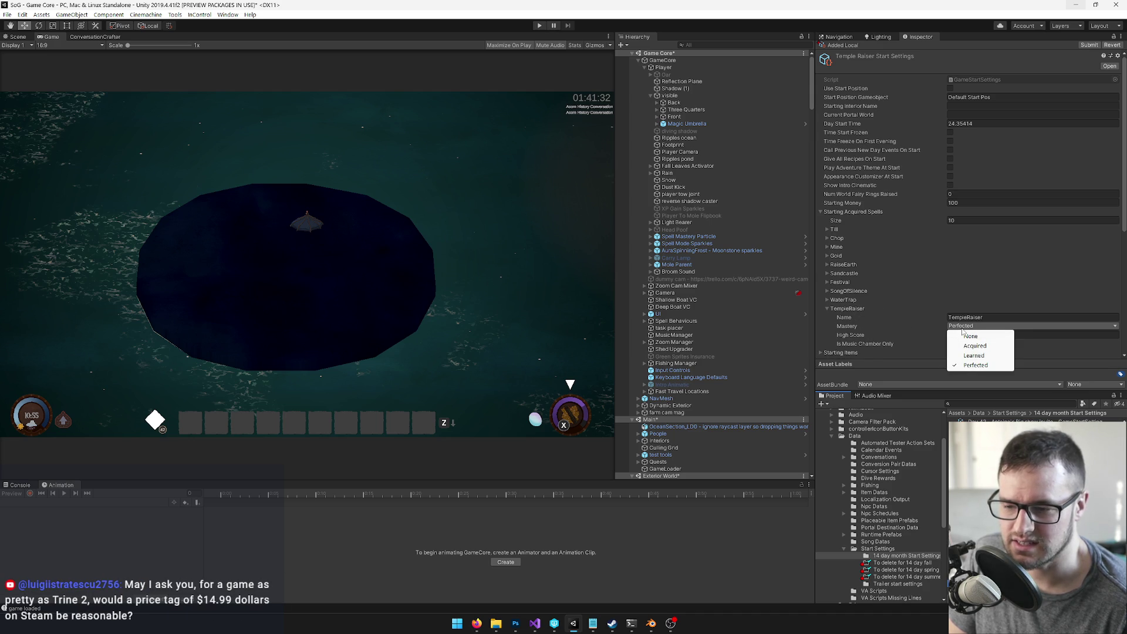
pyautogui.click(905, 322)
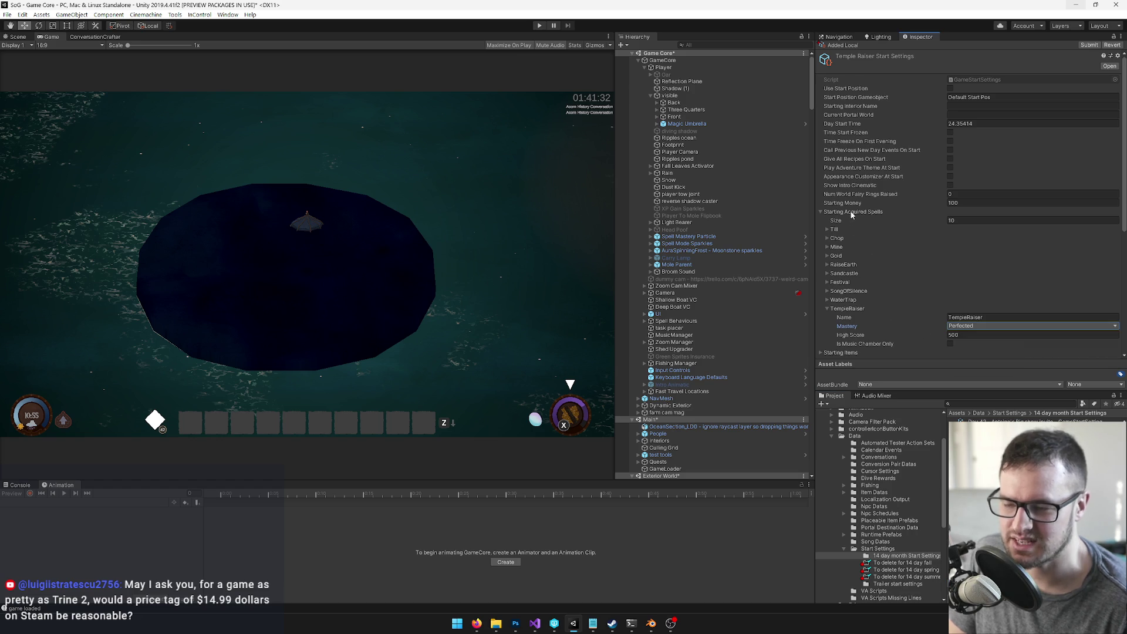
pyautogui.click(827, 300)
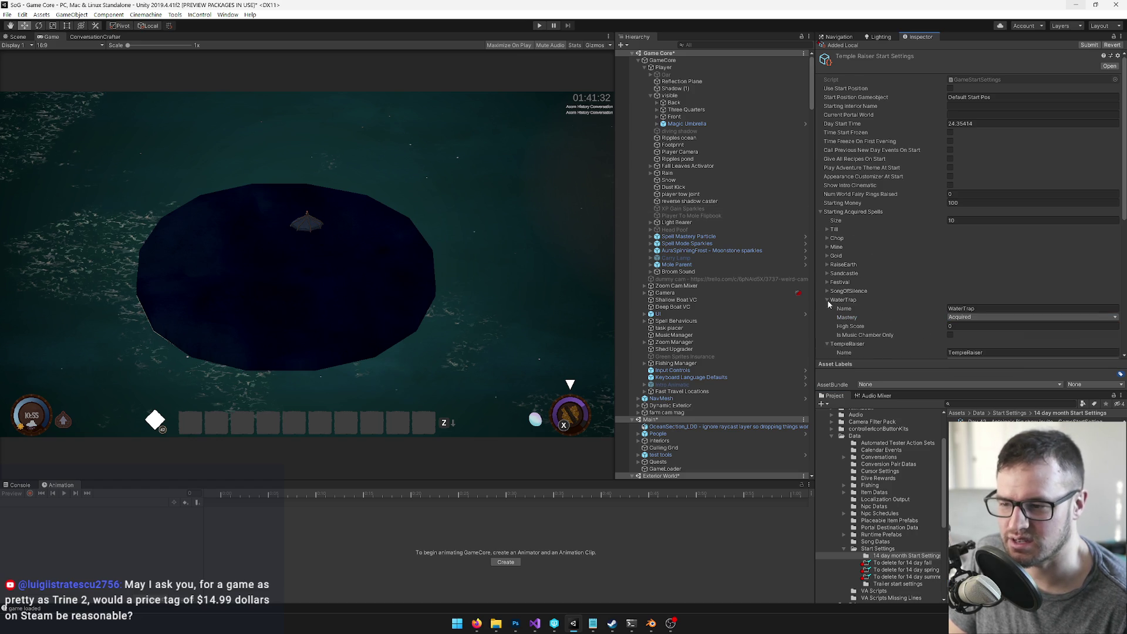
pyautogui.click(957, 318)
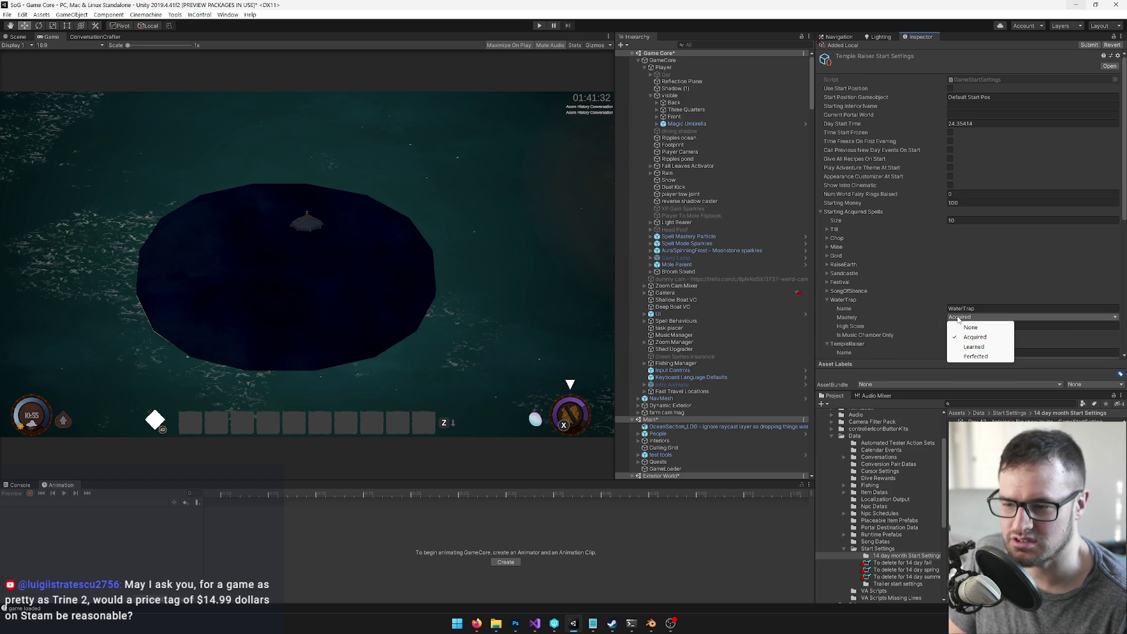
pyautogui.click(976, 356)
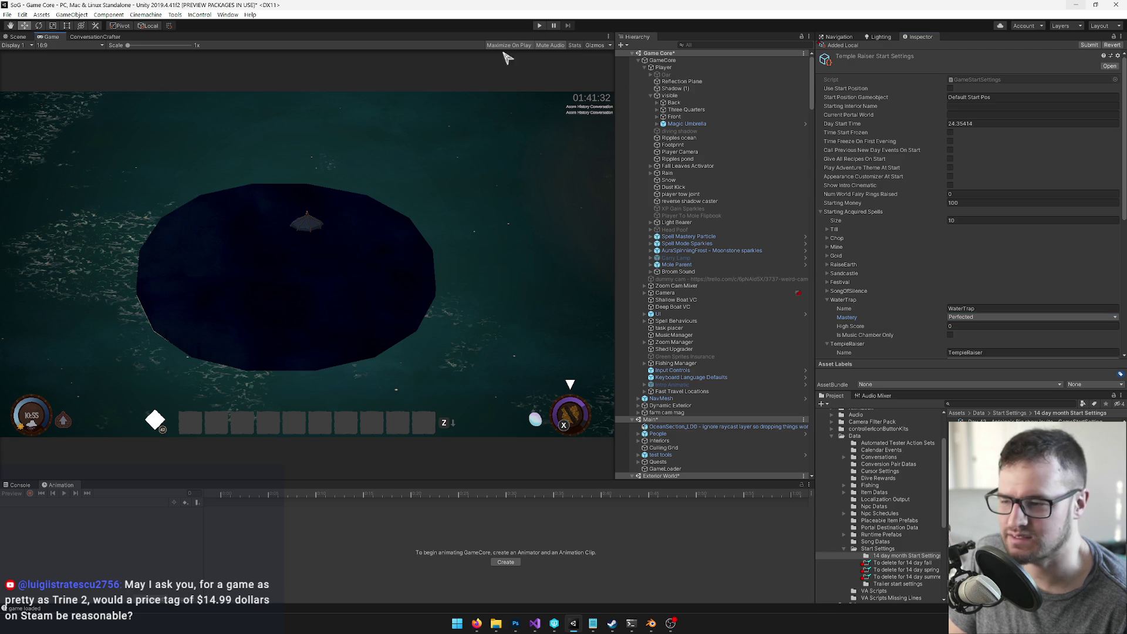
# Step: Leave Till mastery at Perfected, collapse the starting spells list, and start Play mode
pyautogui.click(827, 229)
pyautogui.click(979, 247)
pyautogui.click(979, 248)
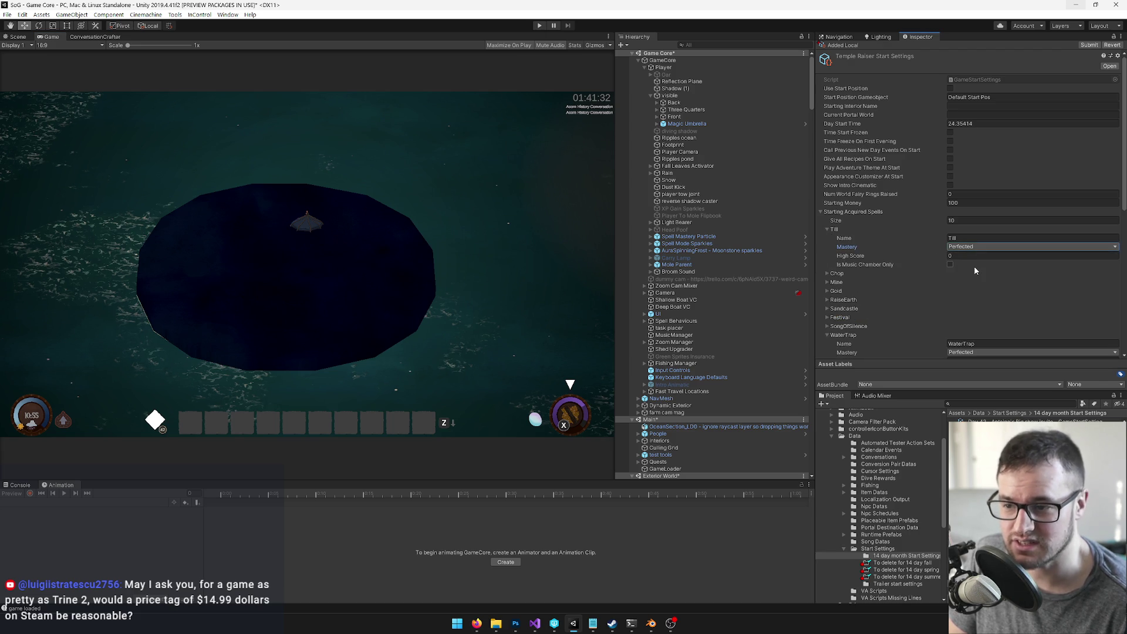
pyautogui.click(823, 213)
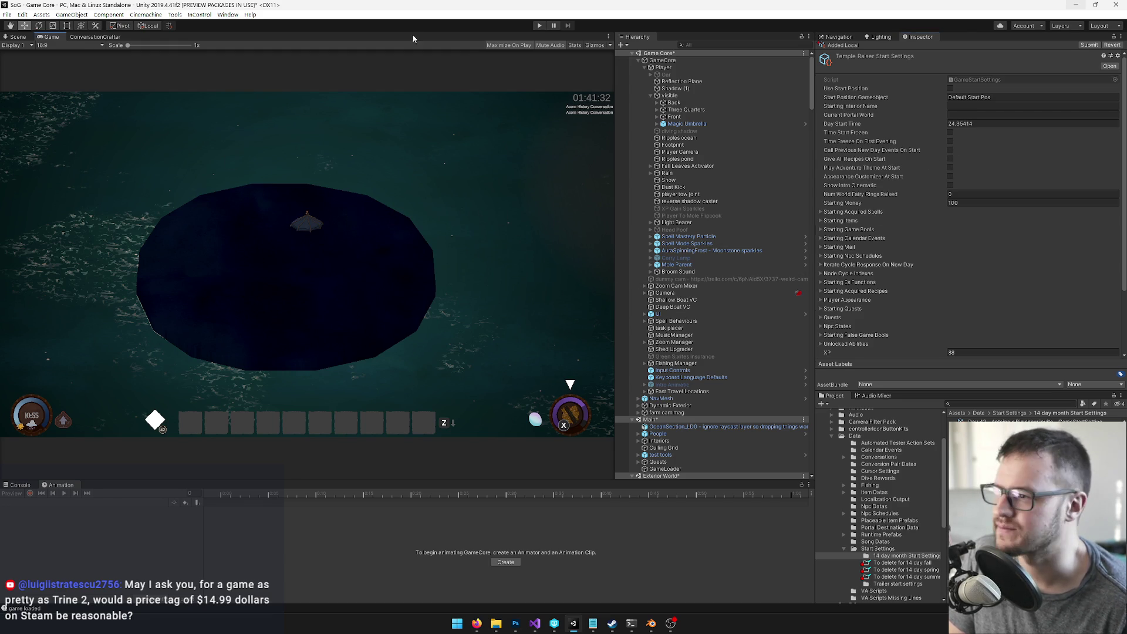
pyautogui.click(540, 26)
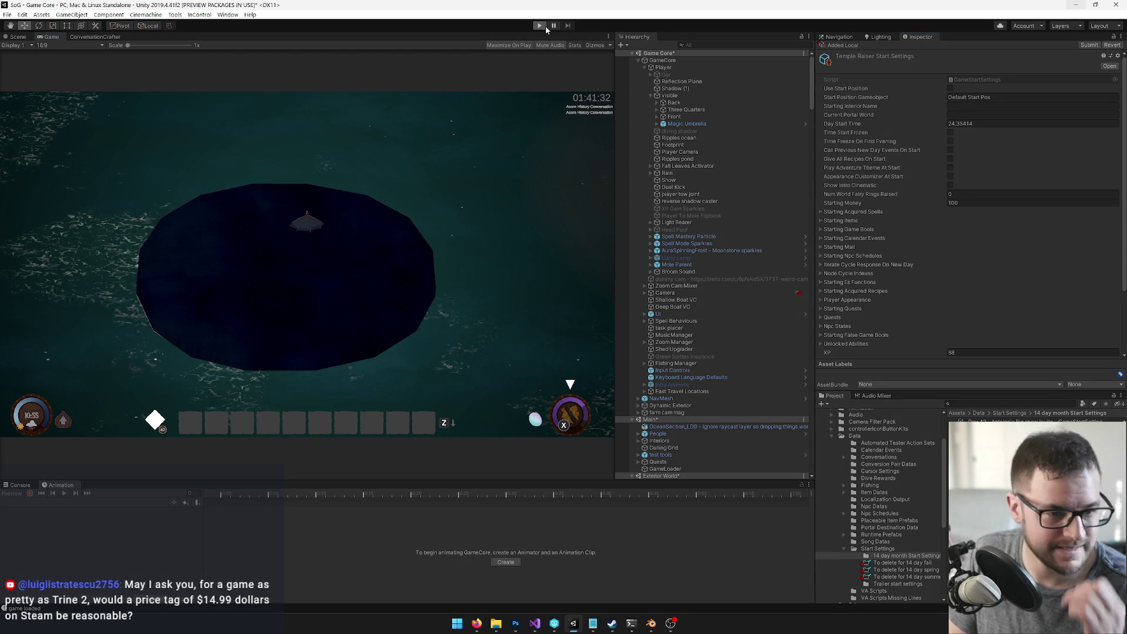
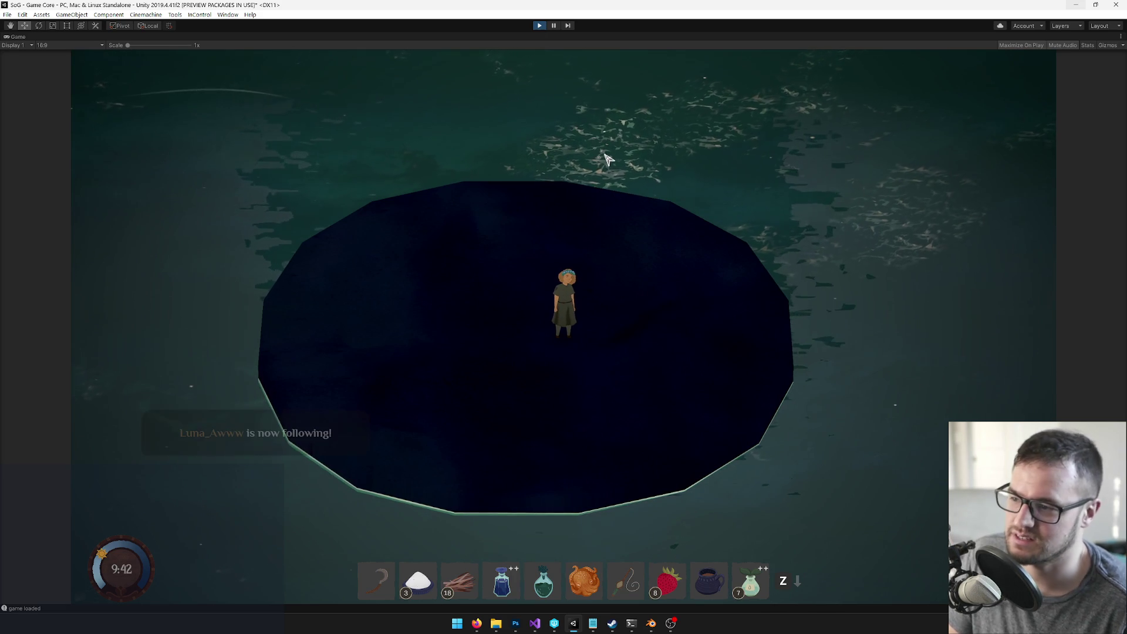
# Step: Walk the character around the dark platform, then turn off Maximize on the Game view to restore the layout
pyautogui.press('w')
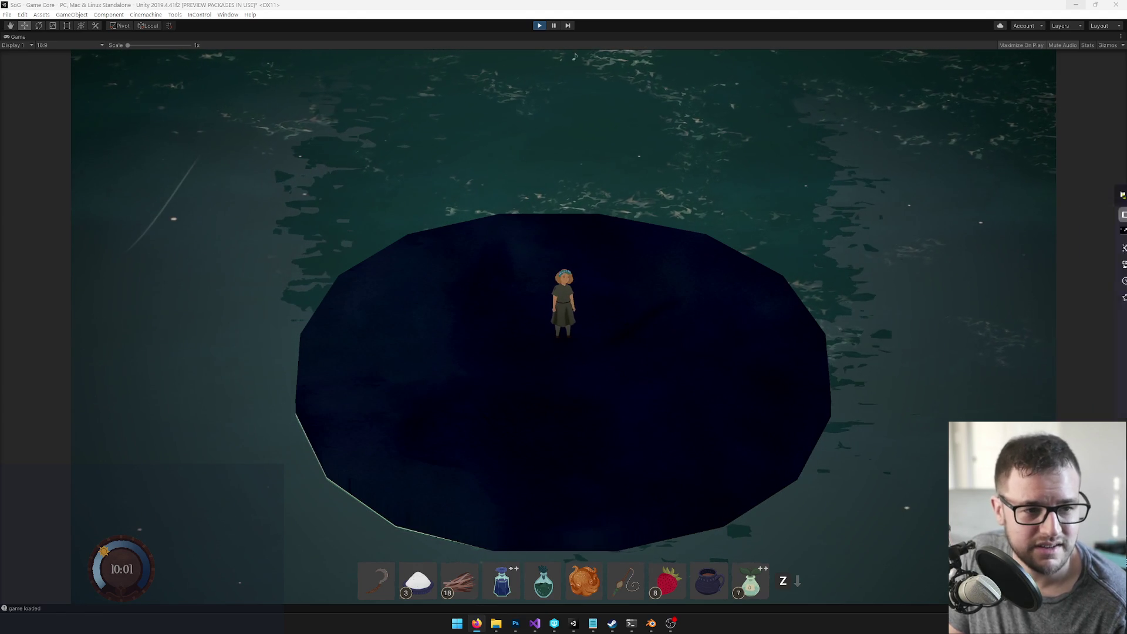
pyautogui.click(779, 418)
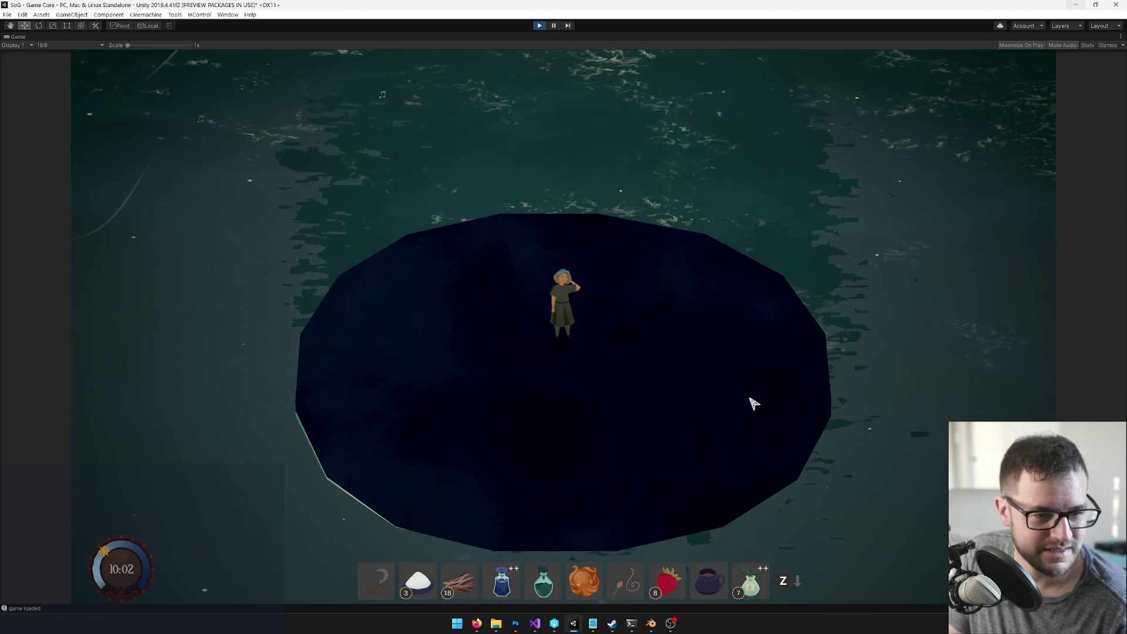
pyautogui.press('w')
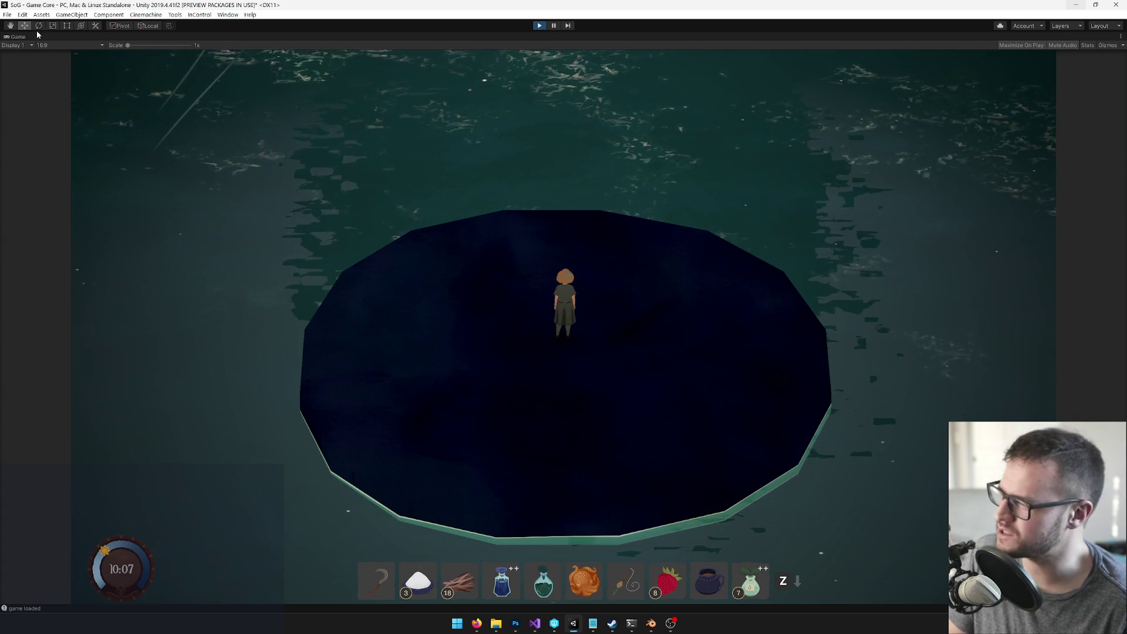
pyautogui.rightClick(18, 36)
pyautogui.click(49, 64)
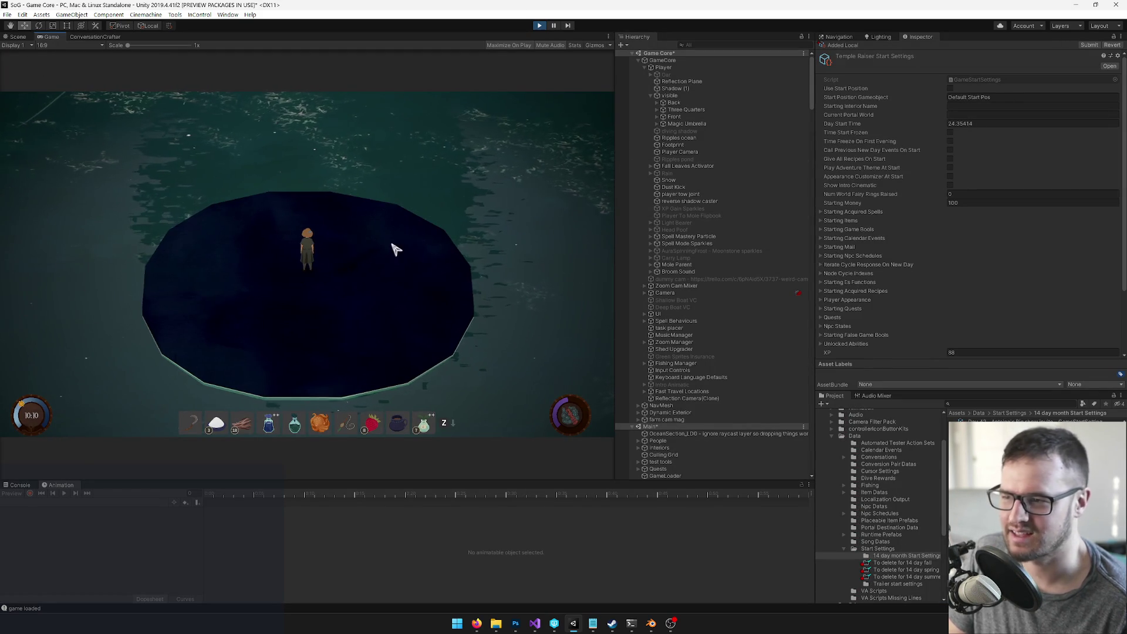
# Step: Open the journal's songs page, select Song of Tilling and start performing it
pyautogui.press('Tab')
pyautogui.click(135, 253)
pyautogui.click(201, 180)
pyautogui.click(378, 339)
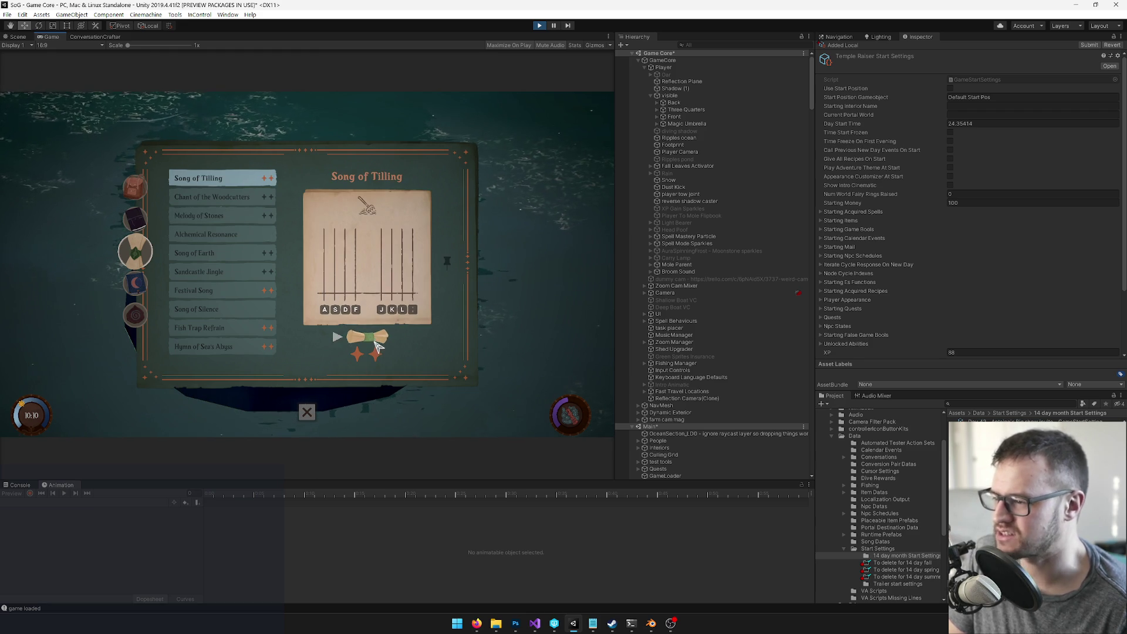
pyautogui.click(375, 341)
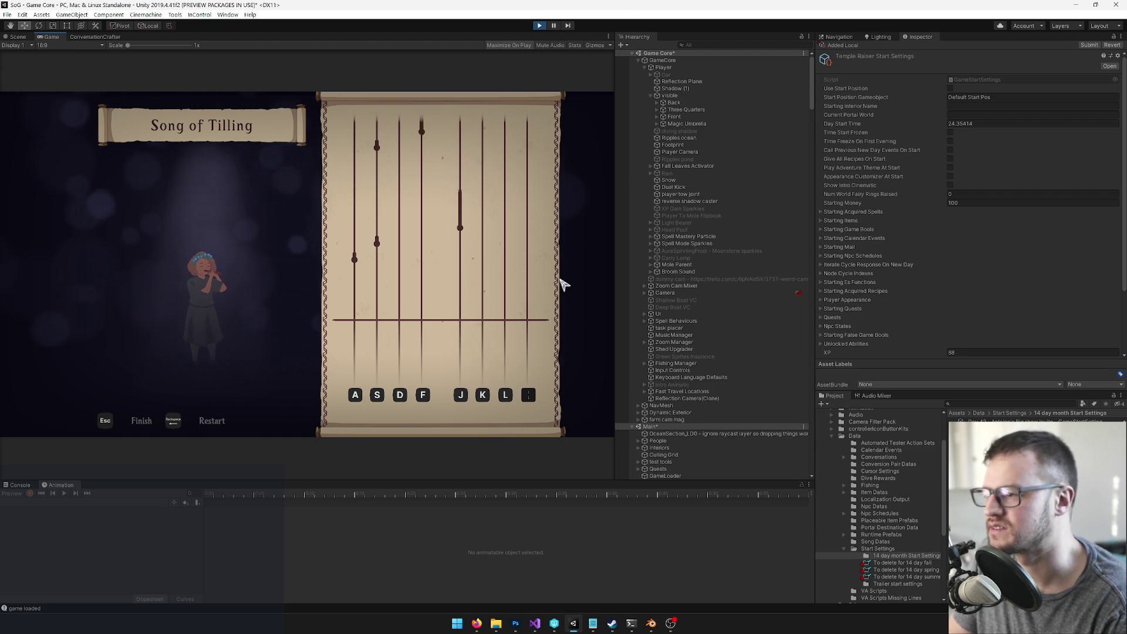
# Step: Hit the Song of Tilling notes with A S D F J K L to score 370, then exit with Esc
pyautogui.press('s')
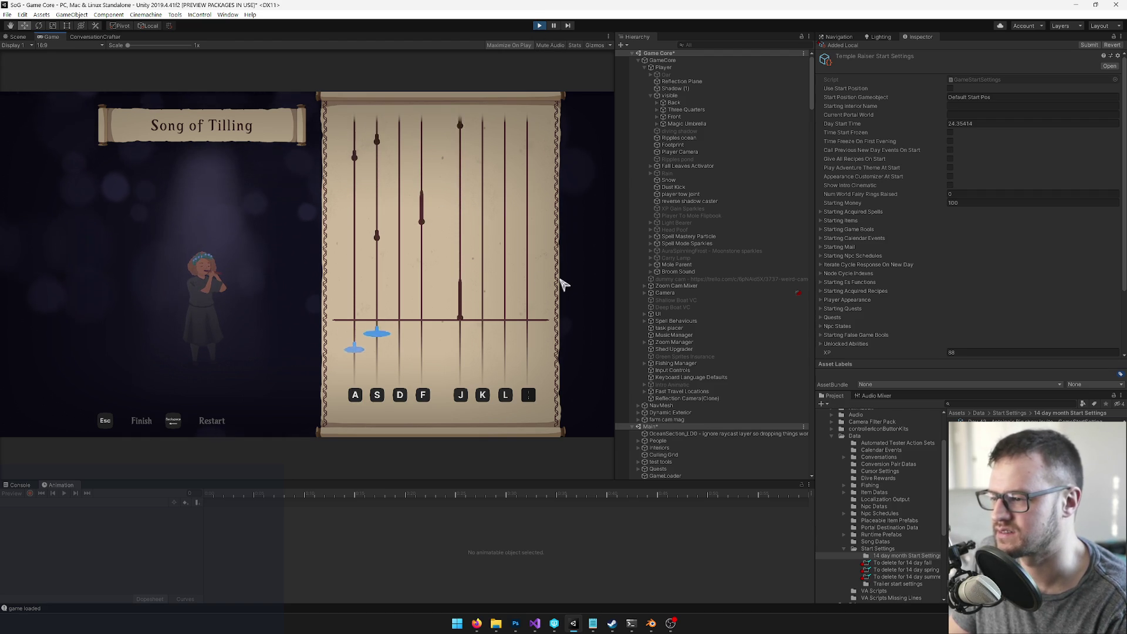
pyautogui.press('j')
pyautogui.press('s')
pyautogui.press('f')
pyautogui.press('a')
pyautogui.press('s')
pyautogui.press('j')
pyautogui.press('k')
pyautogui.press('d')
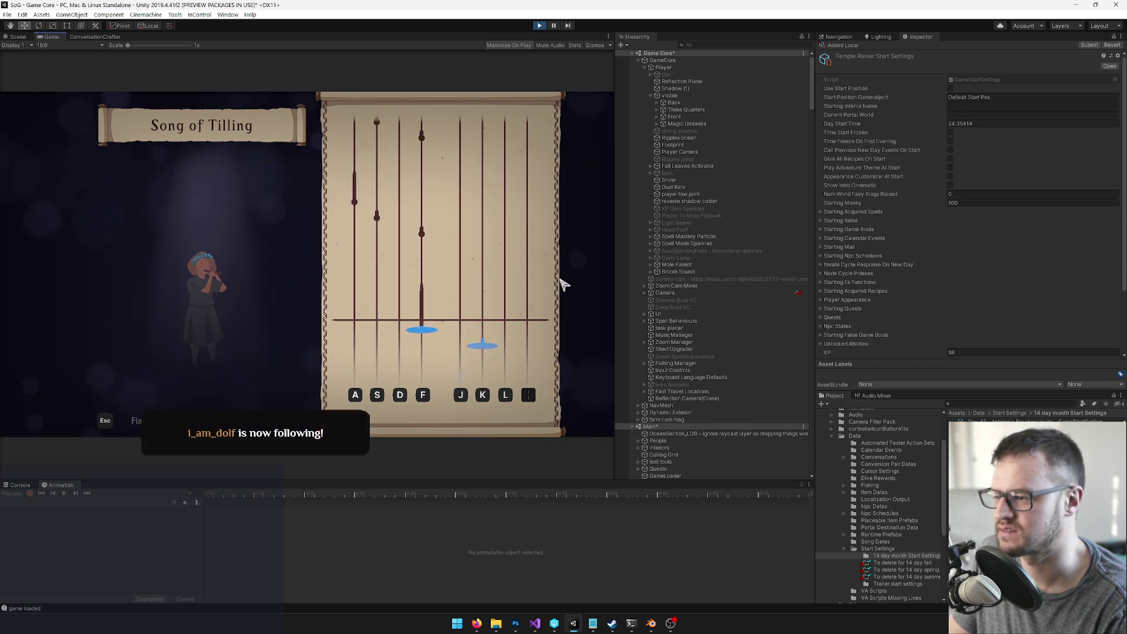
pyautogui.press('s')
pyautogui.press('a')
pyautogui.press('d')
pyautogui.press('s')
pyautogui.press('a')
pyautogui.press('s')
pyautogui.press('j')
pyautogui.press('f')
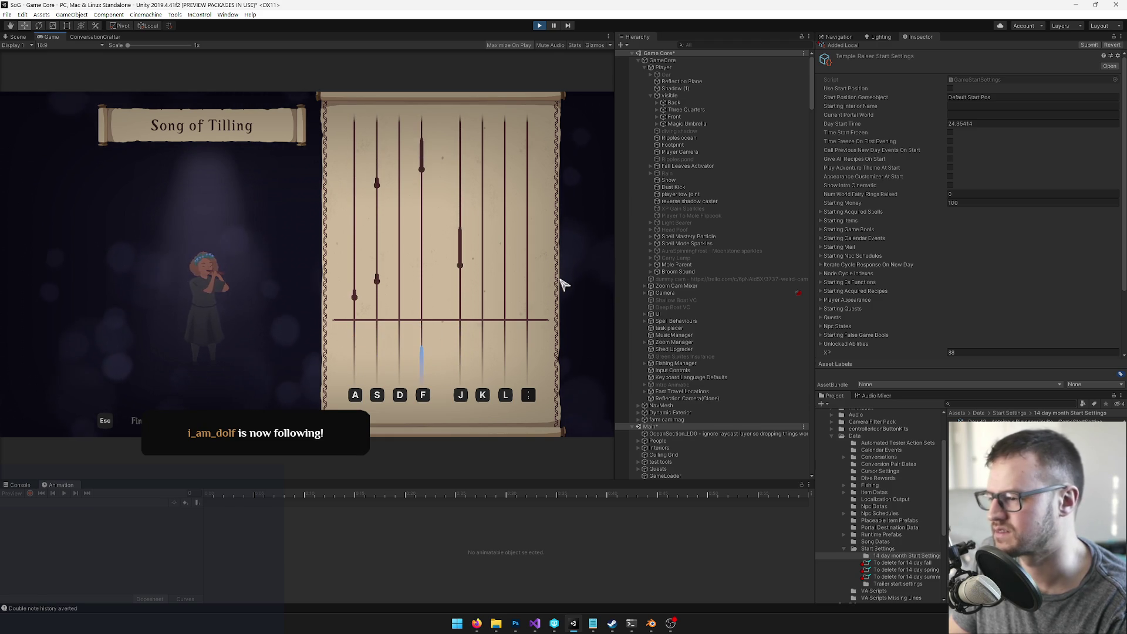
pyautogui.press('a')
pyautogui.press('s')
pyautogui.press('j')
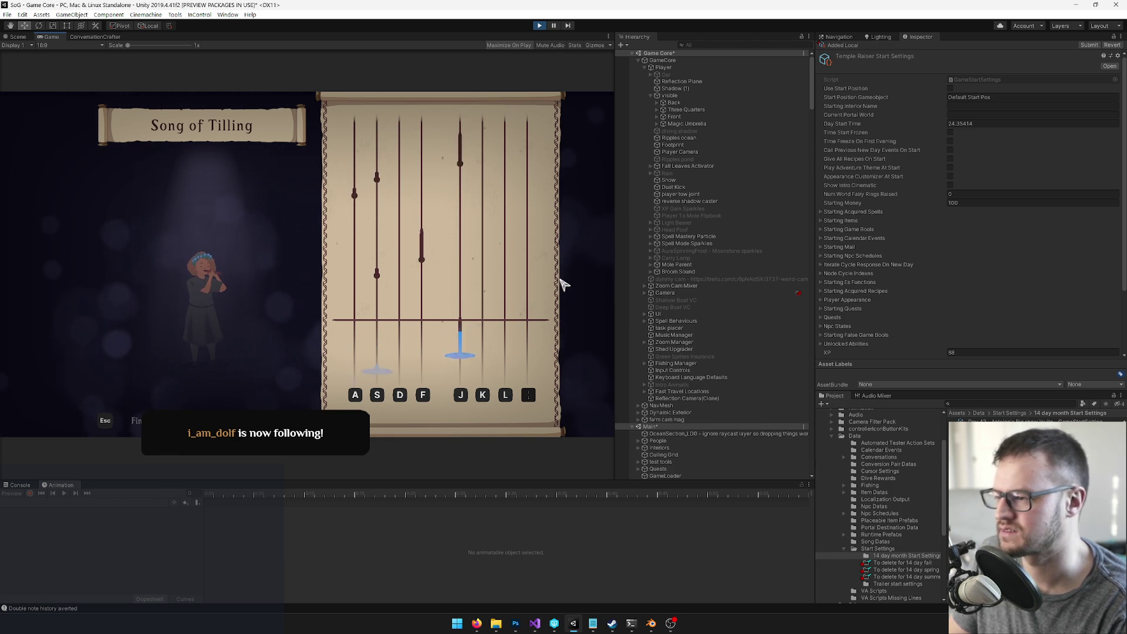
pyautogui.press('s')
pyautogui.press('f')
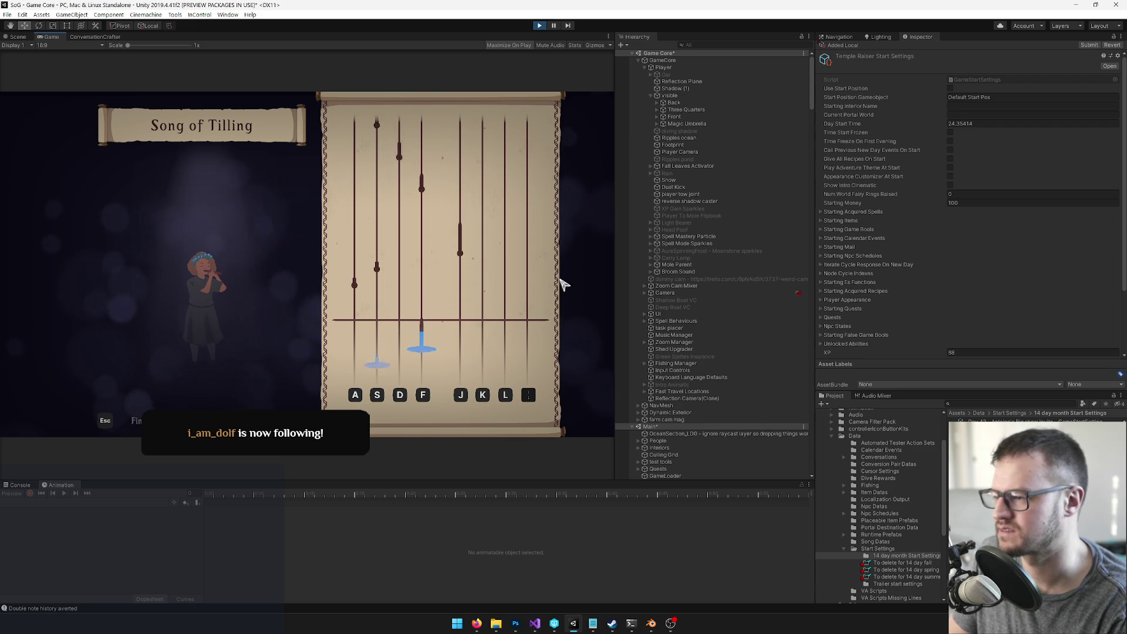
pyautogui.press('a')
pyautogui.press('s')
pyautogui.press('j')
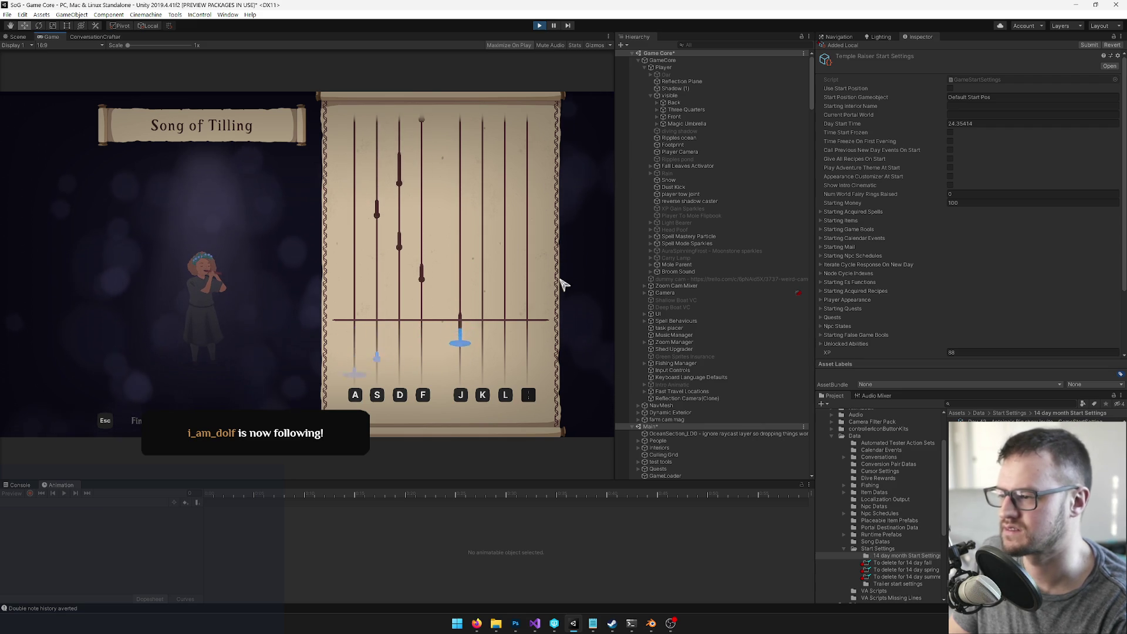
pyautogui.press('f')
pyautogui.press('d')
pyautogui.press('s')
pyautogui.press('d')
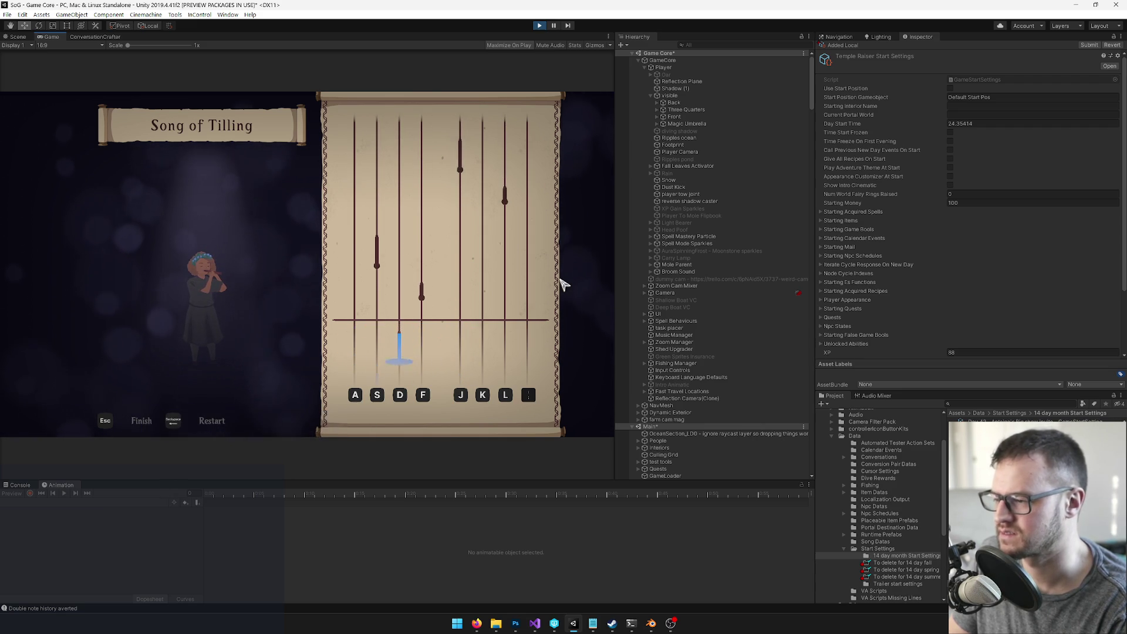
pyautogui.press('f')
pyautogui.press('s')
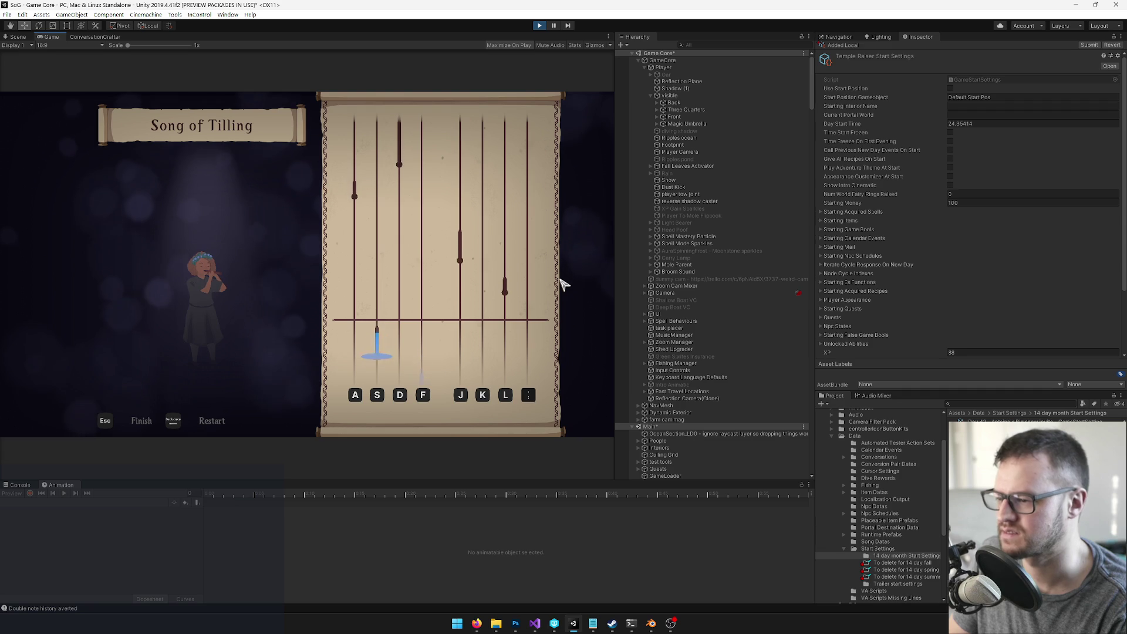
pyautogui.press('l')
pyautogui.press('j')
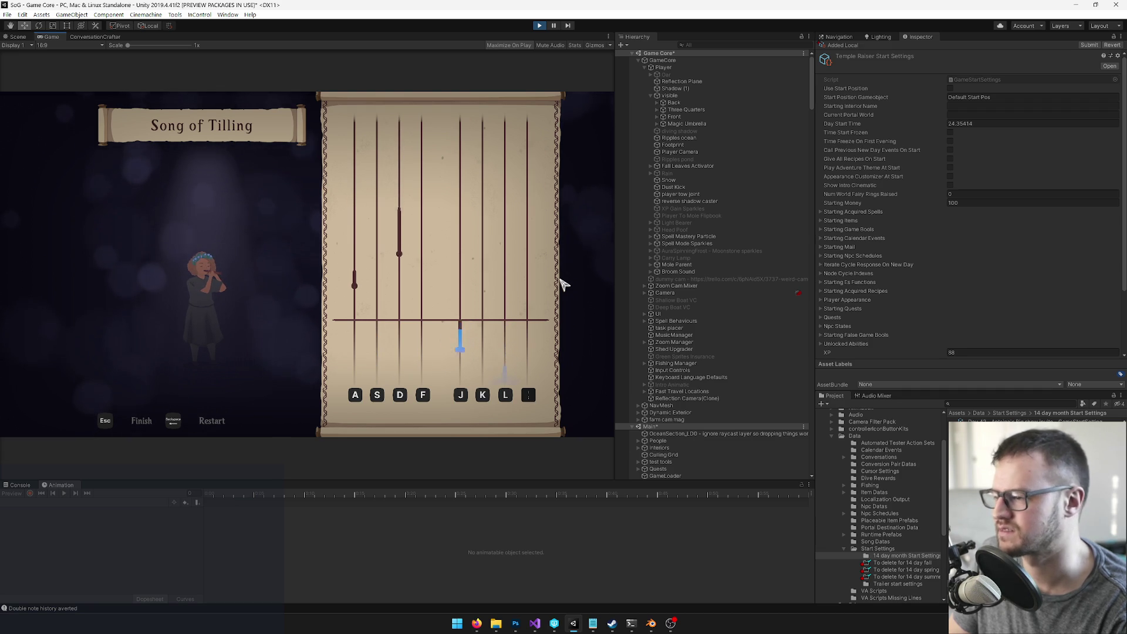
pyautogui.press('a')
pyautogui.press('d')
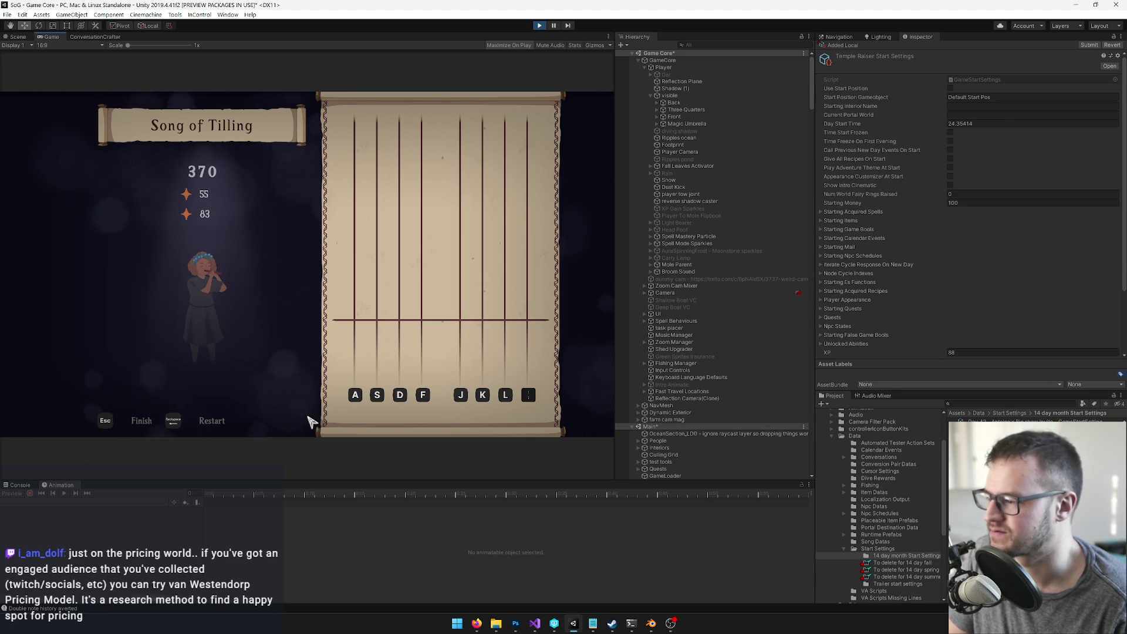
pyautogui.press('Escape')
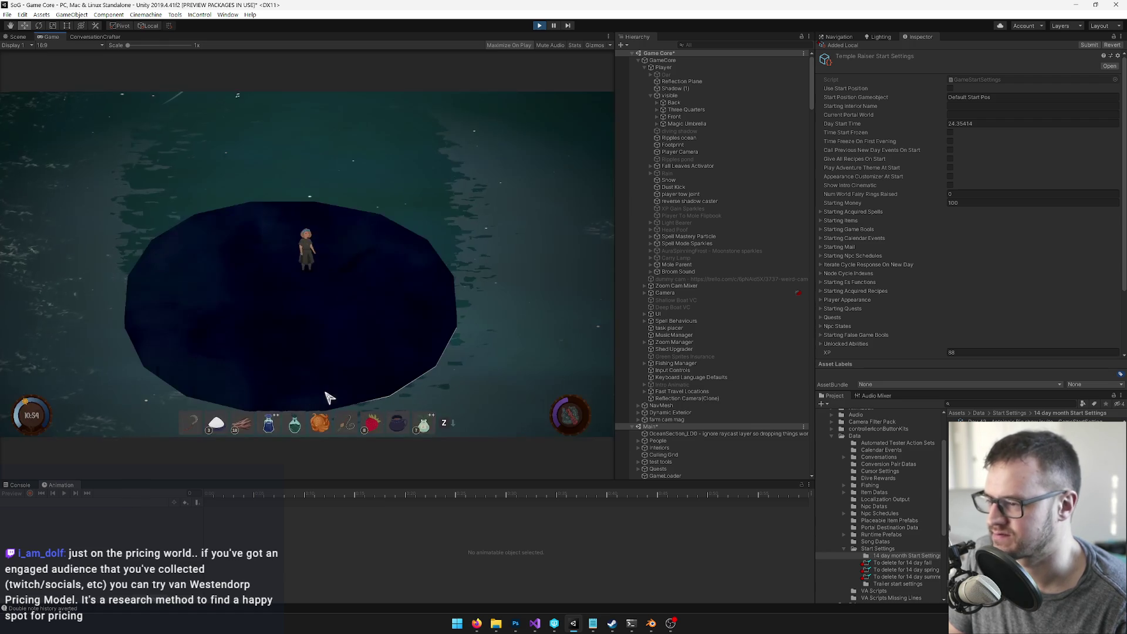
# Step: Dismiss the info message, choose Hymn of Sea's Abyss in the songbook and perform it
pyautogui.click(311, 331)
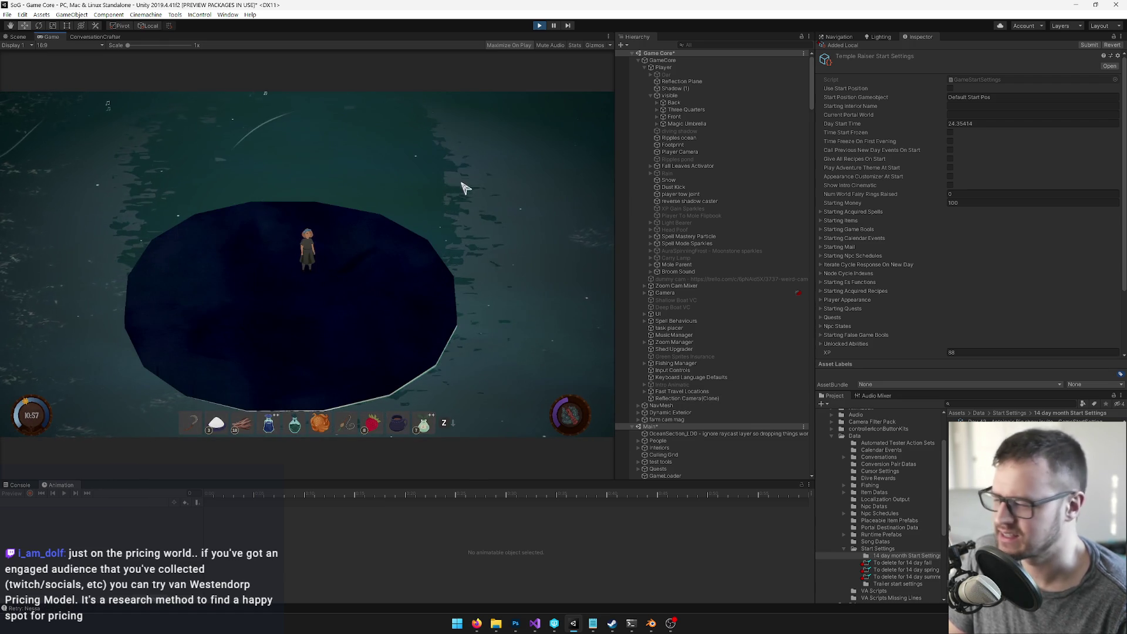
pyautogui.click(463, 255)
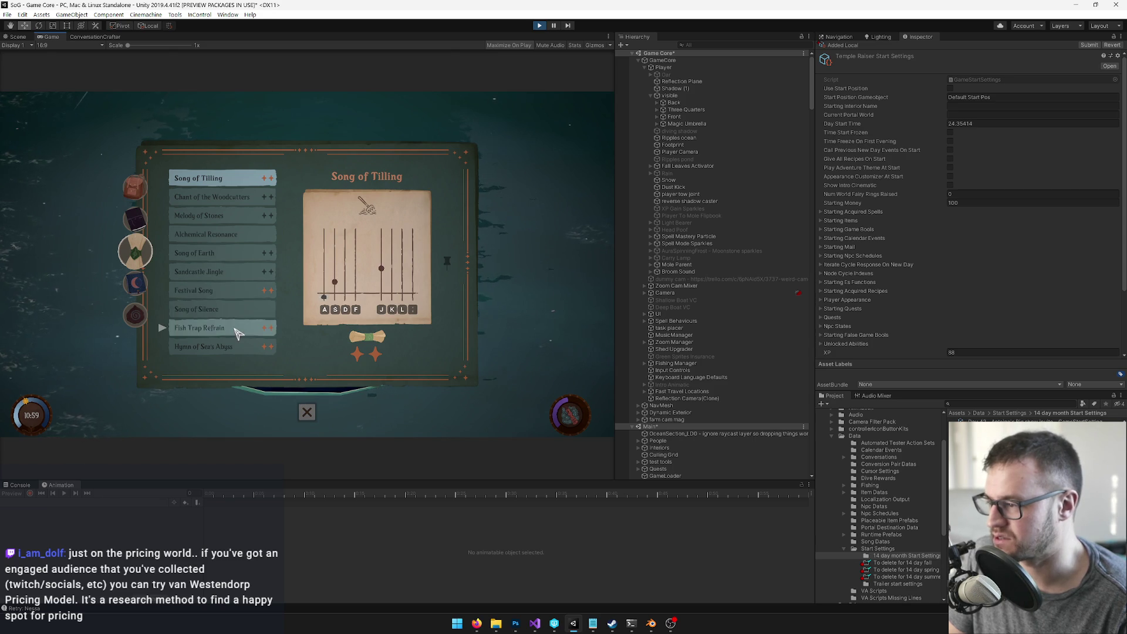
pyautogui.click(232, 348)
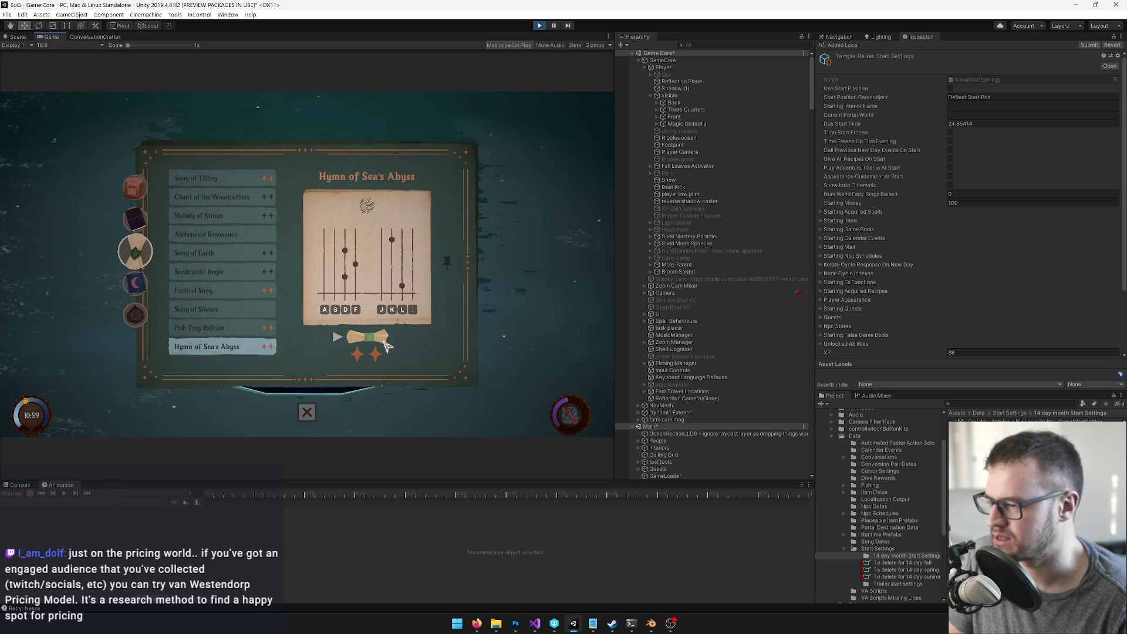
pyautogui.click(306, 411)
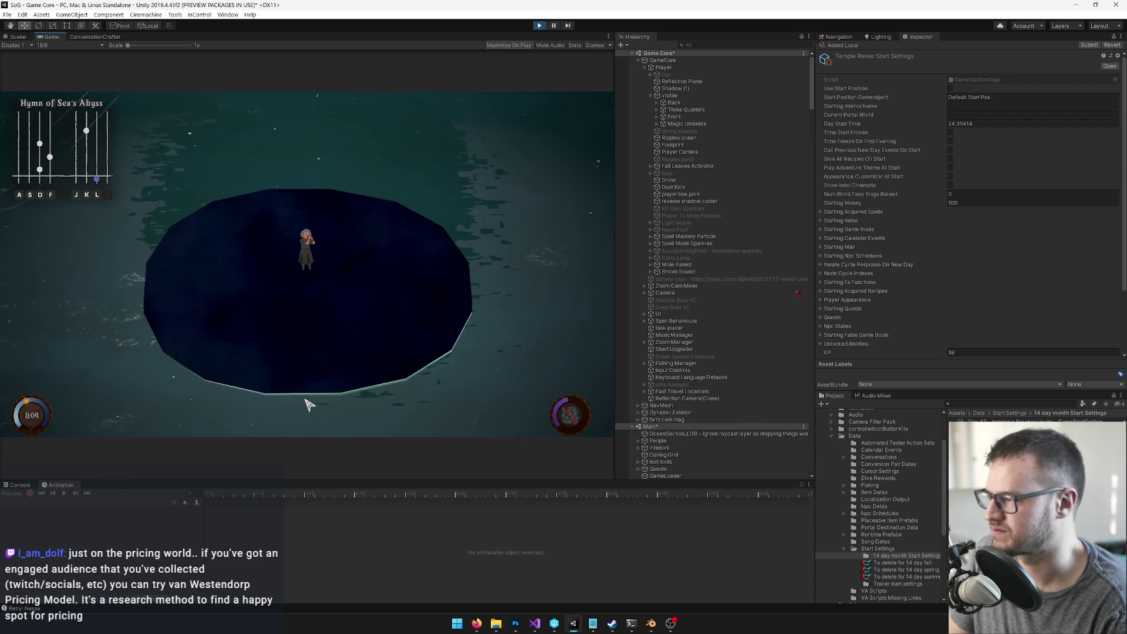
pyautogui.press('a')
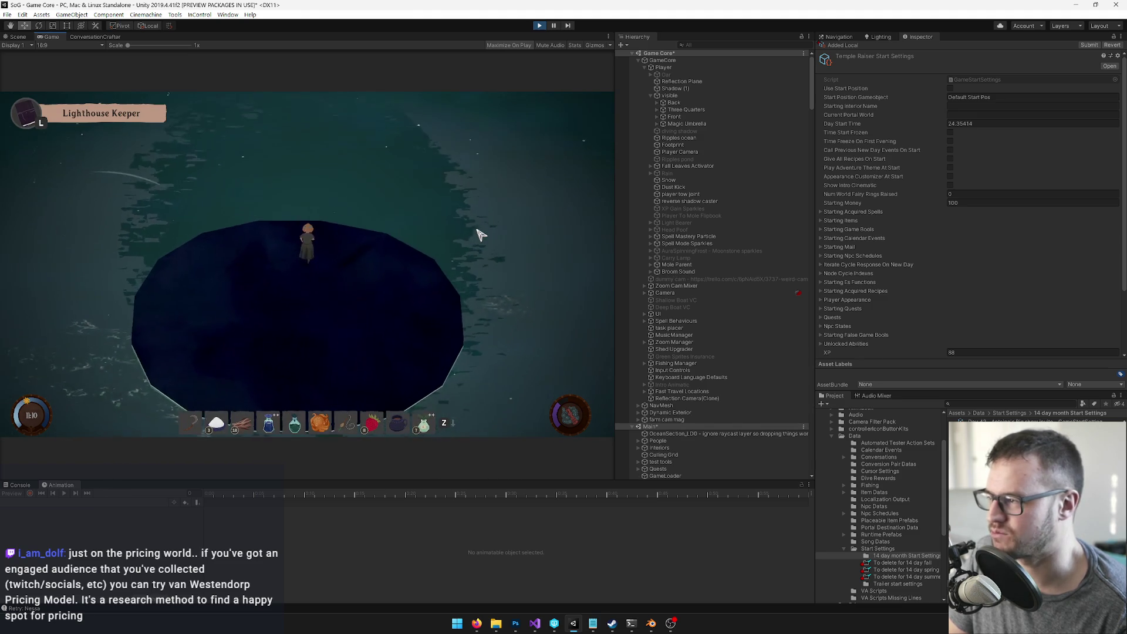
# Step: Walk the player around the island and back to the dark water patch, then stop Play
pyautogui.press('w')
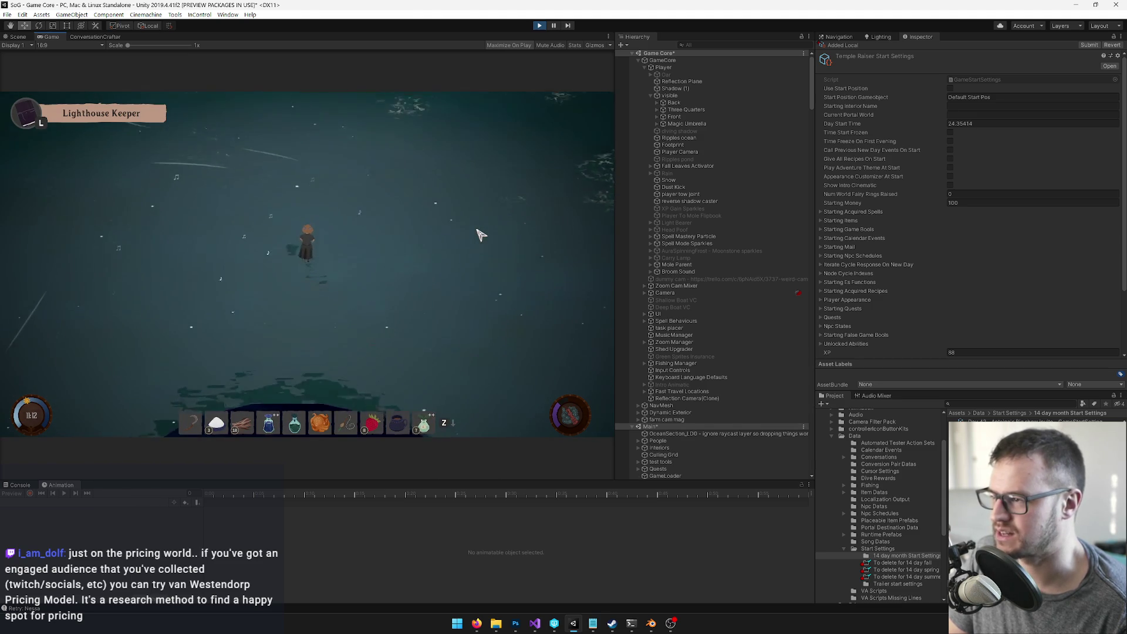
pyautogui.press('w')
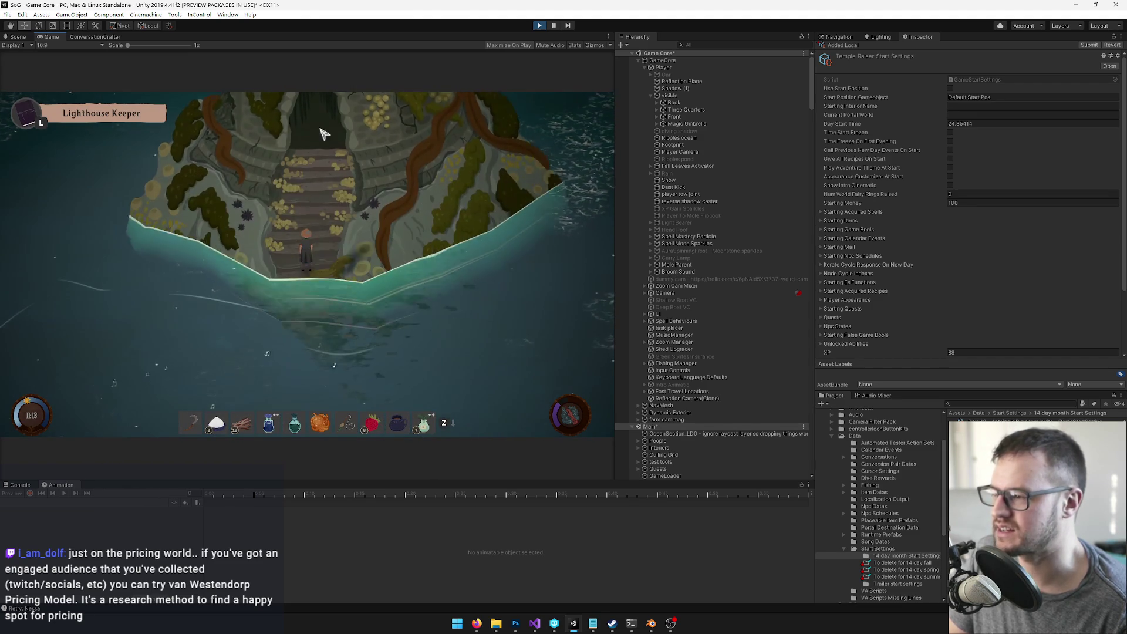
pyautogui.press('a')
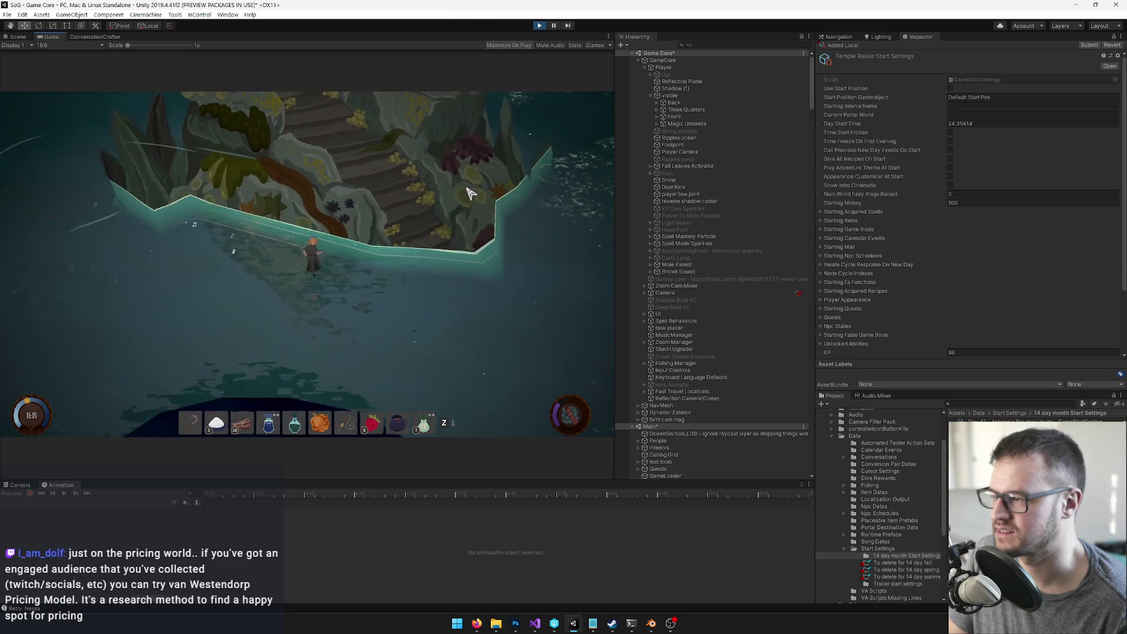
pyautogui.press('a')
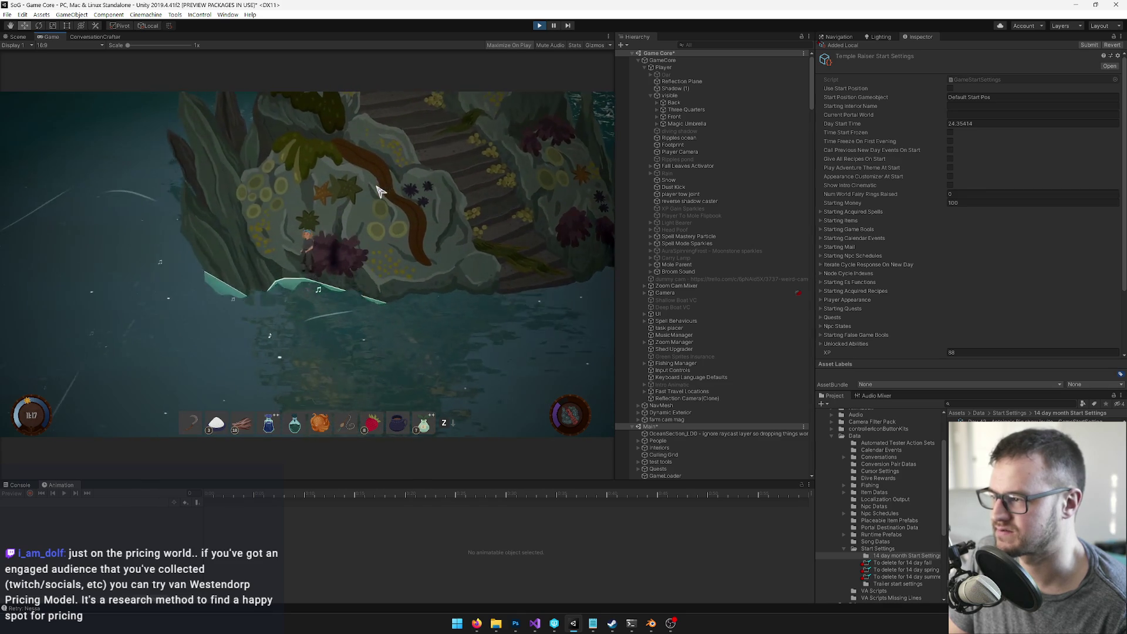
pyautogui.press('s')
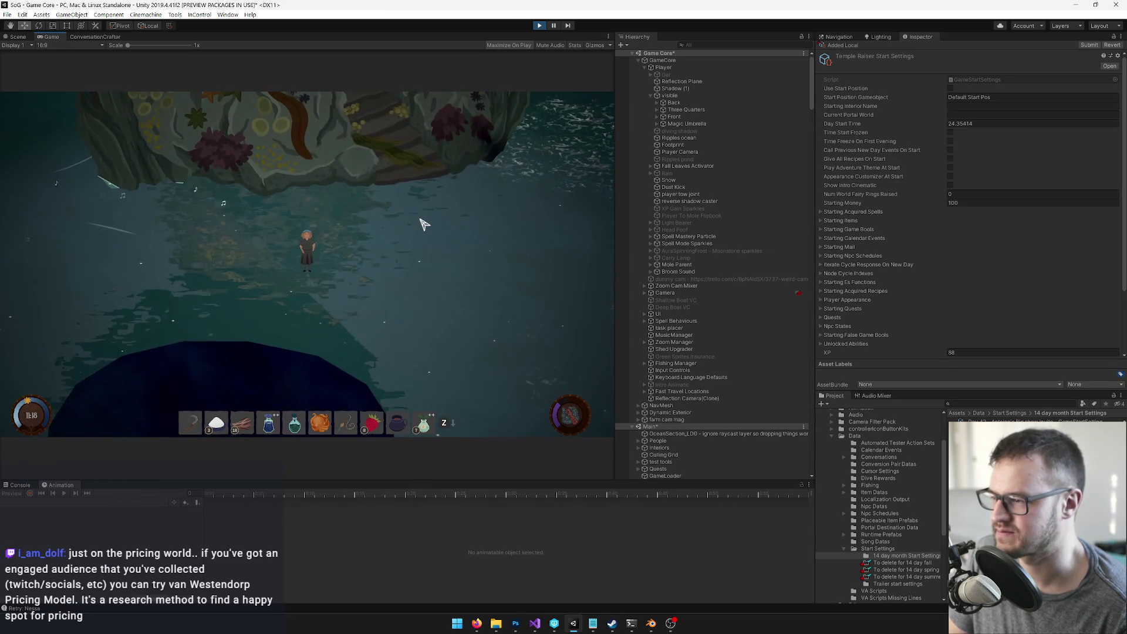
pyautogui.press('s')
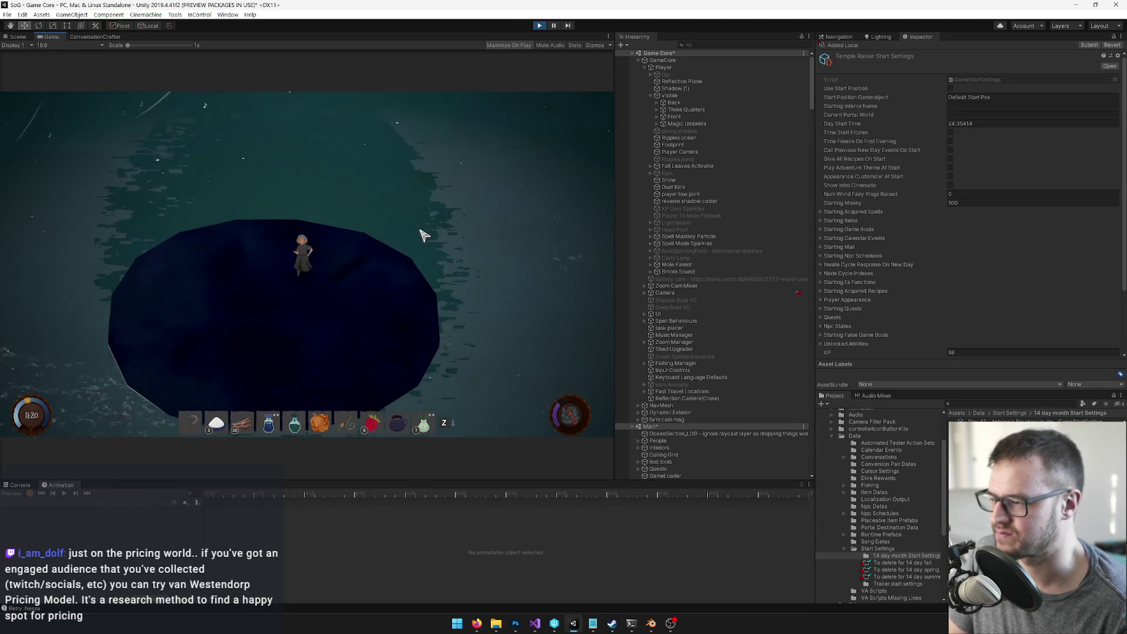
pyautogui.click(541, 27)
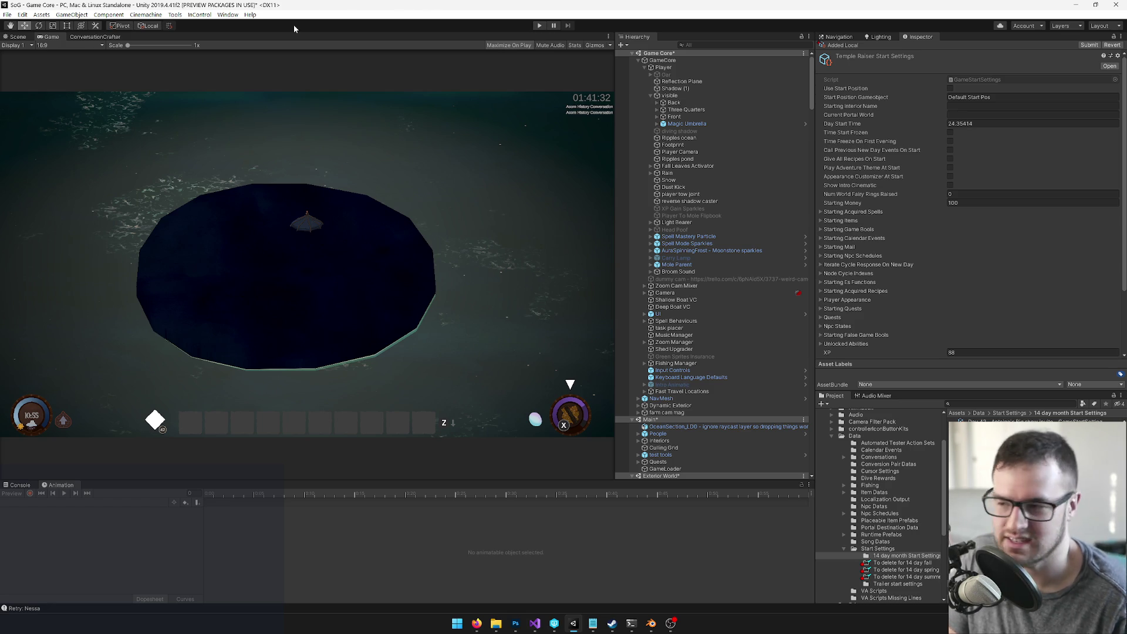
# Step: In the Scene view, select Raisable Temple > Raisable Spell and ping the camera assigned to its Cam field
pyautogui.click(17, 36)
pyautogui.moveTo(361, 249)
pyautogui.mouseDown()
pyautogui.moveTo(292, 317)
pyautogui.moveTo(218, 322)
pyautogui.moveTo(312, 277)
pyautogui.moveTo(289, 262)
pyautogui.moveTo(284, 272)
pyautogui.moveTo(315, 268)
pyautogui.moveTo(312, 292)
pyautogui.moveTo(416, 299)
pyautogui.moveTo(478, 284)
pyautogui.moveTo(424, 296)
pyautogui.mouseUp()
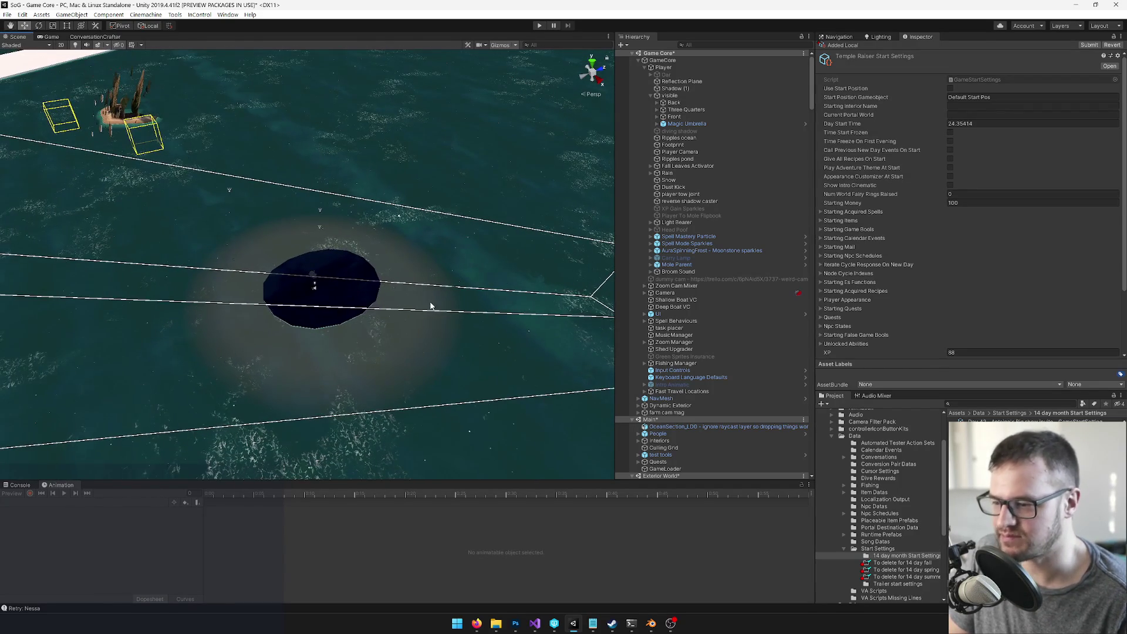
pyautogui.click(341, 282)
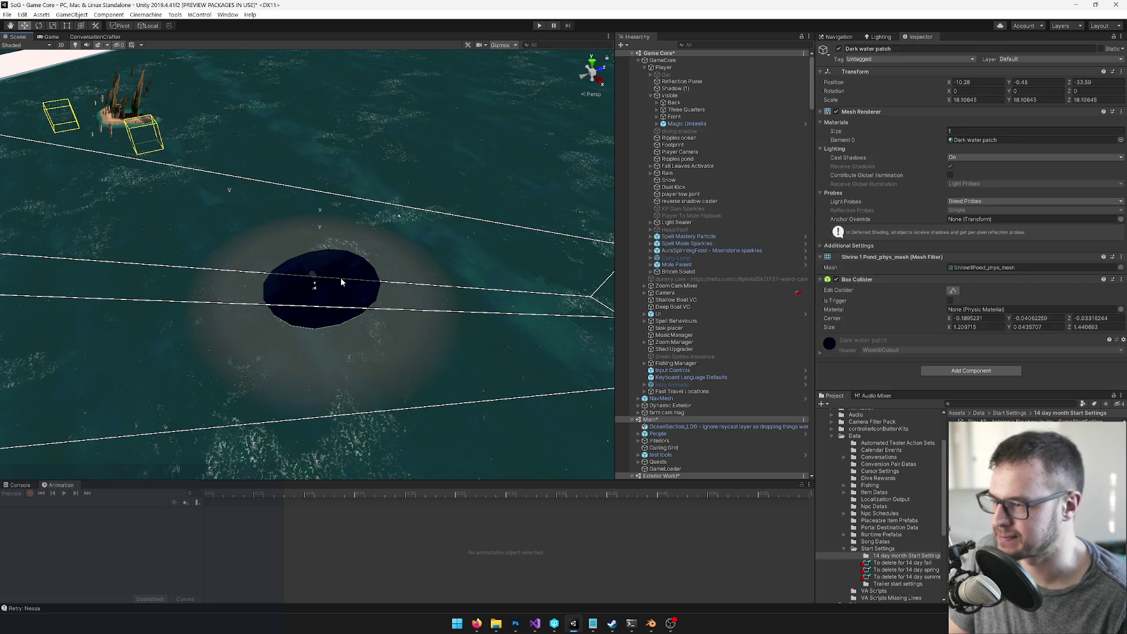
pyautogui.click(675, 434)
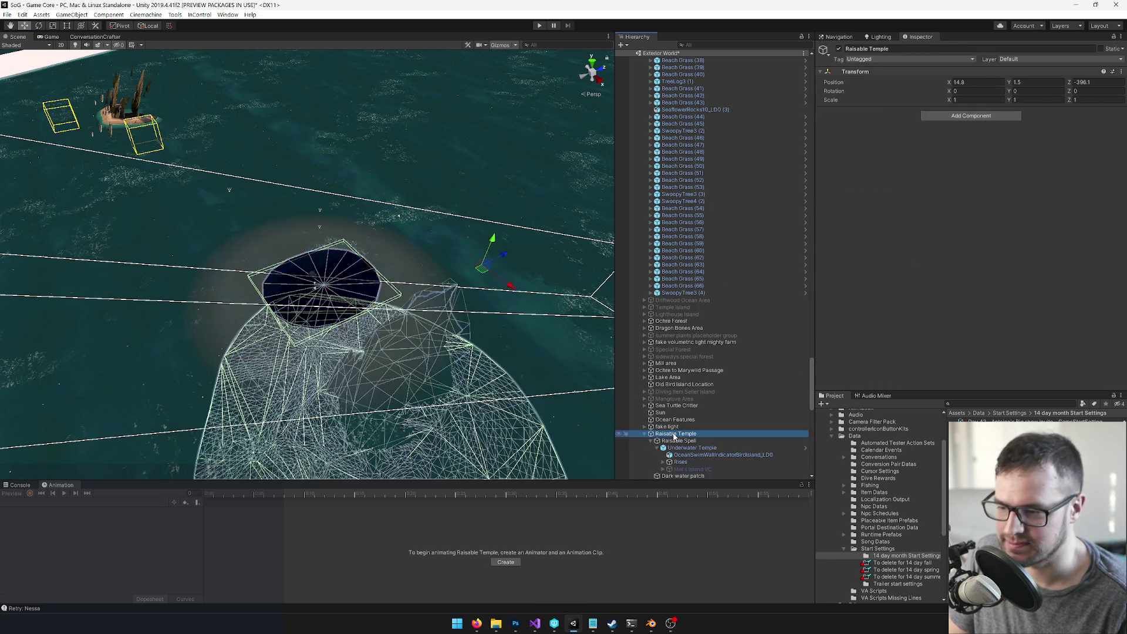
pyautogui.click(675, 441)
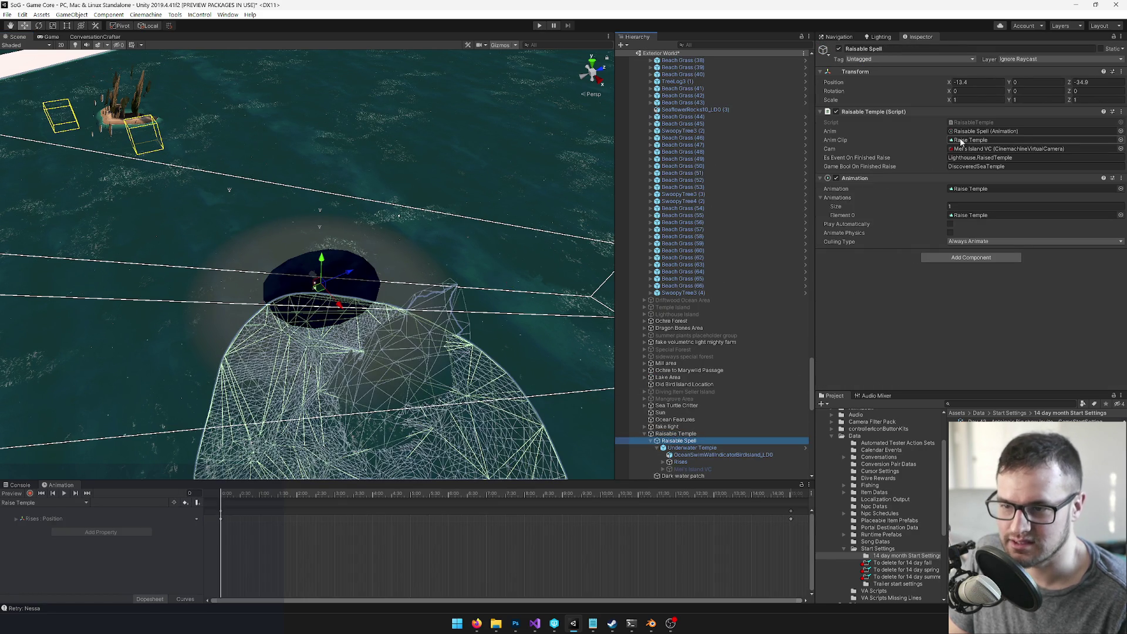
pyautogui.click(974, 149)
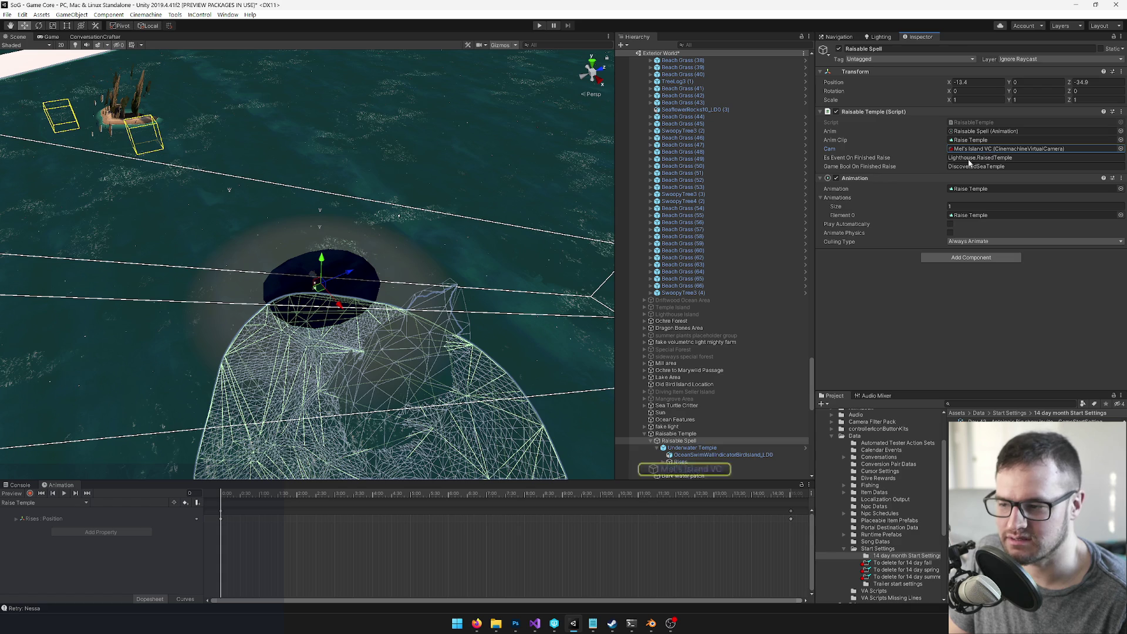
# Step: Open the Underwater Temple prefab and select its Mel's Island VC camera
pyautogui.click(697, 448)
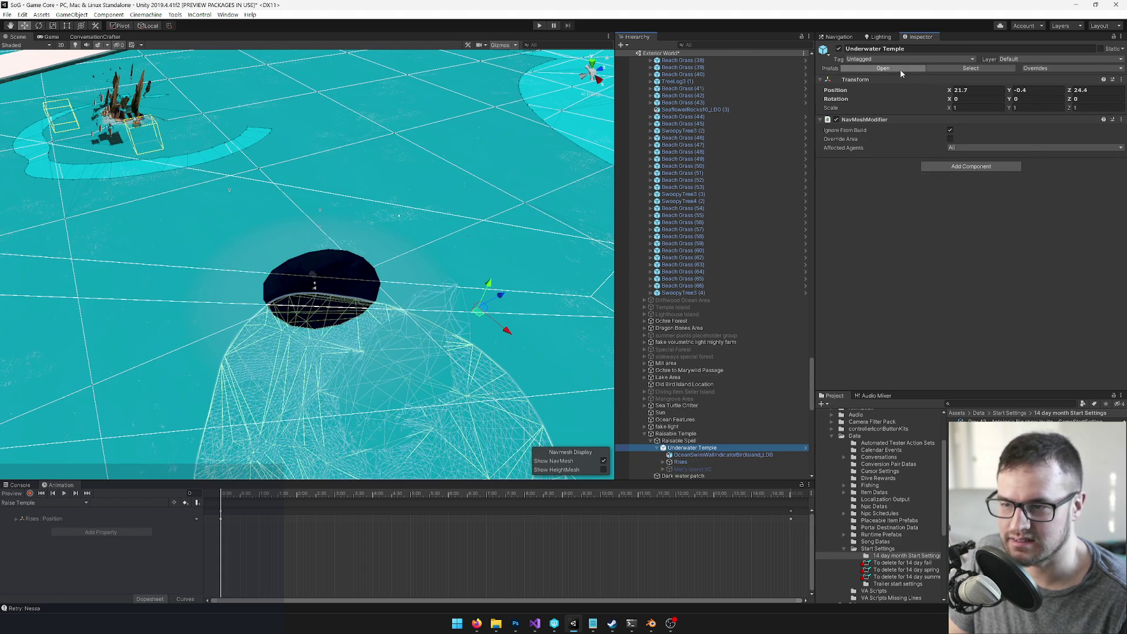
pyautogui.click(900, 69)
pyautogui.click(671, 98)
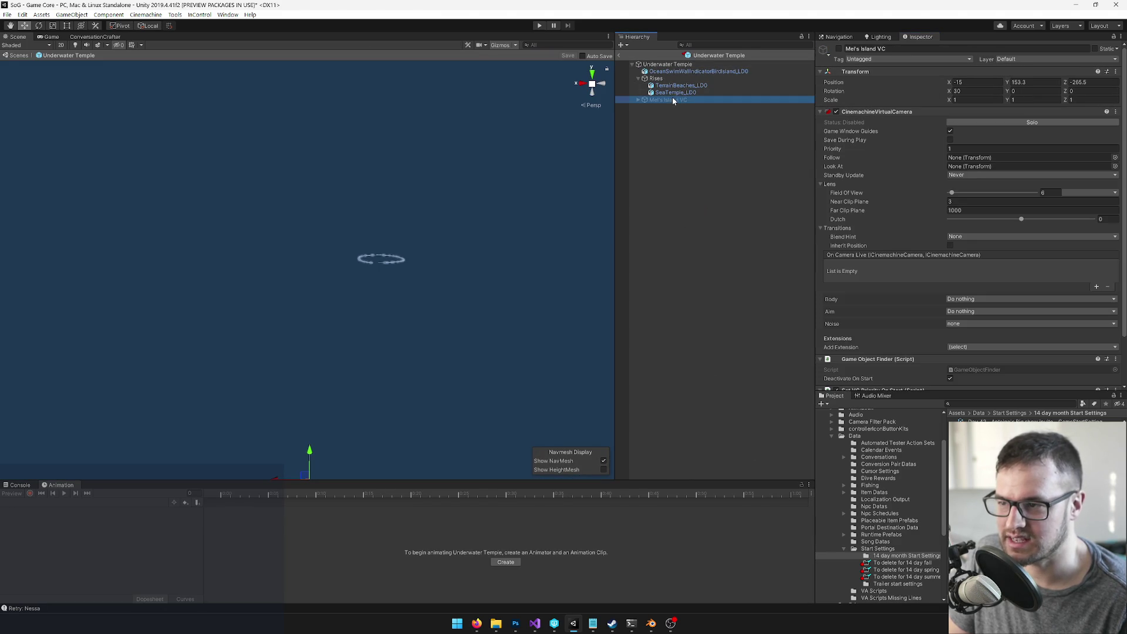
# Step: Rename the Mel's Island VC camera to 'Sea Temple VC'
pyautogui.click(891, 50)
pyautogui.click(891, 50)
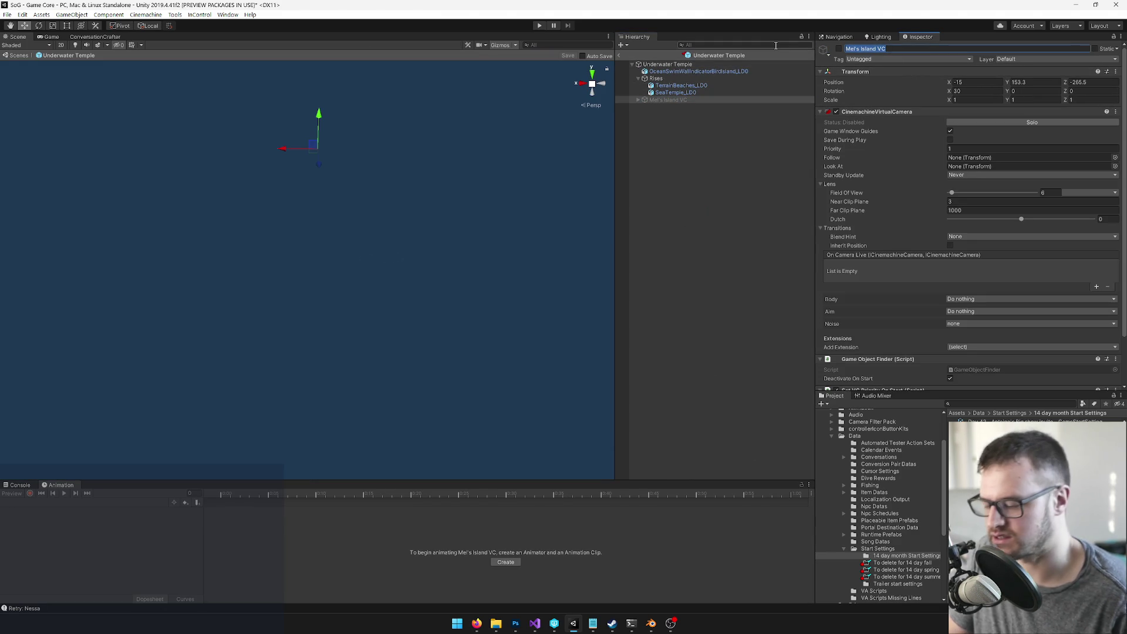
pyautogui.write('Sea')
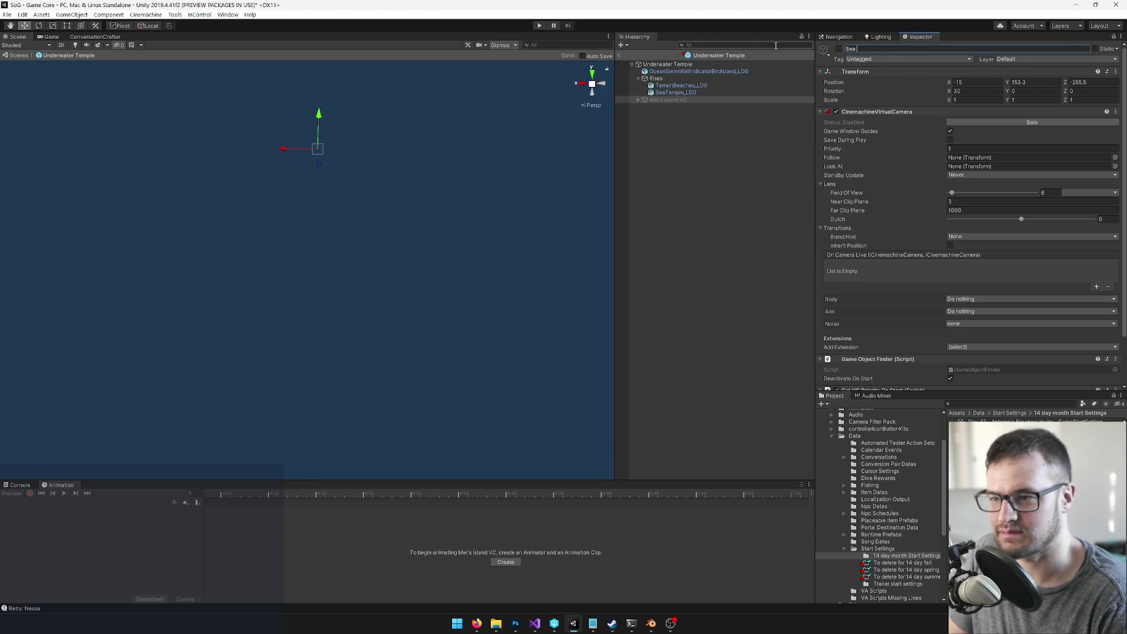
pyautogui.write(' Temple VC')
pyautogui.press('Return')
# Step: Set the camera's Priority to 25, save the prefab and exit prefab mode
pyautogui.click(1051, 192)
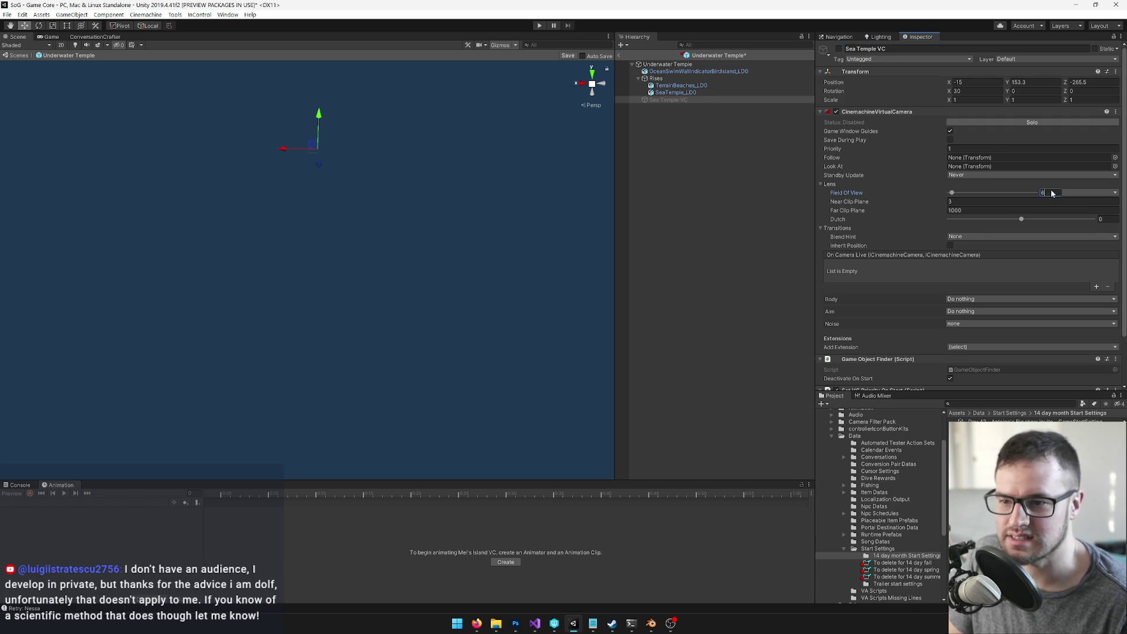
pyautogui.click(968, 148)
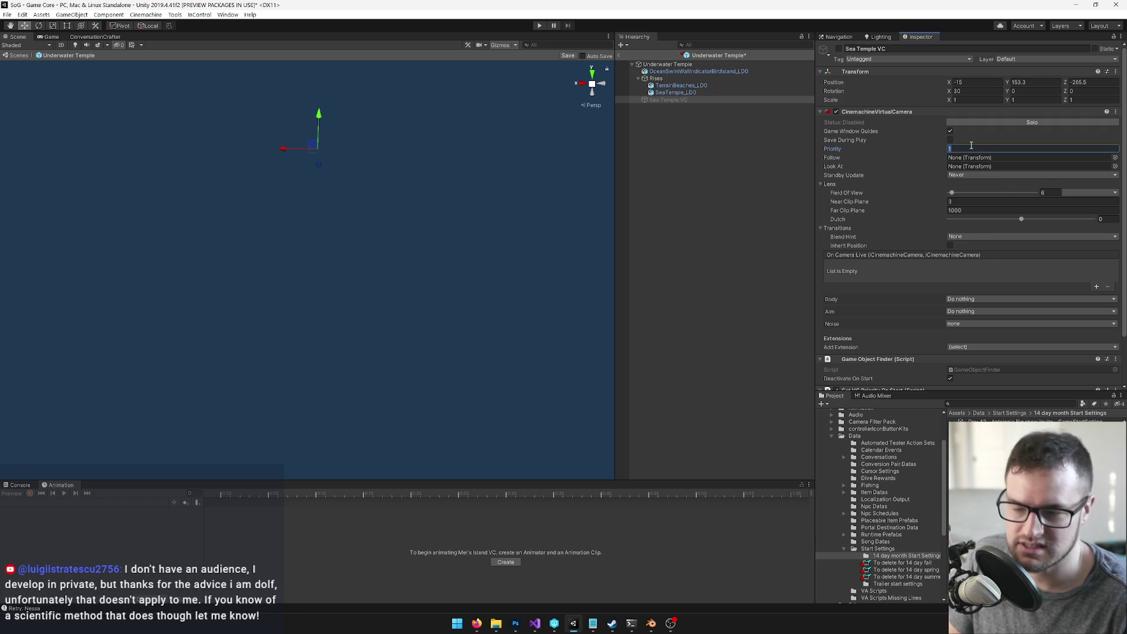
pyautogui.write('25')
pyautogui.click(567, 55)
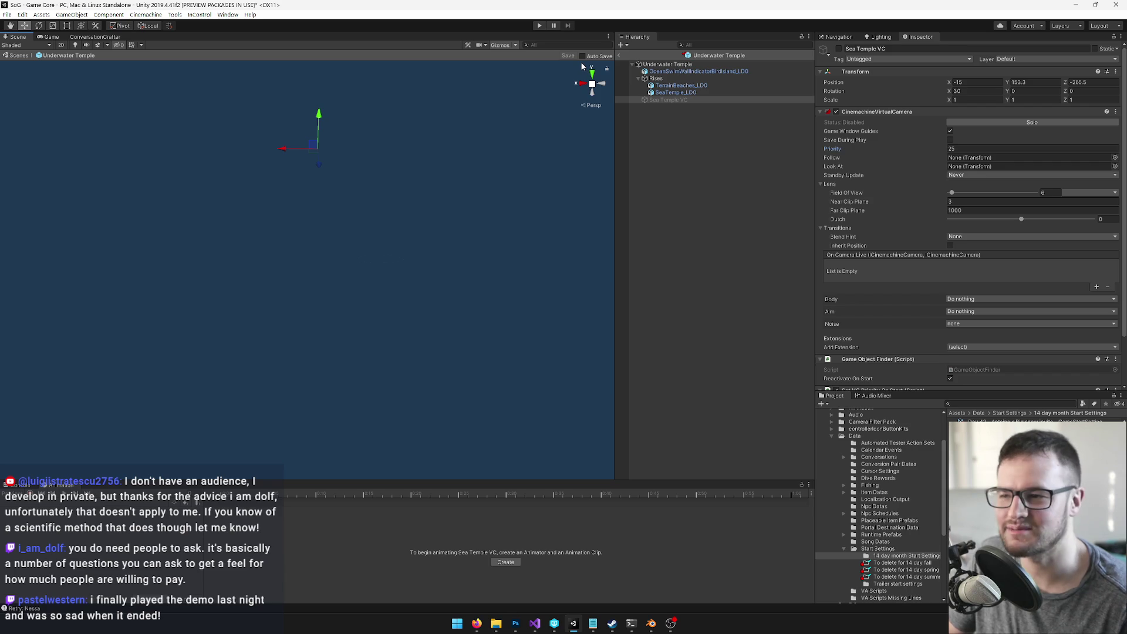
pyautogui.click(618, 56)
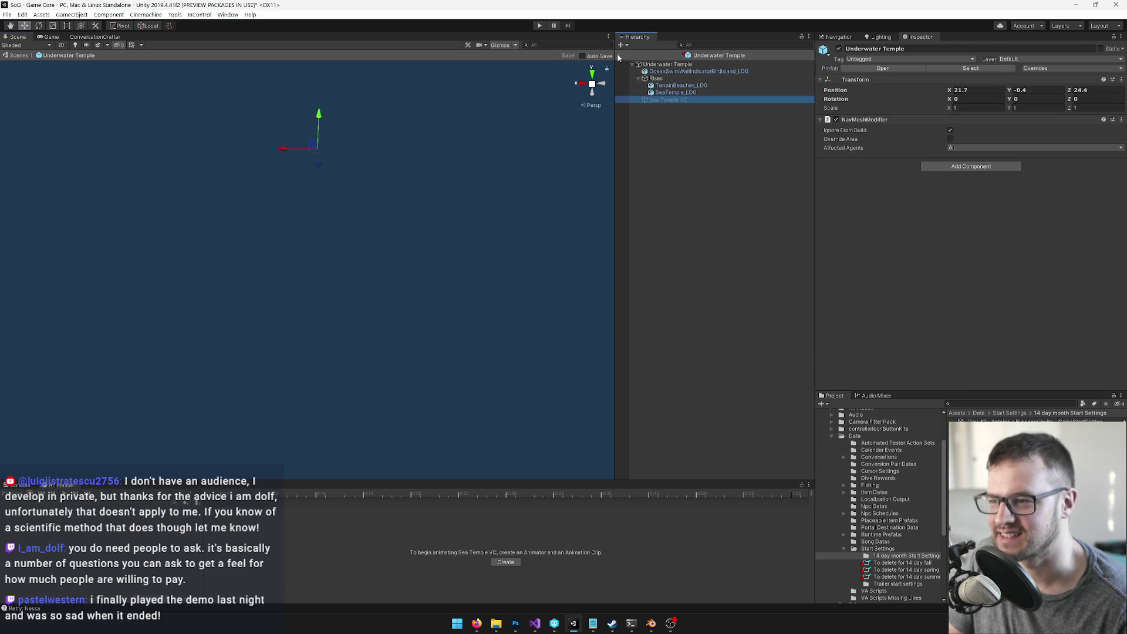
# Step: Re-frame the temple in the Scene view, then switch to the Game view and press Play
pyautogui.moveTo(529, 117)
pyautogui.mouseDown()
pyautogui.moveTo(413, 179)
pyautogui.moveTo(441, 213)
pyautogui.moveTo(410, 210)
pyautogui.mouseUp()
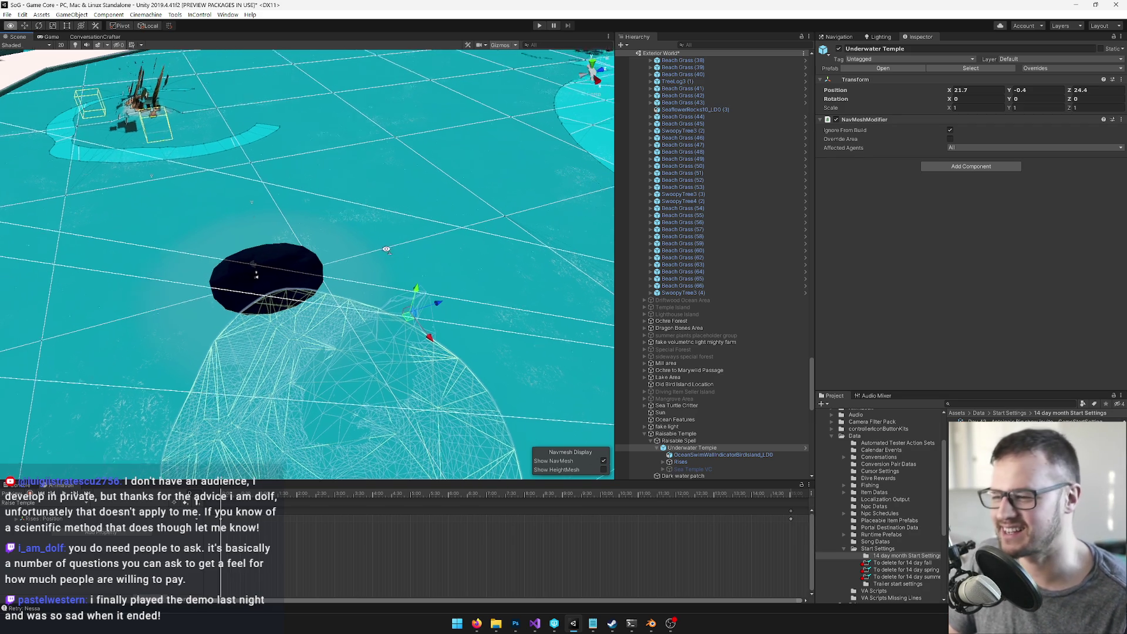
pyautogui.scroll(-1, 616, 339)
pyautogui.moveTo(211, 156); pyautogui.dragTo(182, 142)
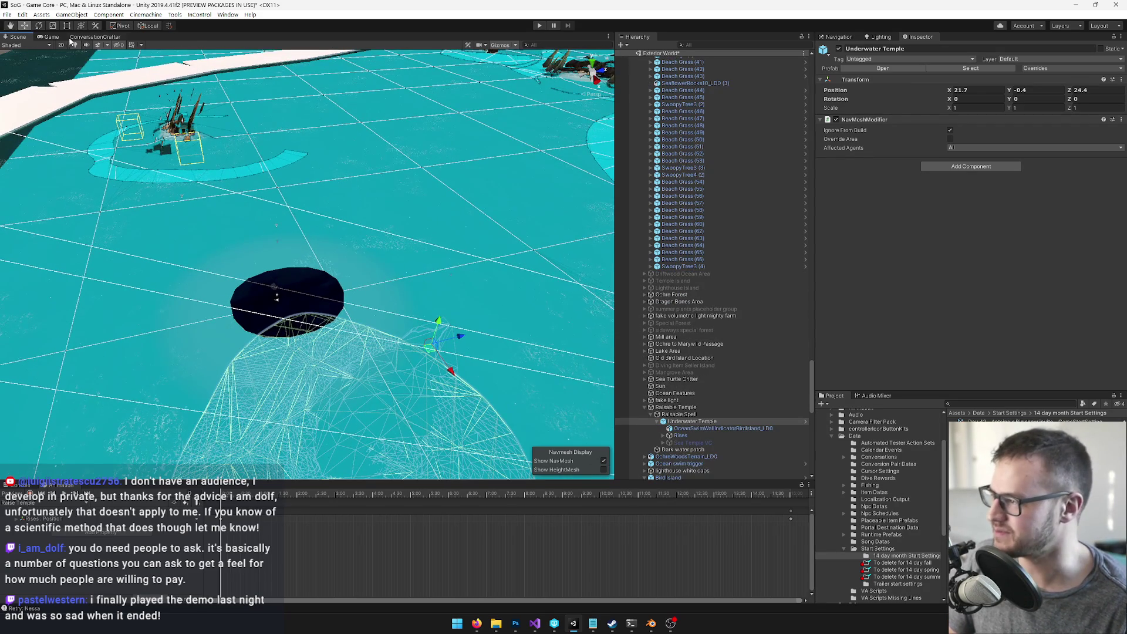
pyautogui.click(52, 37)
pyautogui.click(539, 26)
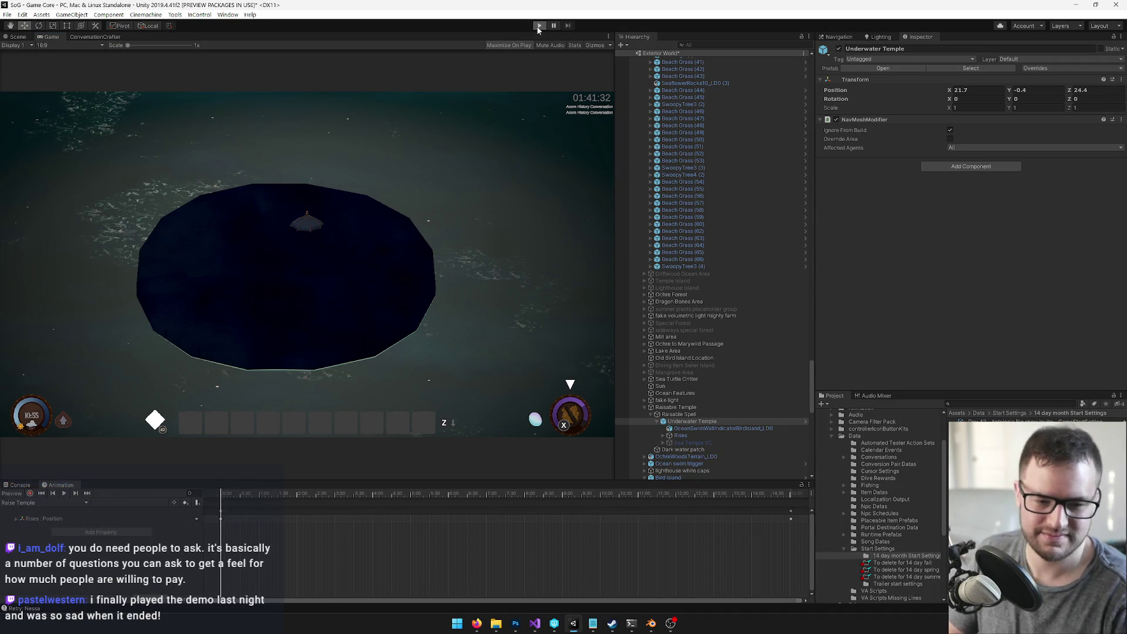
# Step: Maximize the running Game view with Ctrl+P, then restore the full editor layout
pyautogui.hotkey('ctrl', 'p')
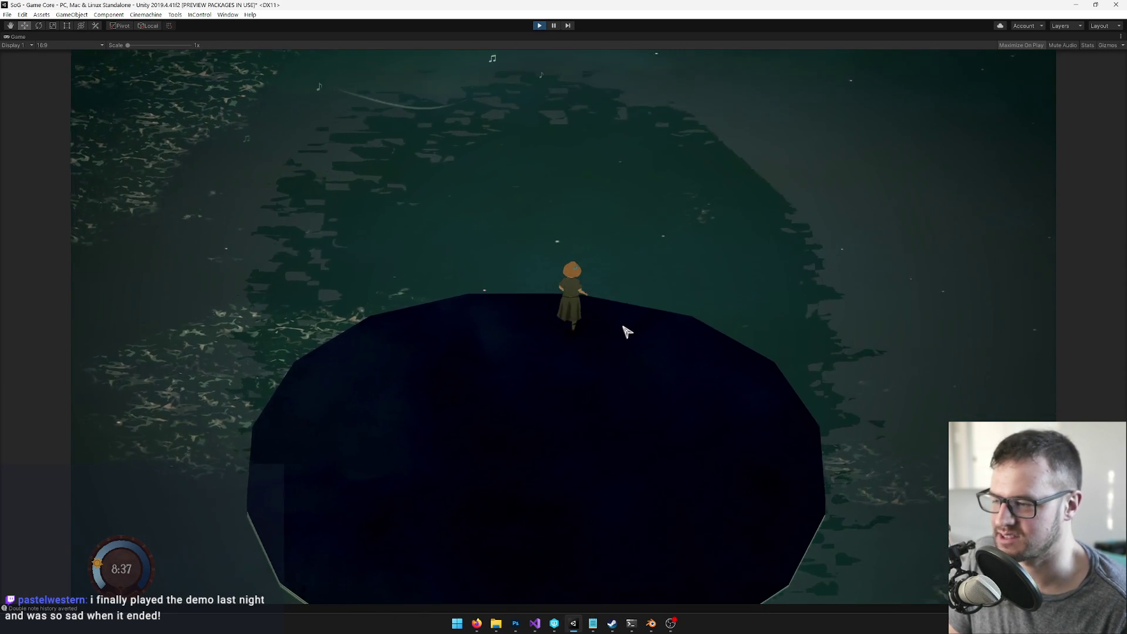
pyautogui.rightClick(21, 37)
pyautogui.click(59, 64)
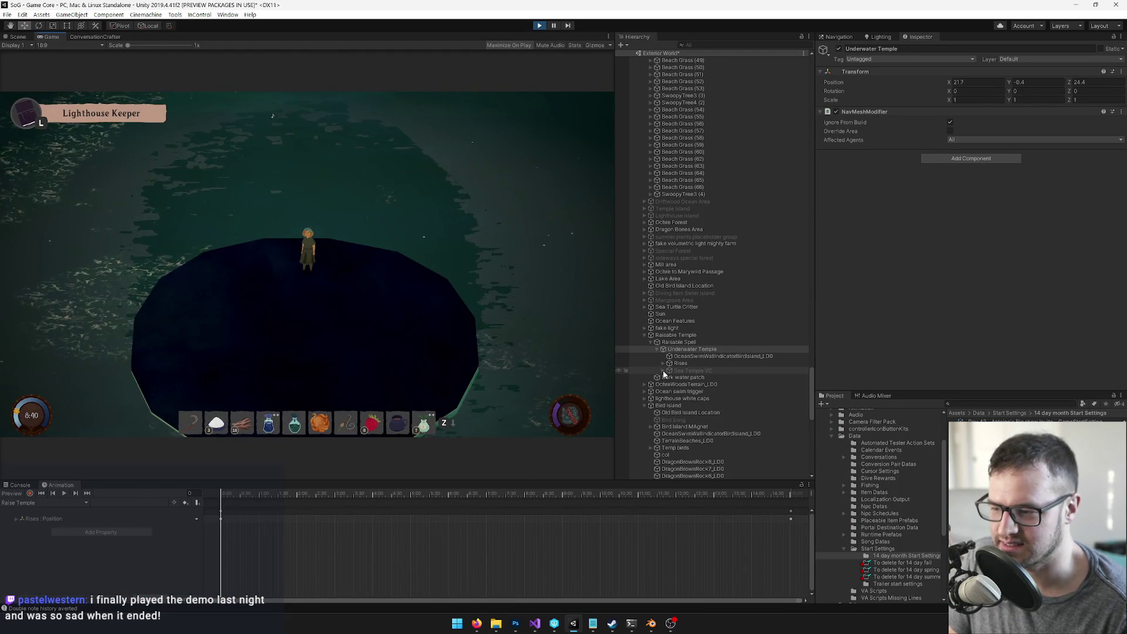
# Step: Enable the Sea Temple VC camera and drag its Position Z toward the temple stairs
pyautogui.click(675, 370)
pyautogui.click(838, 50)
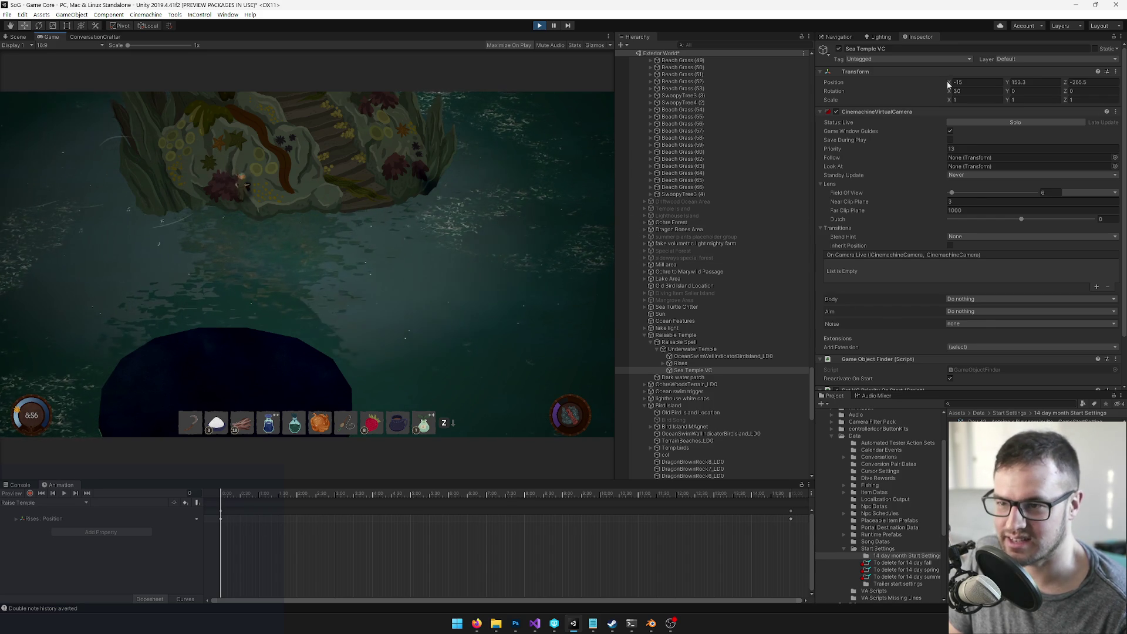
pyautogui.moveTo(1066, 86)
pyautogui.mouseDown()
pyautogui.moveTo(1112, 87)
pyautogui.moveTo(7, 87)
pyautogui.moveTo(33, 91)
pyautogui.mouseUp()
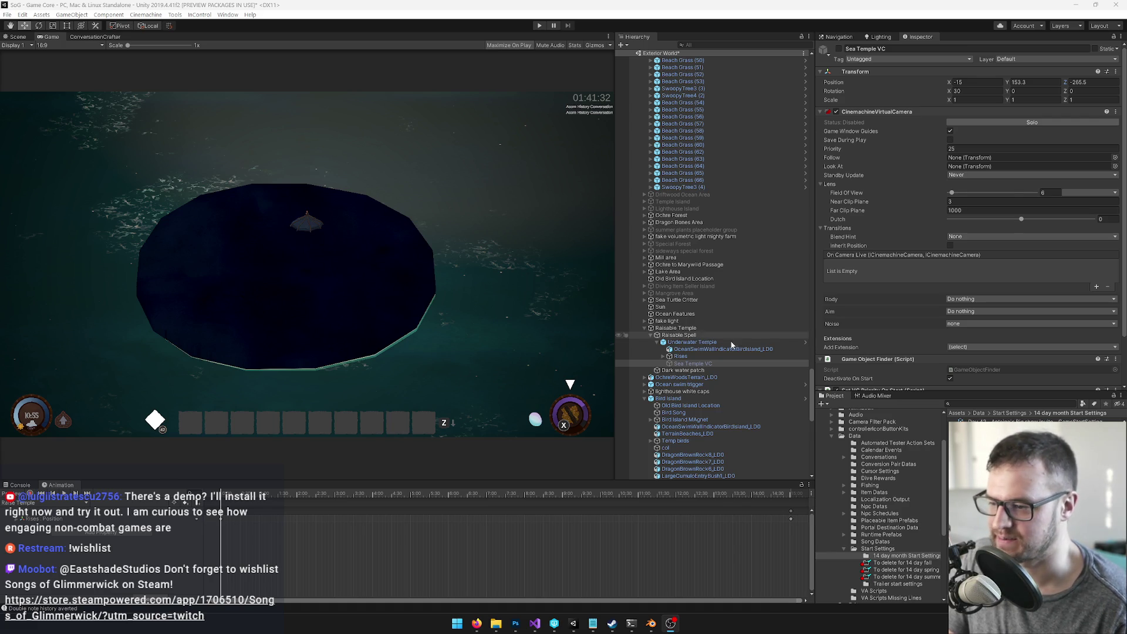
# Step: Select Raisable Spell under Raisable Temple and open its RaisableTemple script
pyautogui.click(681, 329)
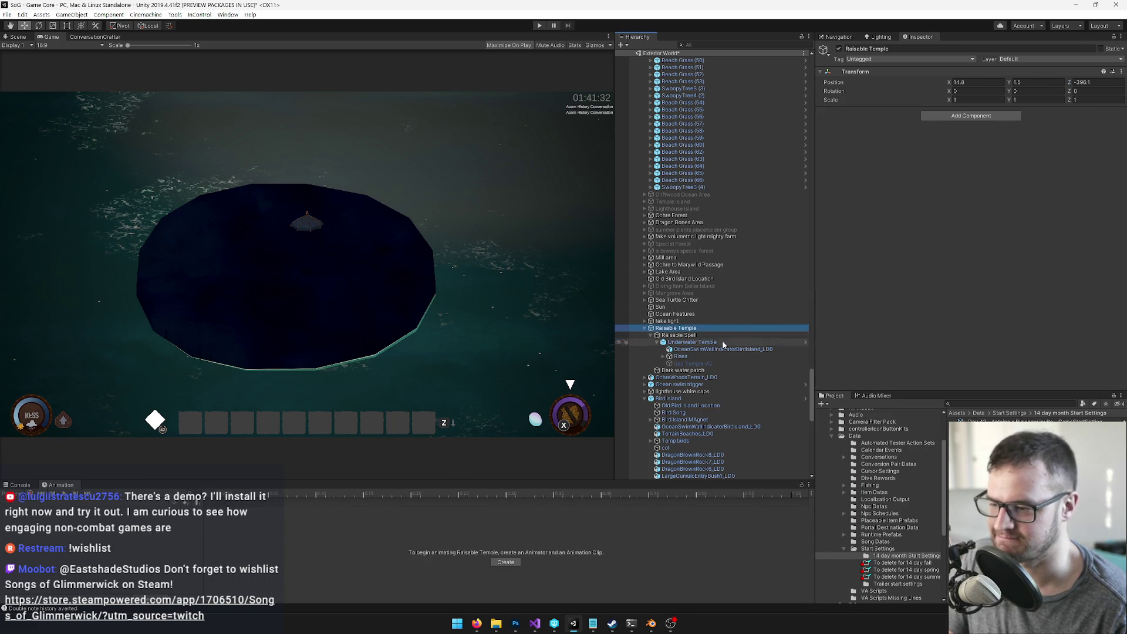
pyautogui.click(696, 335)
pyautogui.click(990, 125)
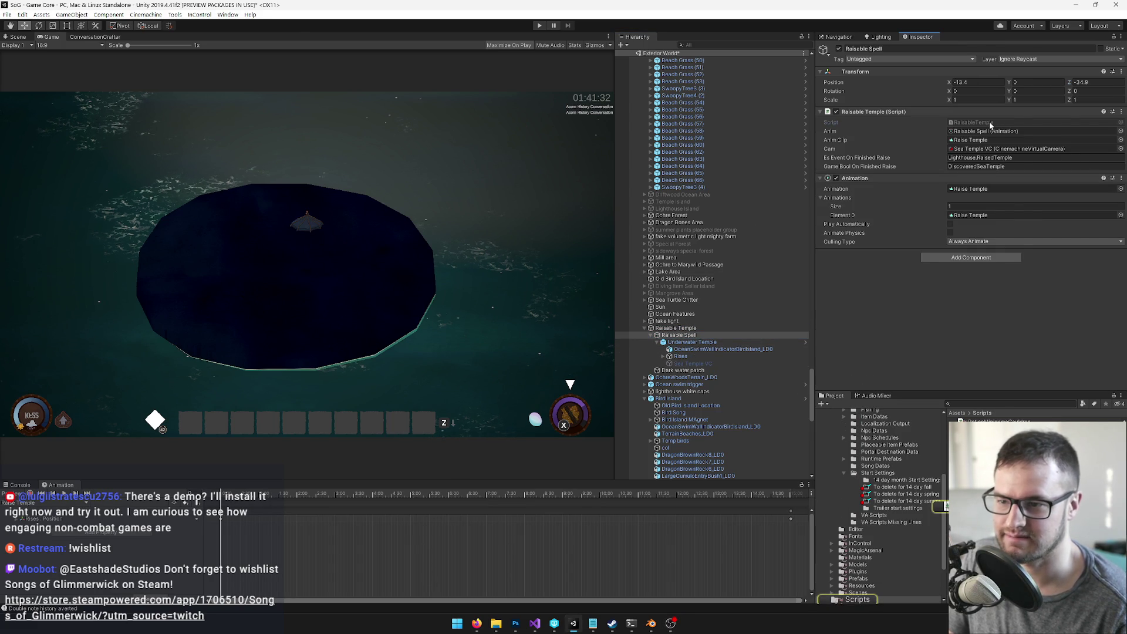
pyautogui.doubleClick(990, 124)
# Step: Scroll through RaisableTemple.cs to read the DoSpell method
pyautogui.click(324, 263)
pyautogui.scroll(-9, 324, 263)
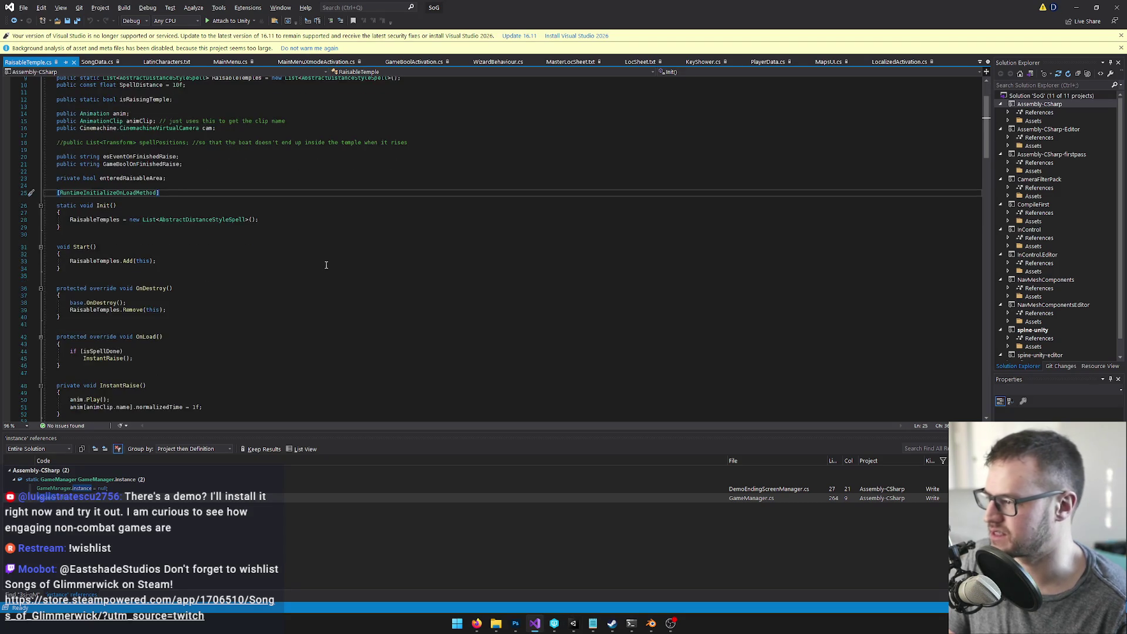
pyautogui.scroll(-4, 198, 238)
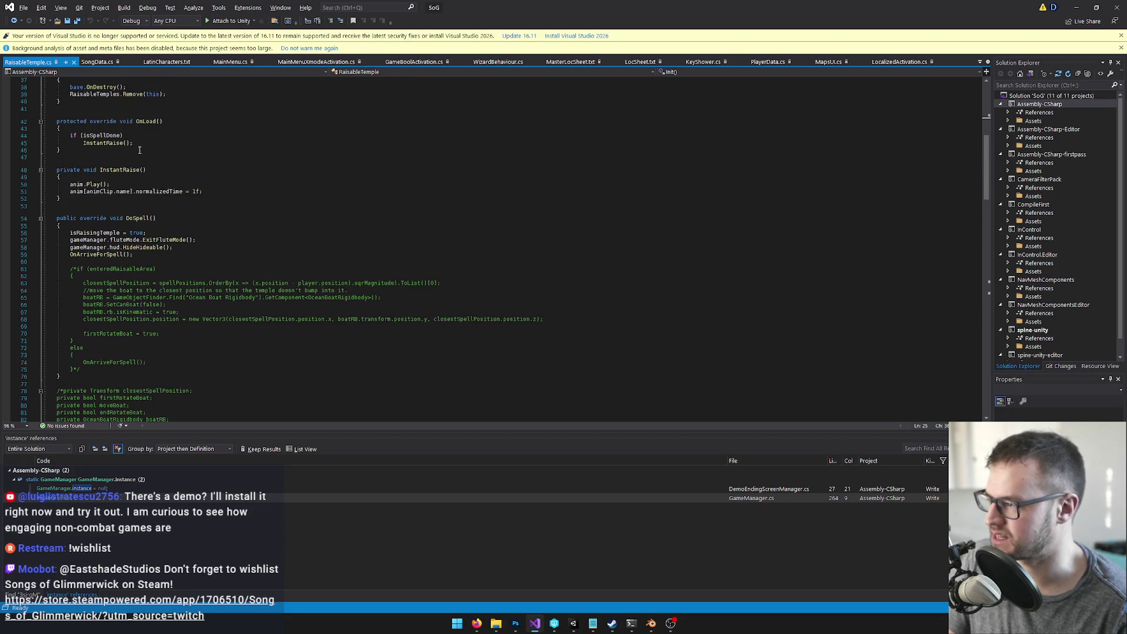
pyautogui.click(167, 221)
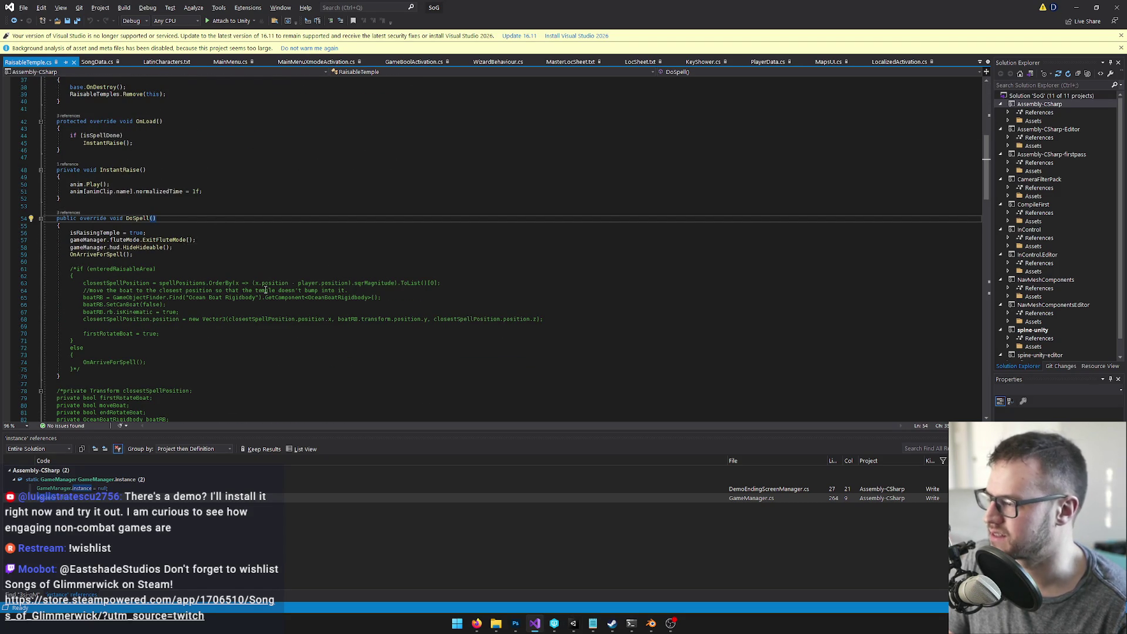
pyautogui.scroll(12, 281, 339)
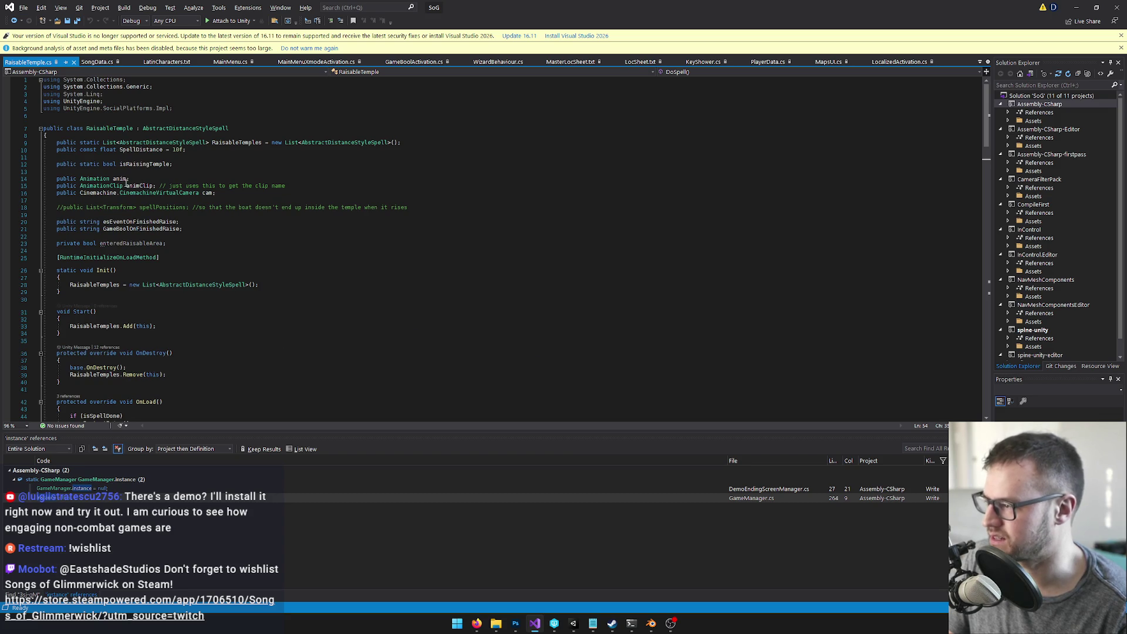
# Step: Find all references to the cam field with Shift+F12 and jump to line 140
pyautogui.click(210, 193)
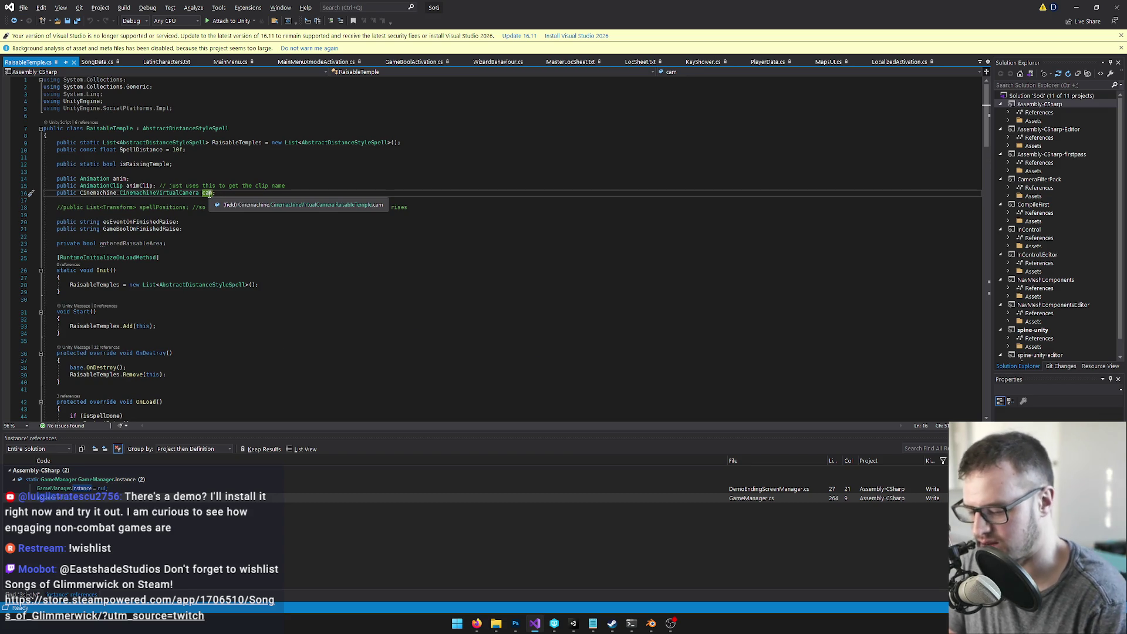
pyautogui.hotkey('shift', 'F12')
pyautogui.doubleClick(97, 489)
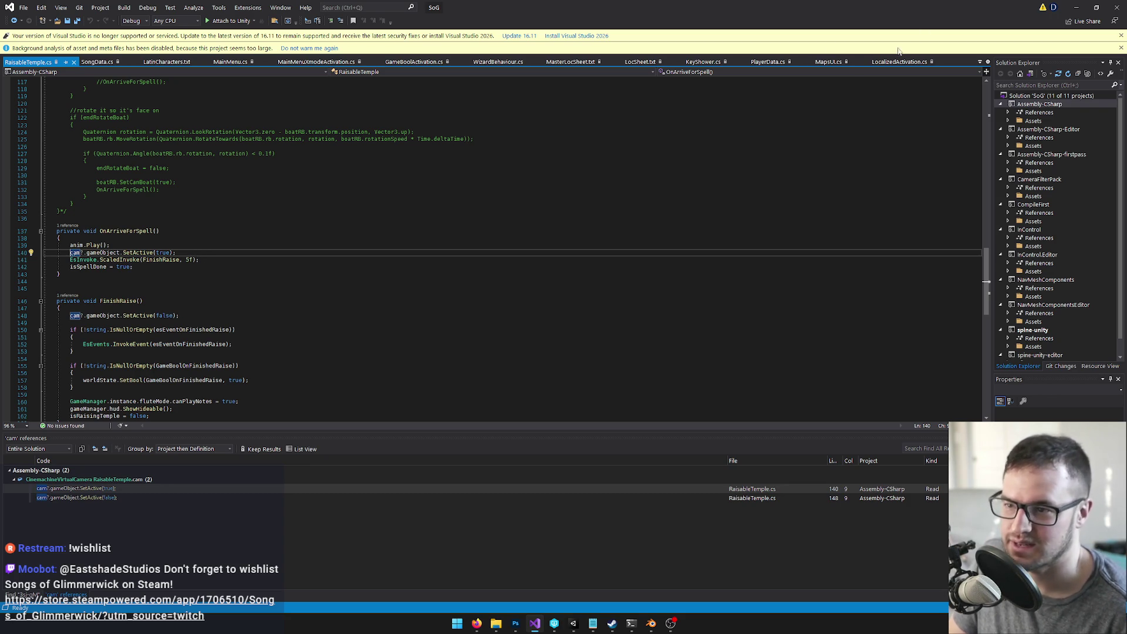
pyautogui.click(1076, 7)
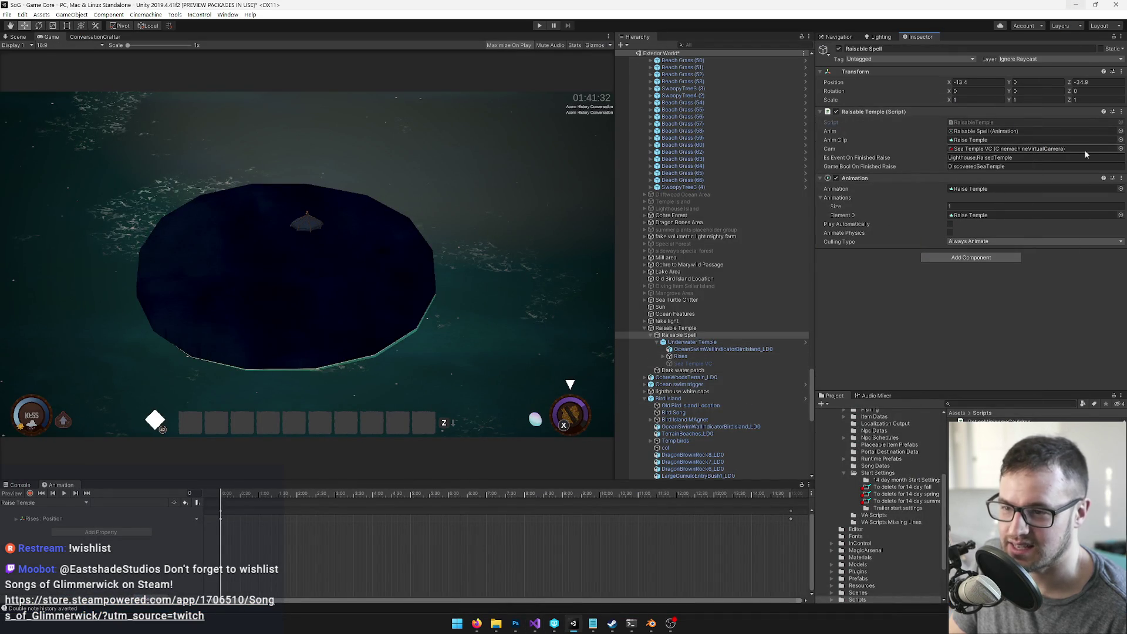
# Step: Set the Raisable Spell's Cam field to None via the object picker, then select Sea Temple VC and Underwater Temple
pyautogui.click(1120, 149)
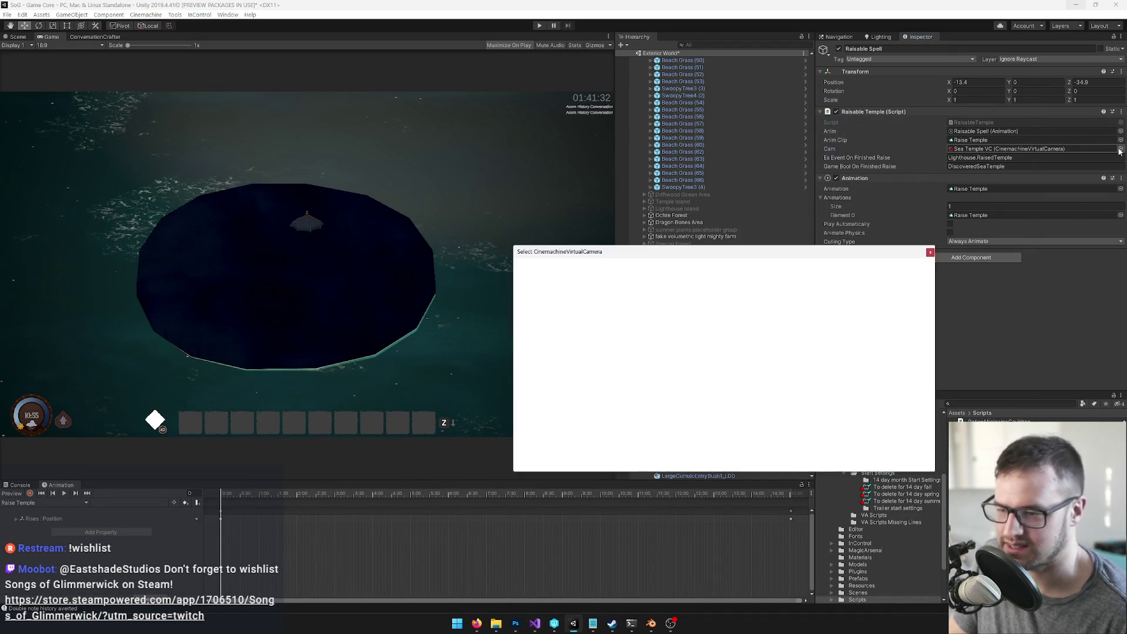
pyautogui.write('non')
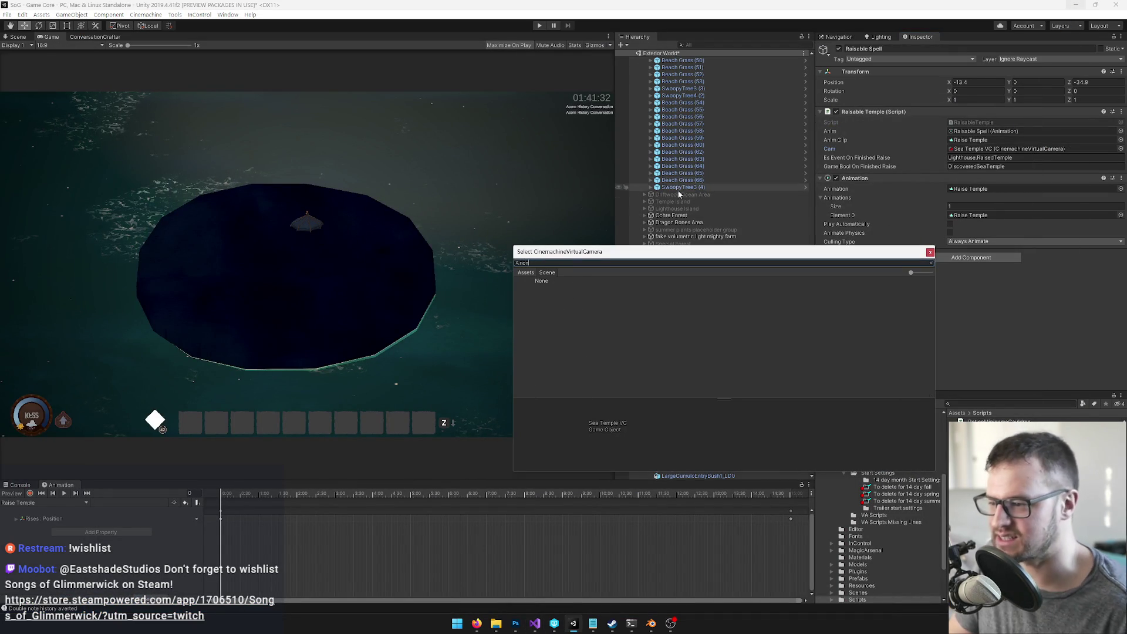
pyautogui.doubleClick(543, 281)
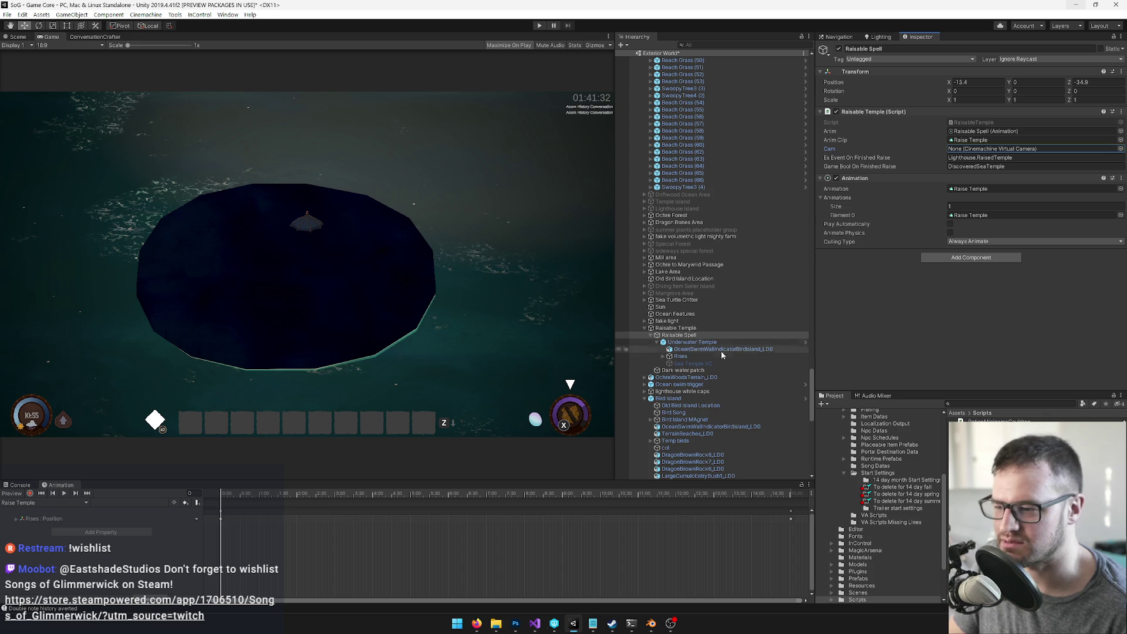
pyautogui.click(710, 364)
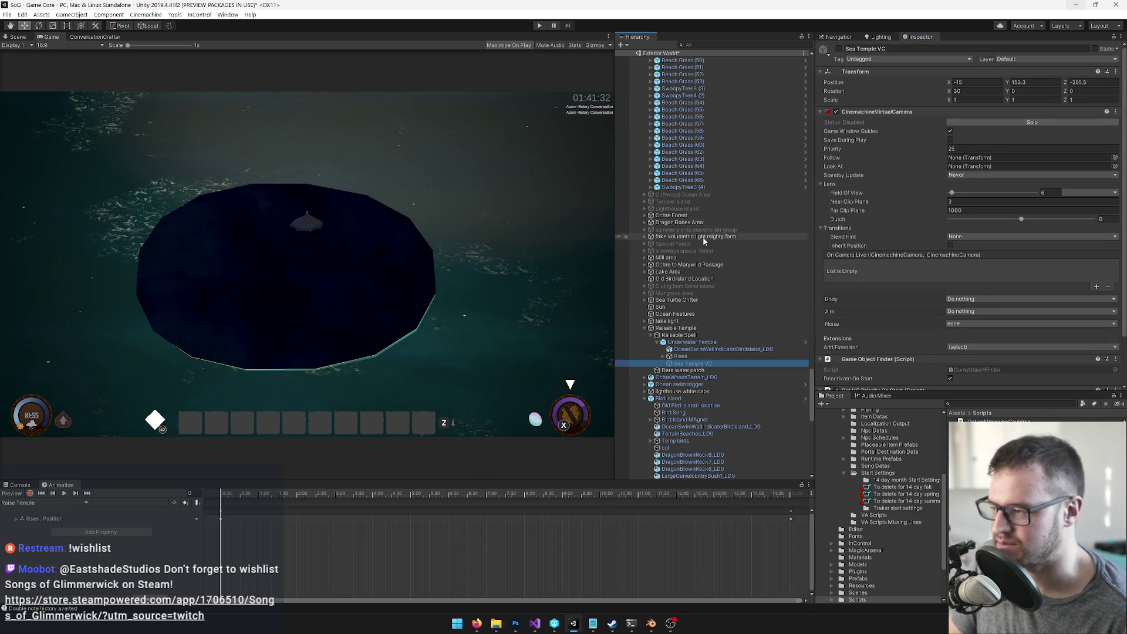
pyautogui.moveTo(707, 342)
pyautogui.mouseDown()
pyautogui.moveTo(699, 367)
pyautogui.moveTo(684, 356)
pyautogui.moveTo(677, 366)
pyautogui.mouseUp()
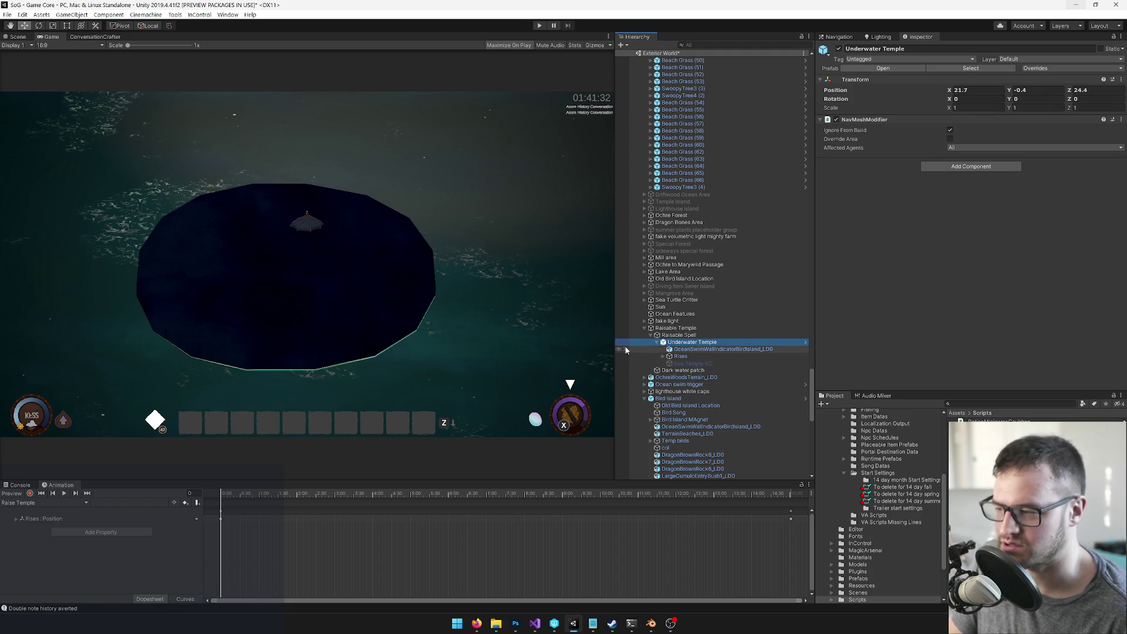
# Step: Make the Sea Temple VC camera live and shift it to Position X -21.9
pyautogui.click(692, 364)
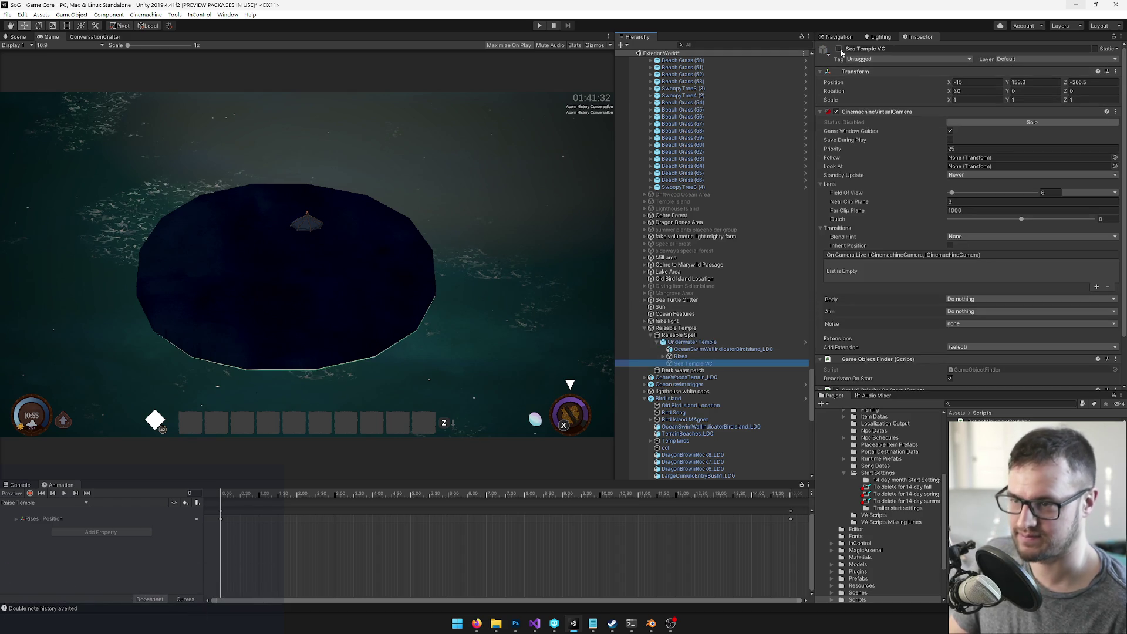
pyautogui.click(838, 49)
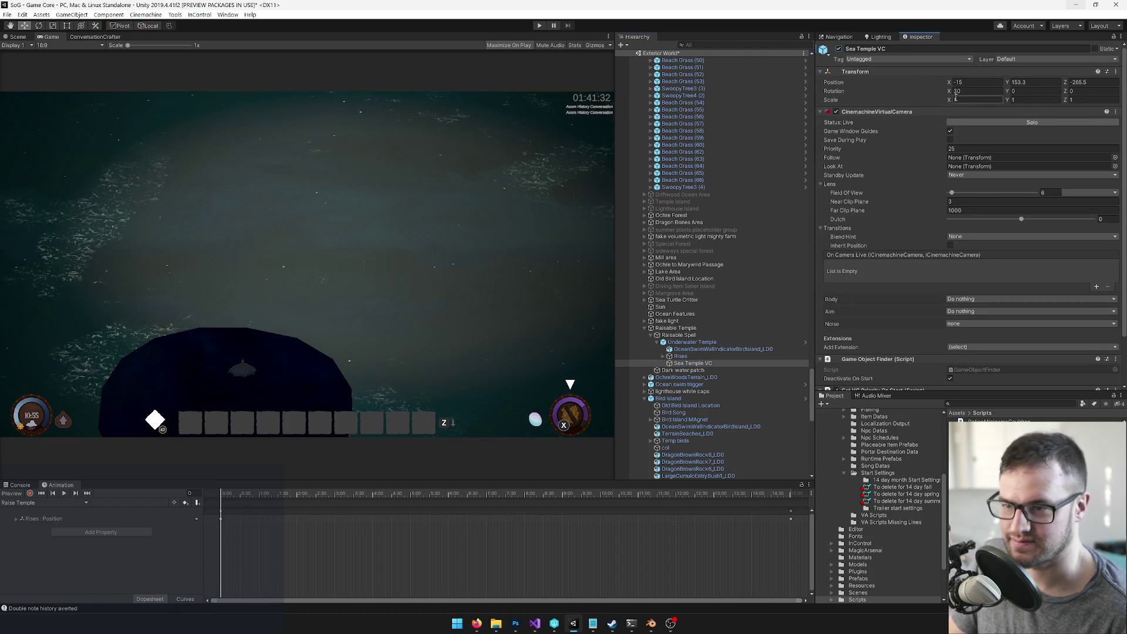
pyautogui.moveTo(949, 83); pyautogui.dragTo(939, 82)
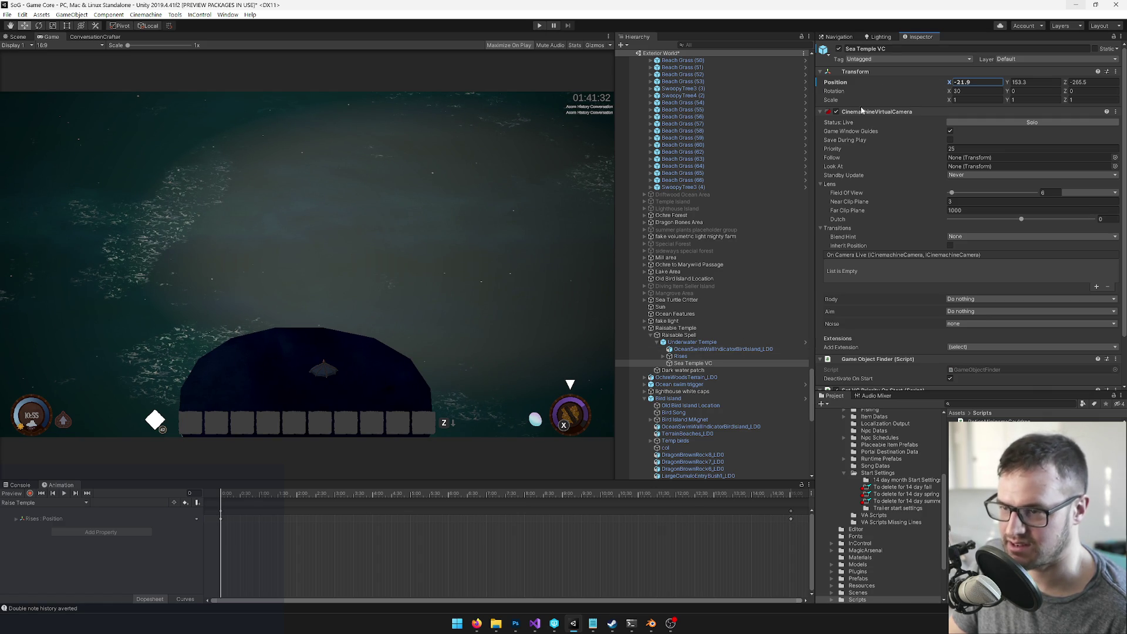
# Step: Expand Rises, select it, and scrub to the end of its Raise Temple clip
pyautogui.click(662, 357)
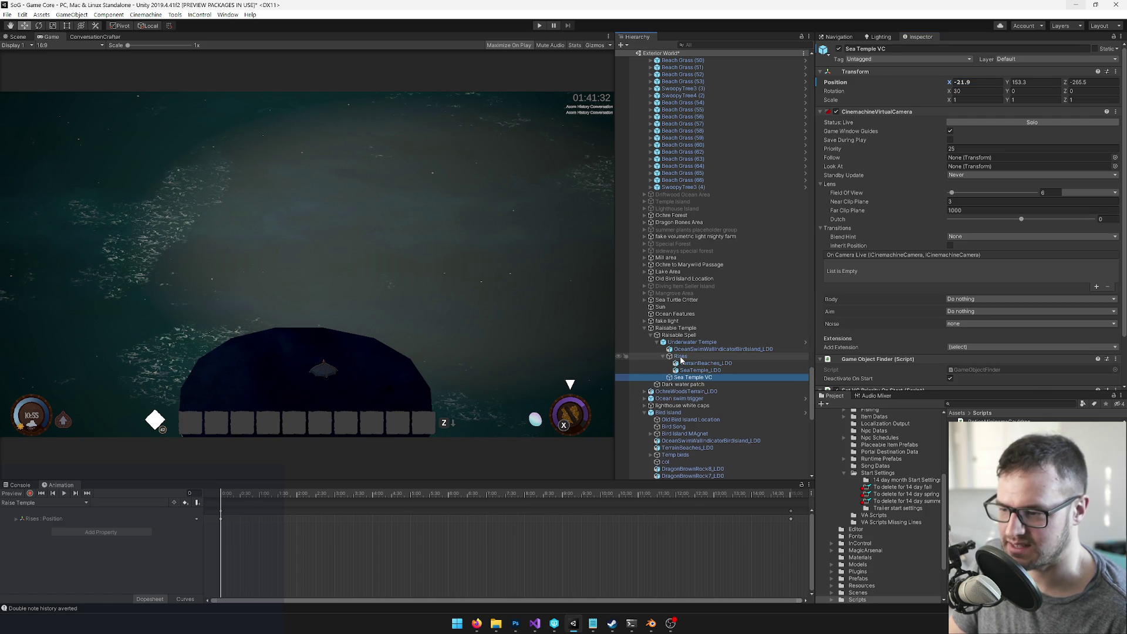
pyautogui.click(679, 356)
pyautogui.click(685, 369)
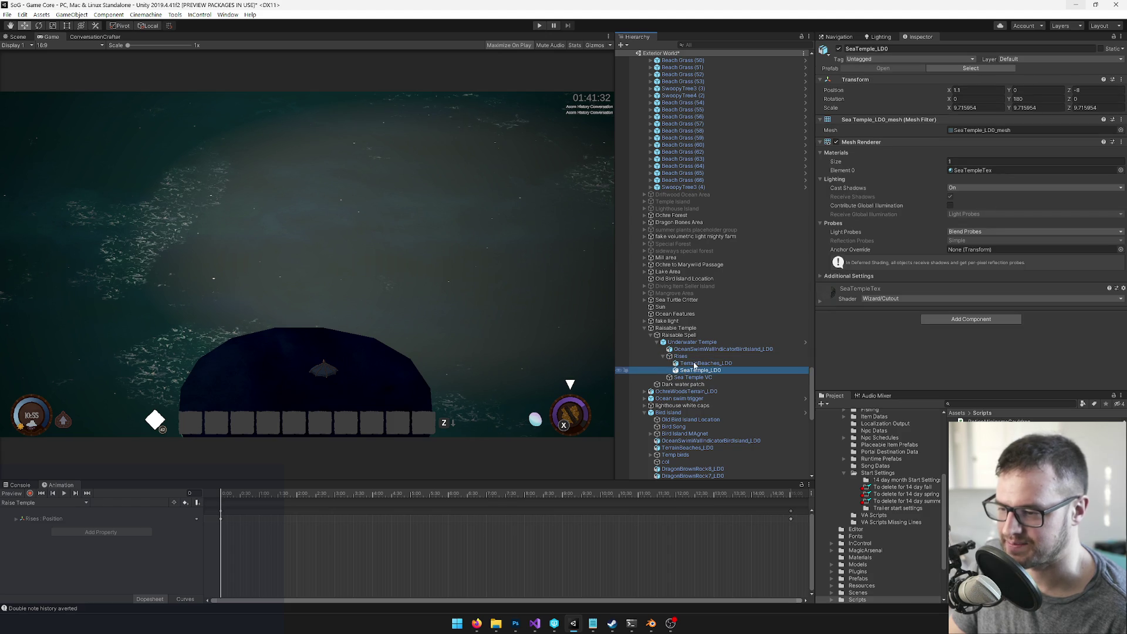
pyautogui.click(681, 356)
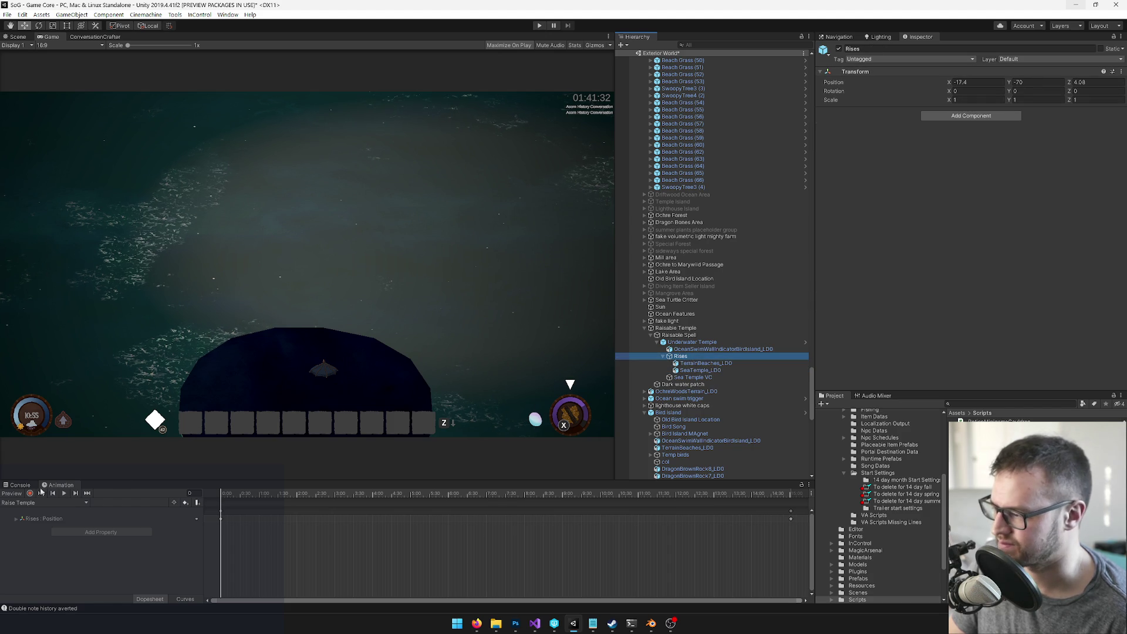
pyautogui.moveTo(232, 497)
pyautogui.mouseDown()
pyautogui.moveTo(563, 499)
pyautogui.moveTo(547, 513)
pyautogui.moveTo(441, 492)
pyautogui.moveTo(527, 495)
pyautogui.moveTo(400, 496)
pyautogui.moveTo(488, 497)
pyautogui.moveTo(413, 499)
pyautogui.mouseUp()
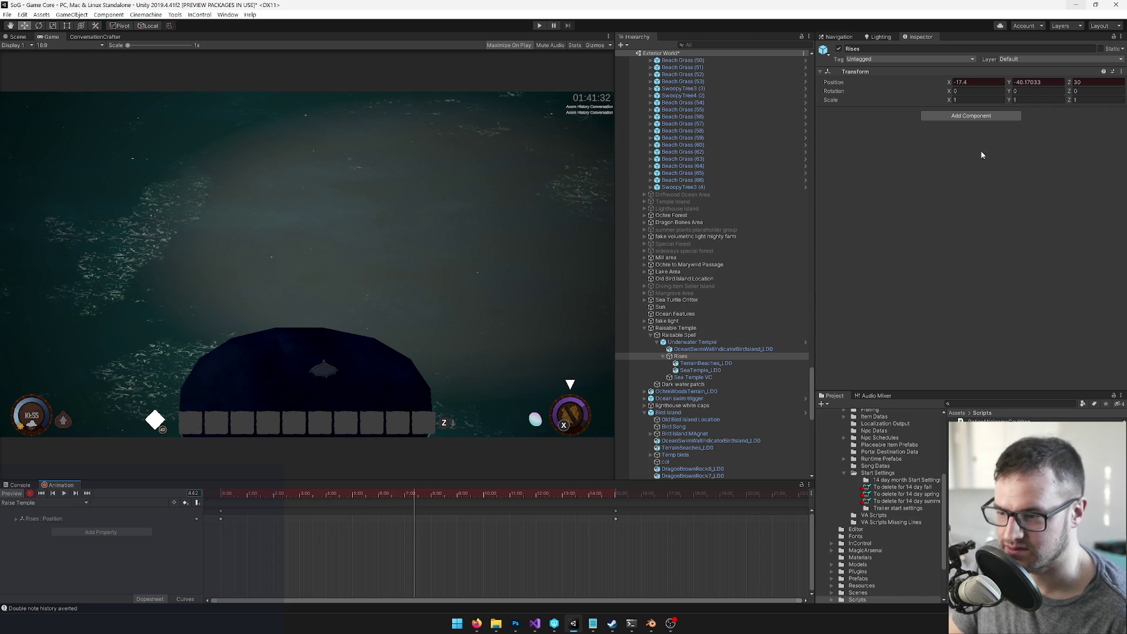
# Step: Key a new Rises Position Y at the end frame and move the rise keyframes earlier
pyautogui.click(1044, 84)
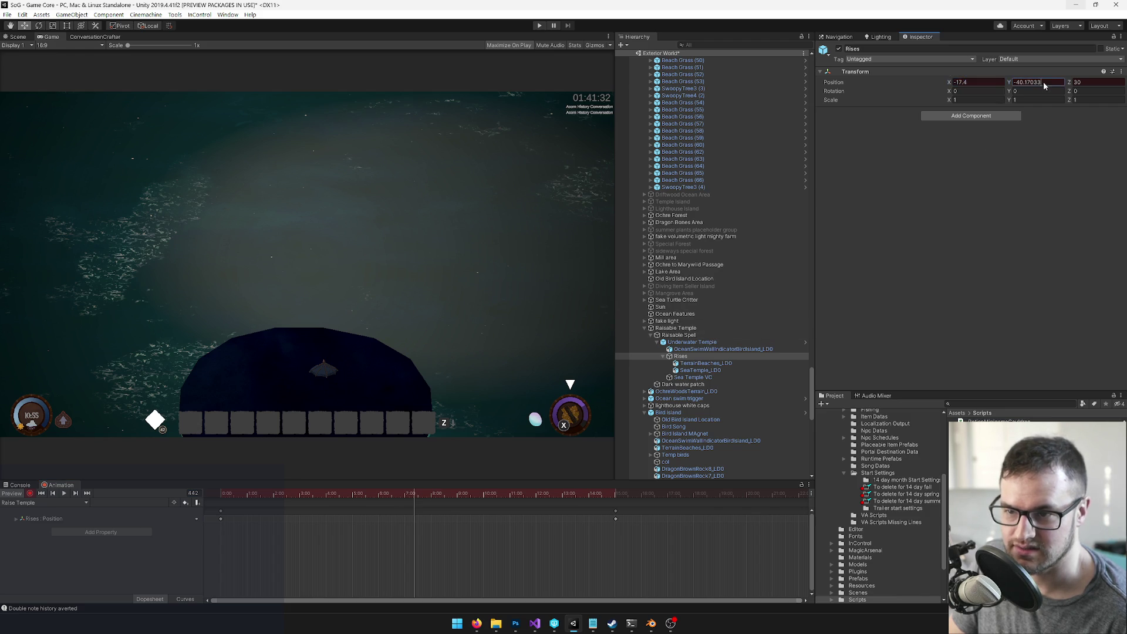
pyautogui.press('Return')
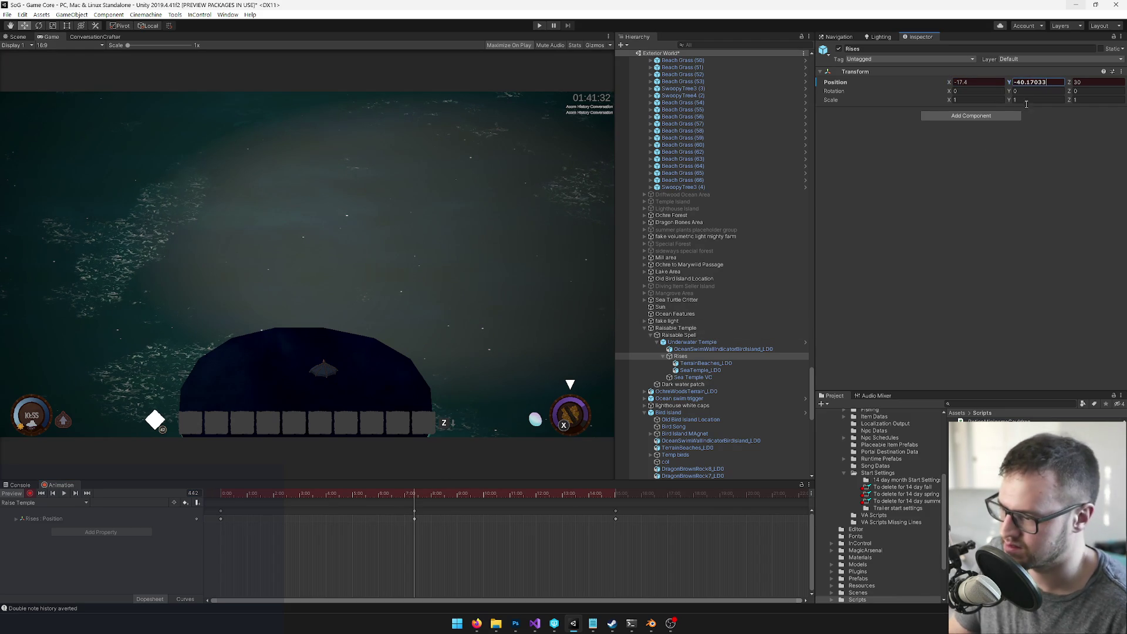
pyautogui.click(415, 511)
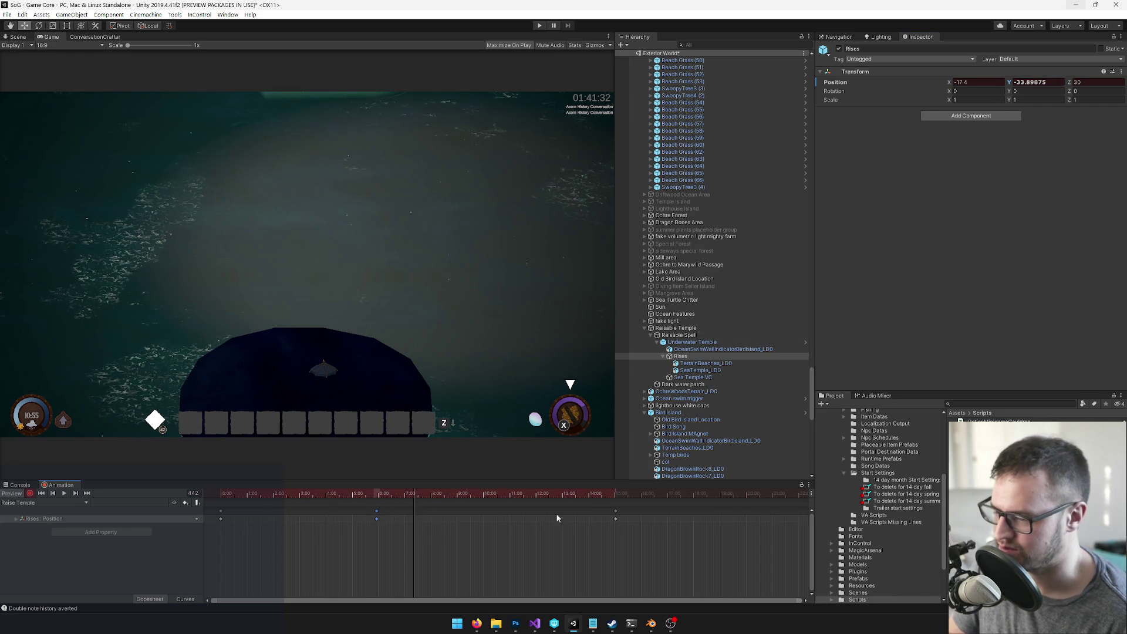
pyautogui.moveTo(644, 514); pyautogui.dragTo(294, 518)
# Step: Preview the Raise Temple clip from its first frame and scrub through the rise
pyautogui.click(71, 494)
pyautogui.click(65, 495)
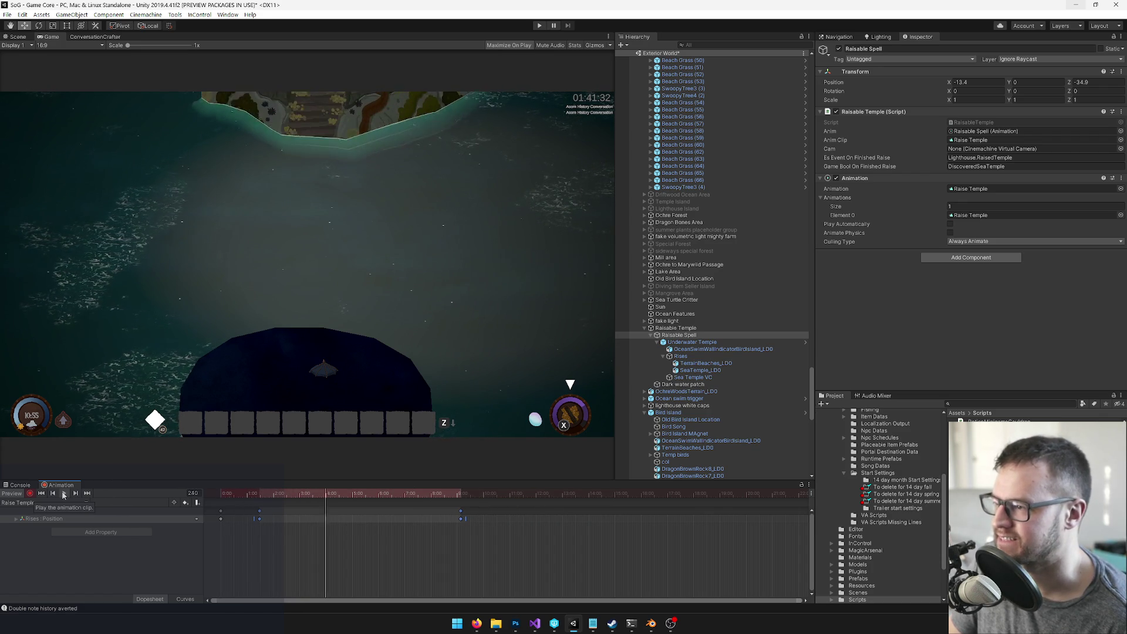
pyautogui.click(64, 495)
pyautogui.moveTo(321, 494)
pyautogui.mouseDown()
pyautogui.moveTo(222, 494)
pyautogui.moveTo(386, 498)
pyautogui.moveTo(182, 502)
pyautogui.mouseUp()
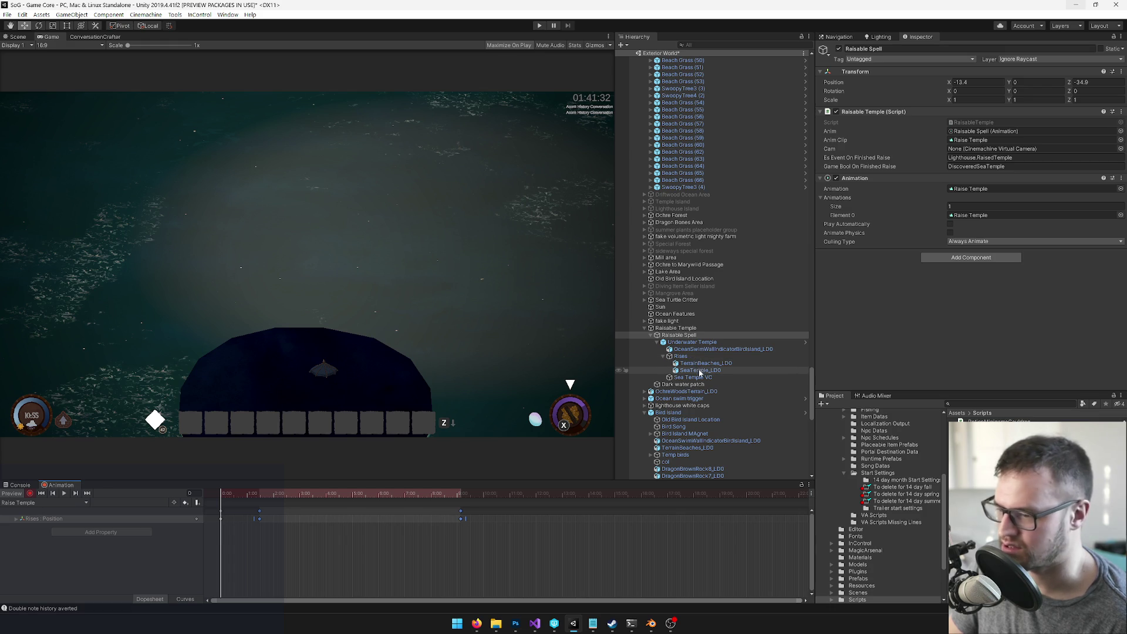
# Step: Turn off animation recording and set SeaTemple_LOD's scale to 6
pyautogui.click(29, 493)
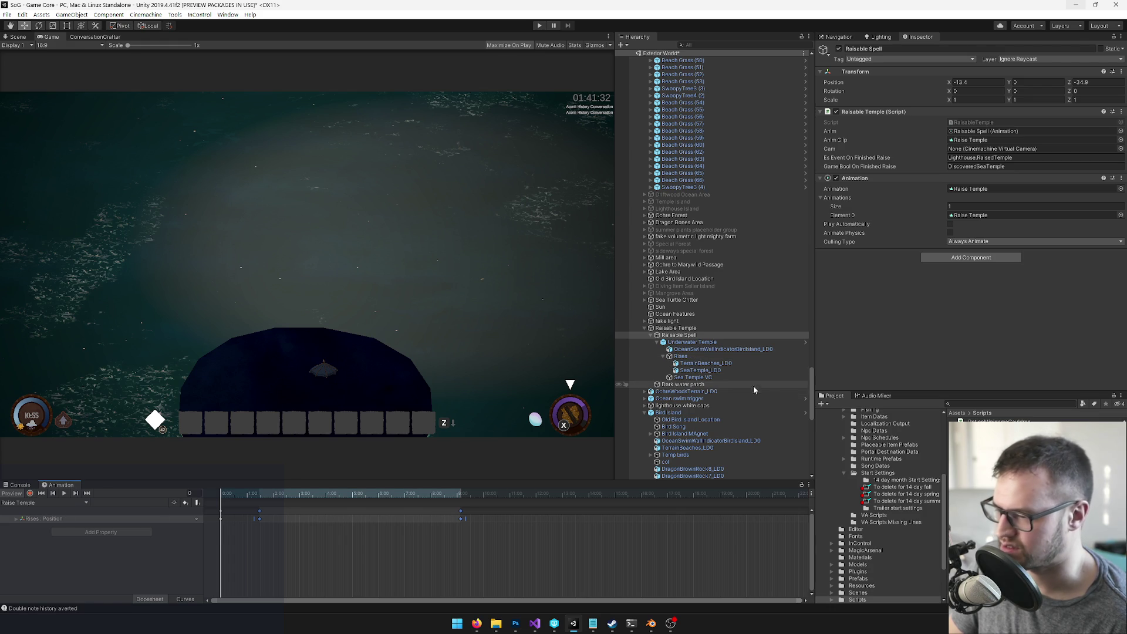
pyautogui.click(702, 370)
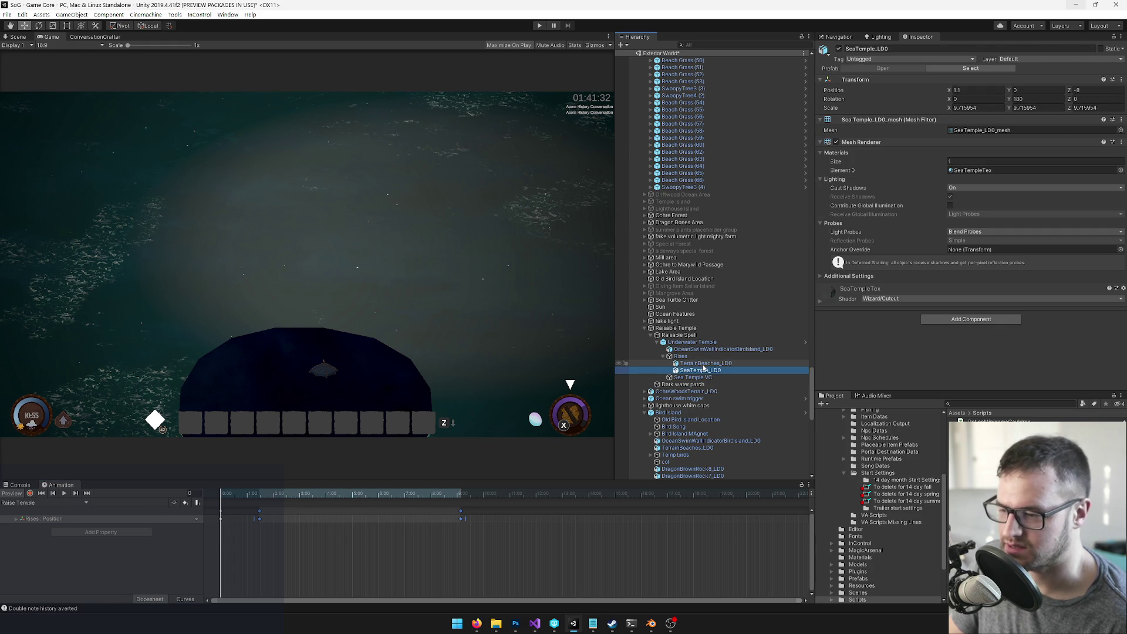
pyautogui.click(969, 108)
pyautogui.write('6')
pyautogui.press('Tab')
pyautogui.write('6')
pyautogui.press('Tab')
pyautogui.write('6')
# Step: Scrub to the raised temple and position SeaTemple_LOD at about Z -29.46, Y 2.9
pyautogui.moveTo(228, 497)
pyautogui.mouseDown()
pyautogui.moveTo(479, 503)
pyautogui.moveTo(461, 506)
pyautogui.mouseUp()
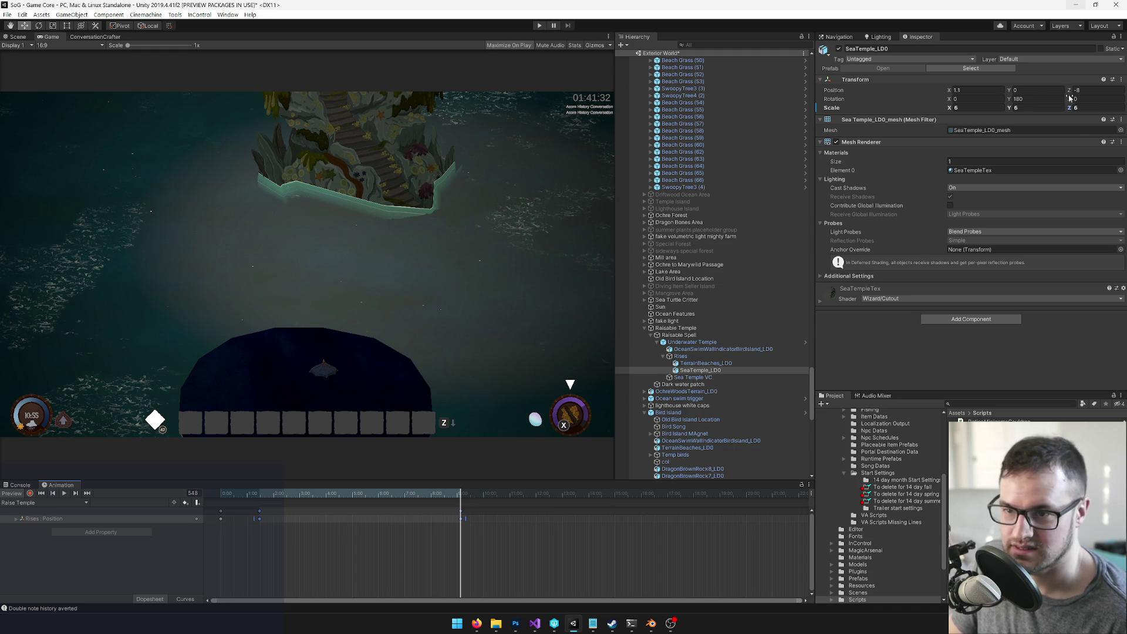
pyautogui.moveTo(1069, 91); pyautogui.dragTo(924, 93)
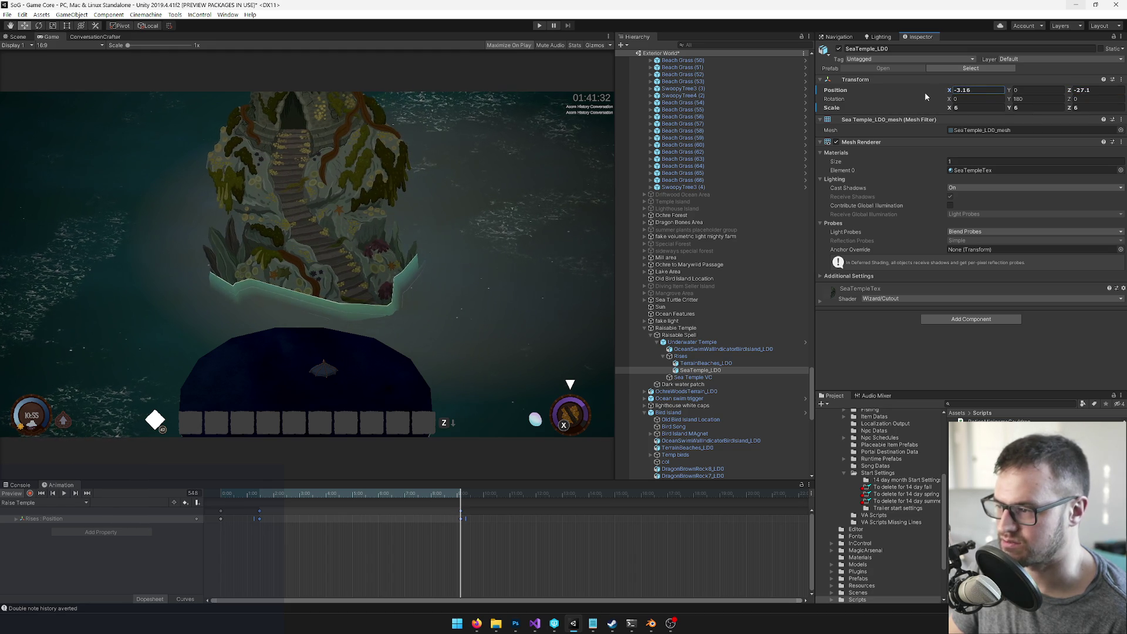
pyautogui.moveTo(1069, 91); pyautogui.dragTo(1013, 93)
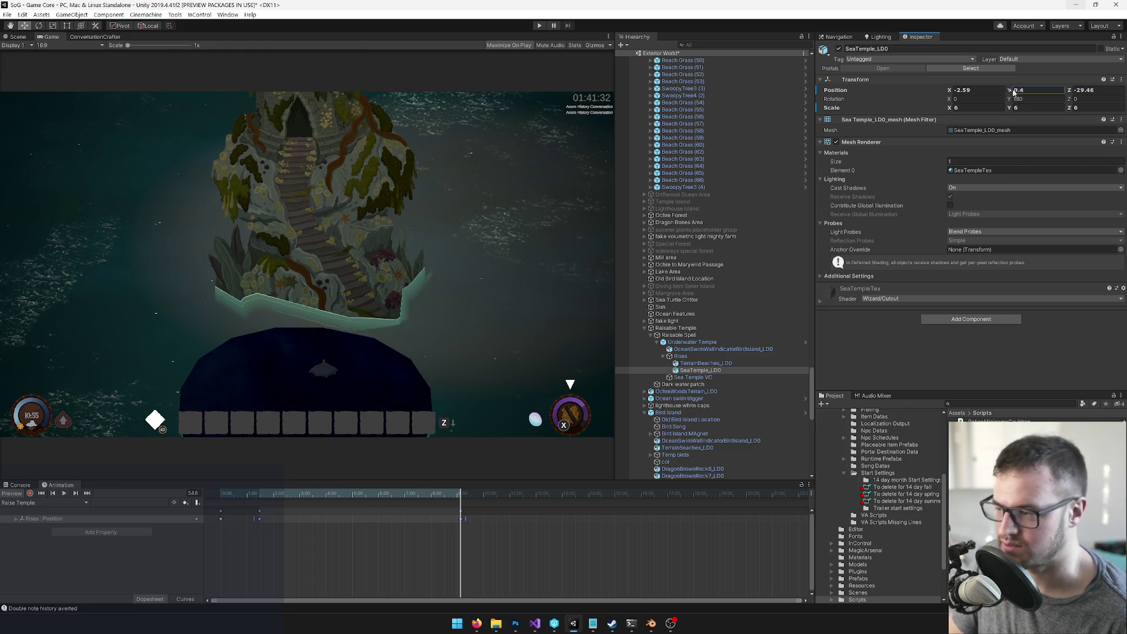
pyautogui.write('3')
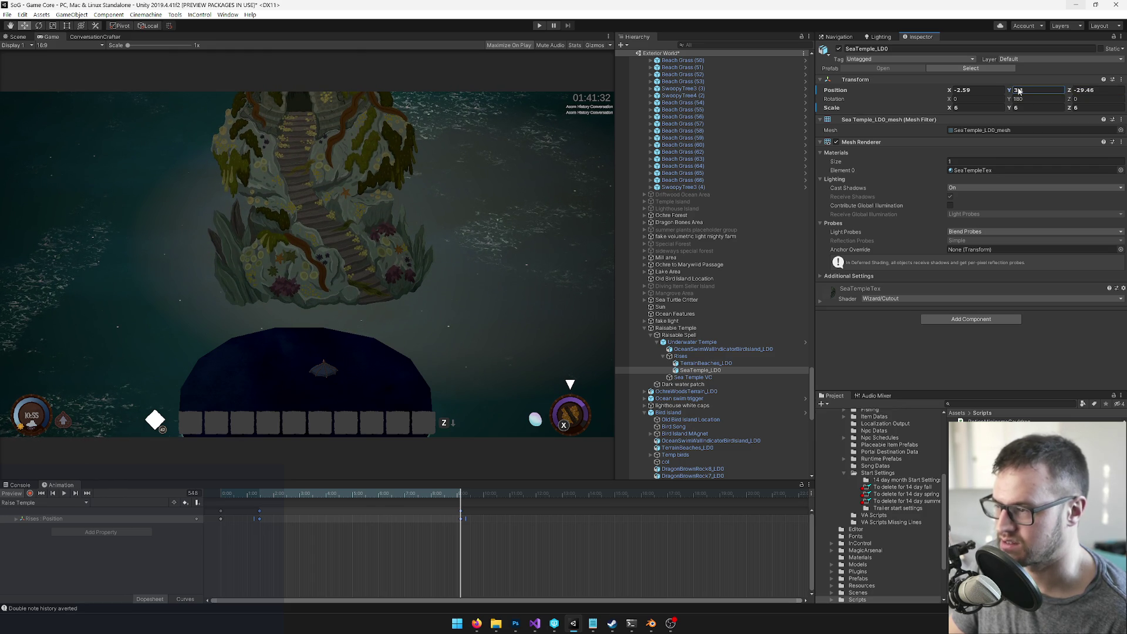
pyautogui.write('2.9')
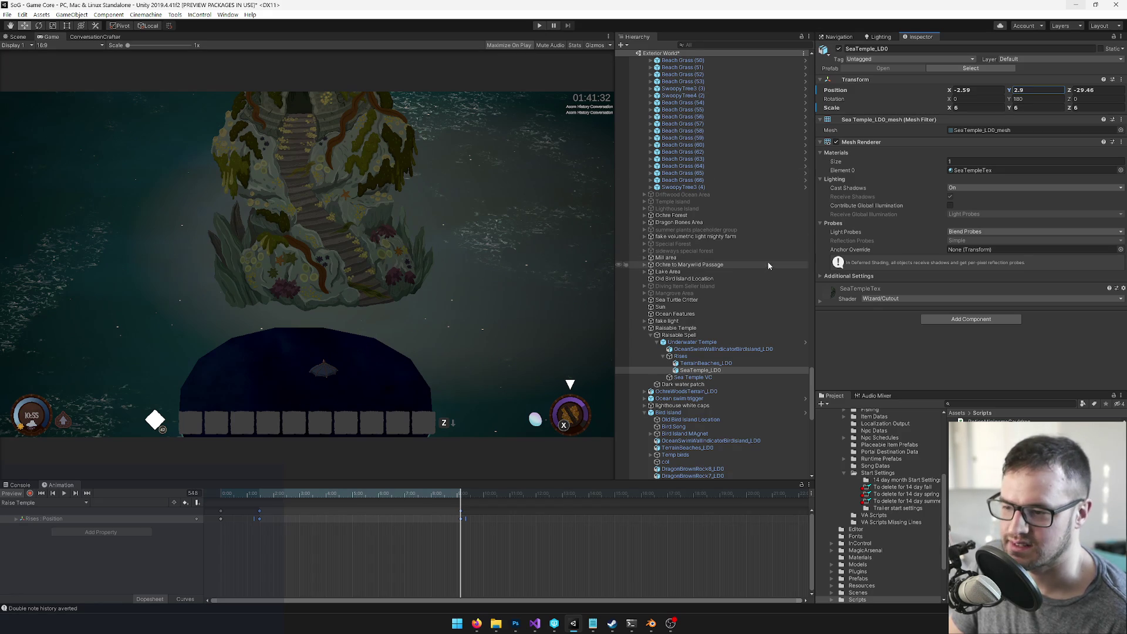
# Step: Pull the Sea Temple VC camera back and raise it to about Y 159.45
pyautogui.click(690, 379)
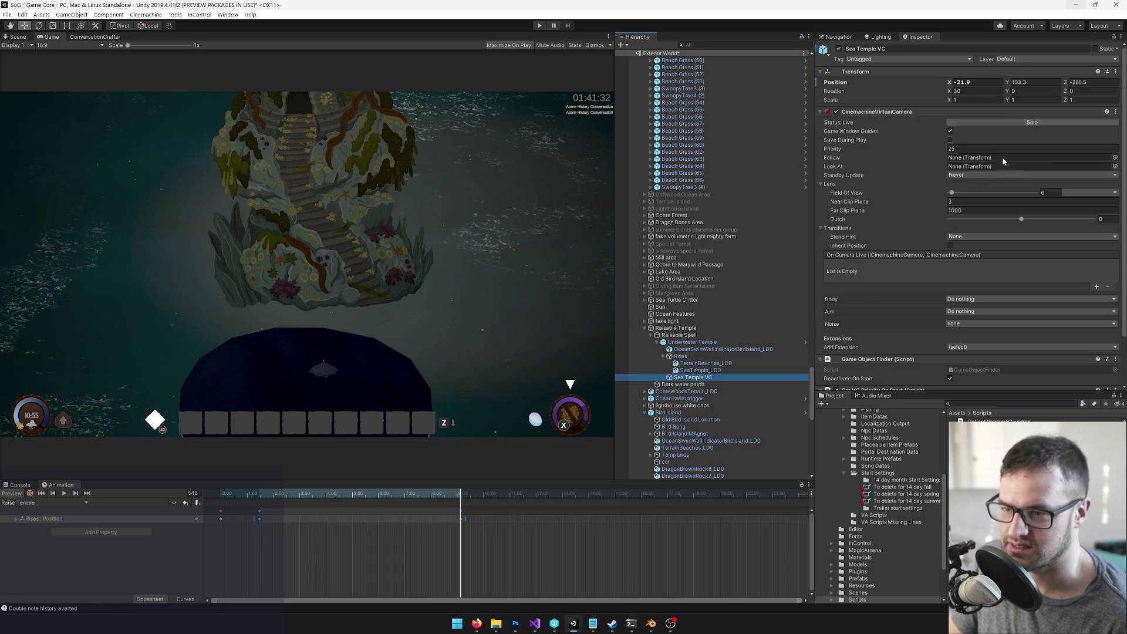
pyautogui.moveTo(1064, 84)
pyautogui.mouseDown()
pyautogui.moveTo(1109, 86)
pyautogui.moveTo(14, 88)
pyautogui.moveTo(130, 93)
pyautogui.mouseUp()
pyautogui.click(17, 36)
pyautogui.moveTo(149, 194); pyautogui.dragTo(250, 170)
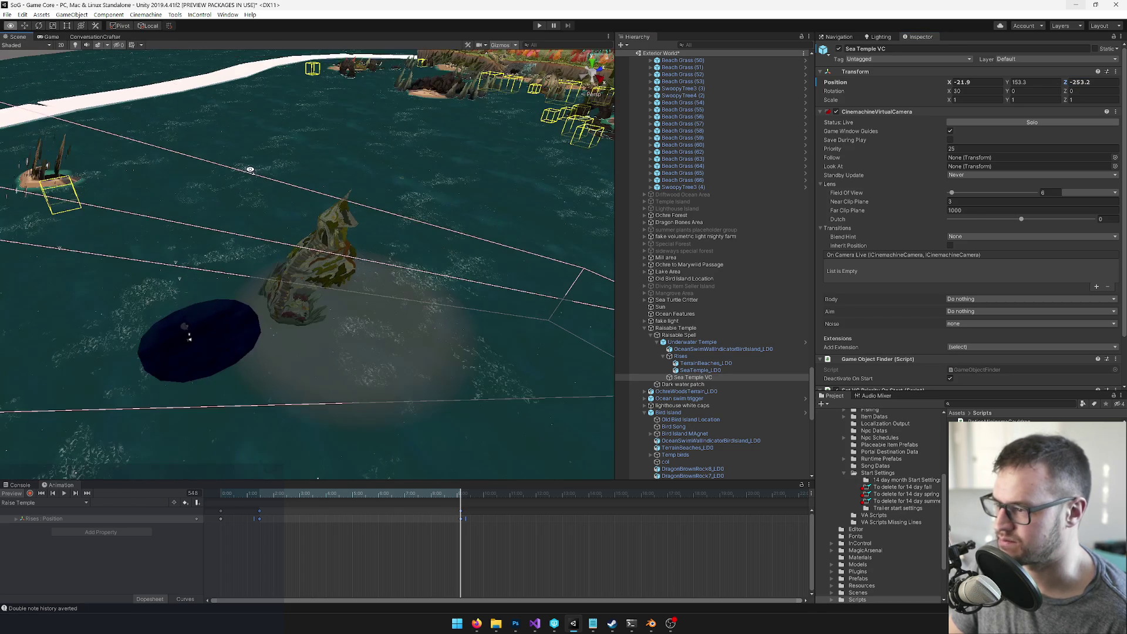
pyautogui.press('f')
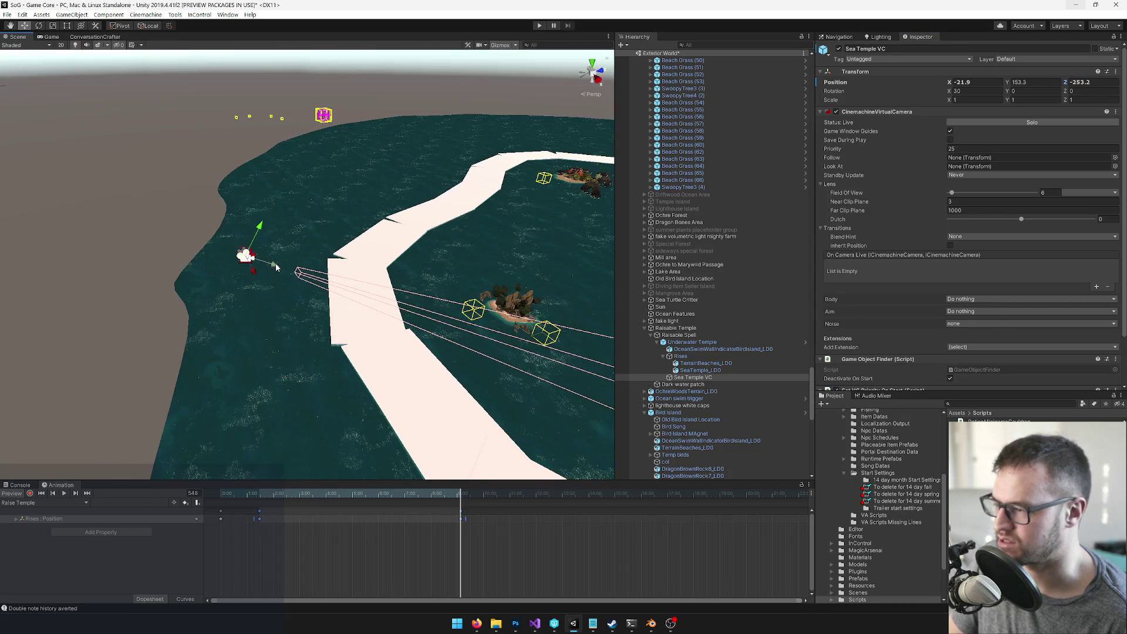
pyautogui.moveTo(276, 267); pyautogui.dragTo(41, 219)
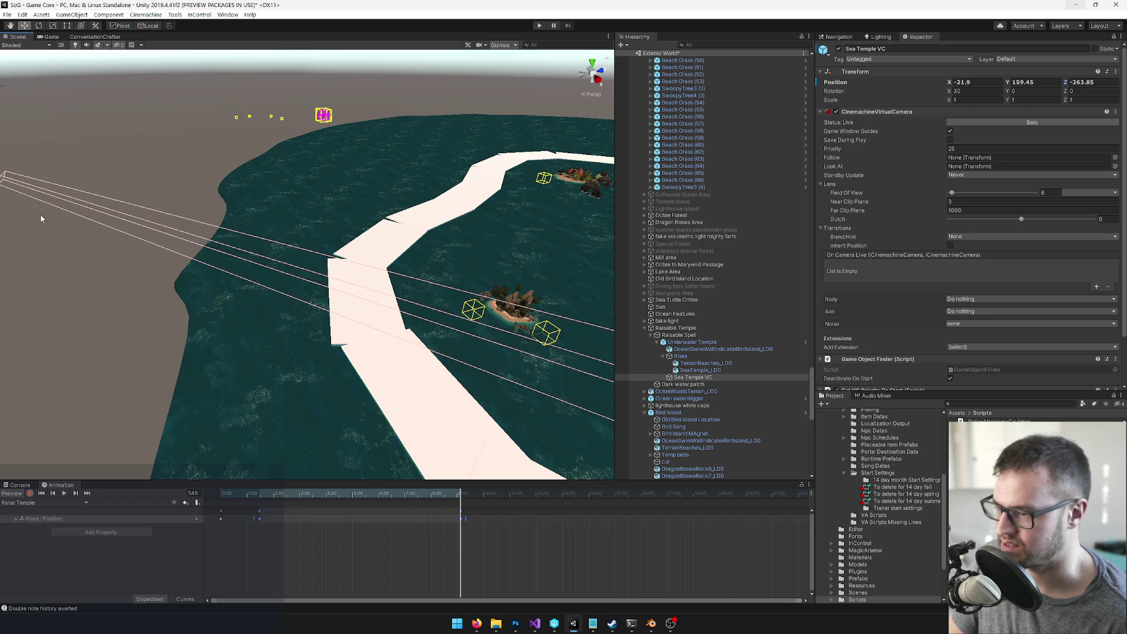
pyautogui.click(50, 36)
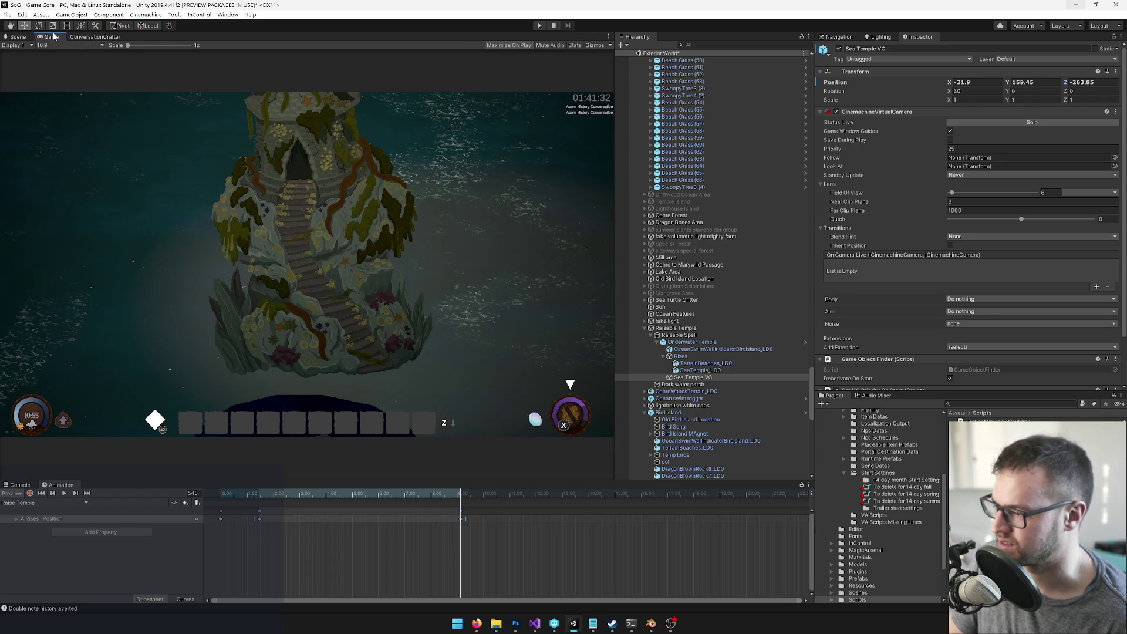
pyautogui.click(17, 36)
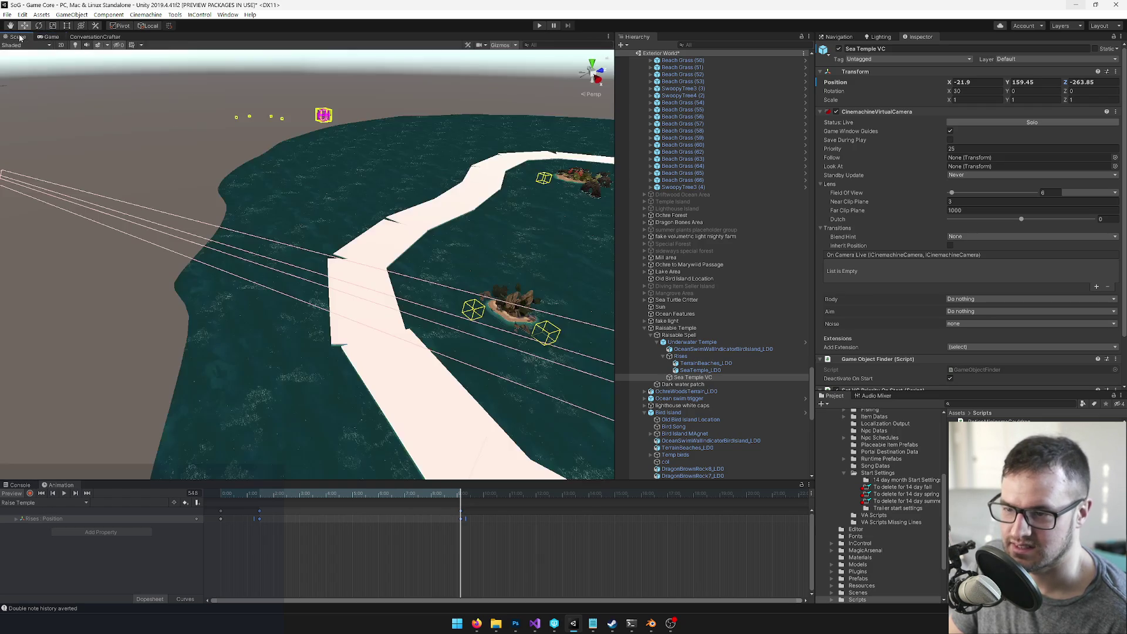
# Step: Narrow the camera's field of view to 7 and adjust Z to -259.4 to frame the temple
pyautogui.click(1047, 192)
pyautogui.write('7')
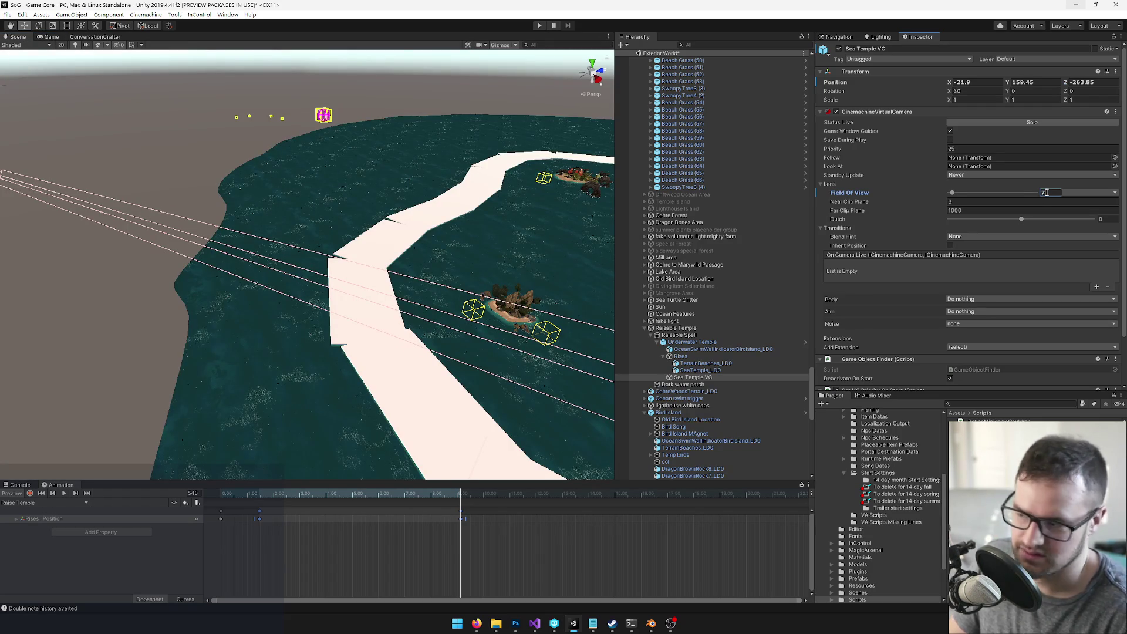
pyautogui.click(52, 37)
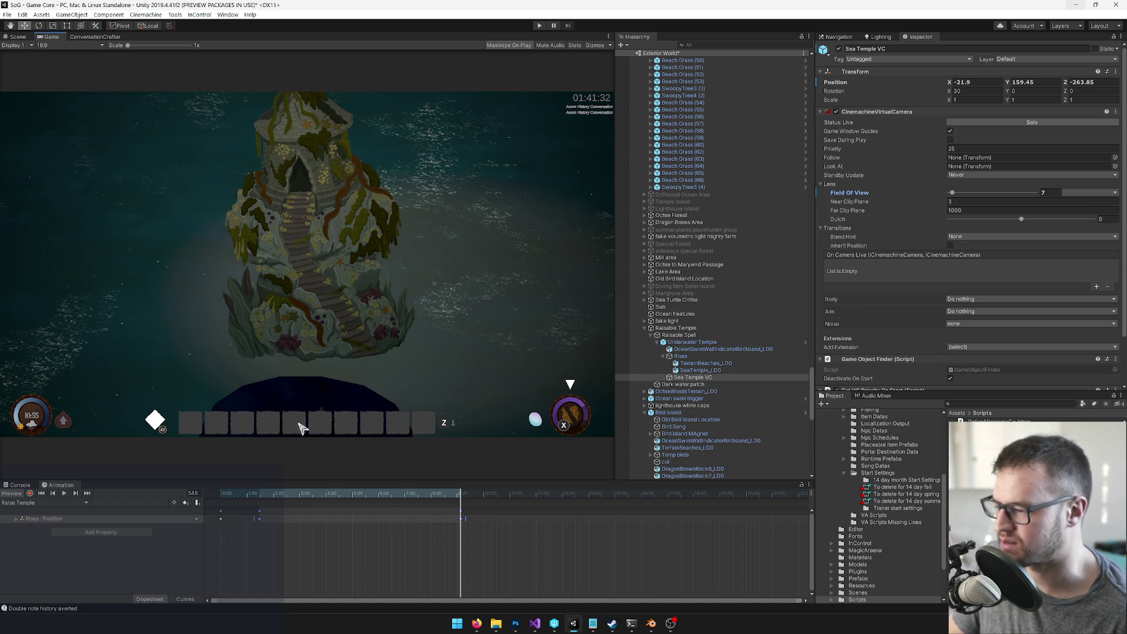
pyautogui.click(18, 37)
pyautogui.moveTo(370, 245); pyautogui.dragTo(204, 184)
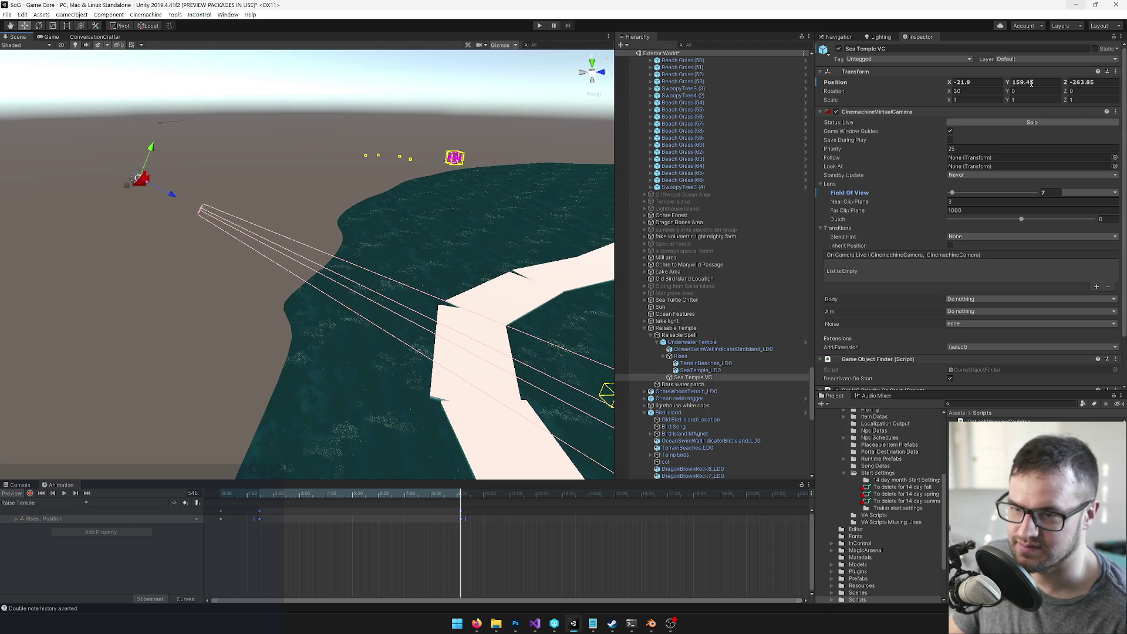
pyautogui.click(51, 36)
pyautogui.moveTo(1064, 83)
pyautogui.mouseDown()
pyautogui.moveTo(1057, 86)
pyautogui.moveTo(1071, 87)
pyautogui.mouseUp()
pyautogui.moveTo(1068, 85); pyautogui.dragTo(1066, 85)
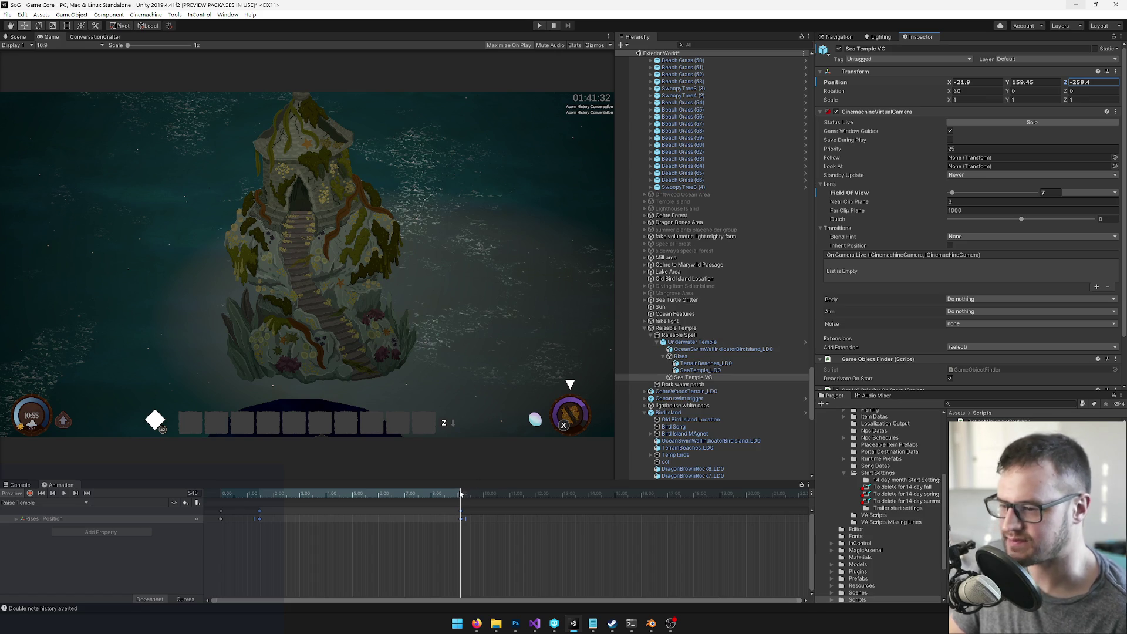
# Step: Scrub the Raise Temple clip back and forth to watch the temple rise
pyautogui.moveTo(460, 494); pyautogui.dragTo(229, 499)
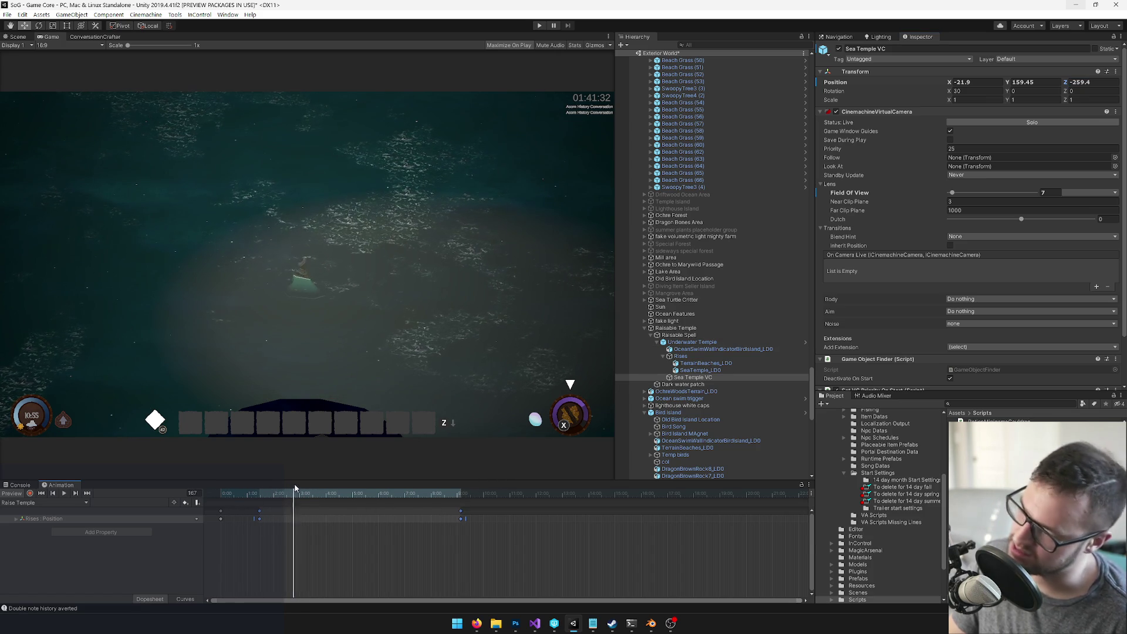
pyautogui.moveTo(313, 485)
pyautogui.mouseDown()
pyautogui.moveTo(394, 476)
pyautogui.moveTo(291, 475)
pyautogui.mouseUp()
pyautogui.moveTo(366, 479)
pyautogui.mouseDown()
pyautogui.moveTo(406, 476)
pyautogui.moveTo(256, 472)
pyautogui.mouseUp()
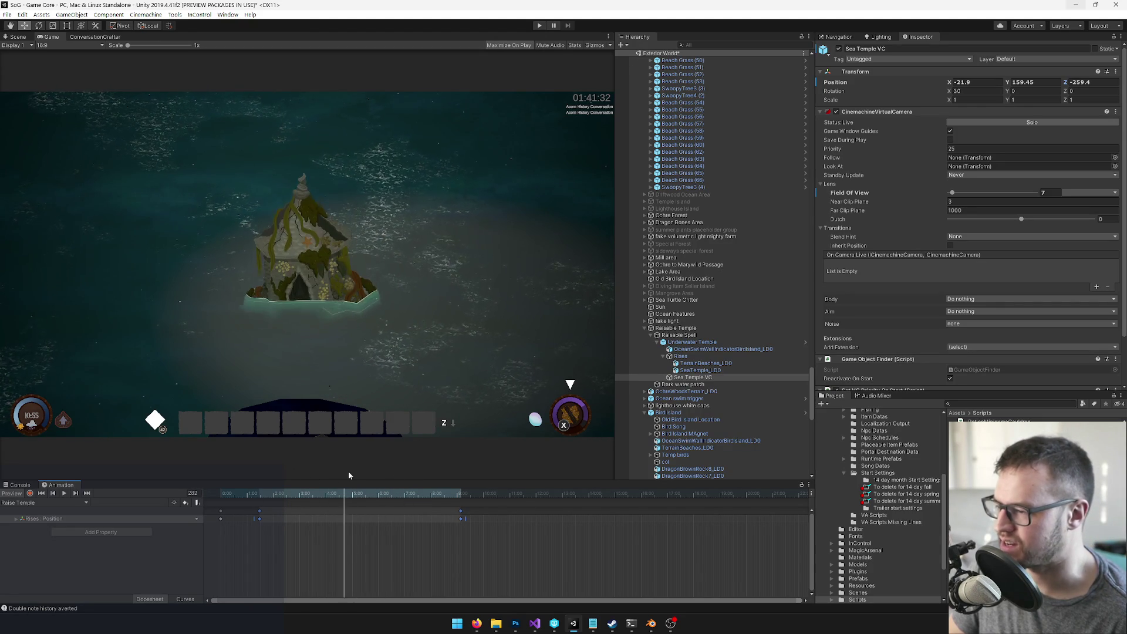
pyautogui.moveTo(375, 476)
pyautogui.mouseDown()
pyautogui.moveTo(456, 469)
pyautogui.moveTo(347, 466)
pyautogui.moveTo(463, 470)
pyautogui.moveTo(133, 461)
pyautogui.moveTo(499, 471)
pyautogui.moveTo(458, 489)
pyautogui.mouseUp()
# Step: Move the playhead to the final keyframe, turn recording on, and select Rises
pyautogui.scroll(10, 452, 511)
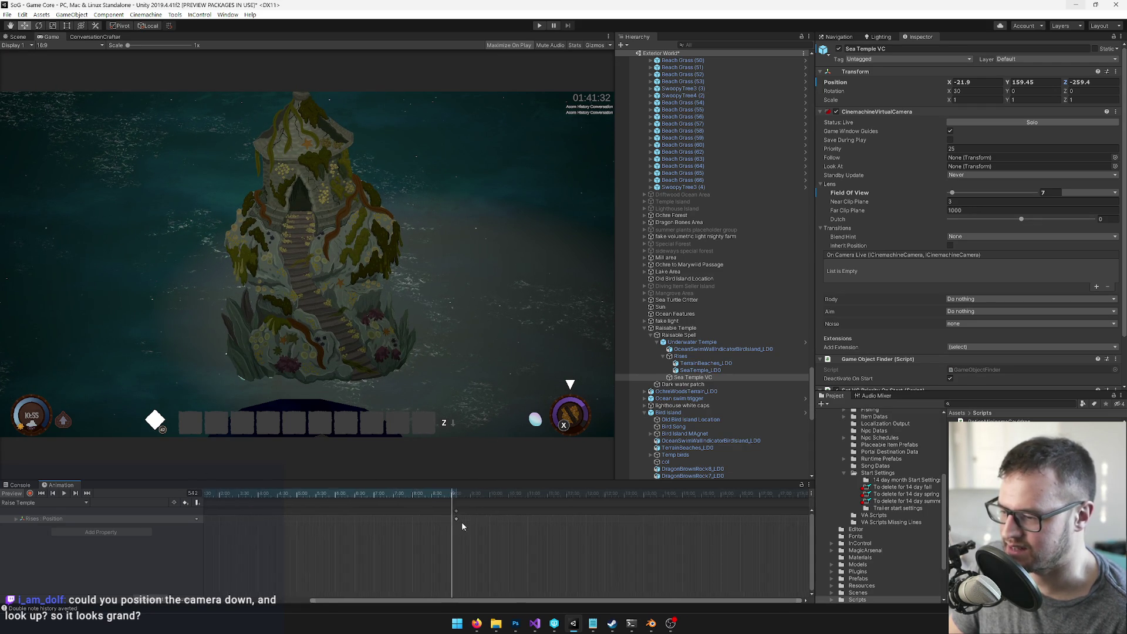
pyautogui.scroll(3, 446, 518)
pyautogui.moveTo(456, 494); pyautogui.dragTo(469, 492)
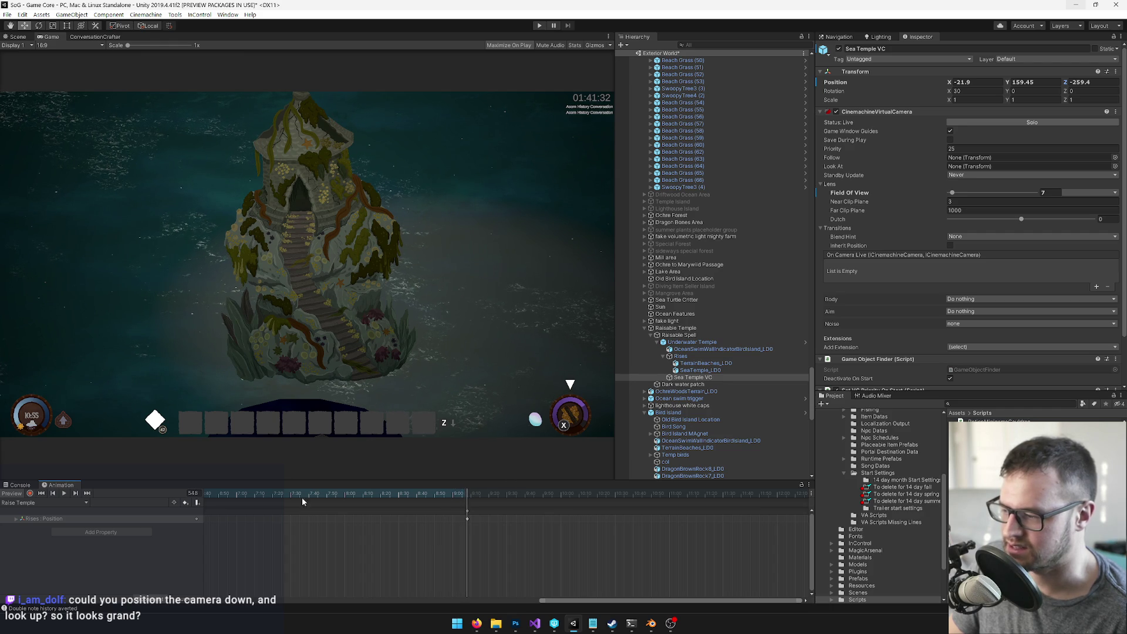
pyautogui.click(30, 494)
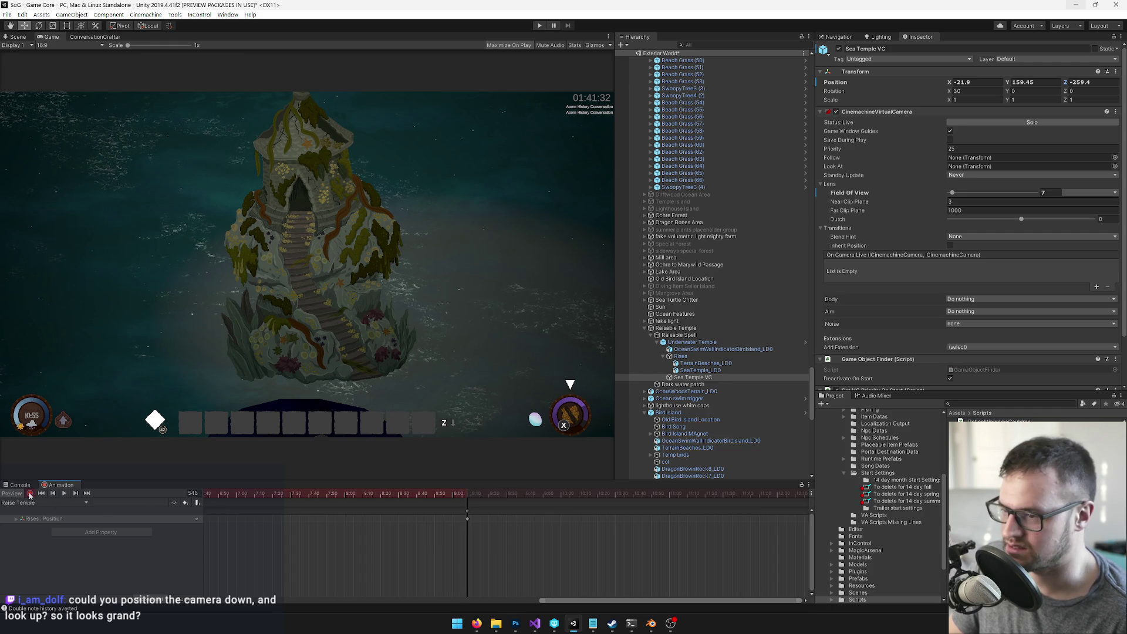
pyautogui.click(681, 356)
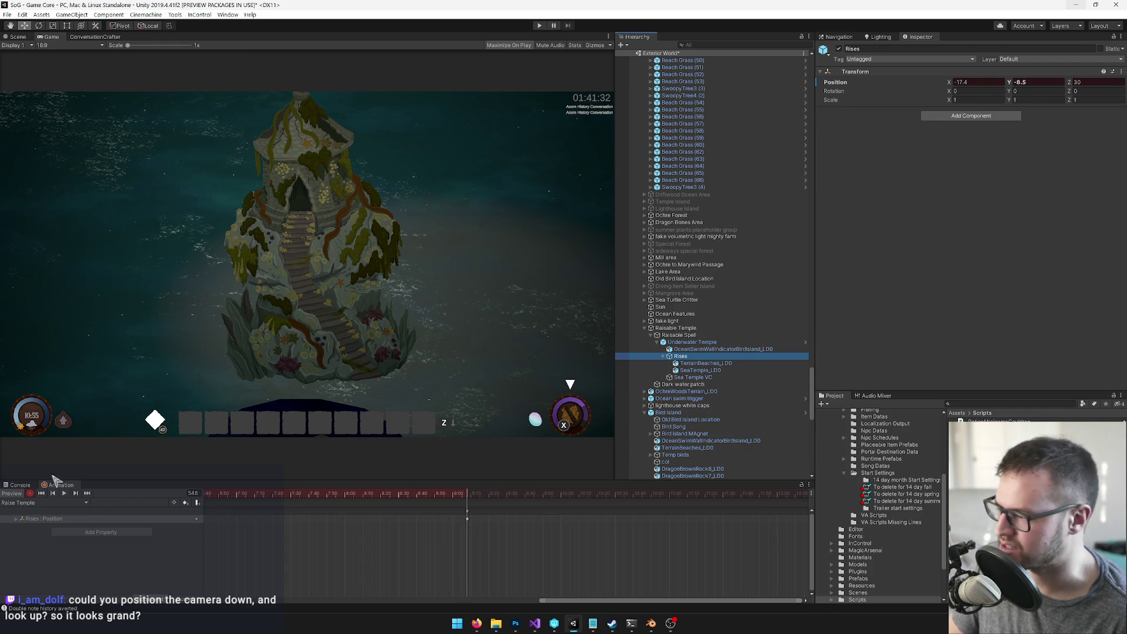
# Step: Turn off recording and raise SeaTemple_LD0 to Position Y 3.3
pyautogui.click(31, 494)
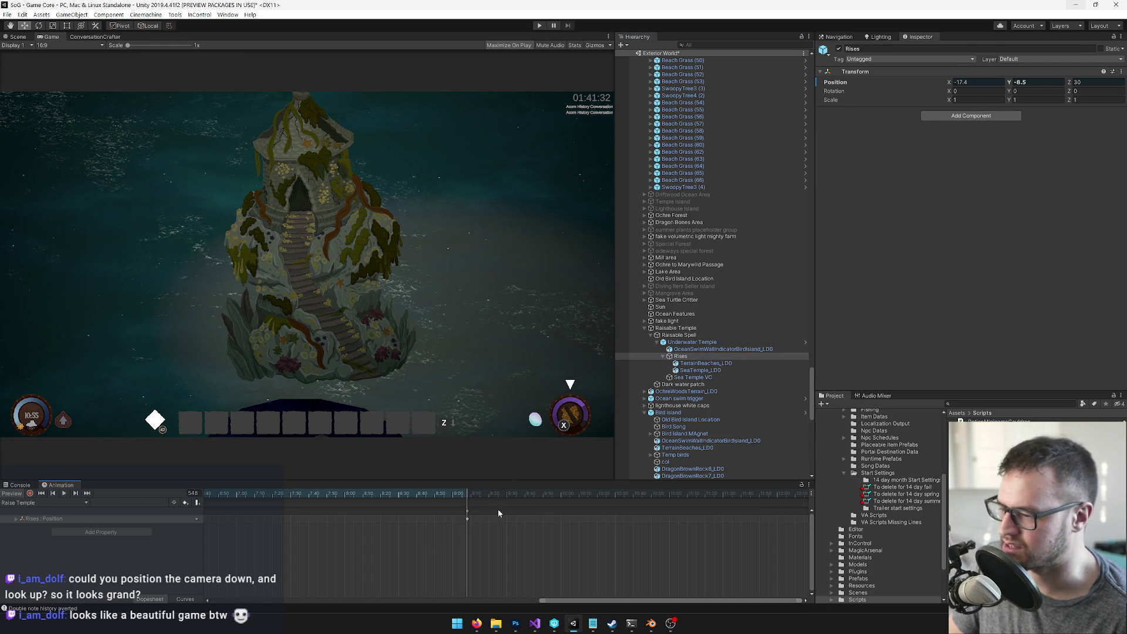
pyautogui.click(701, 370)
pyautogui.click(1033, 91)
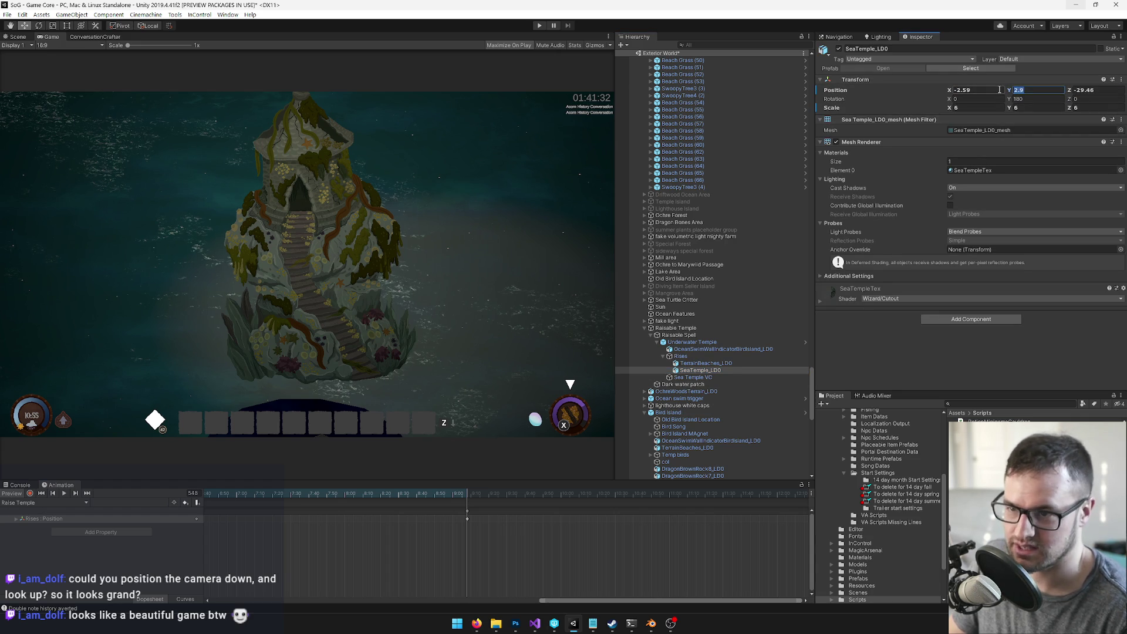
pyautogui.write('3.3')
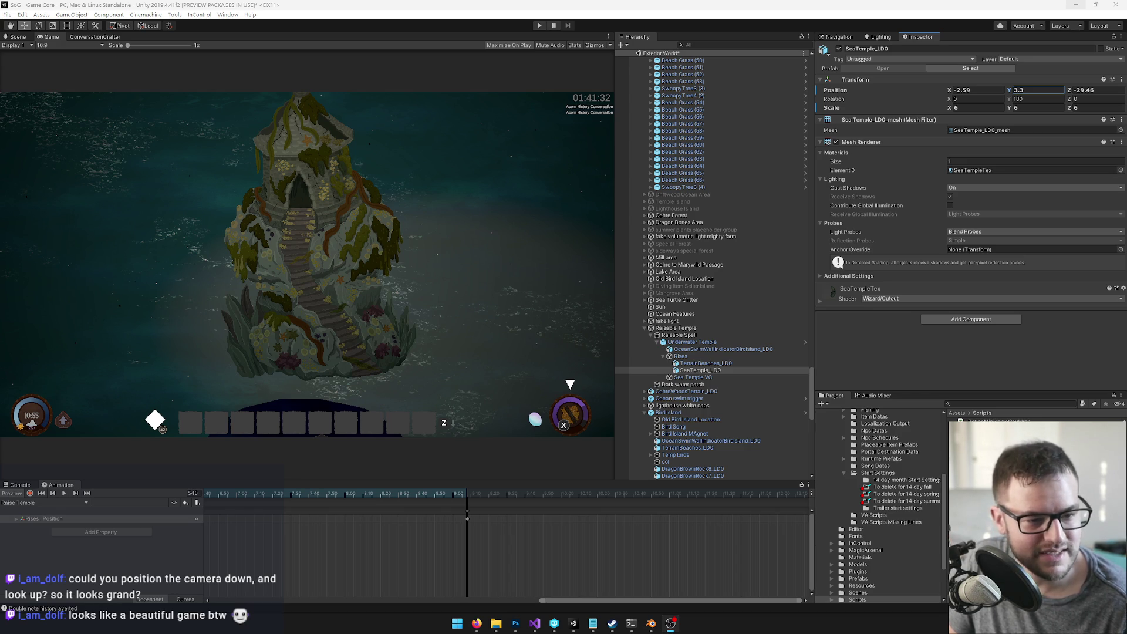
pyautogui.click(452, 288)
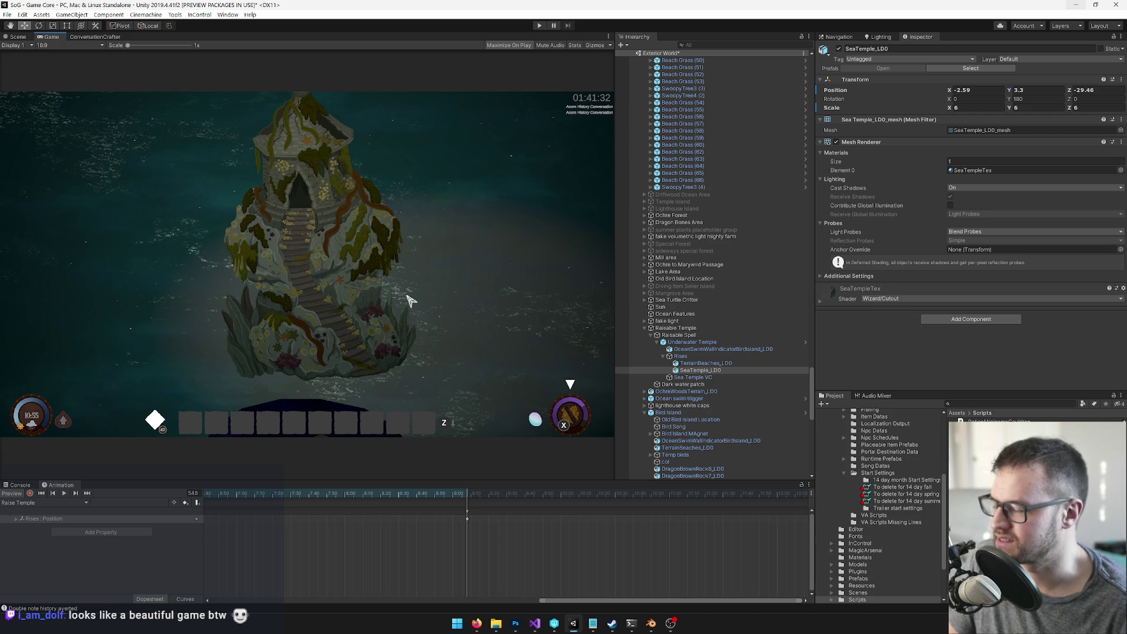
# Step: Fly the Scene view over the island out toward the temple rock
pyautogui.hotkey('alt', 'Tab')
pyautogui.hotkey('alt', 'Tab')
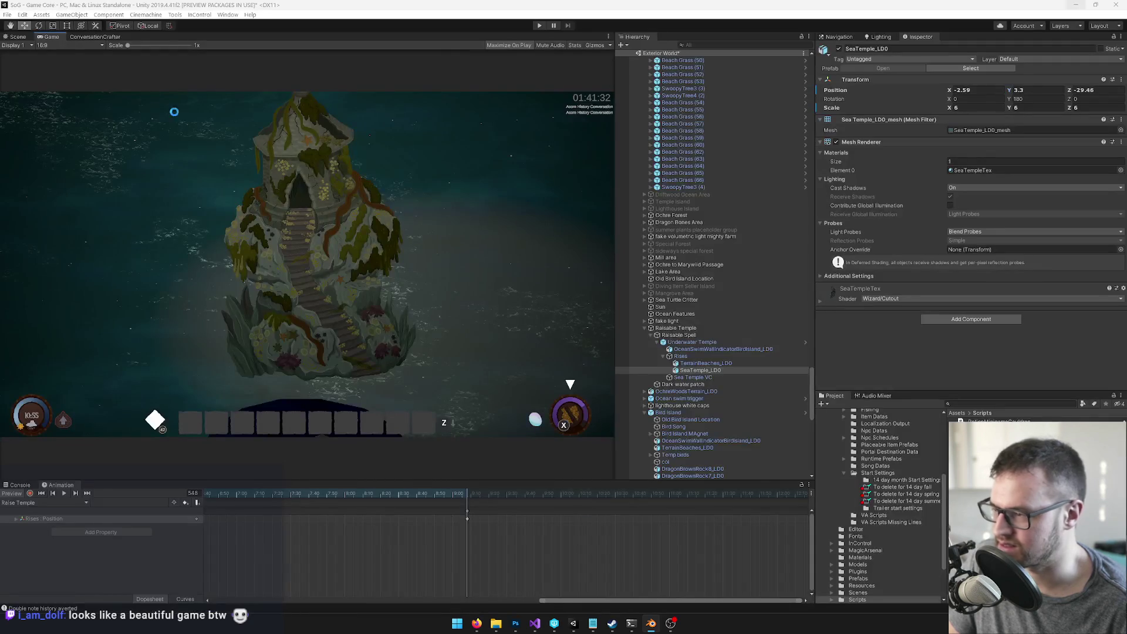
pyautogui.click(18, 37)
pyautogui.moveTo(586, 287)
pyautogui.mouseDown()
pyautogui.moveTo(617, 333)
pyautogui.moveTo(635, 331)
pyautogui.moveTo(441, 298)
pyautogui.moveTo(487, 311)
pyautogui.moveTo(392, 327)
pyautogui.moveTo(319, 322)
pyautogui.moveTo(494, 300)
pyautogui.mouseUp()
pyautogui.press('w')
pyautogui.moveTo(357, 289)
pyautogui.mouseDown()
pyautogui.moveTo(361, 253)
pyautogui.moveTo(364, 285)
pyautogui.moveTo(583, 359)
pyautogui.mouseUp()
# Step: Move the Raisable Temple into open water at X 72.9, Z -282.5 and check the game view
pyautogui.click(459, 260)
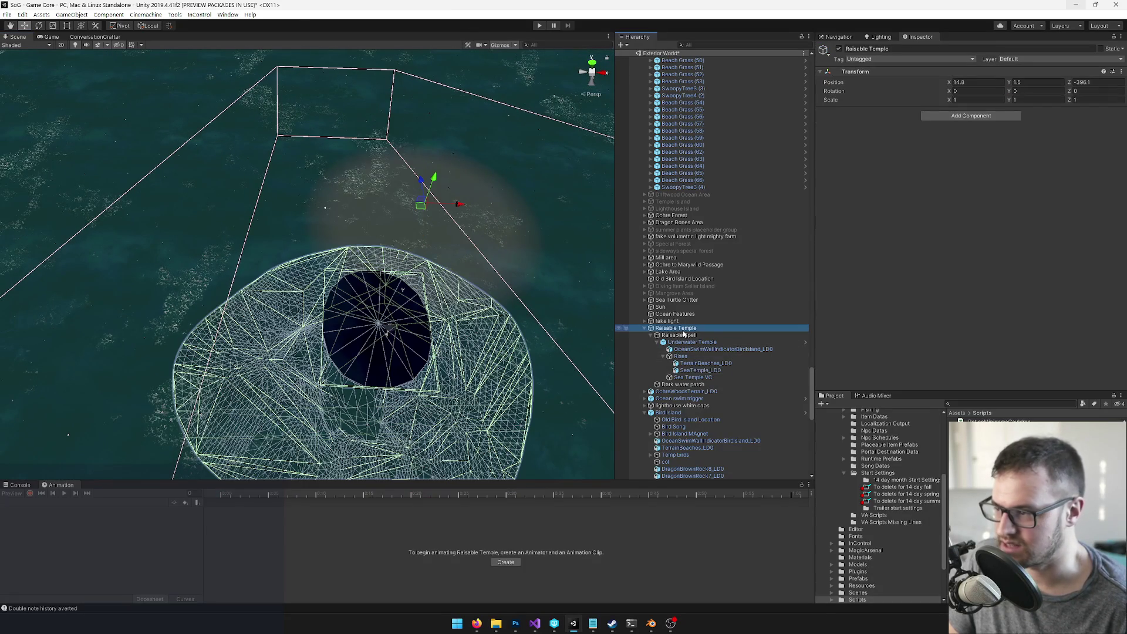
pyautogui.moveTo(461, 215)
pyautogui.mouseDown()
pyautogui.moveTo(723, 213)
pyautogui.moveTo(738, 216)
pyautogui.moveTo(567, 234)
pyautogui.moveTo(911, 245)
pyautogui.moveTo(533, 263)
pyautogui.moveTo(964, 251)
pyautogui.moveTo(610, 271)
pyautogui.moveTo(882, 252)
pyautogui.moveTo(412, 253)
pyautogui.moveTo(397, 238)
pyautogui.moveTo(477, 279)
pyautogui.moveTo(401, 251)
pyautogui.mouseUp()
pyautogui.click(50, 37)
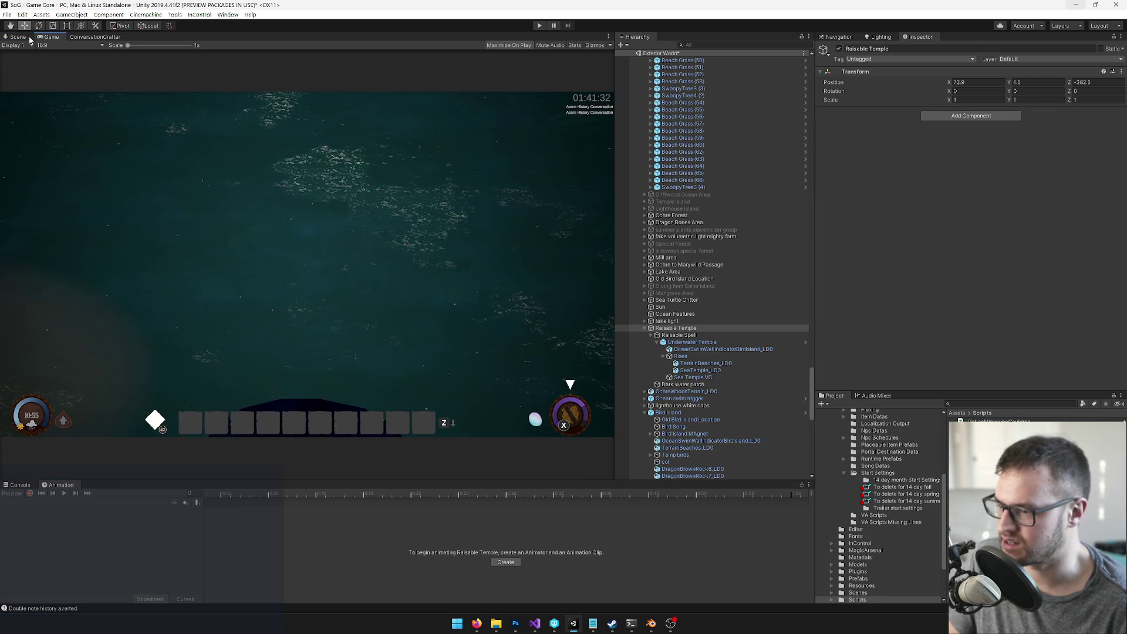
pyautogui.click(16, 37)
# Step: Orbit around the temple and inspect the Ocean Boundary (8) piece by the shoreline
pyautogui.moveTo(513, 409)
pyautogui.mouseDown()
pyautogui.moveTo(487, 463)
pyautogui.moveTo(495, 485)
pyautogui.moveTo(496, 473)
pyautogui.moveTo(578, 440)
pyautogui.moveTo(504, 442)
pyautogui.moveTo(435, 408)
pyautogui.moveTo(428, 452)
pyautogui.moveTo(545, 454)
pyautogui.moveTo(519, 443)
pyautogui.moveTo(548, 458)
pyautogui.moveTo(531, 436)
pyautogui.mouseUp()
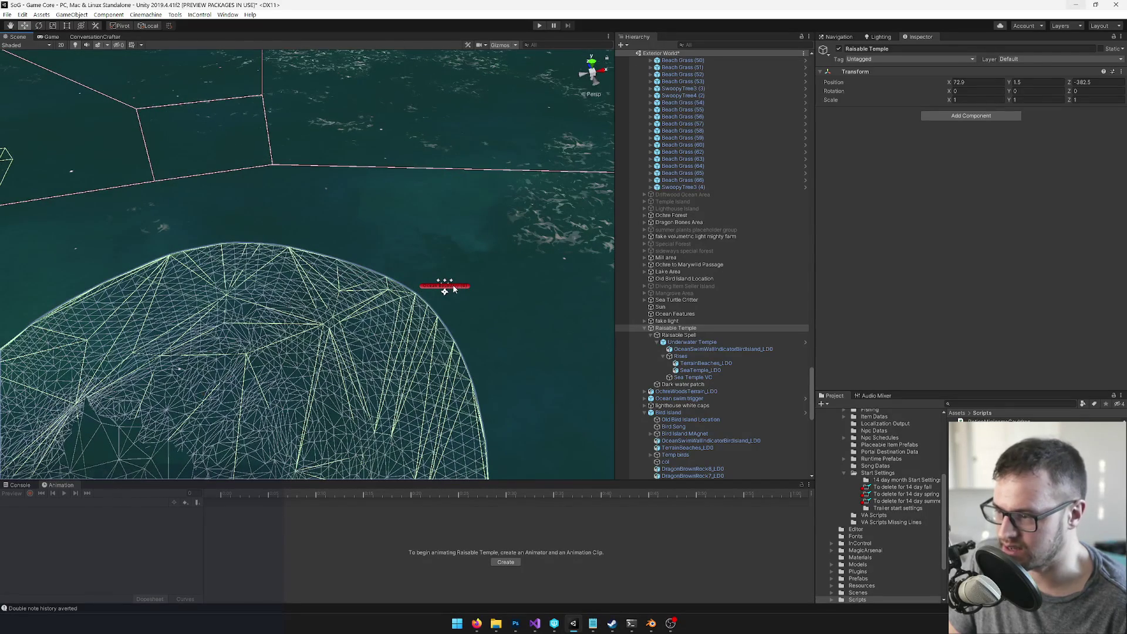
pyautogui.click(453, 288)
pyautogui.click(453, 288)
pyautogui.moveTo(453, 288)
pyautogui.mouseDown()
pyautogui.moveTo(468, 267)
pyautogui.moveTo(427, 298)
pyautogui.moveTo(390, 284)
pyautogui.moveTo(388, 320)
pyautogui.moveTo(440, 327)
pyautogui.moveTo(315, 249)
pyautogui.mouseUp()
pyautogui.moveTo(380, 262); pyautogui.dragTo(353, 252)
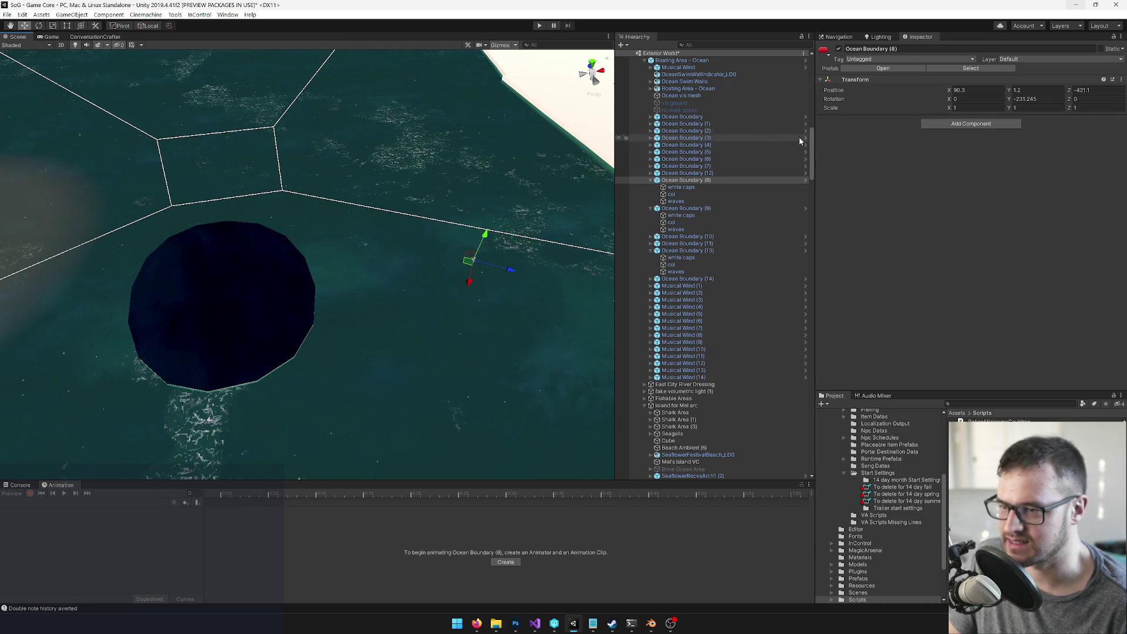
# Step: Place the Player onto the dark water patch at X 58.64, Z -417.81
pyautogui.scroll(10, 658, 105)
pyautogui.doubleClick(663, 67)
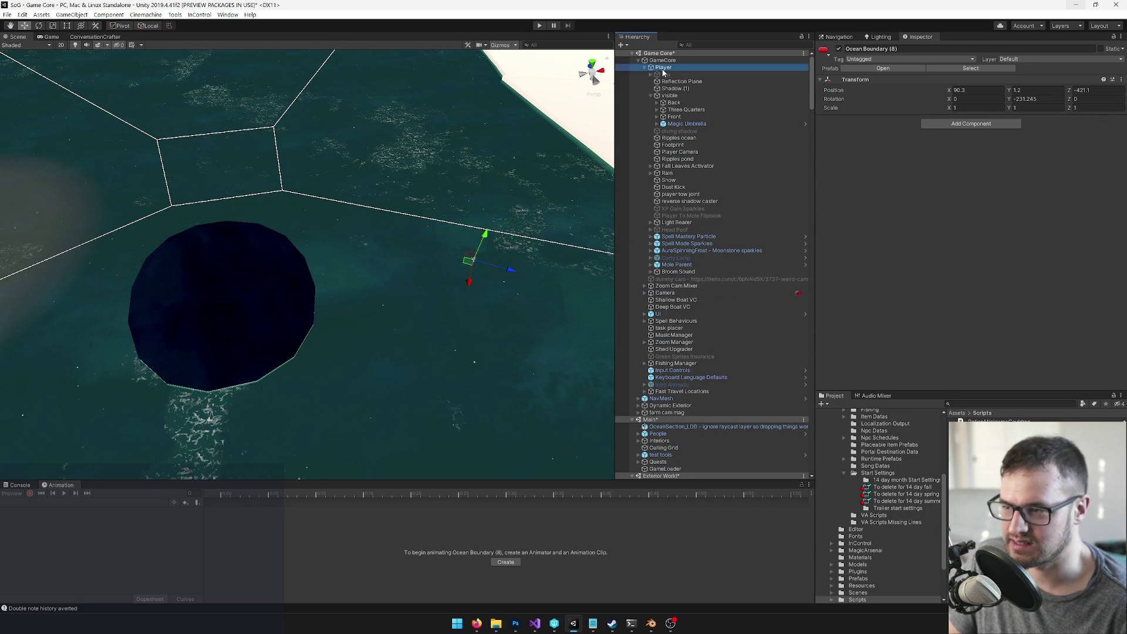
pyautogui.moveTo(220, 253); pyautogui.dragTo(341, 289)
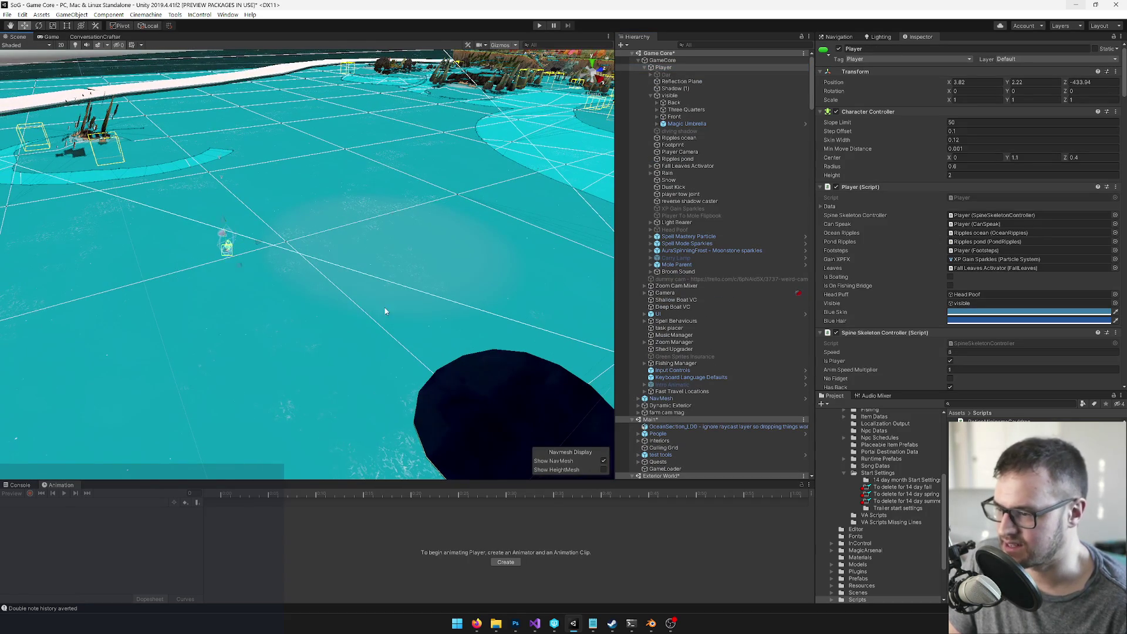
pyautogui.moveTo(225, 262)
pyautogui.mouseDown()
pyautogui.moveTo(547, 404)
pyautogui.moveTo(573, 433)
pyautogui.mouseUp()
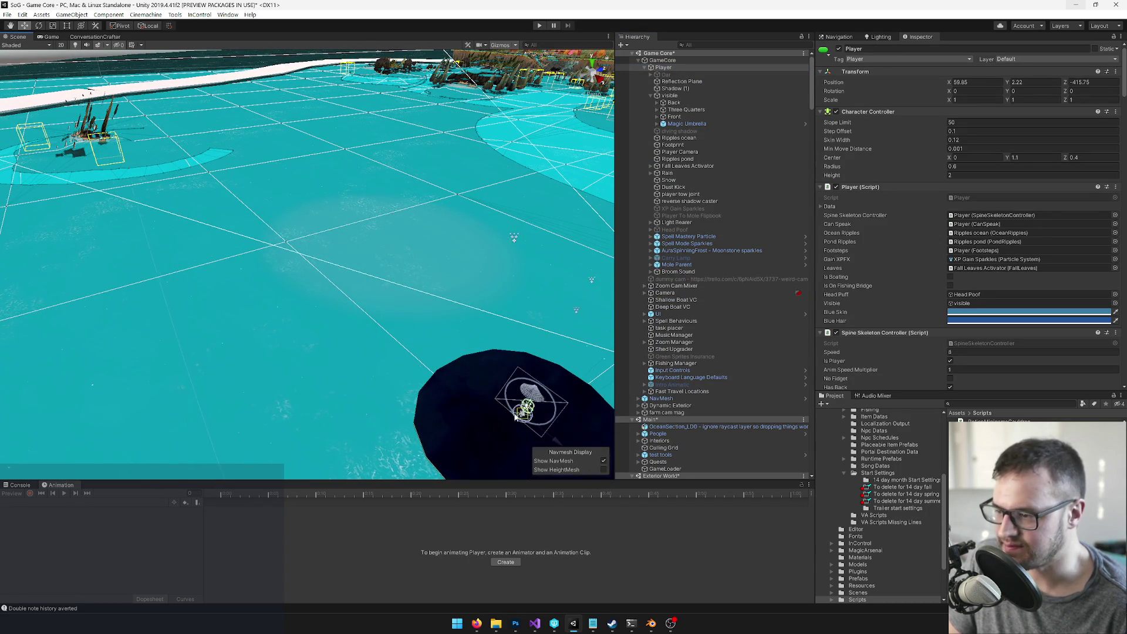
pyautogui.press('f')
pyautogui.moveTo(350, 292); pyautogui.dragTo(296, 123)
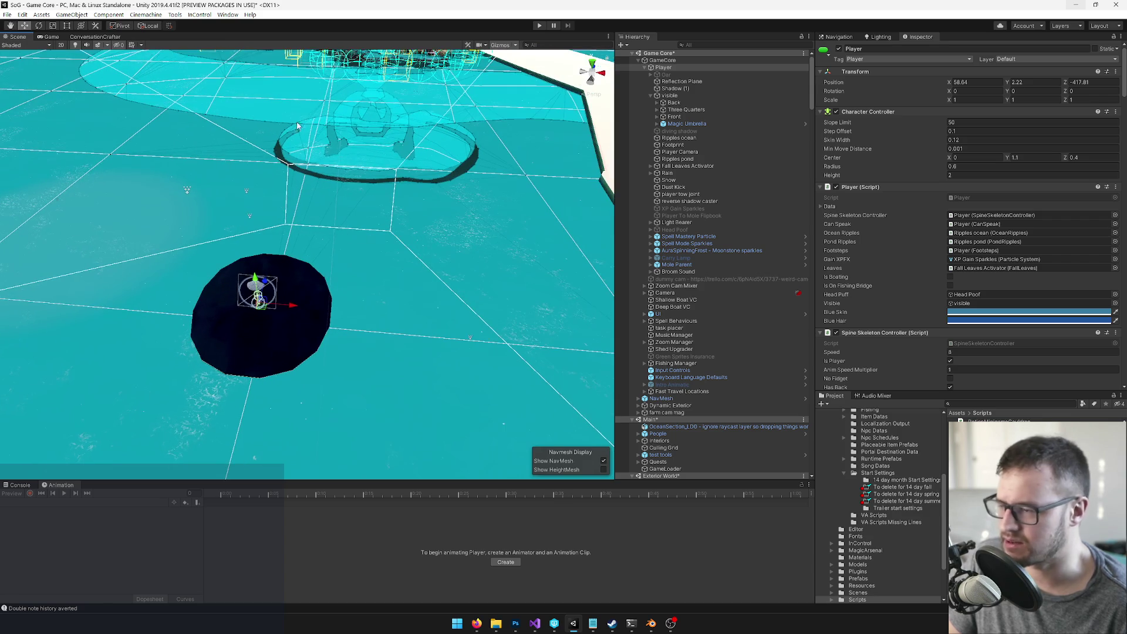
pyautogui.click(51, 37)
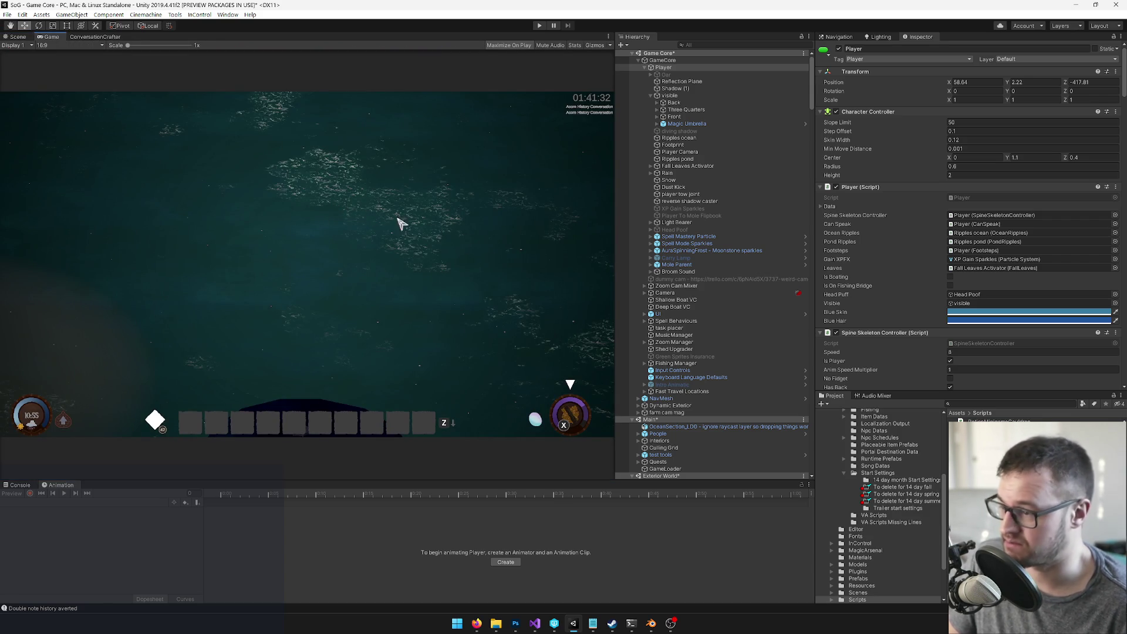
pyautogui.click(17, 37)
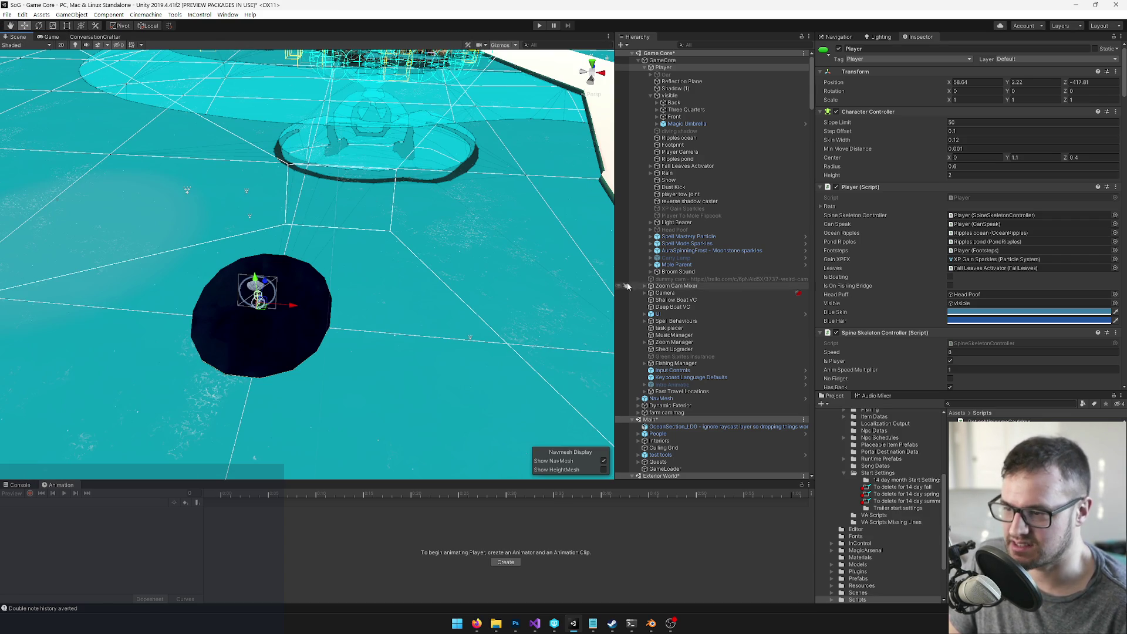
# Step: Reframe on the Player, then select the dark water patch and the Sea Temple VC camera
pyautogui.scroll(-10, 685, 303)
pyautogui.scroll(10, 684, 303)
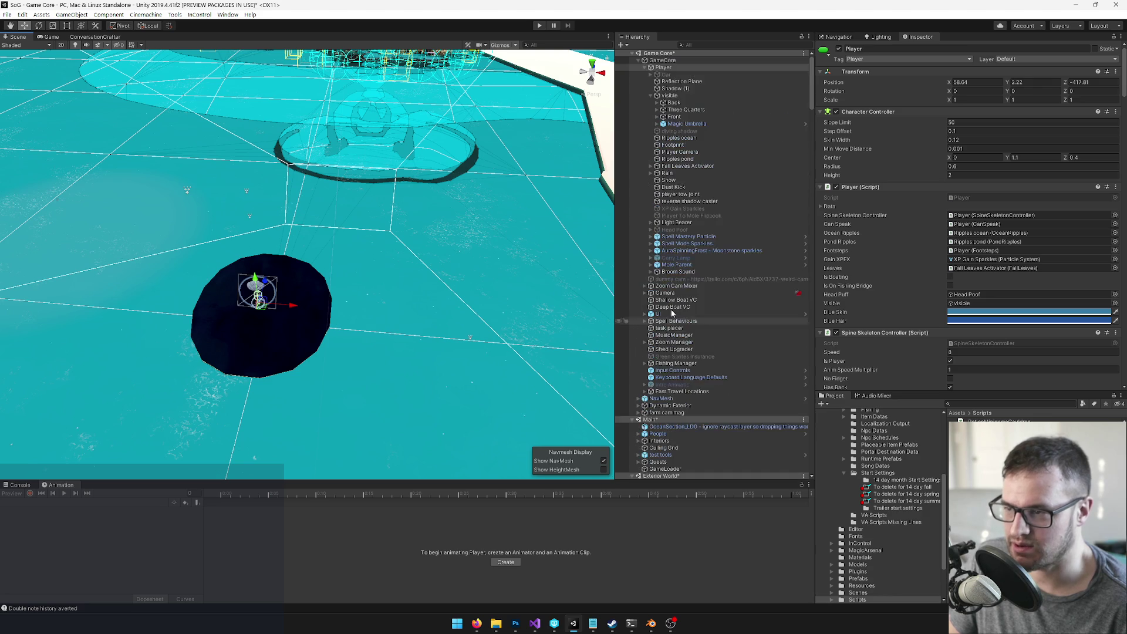
pyautogui.scroll(-12, 695, 131)
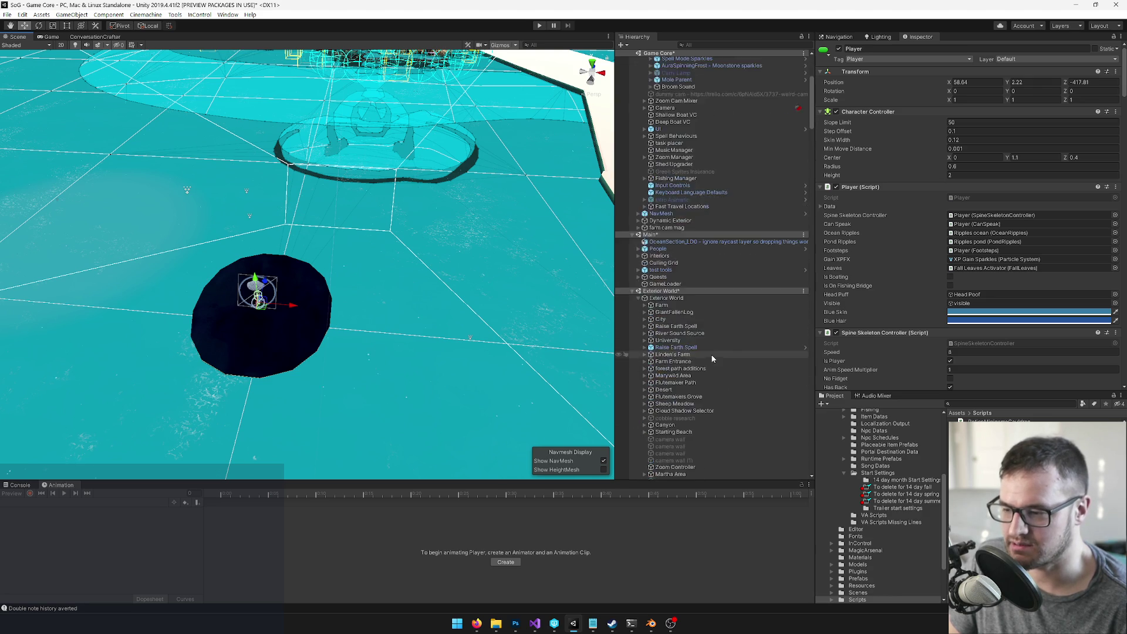
pyautogui.press('f')
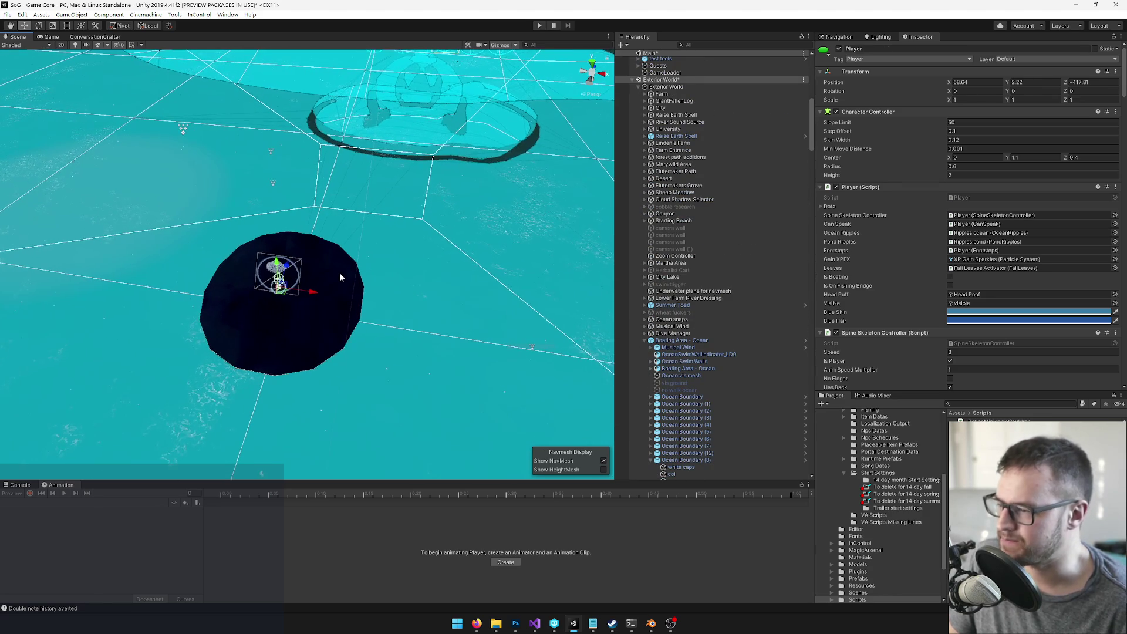
pyautogui.click(339, 273)
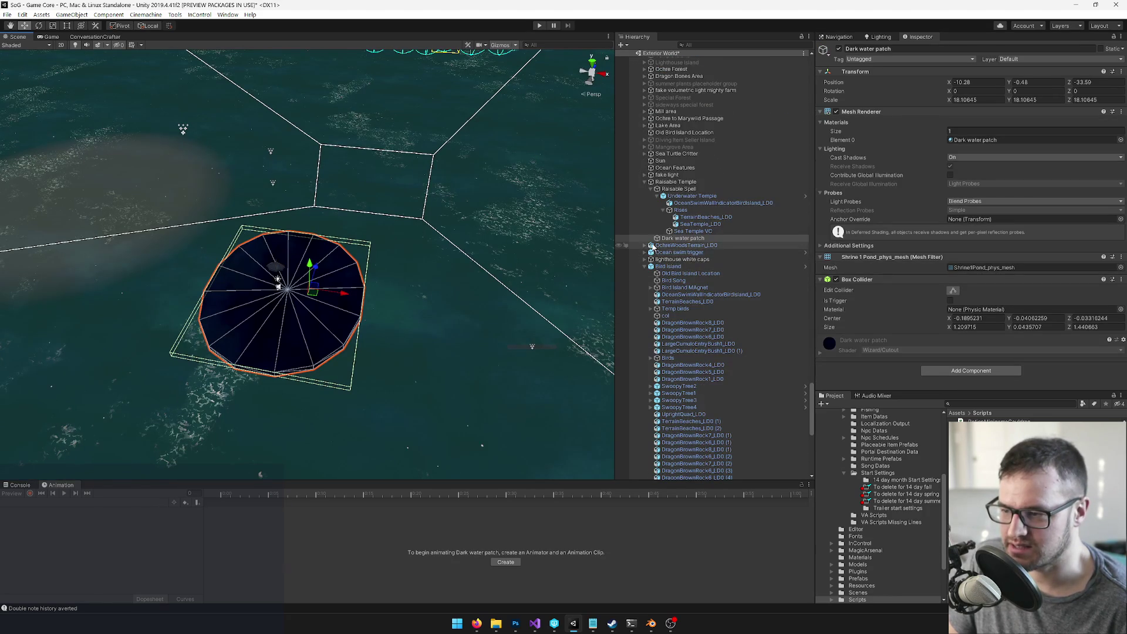
pyautogui.click(692, 233)
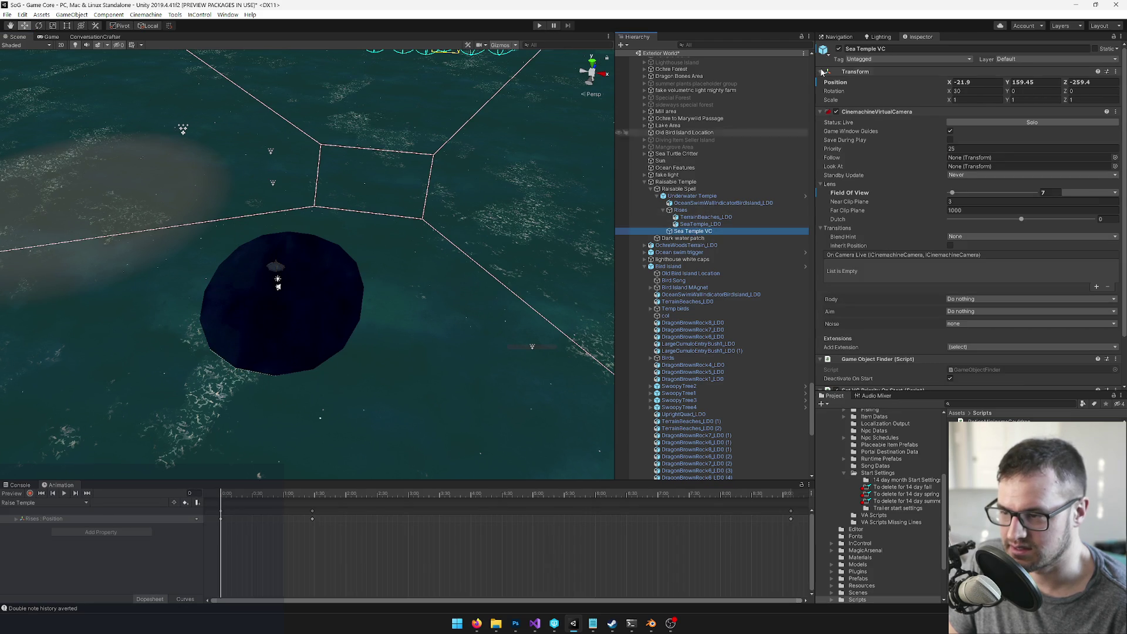
# Step: Select Raisable Spell and run the game, walking the player around the water patch
pyautogui.click(679, 189)
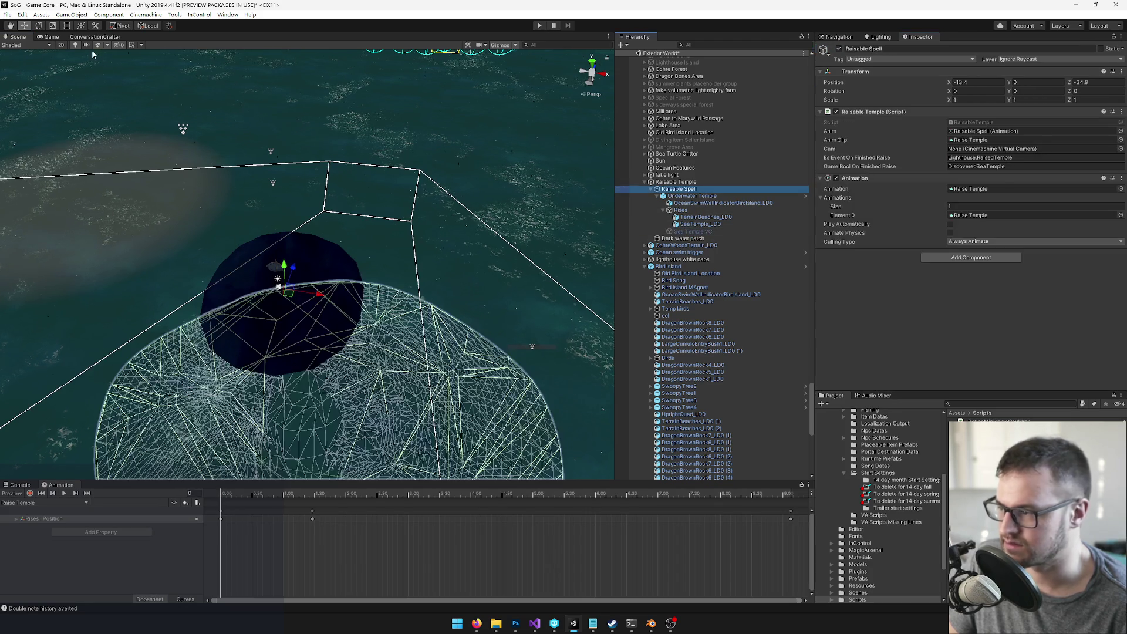
pyautogui.click(50, 38)
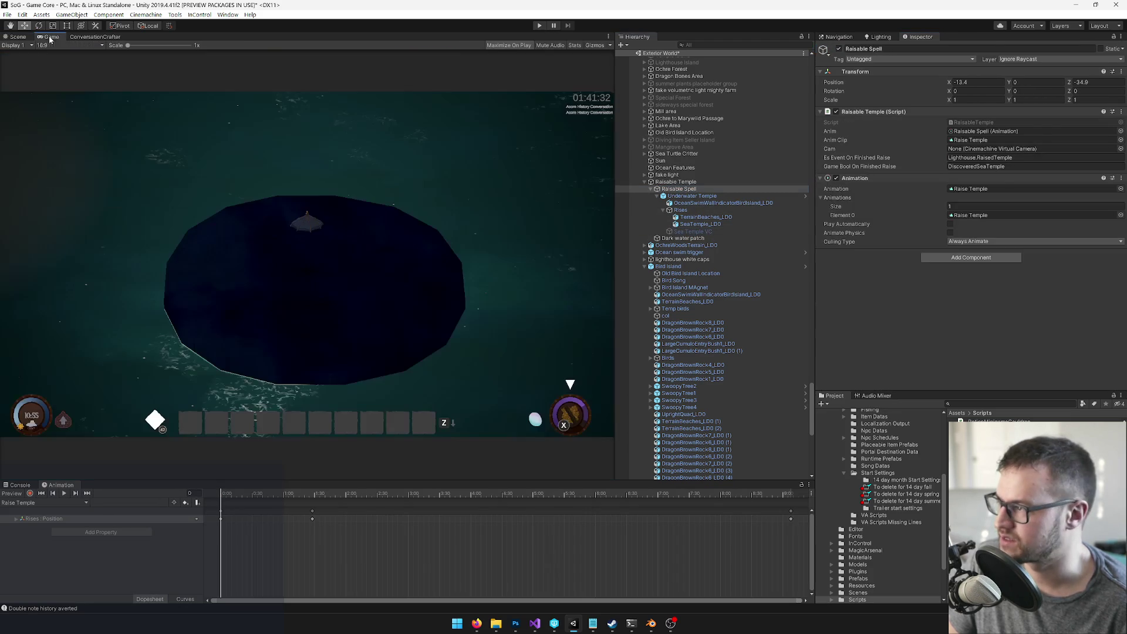
pyautogui.click(539, 26)
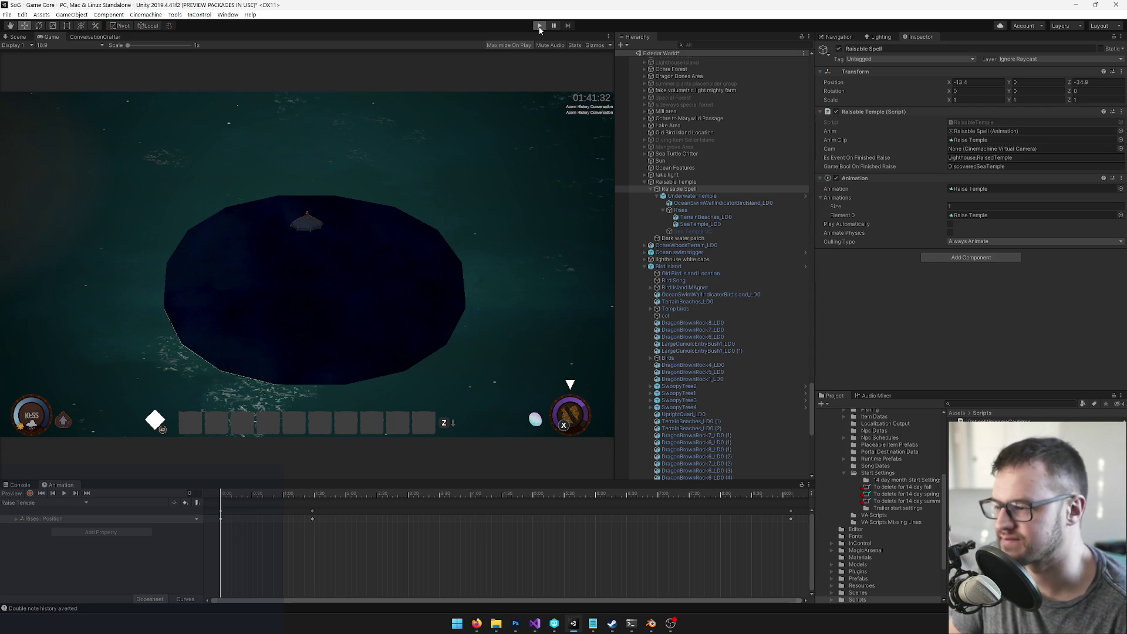
pyautogui.click(538, 26)
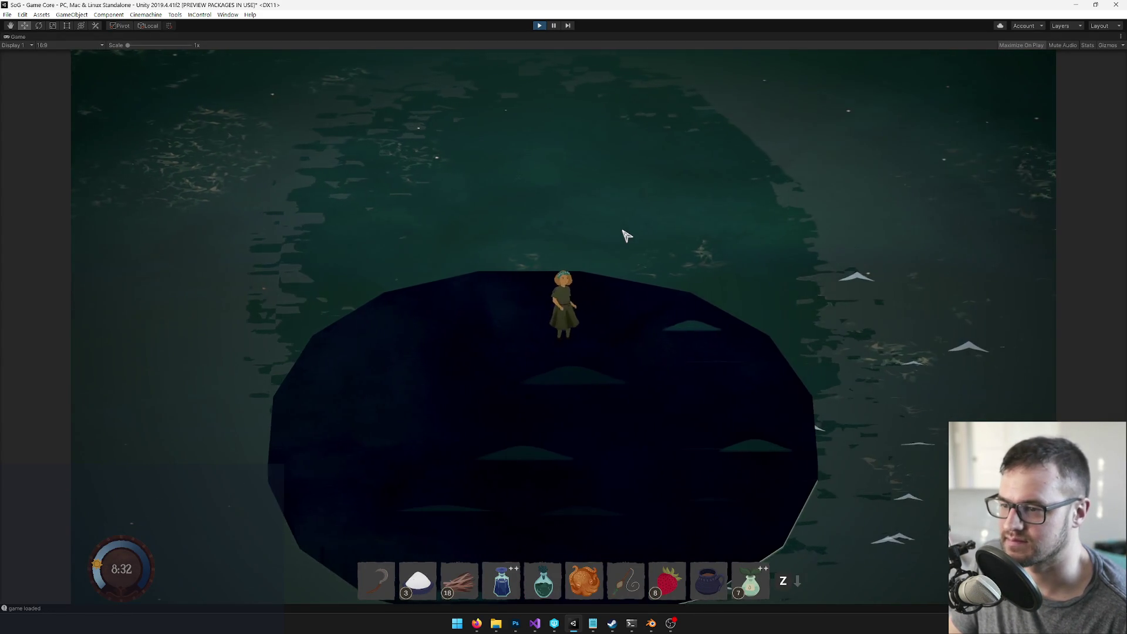
pyautogui.press('s')
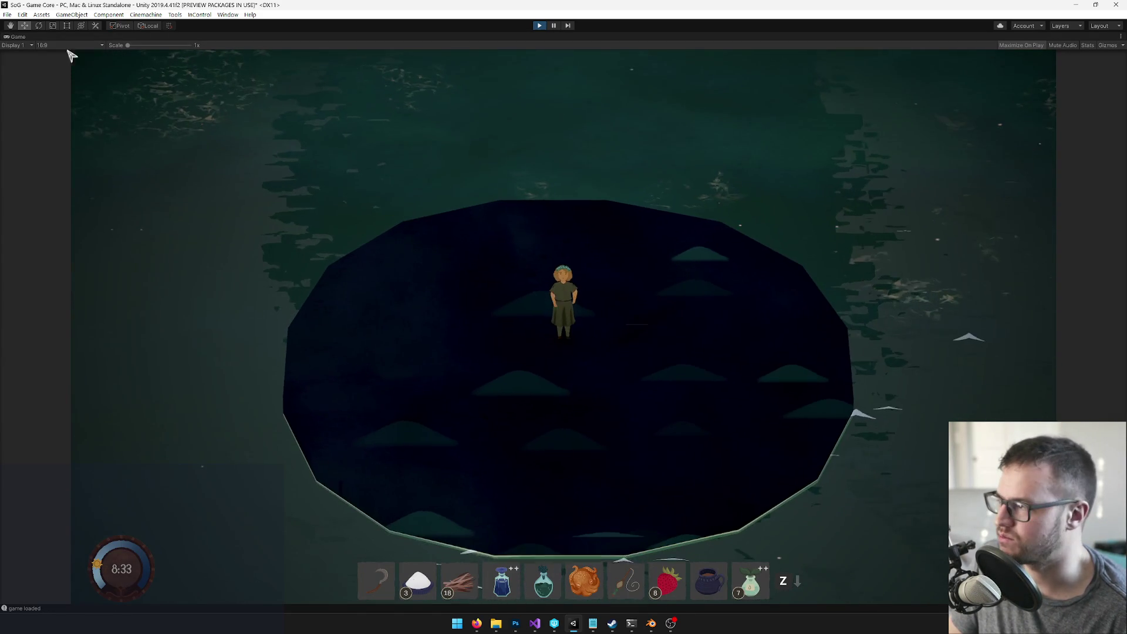
# Step: Restore the full editor layout and orbit the Scene view around the temple area
pyautogui.rightClick(22, 37)
pyautogui.click(53, 83)
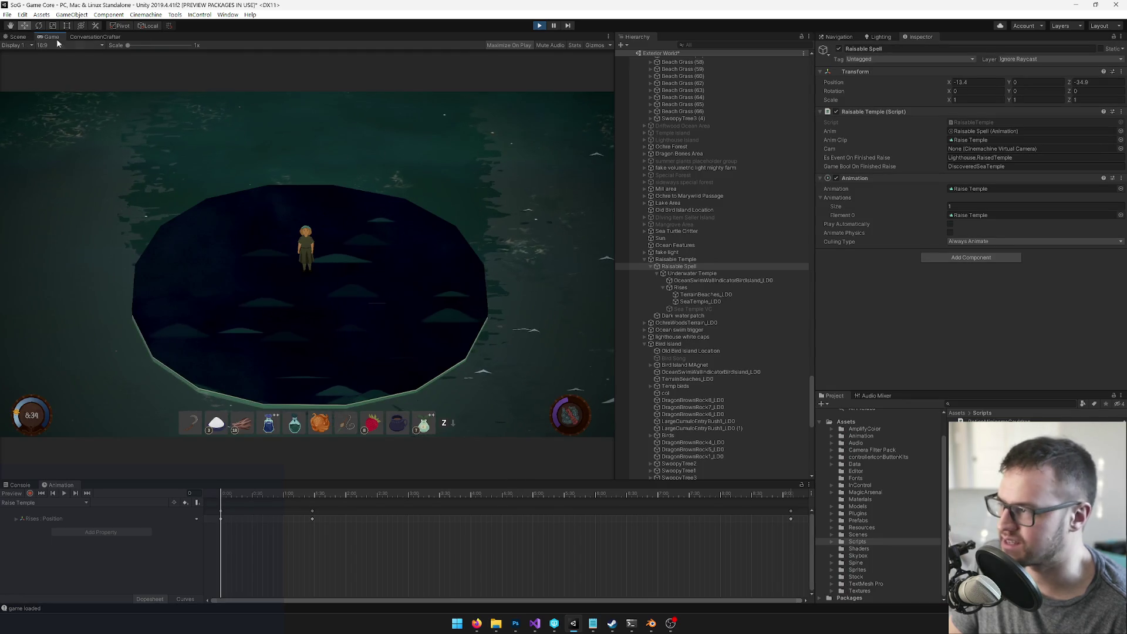
pyautogui.click(17, 36)
pyautogui.moveTo(364, 206)
pyautogui.mouseDown()
pyautogui.moveTo(414, 204)
pyautogui.moveTo(599, 335)
pyautogui.mouseUp()
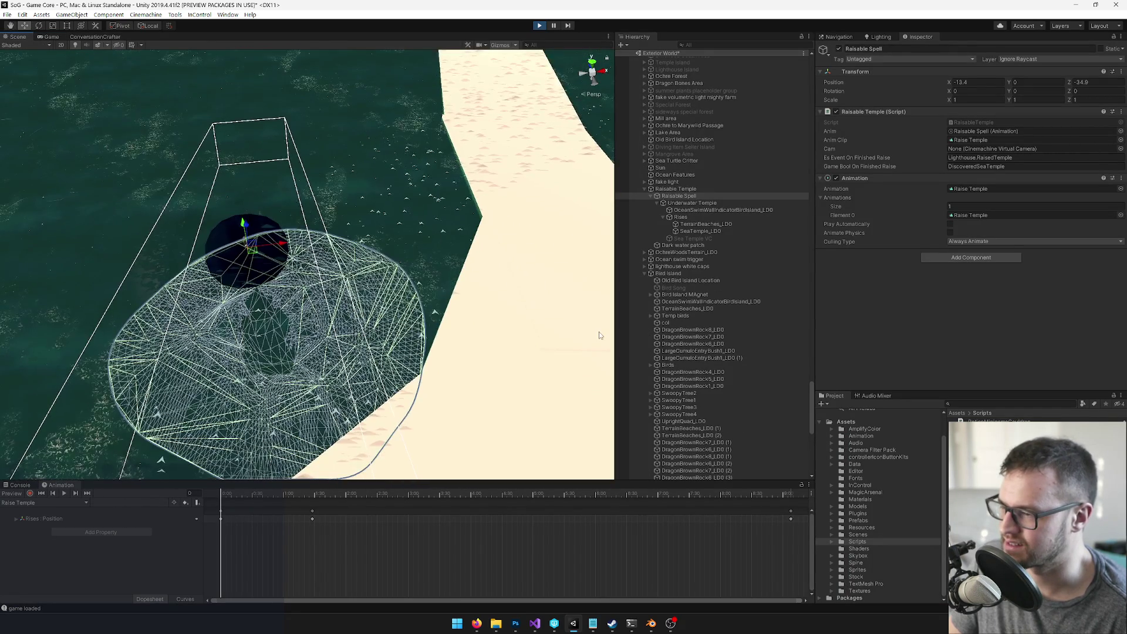
pyautogui.click(599, 334)
pyautogui.click(561, 299)
pyautogui.moveTo(561, 299); pyautogui.dragTo(480, 276)
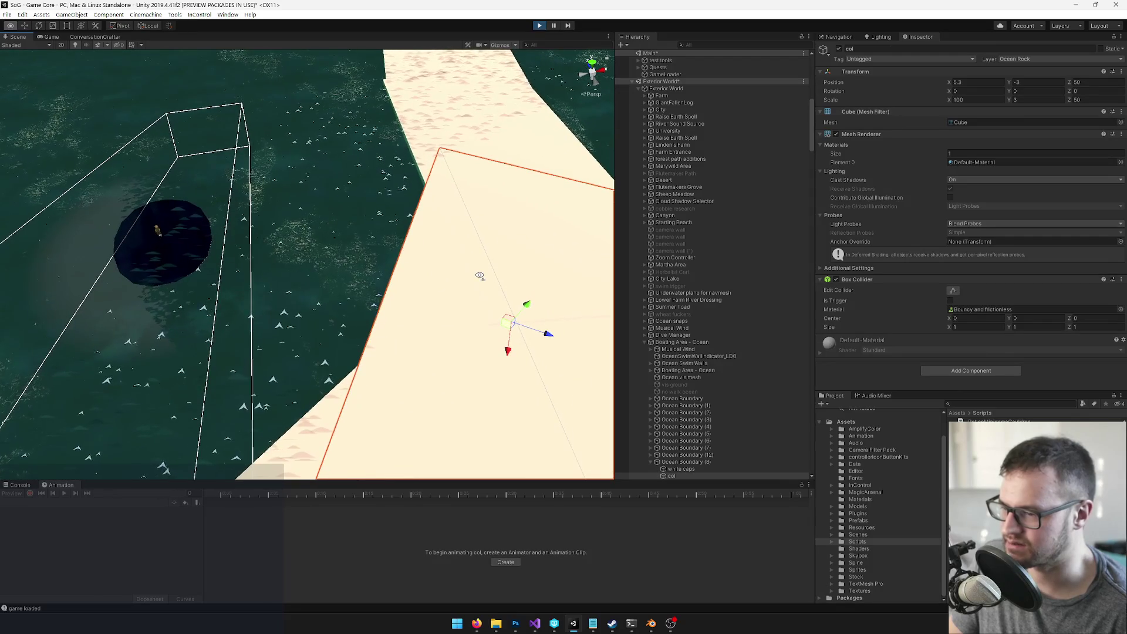
pyautogui.scroll(-3, 763, 408)
pyautogui.click(685, 390)
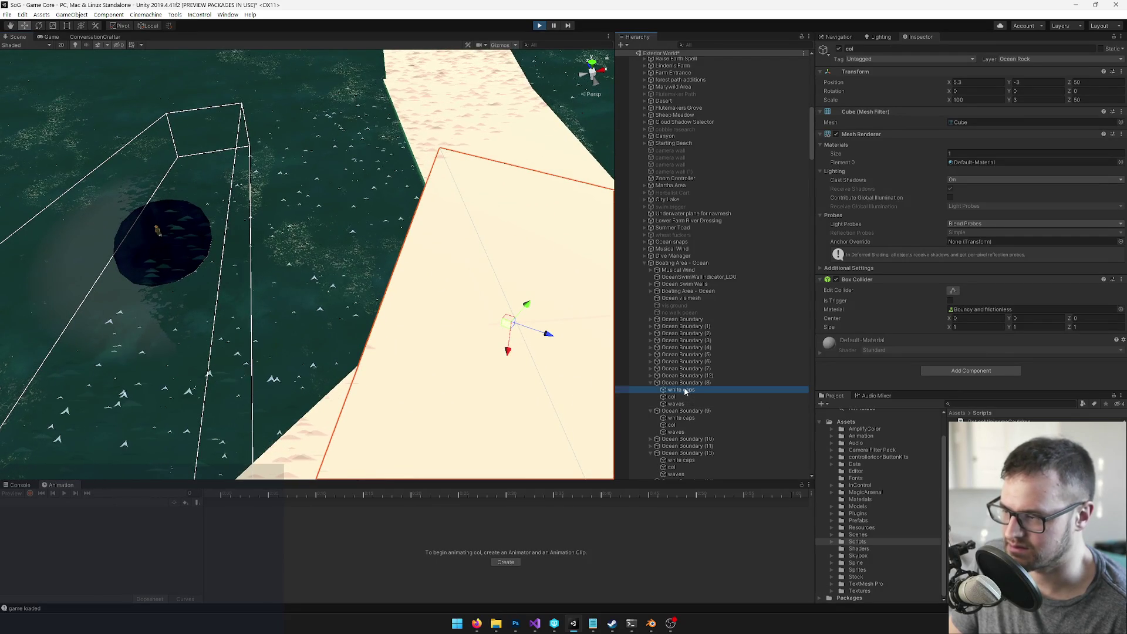
pyautogui.scroll(3, 299, 261)
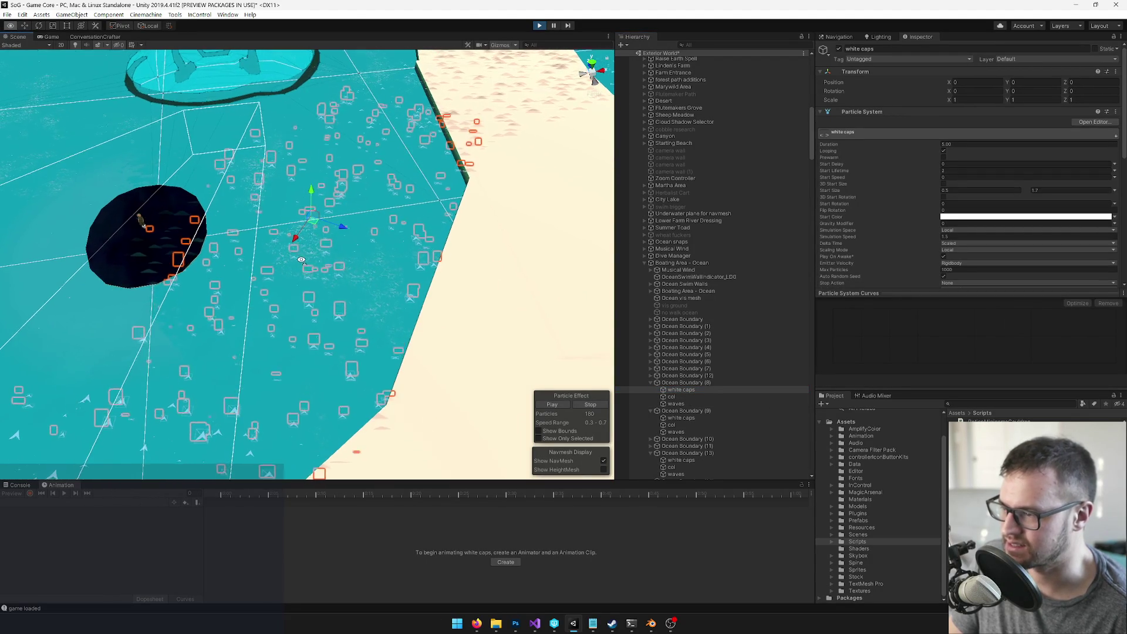
pyautogui.moveTo(299, 261)
pyautogui.mouseDown()
pyautogui.moveTo(310, 264)
pyautogui.moveTo(342, 206)
pyautogui.moveTo(292, 318)
pyautogui.moveTo(291, 301)
pyautogui.mouseUp()
pyautogui.click(666, 397)
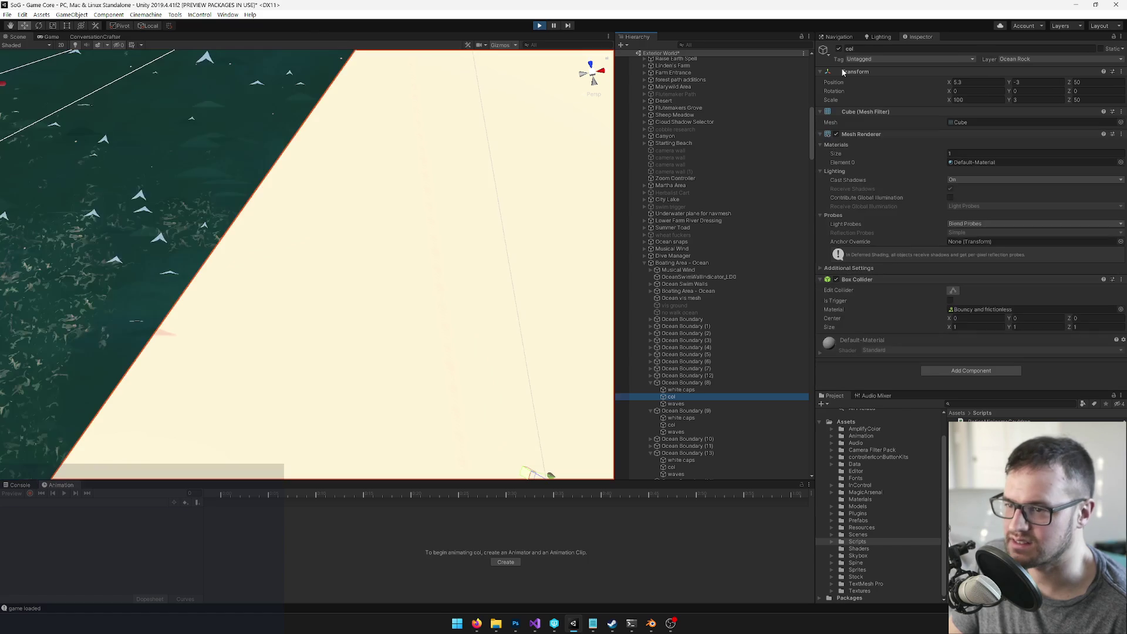
pyautogui.click(839, 49)
pyautogui.moveTo(272, 201)
pyautogui.mouseDown()
pyautogui.moveTo(263, 218)
pyautogui.moveTo(191, 188)
pyautogui.mouseUp()
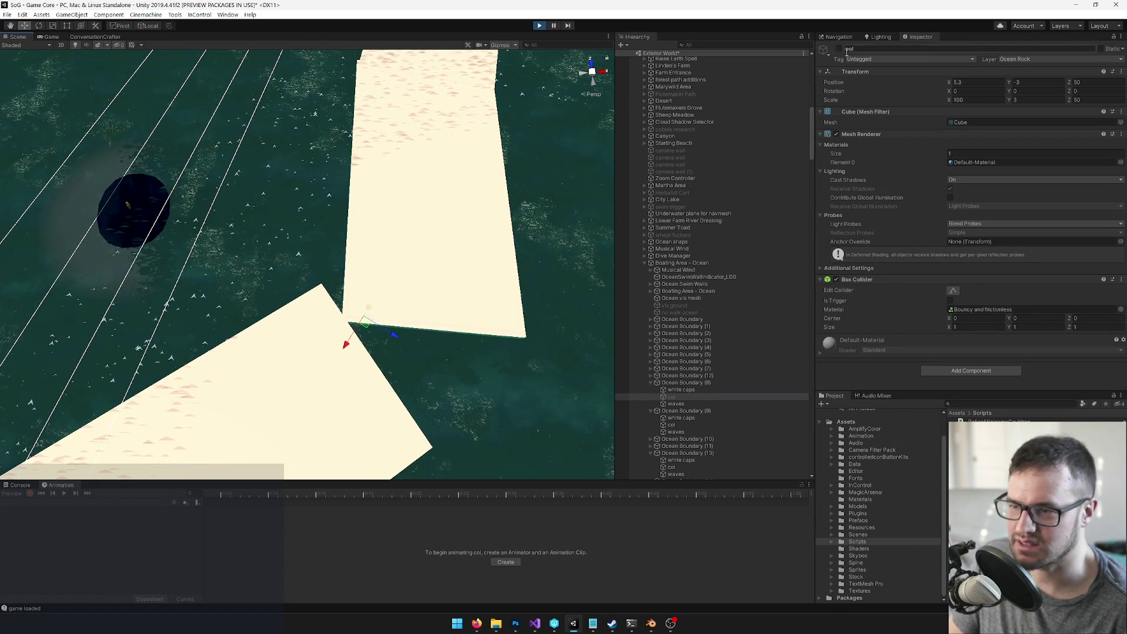
pyautogui.click(839, 48)
pyautogui.click(644, 382)
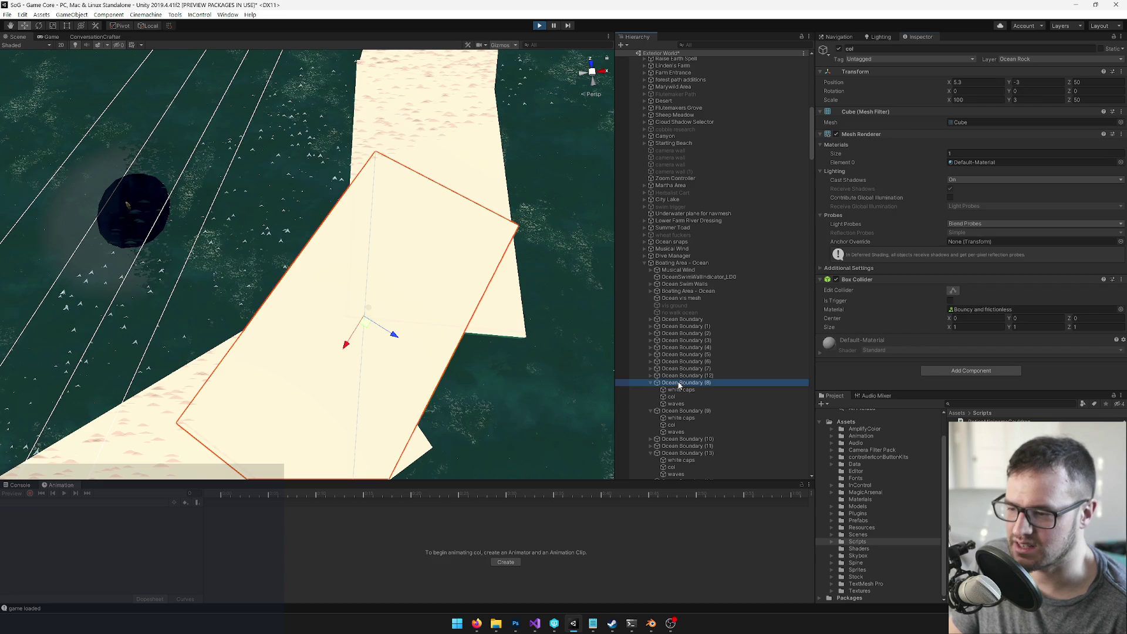
pyautogui.moveTo(282, 234)
pyautogui.mouseDown()
pyautogui.moveTo(167, 259)
pyautogui.moveTo(191, 273)
pyautogui.mouseUp()
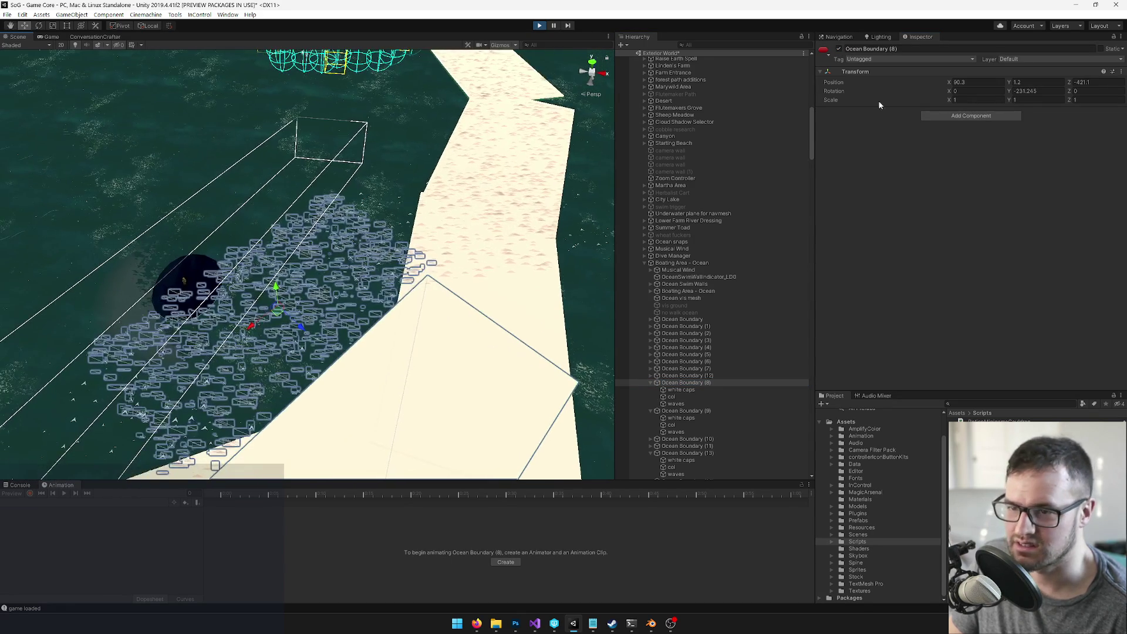
pyautogui.click(540, 26)
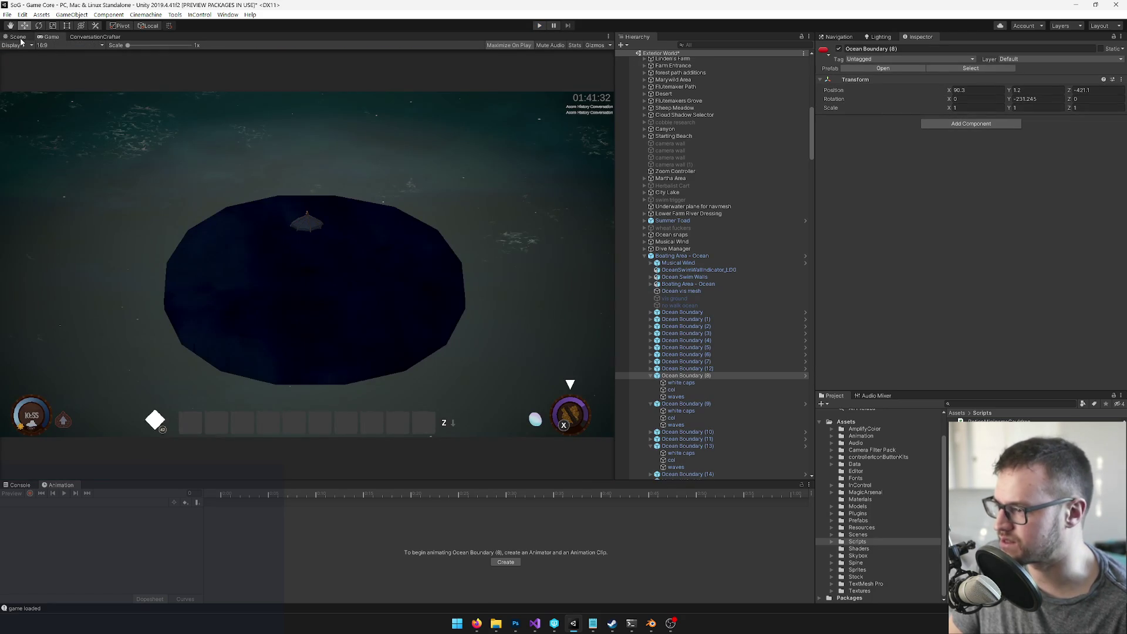
# Step: Orbit the Scene view over the boundaries and inspect Ocean Boundary (8), its layer and col child
pyautogui.click(18, 37)
pyautogui.moveTo(274, 286); pyautogui.dragTo(10, 324)
pyautogui.click(1021, 63)
pyautogui.click(1022, 64)
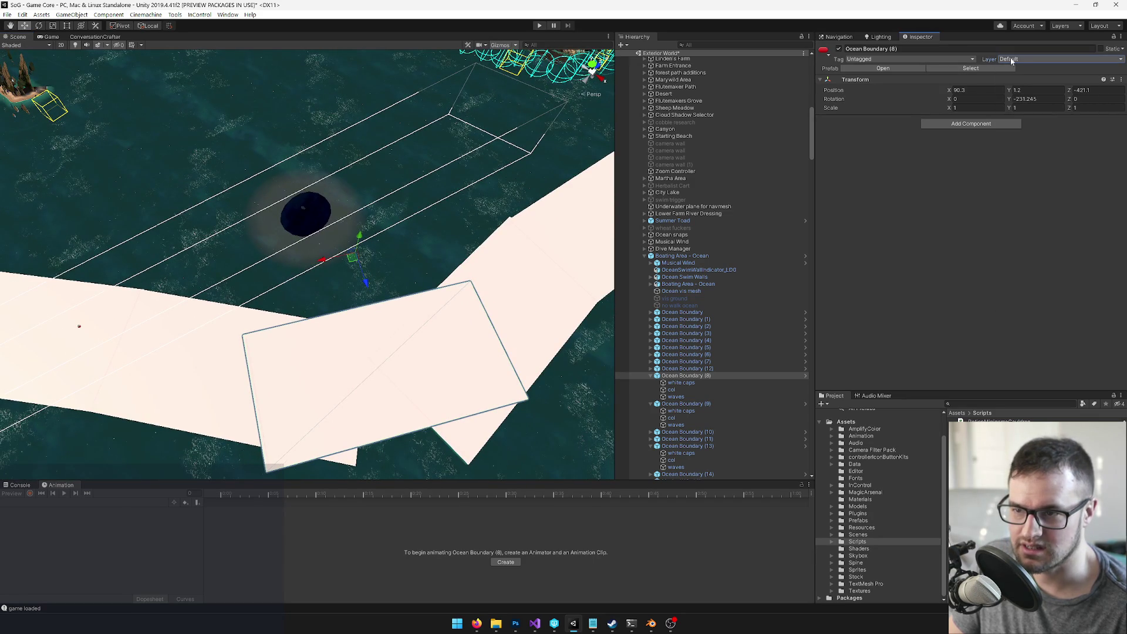
pyautogui.click(682, 375)
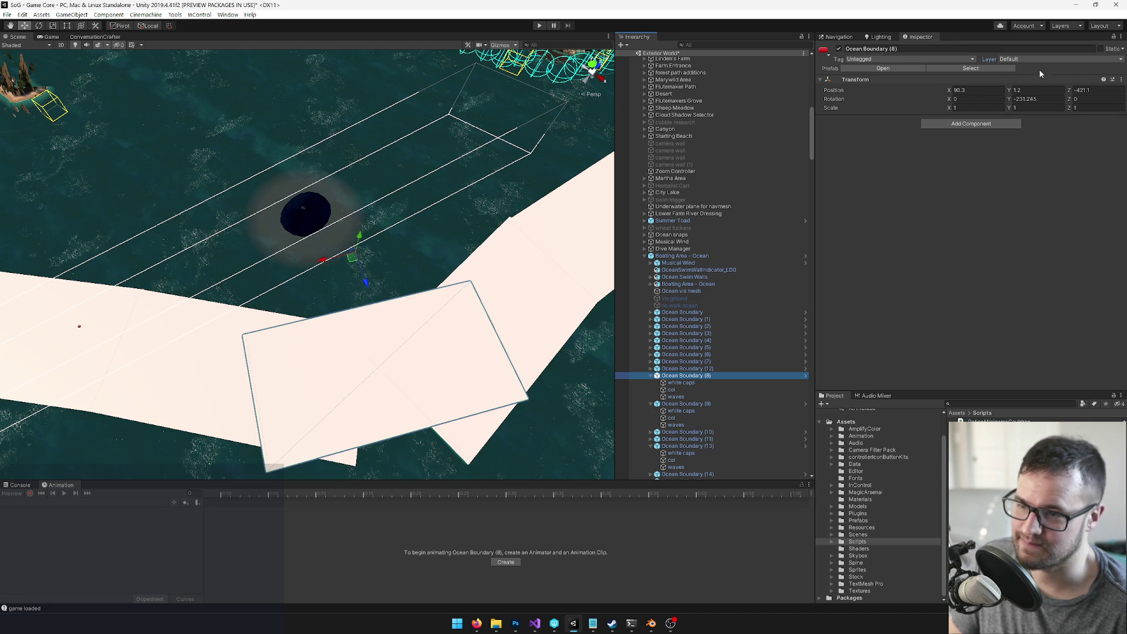
pyautogui.click(686, 388)
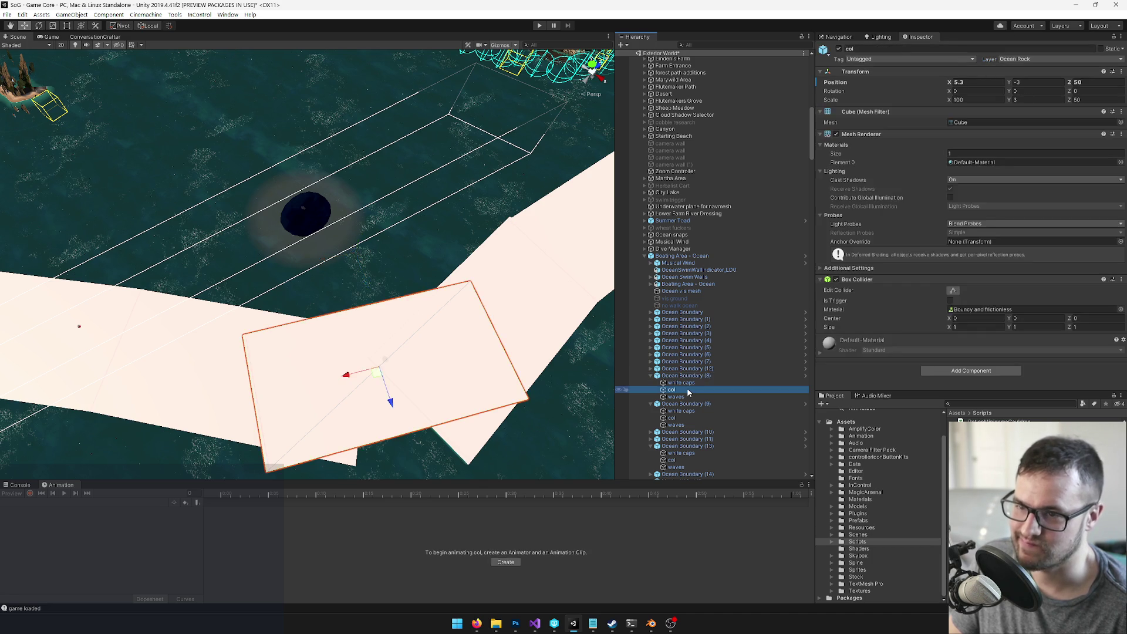
pyautogui.click(686, 375)
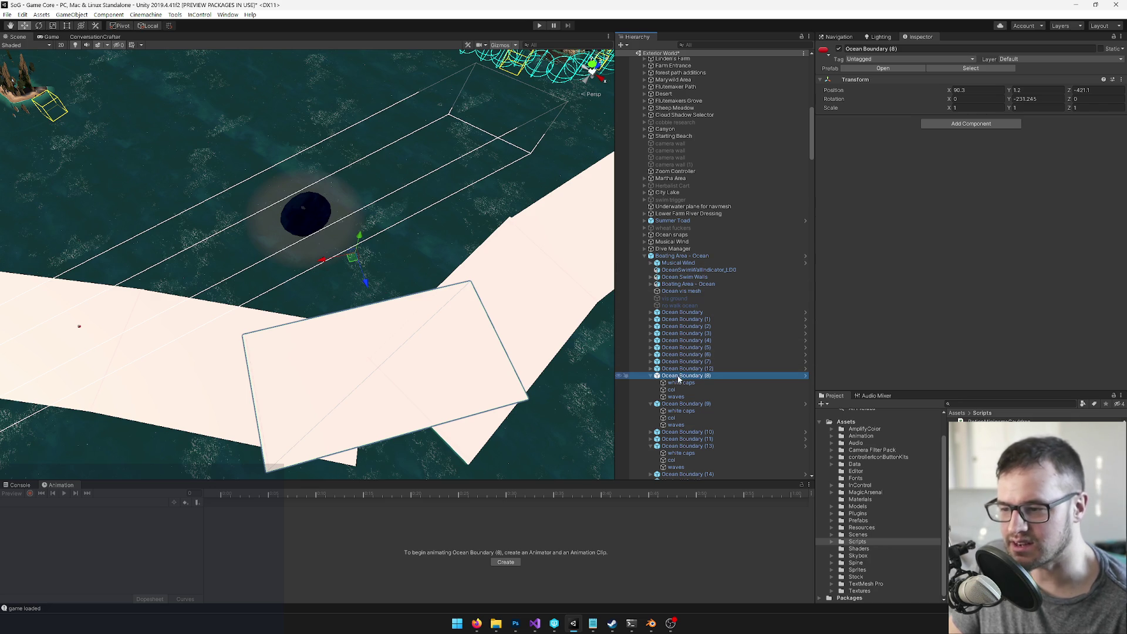
# Step: Look inside the Ocean Boundary and Boating Area - Ocean prefabs, returning to the scene each time
pyautogui.click(871, 67)
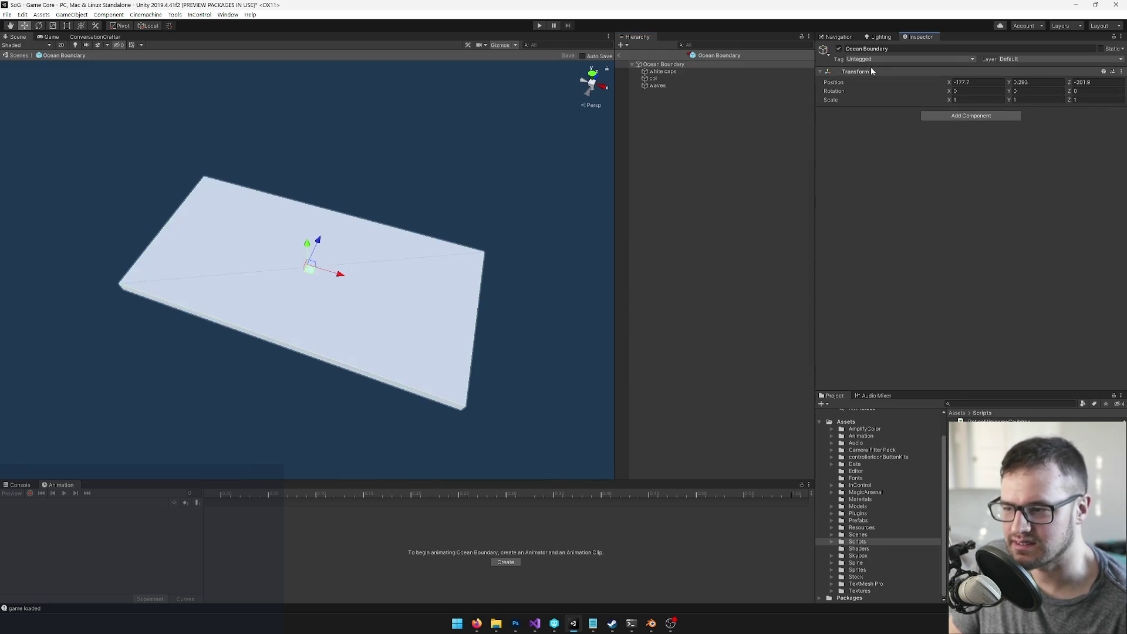
pyautogui.click(620, 55)
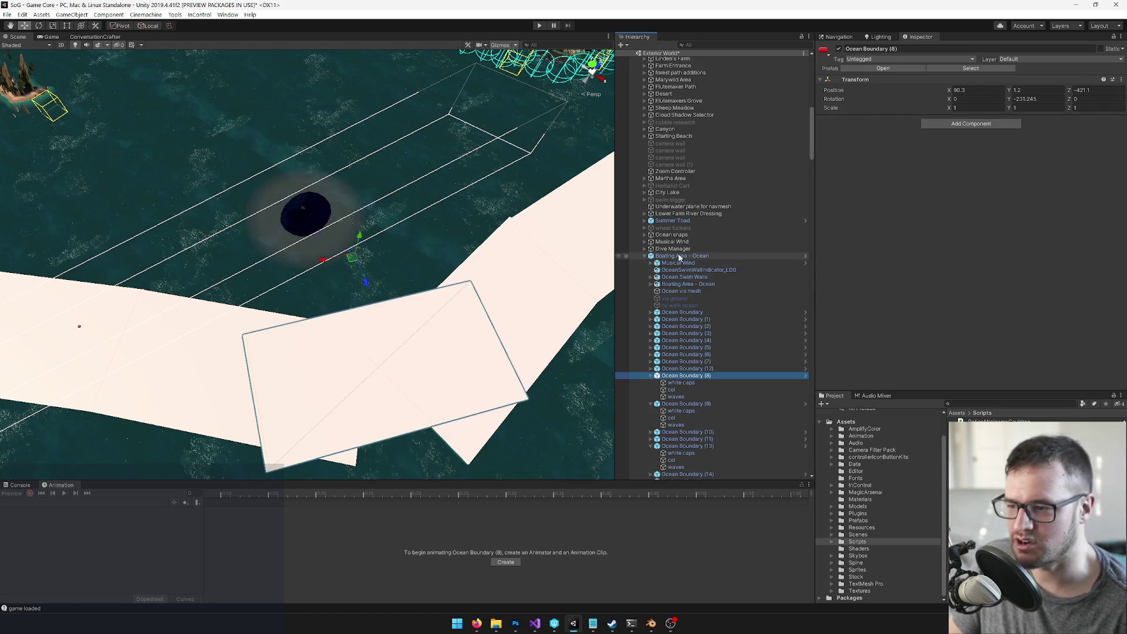
pyautogui.click(681, 256)
pyautogui.click(880, 68)
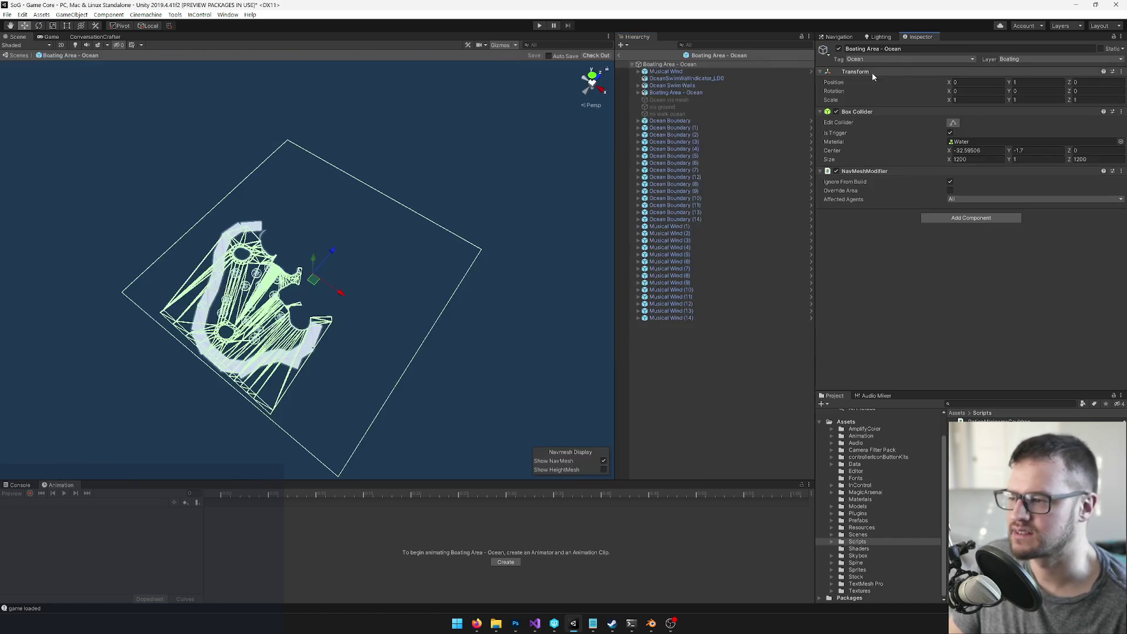
pyautogui.moveTo(404, 244); pyautogui.dragTo(399, 250)
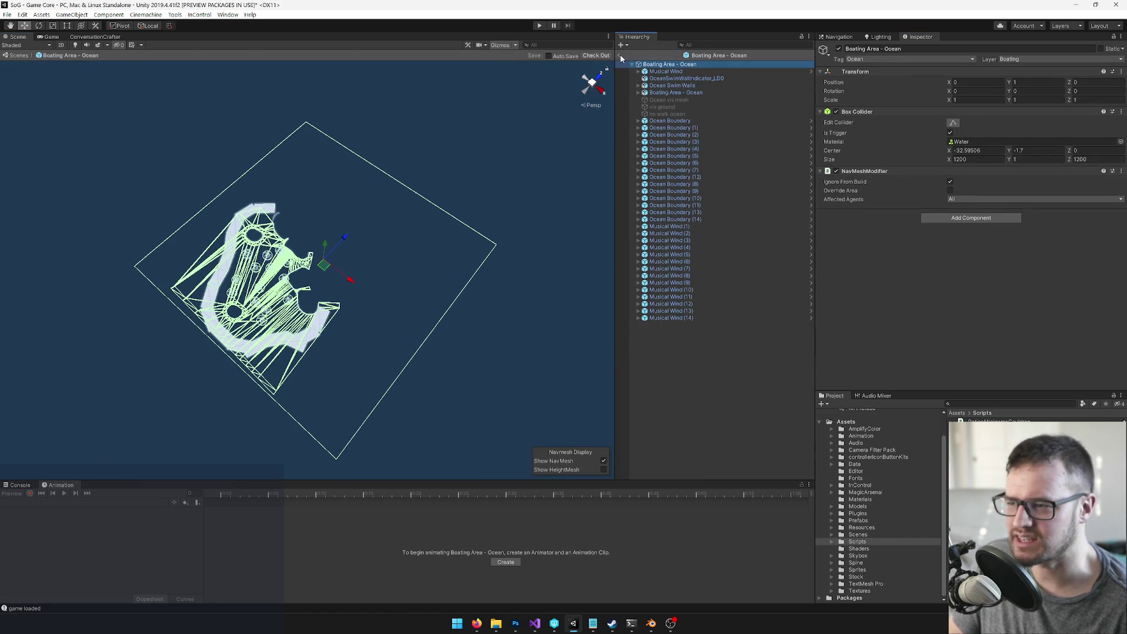
pyautogui.click(620, 55)
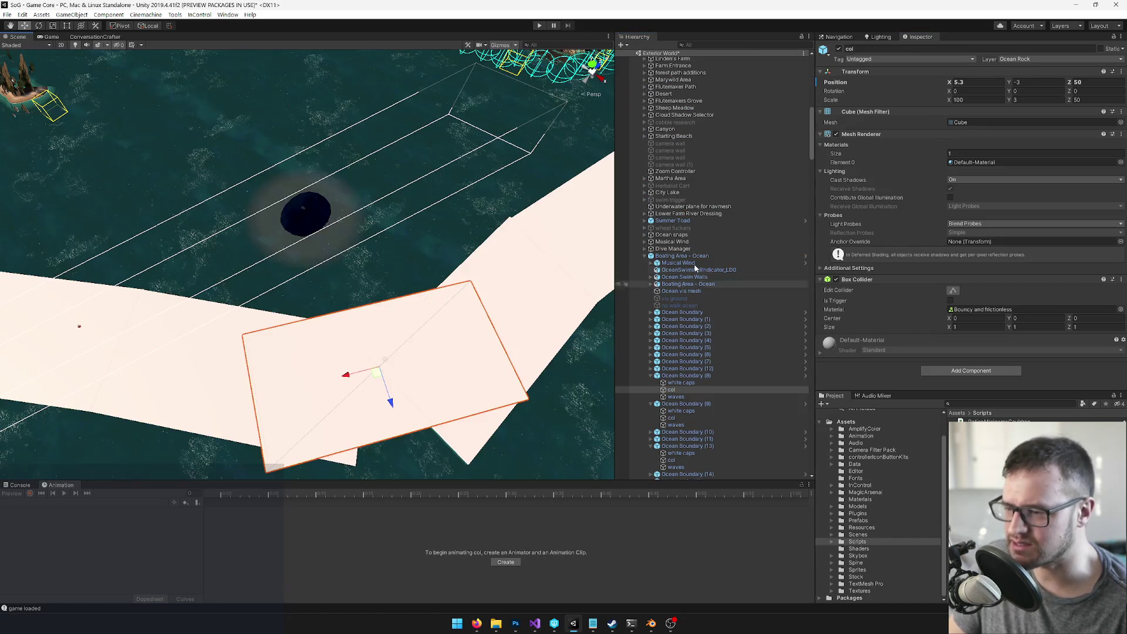
# Step: Apply all overrides on Boating Area - Ocean to its prefab, confirming the Check Out
pyautogui.click(1051, 59)
pyautogui.click(907, 308)
pyautogui.click(1073, 68)
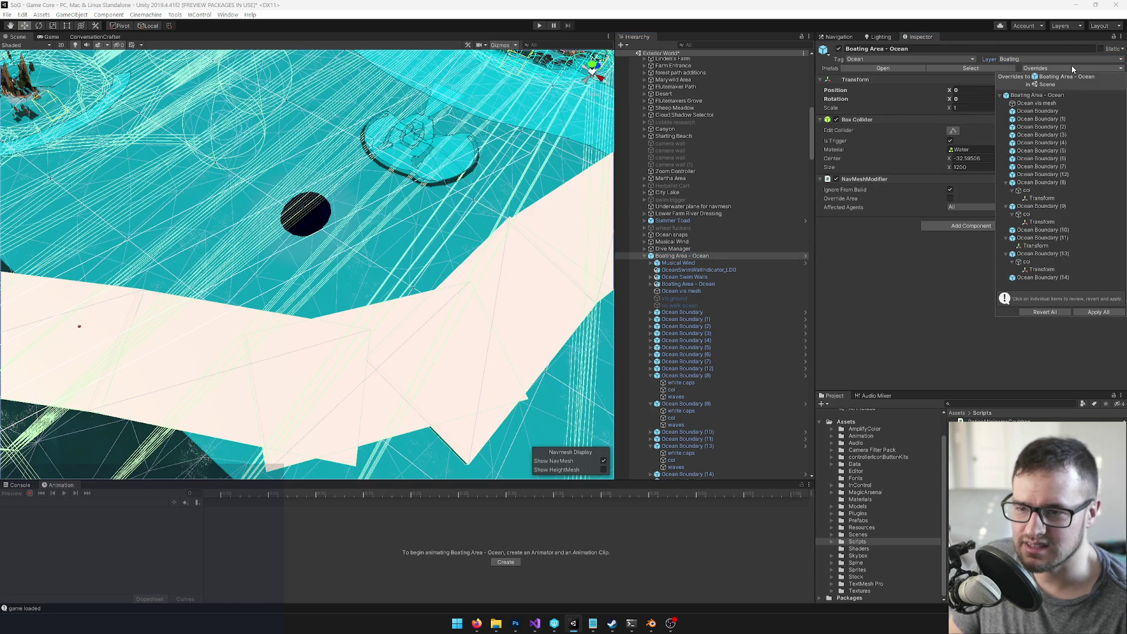
pyautogui.click(1092, 313)
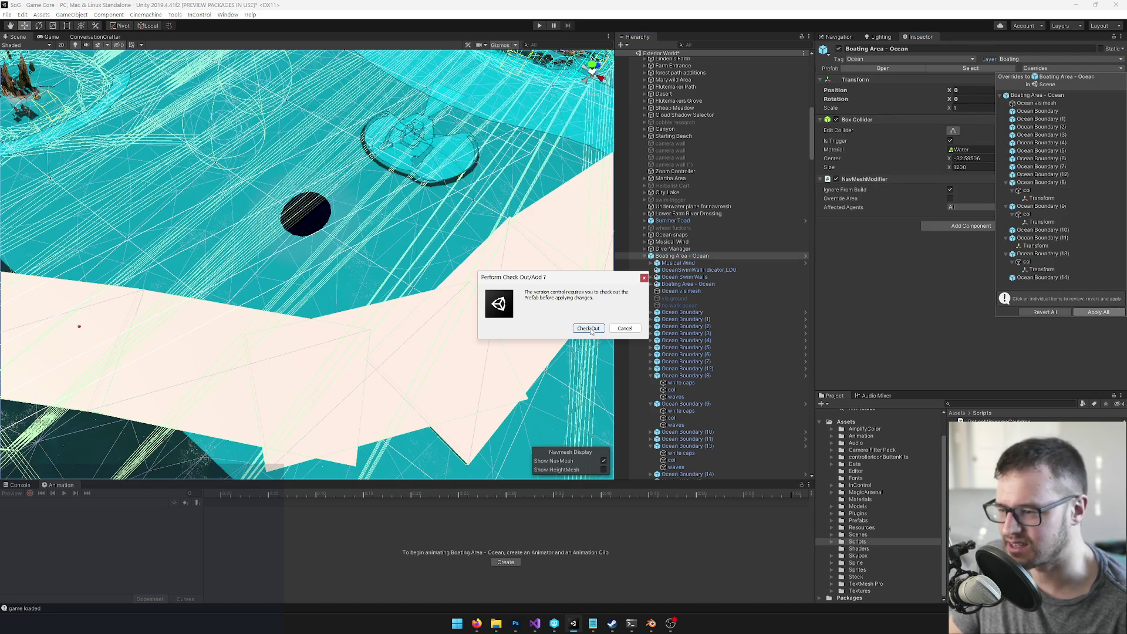
pyautogui.click(589, 328)
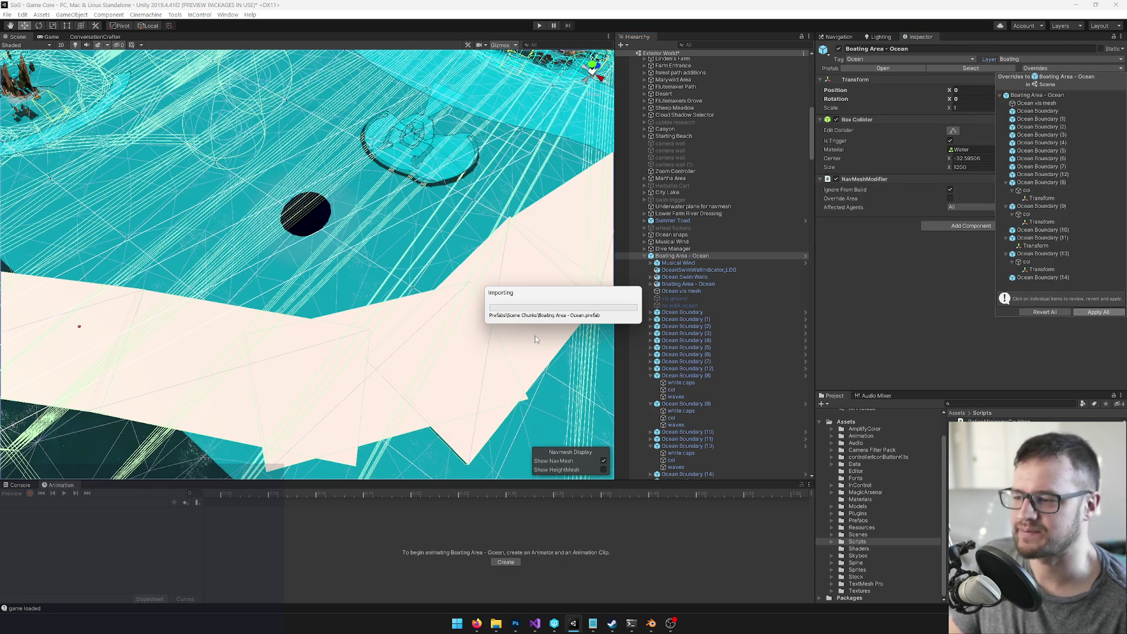
pyautogui.moveTo(478, 321); pyautogui.dragTo(452, 326)
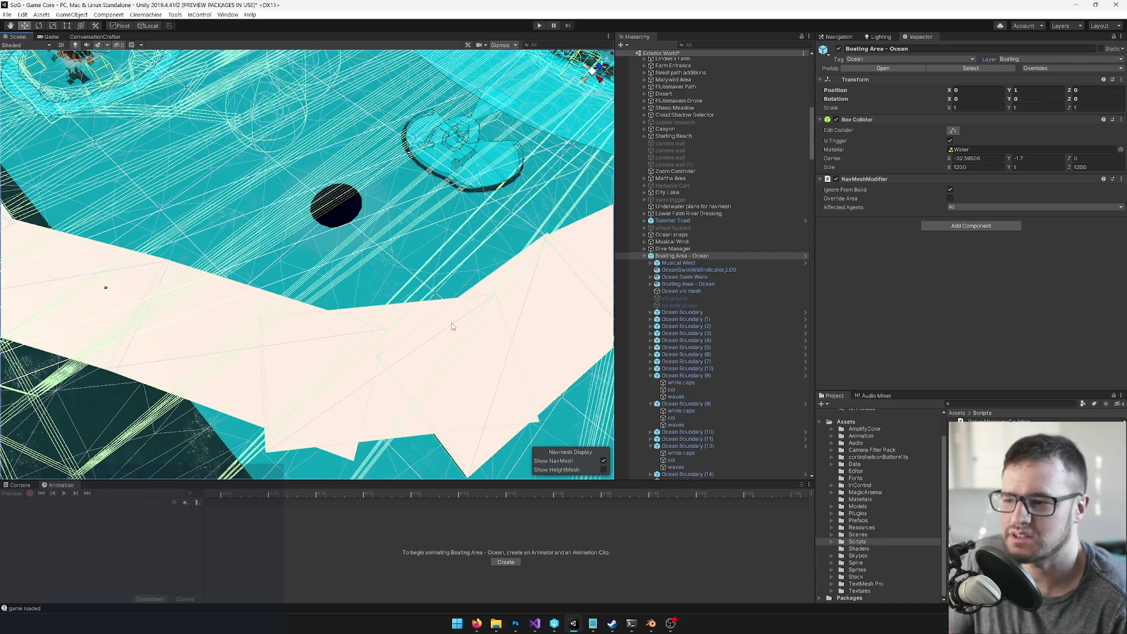
# Step: Open the Boating Area - Ocean prefab and select Ocean Boundary (5) from above
pyautogui.click(871, 70)
pyautogui.moveTo(375, 322); pyautogui.dragTo(383, 252)
pyautogui.click(675, 156)
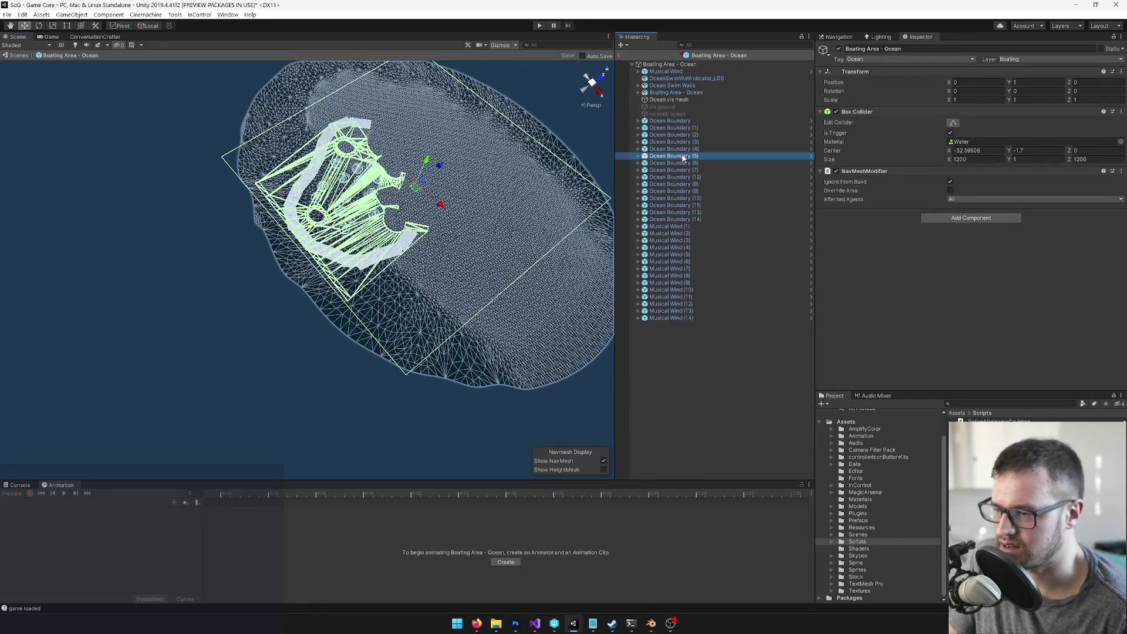
# Step: Revert Ocean Boundary (13)'s overrides and rotate it to line up with its neighbour
pyautogui.click(675, 178)
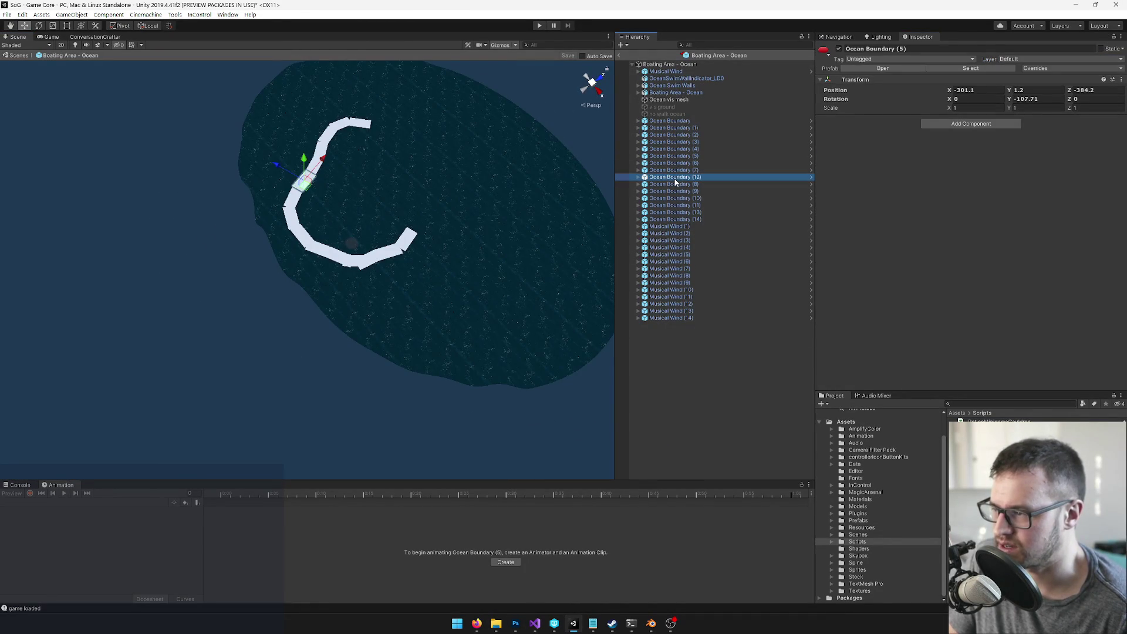
pyautogui.click(355, 261)
pyautogui.press('f')
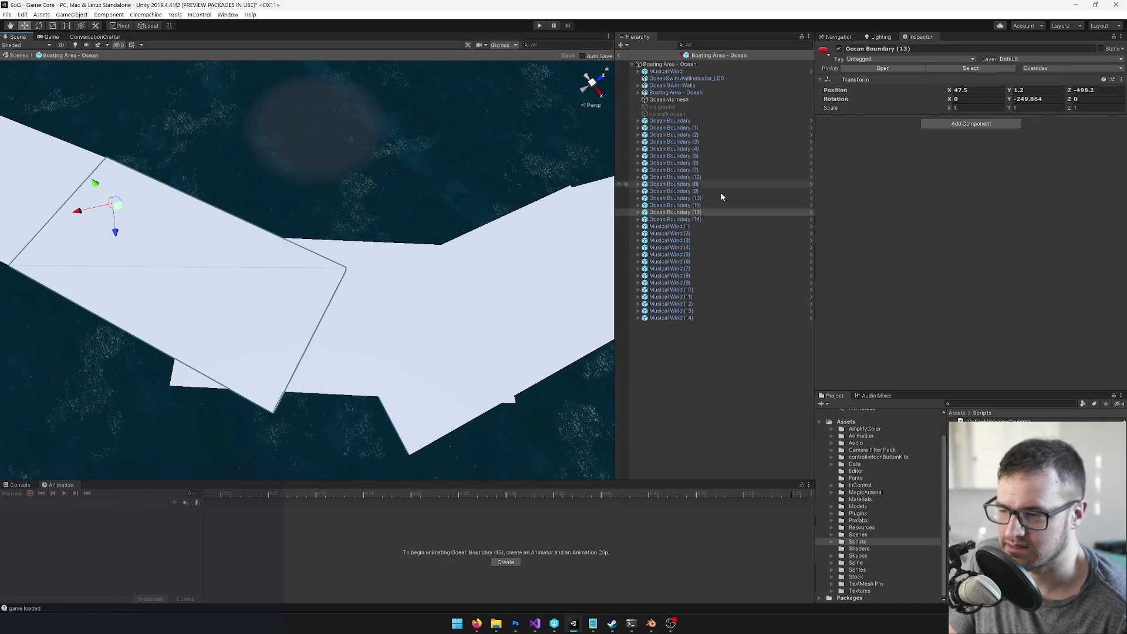
pyautogui.click(638, 213)
pyautogui.click(664, 220)
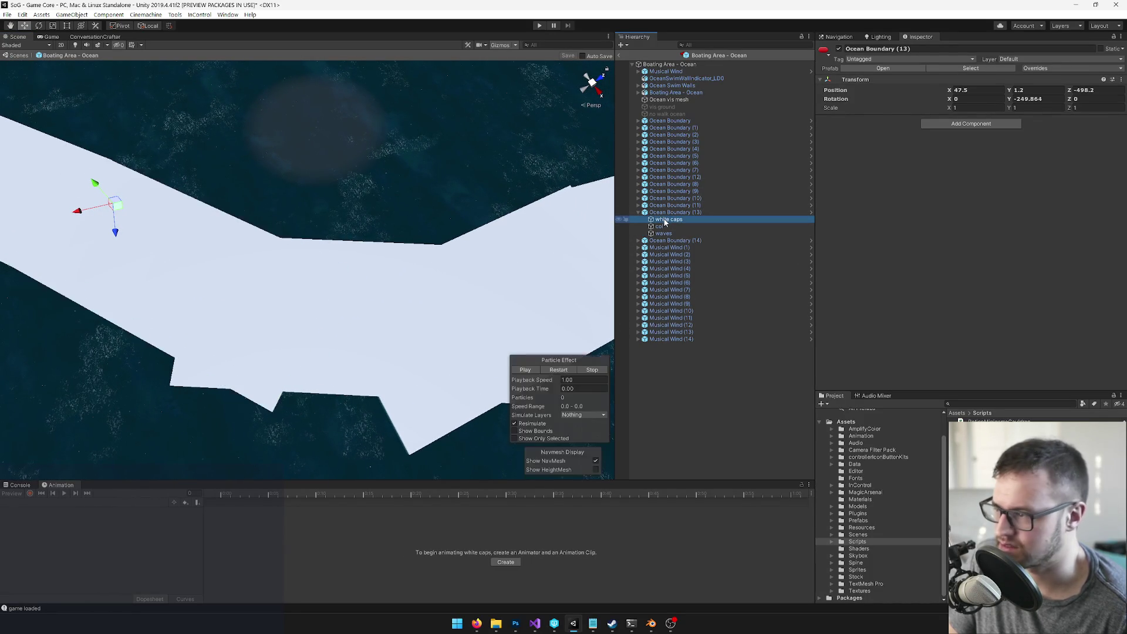
pyautogui.click(675, 212)
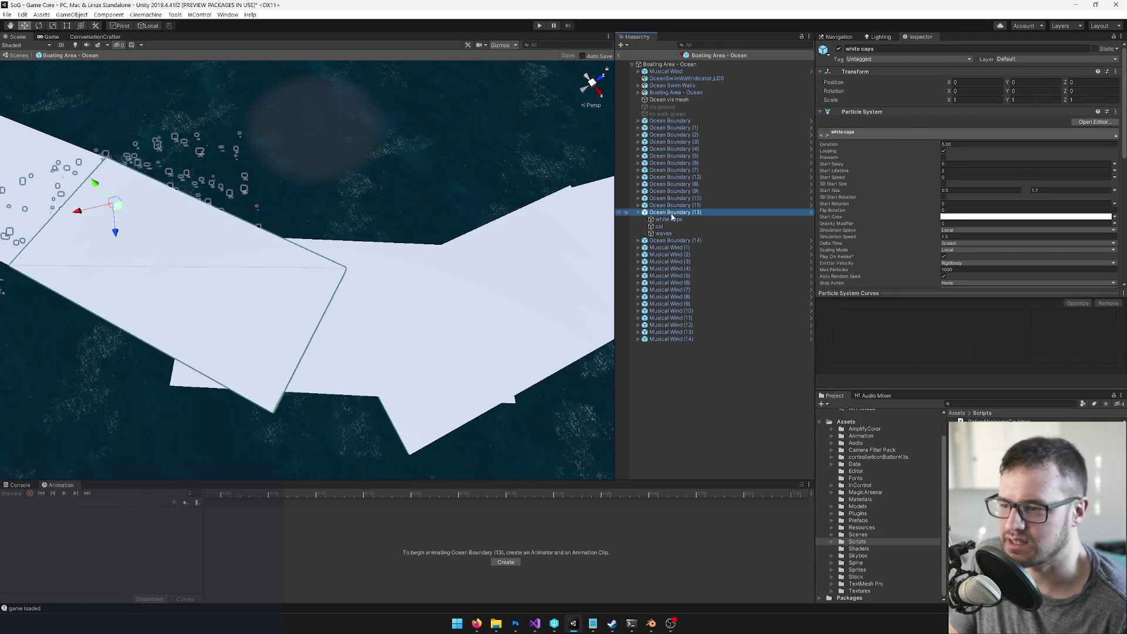
pyautogui.click(1057, 69)
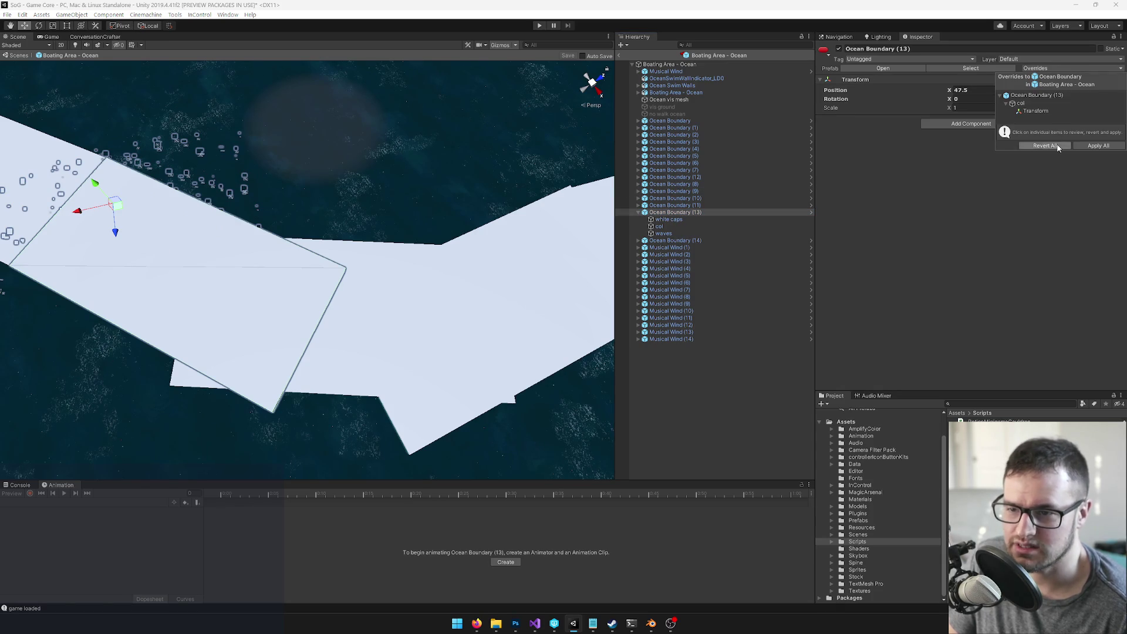
pyautogui.click(1045, 146)
pyautogui.press('e')
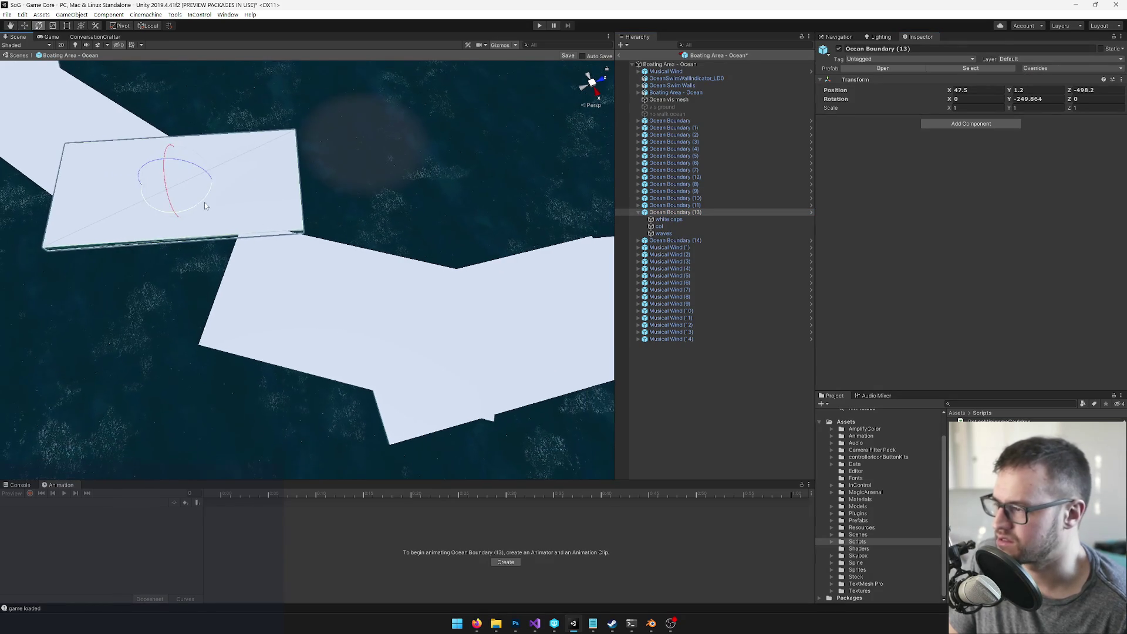
pyautogui.moveTo(204, 206)
pyautogui.mouseDown()
pyautogui.moveTo(137, 221)
pyautogui.moveTo(168, 243)
pyautogui.moveTo(149, 262)
pyautogui.moveTo(170, 263)
pyautogui.moveTo(158, 272)
pyautogui.moveTo(179, 247)
pyautogui.moveTo(196, 266)
pyautogui.mouseUp()
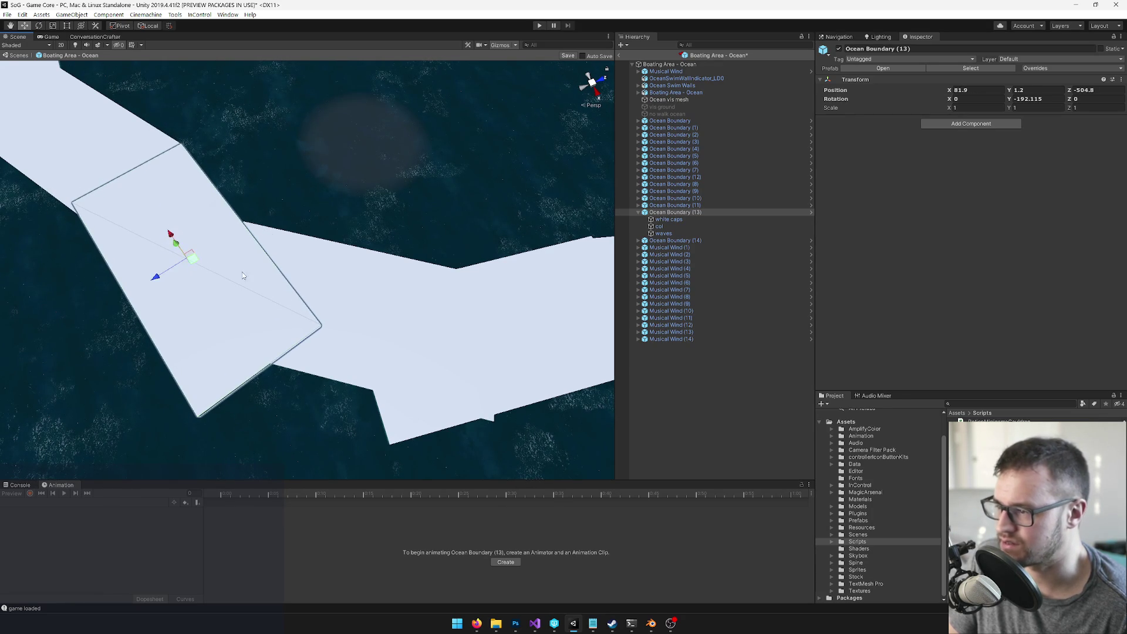
# Step: Revert Ocean Boundary (8)'s overrides and move it down-left to close the gap
pyautogui.click(662, 241)
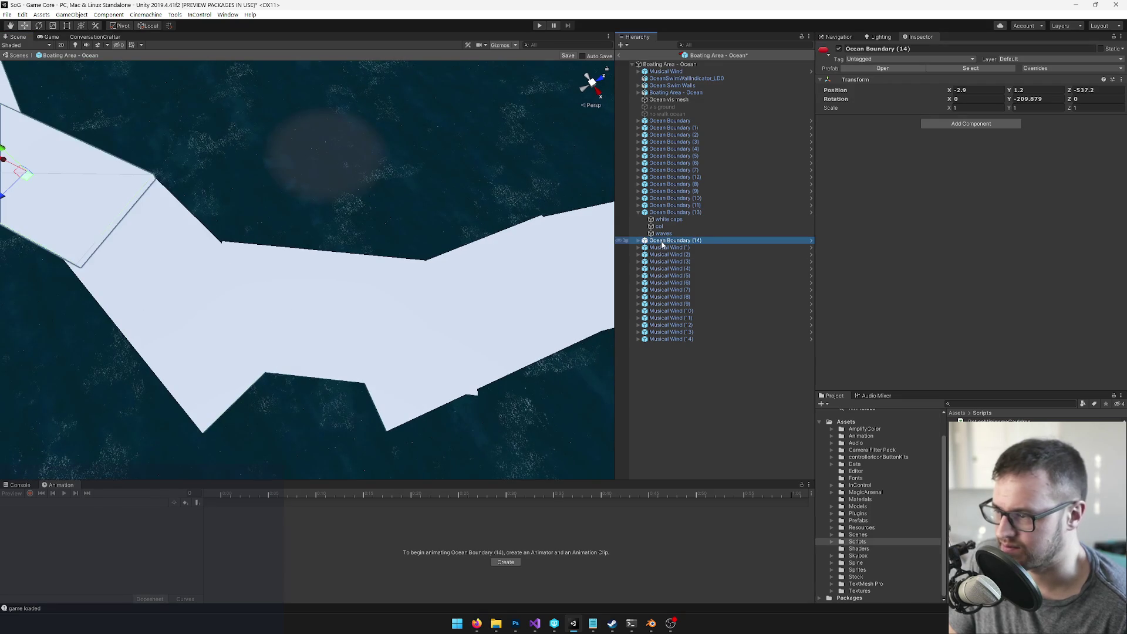
pyautogui.click(311, 257)
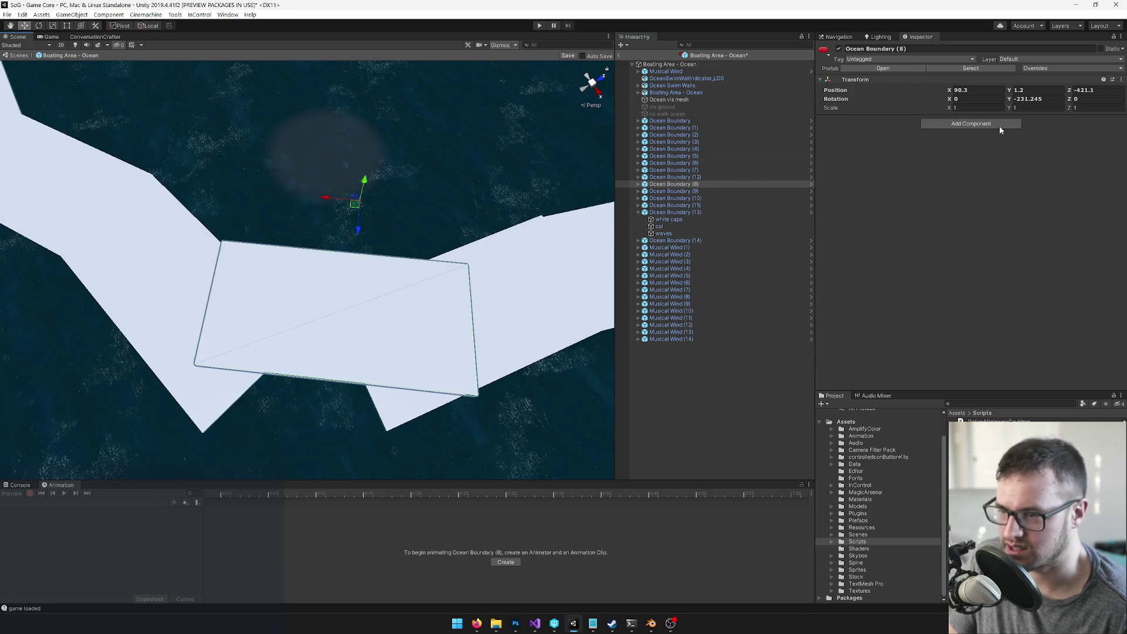
pyautogui.click(1035, 68)
pyautogui.click(1050, 146)
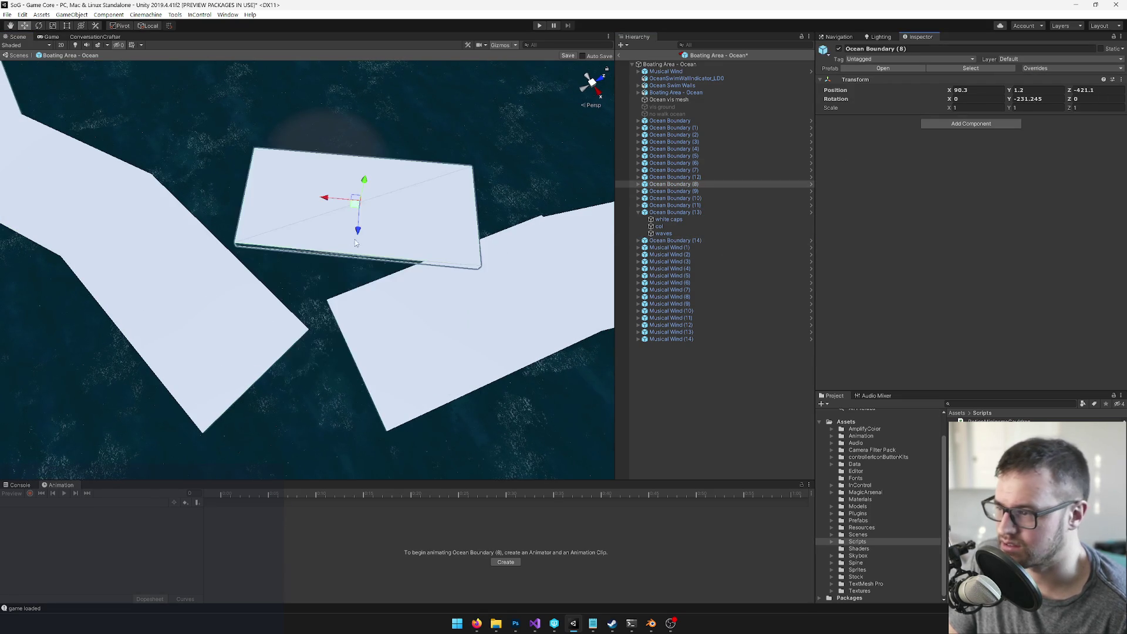
pyautogui.moveTo(355, 212)
pyautogui.mouseDown()
pyautogui.moveTo(339, 230)
pyautogui.moveTo(322, 330)
pyautogui.moveTo(309, 334)
pyautogui.moveTo(411, 276)
pyautogui.mouseUp()
# Step: Revert Ocean Boundary (9)'s overrides and rotate it to line up with its neighbours
pyautogui.click(410, 276)
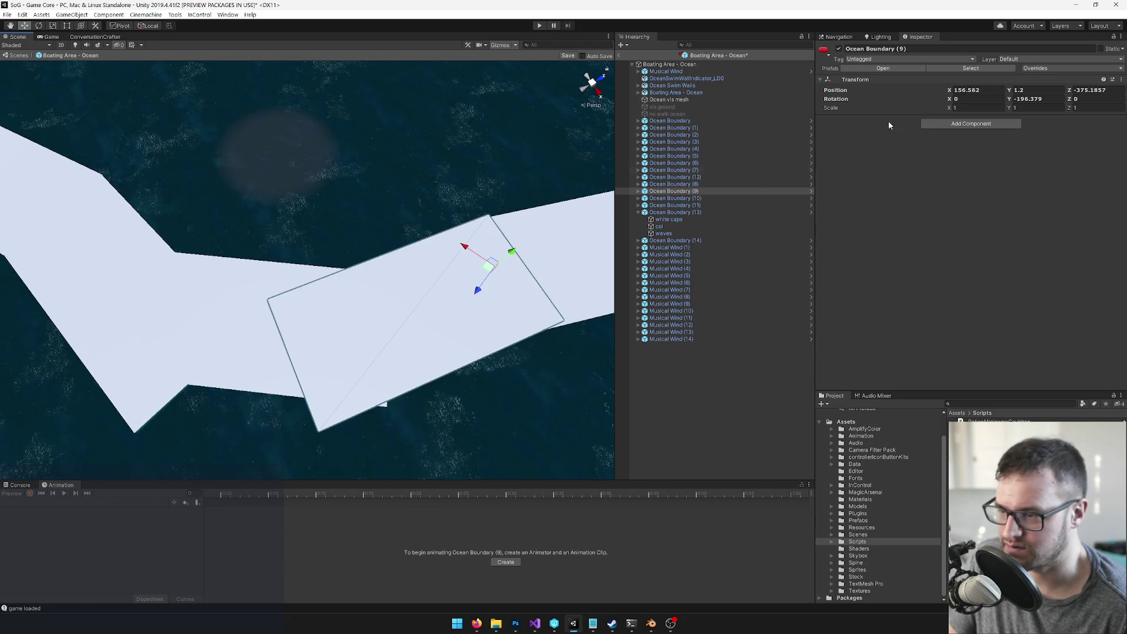
pyautogui.click(1056, 68)
pyautogui.click(1037, 146)
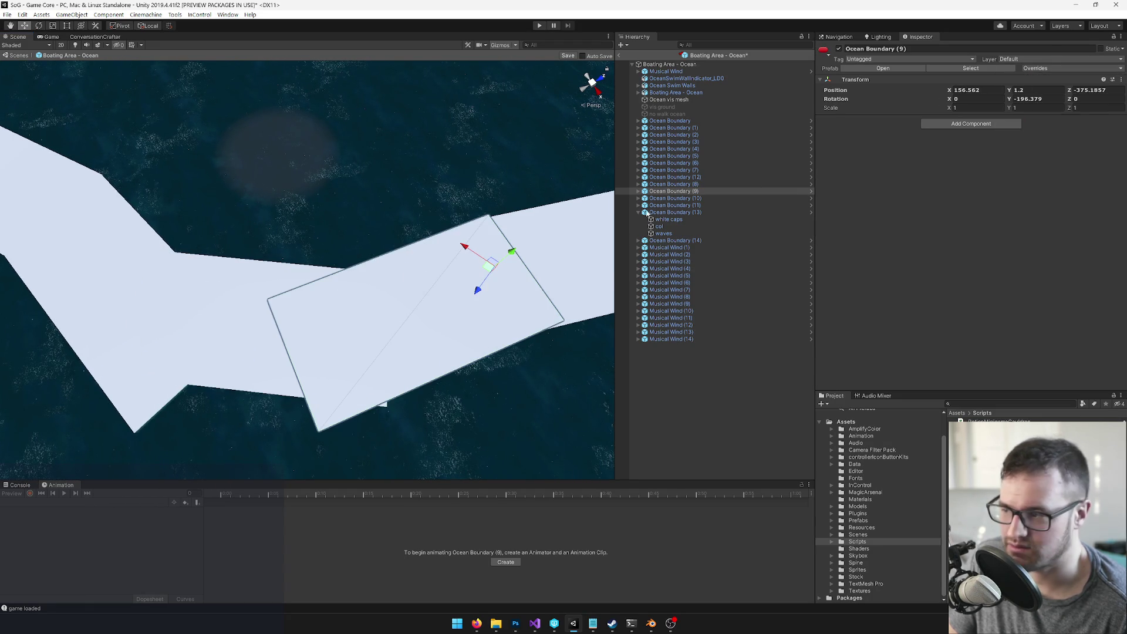
pyautogui.moveTo(466, 285)
pyautogui.mouseDown()
pyautogui.moveTo(508, 286)
pyautogui.moveTo(440, 327)
pyautogui.moveTo(434, 355)
pyautogui.moveTo(450, 351)
pyautogui.moveTo(429, 357)
pyautogui.moveTo(451, 353)
pyautogui.moveTo(439, 329)
pyautogui.moveTo(419, 328)
pyautogui.moveTo(513, 273)
pyautogui.mouseUp()
pyautogui.press('w')
pyautogui.press('w')
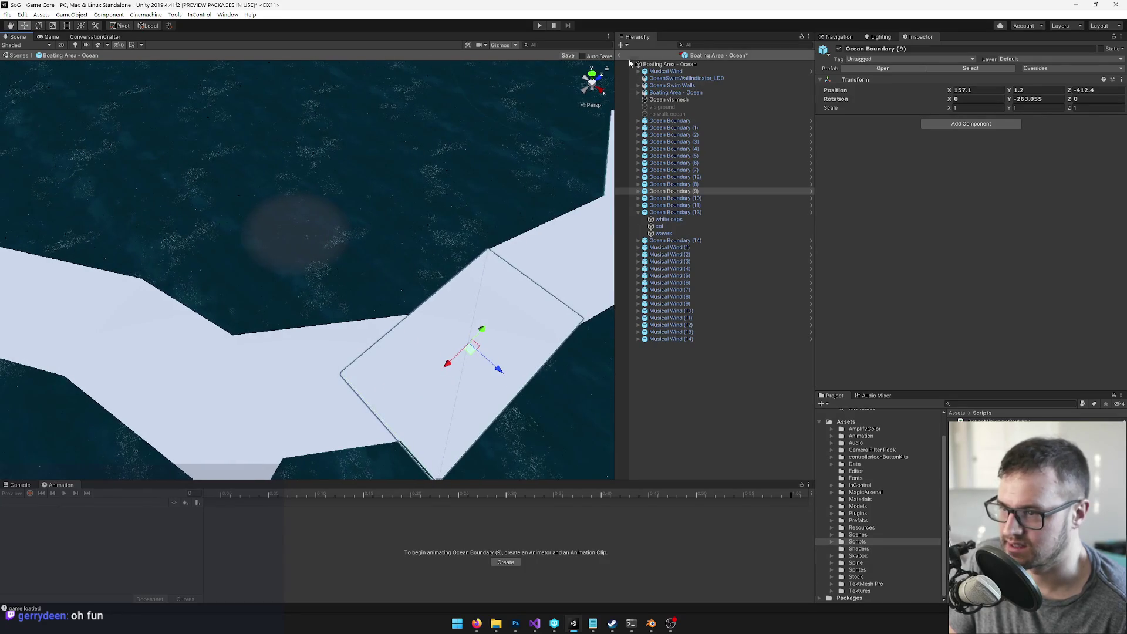
# Step: Save the Boating Area - Ocean prefab and return to the Exterior World scene
pyautogui.click(568, 55)
pyautogui.scroll(2, 448, 174)
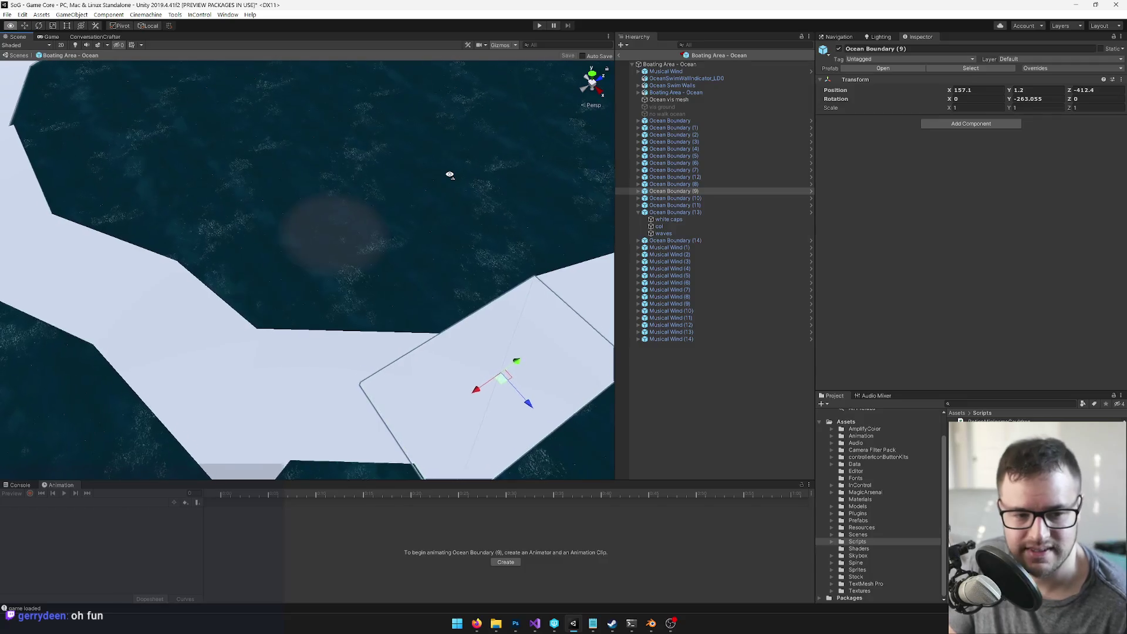
pyautogui.click(675, 191)
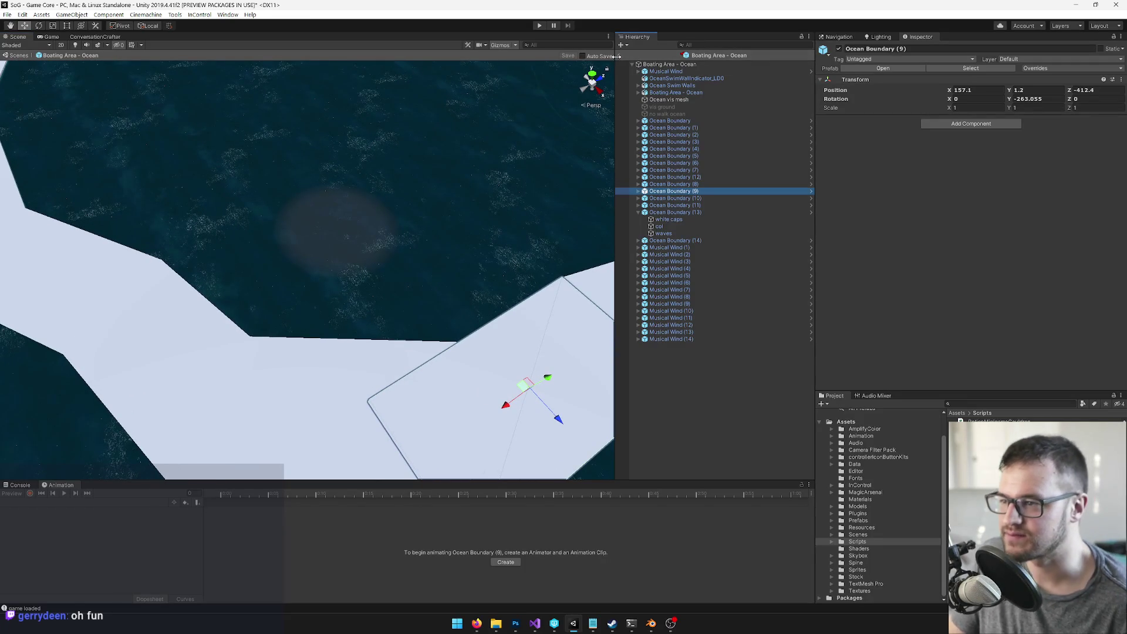
pyautogui.click(618, 55)
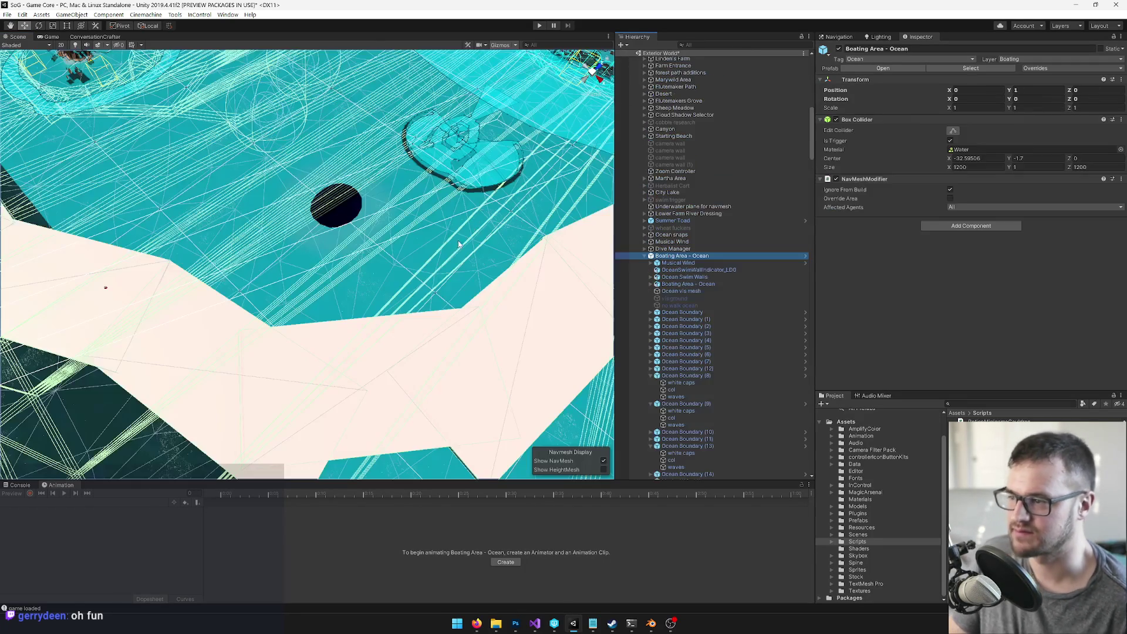
# Step: Preview the dark water patch in the Game view, then return to the Scene view and select Ocean Boundary (3)
pyautogui.click(48, 37)
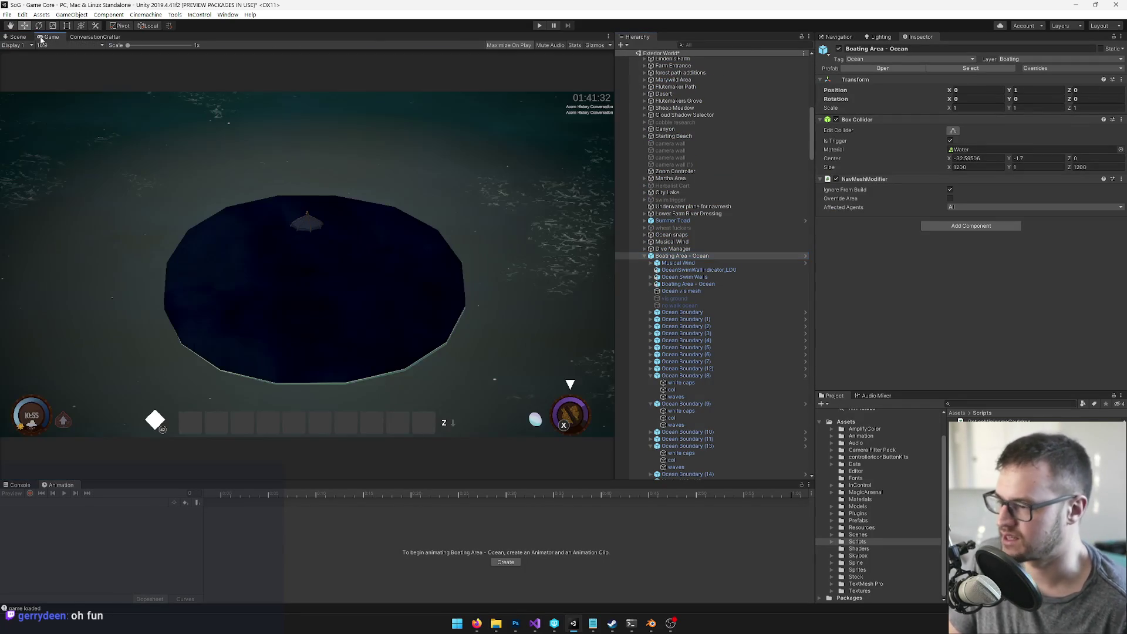
pyautogui.click(17, 37)
pyautogui.moveTo(422, 238)
pyautogui.mouseDown()
pyautogui.moveTo(429, 219)
pyautogui.moveTo(337, 279)
pyautogui.moveTo(422, 221)
pyautogui.moveTo(258, 255)
pyautogui.mouseUp()
pyautogui.click(337, 278)
pyautogui.moveTo(254, 256)
pyautogui.mouseDown()
pyautogui.moveTo(252, 282)
pyautogui.moveTo(371, 228)
pyautogui.moveTo(427, 301)
pyautogui.moveTo(407, 257)
pyautogui.moveTo(428, 435)
pyautogui.moveTo(402, 416)
pyautogui.mouseUp()
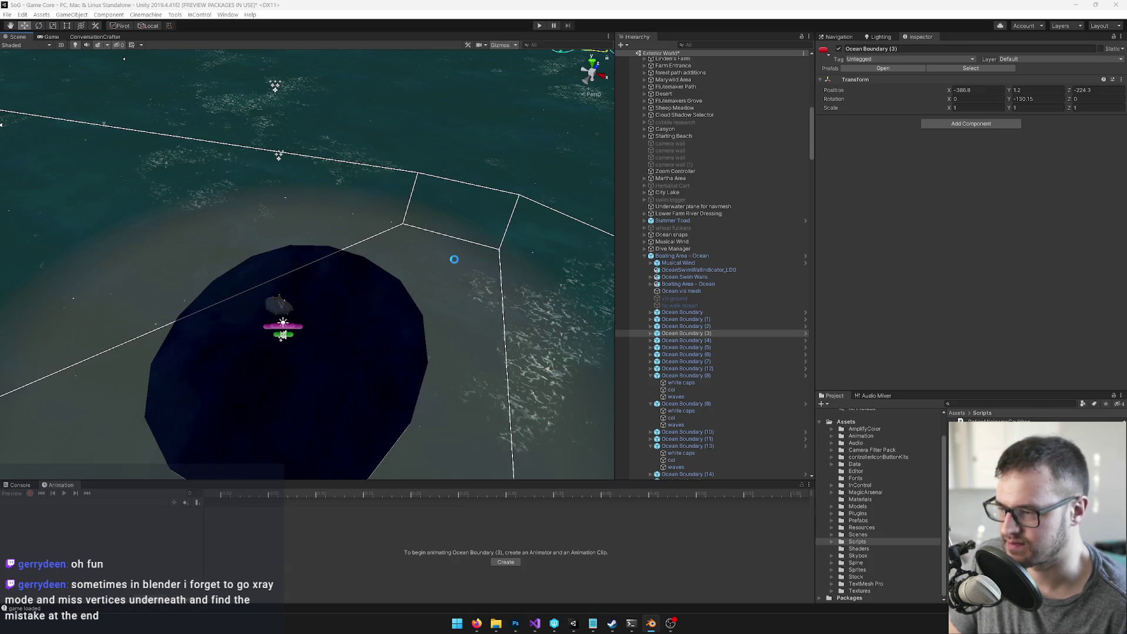
# Step: Bring the Unity Editor window back into focus
pyautogui.click(449, 268)
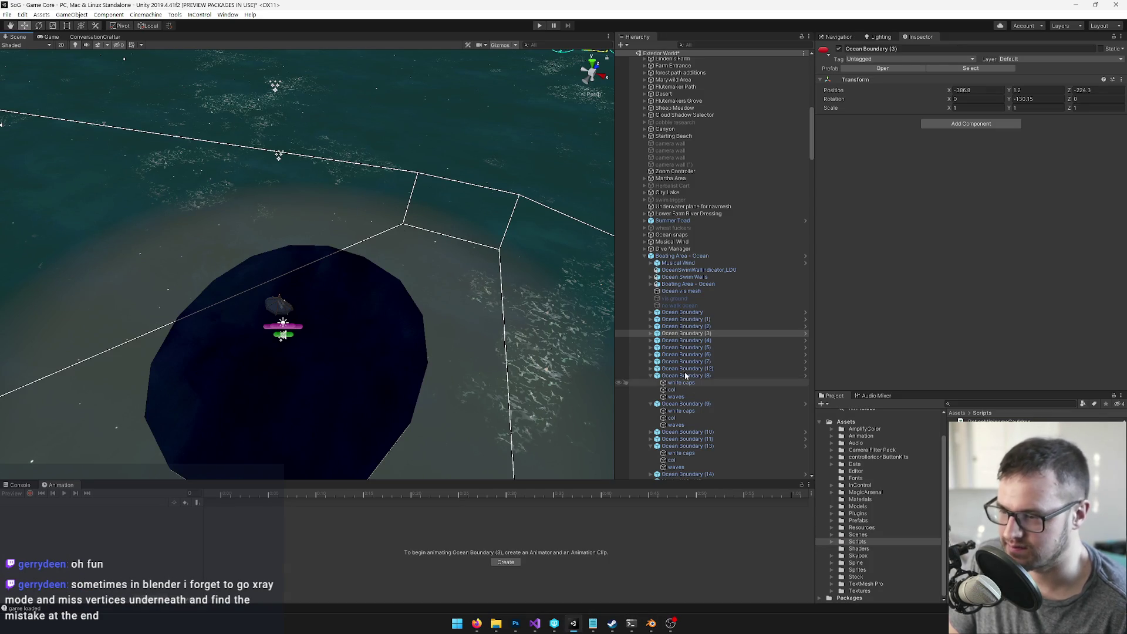
# Step: Locate SeaTemple_LD0's SeaTempleTex material and duplicate it as SeaTempleWaterline
pyautogui.click(347, 329)
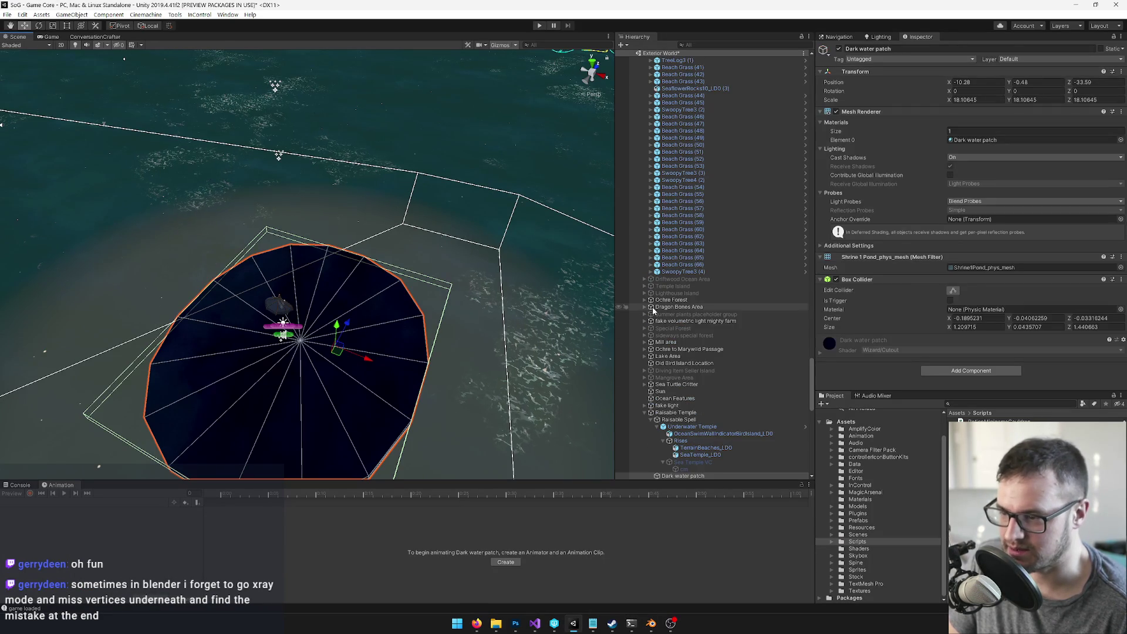
pyautogui.scroll(-3, 702, 411)
pyautogui.click(698, 349)
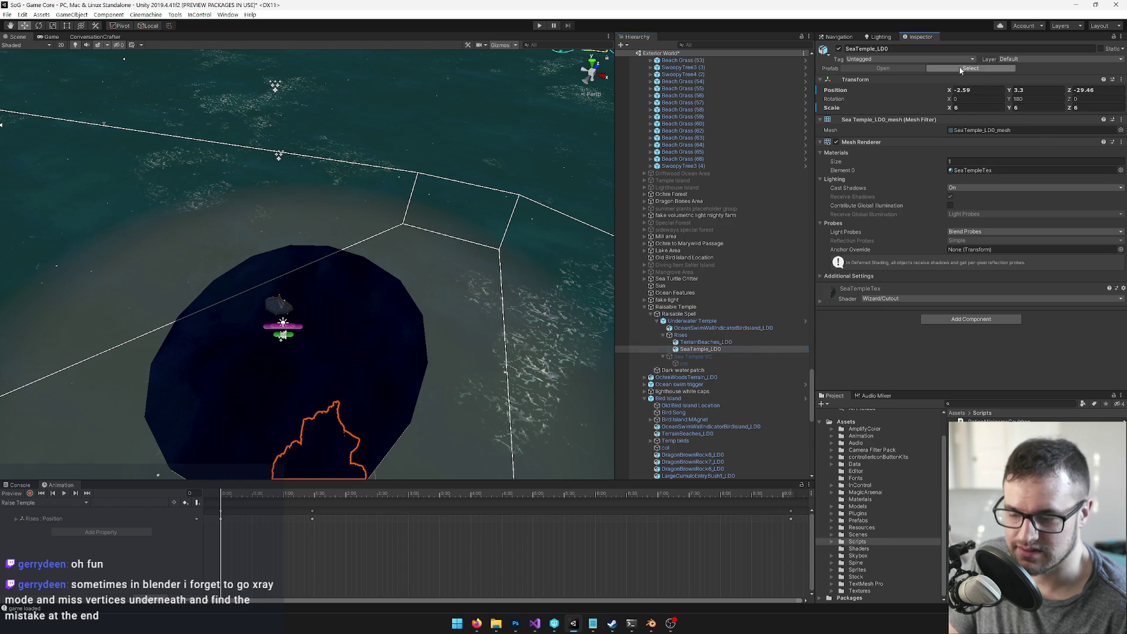
pyautogui.click(959, 66)
pyautogui.click(707, 343)
pyautogui.click(699, 349)
pyautogui.click(973, 170)
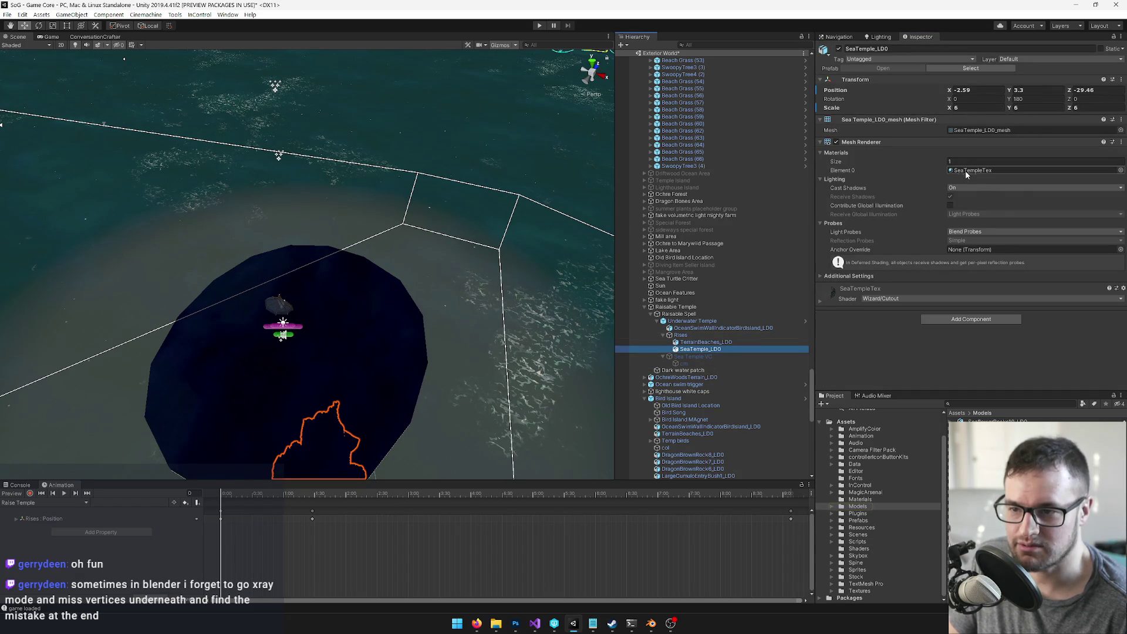
pyautogui.click(973, 170)
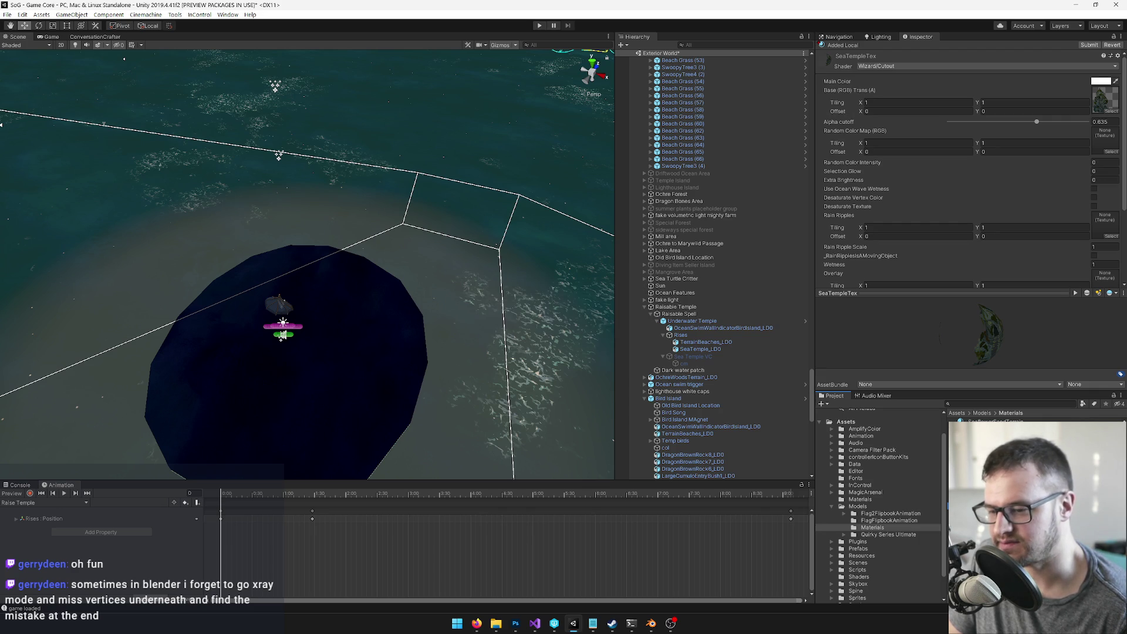
pyautogui.hotkey('ctrl', 'd')
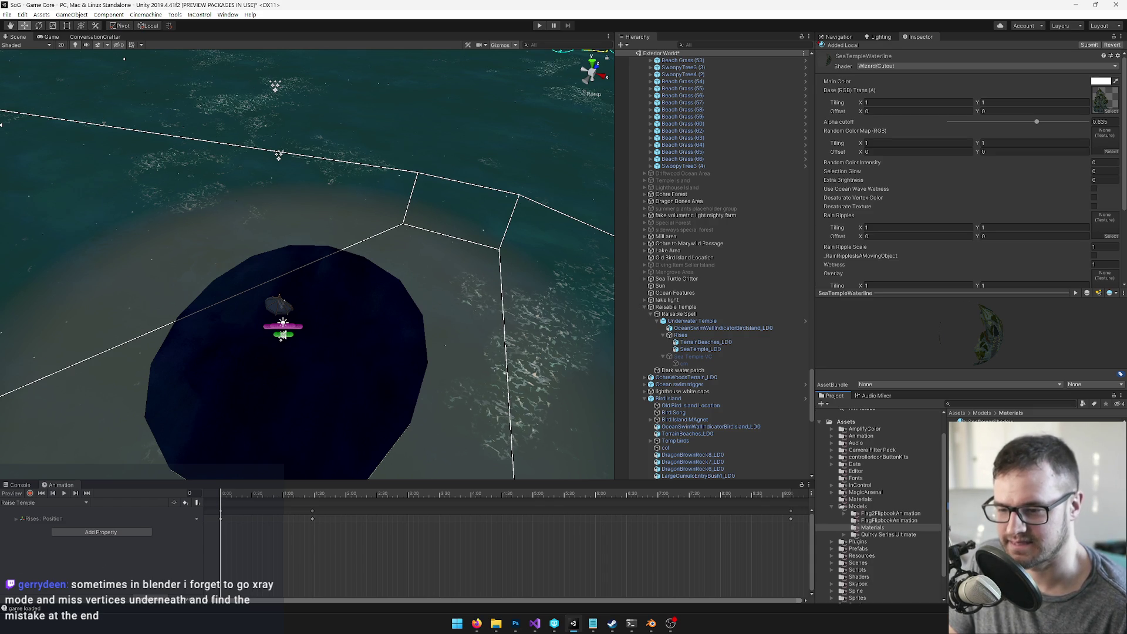
# Step: Switch SeaTempleWaterline to Cutout Oscillate and paste in SeahorseFloatWaterline's copied properties
pyautogui.press('Up')
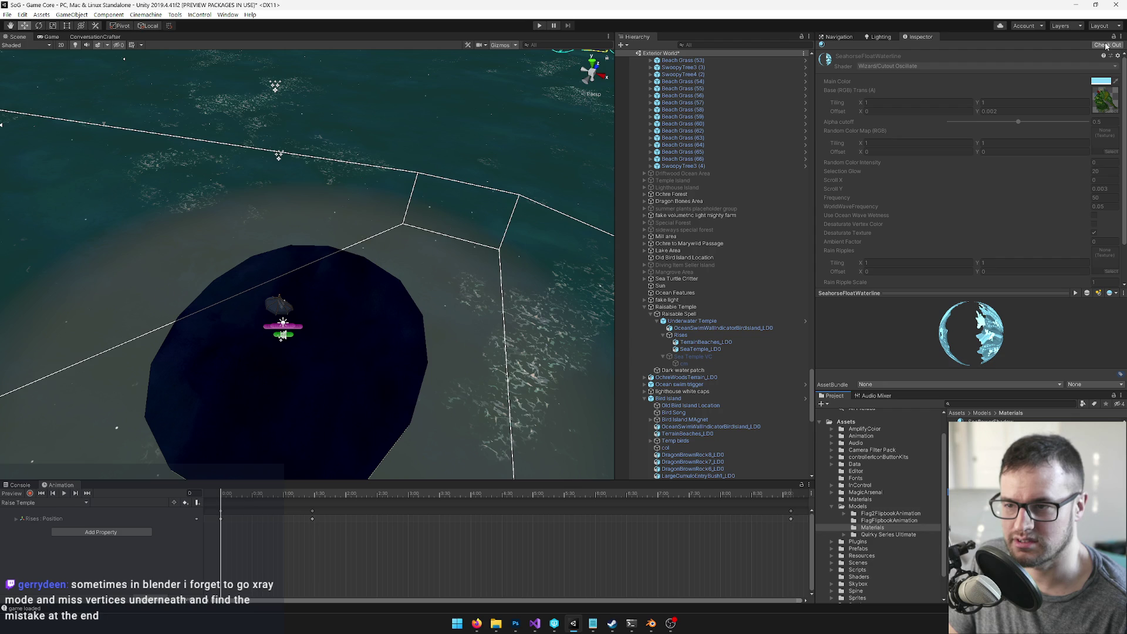
pyautogui.rightClick(891, 55)
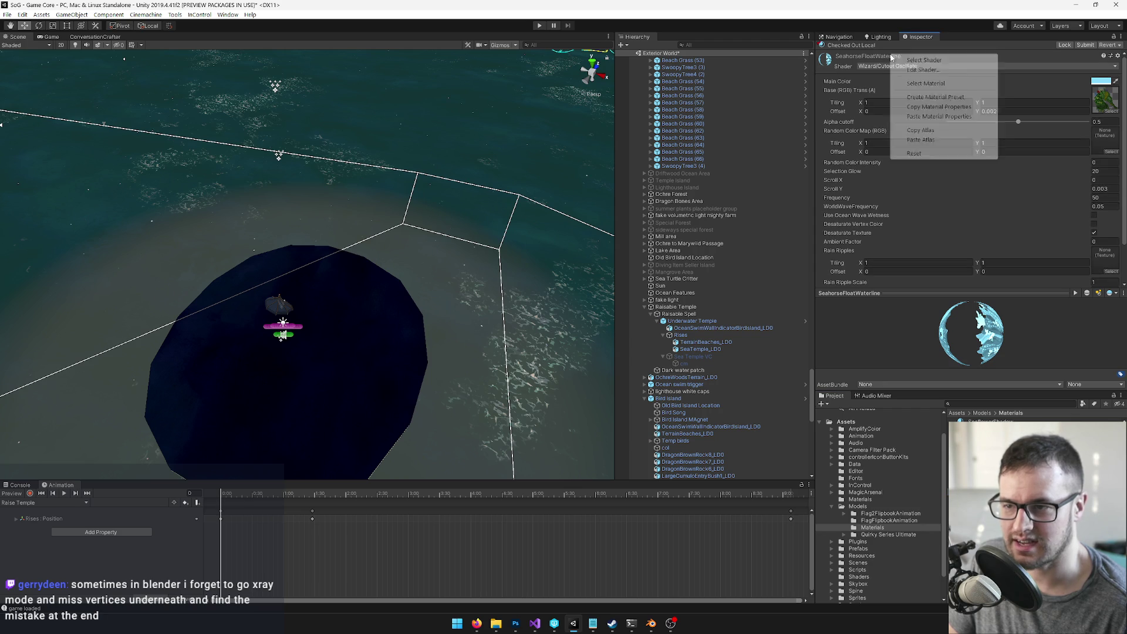
pyautogui.click(933, 98)
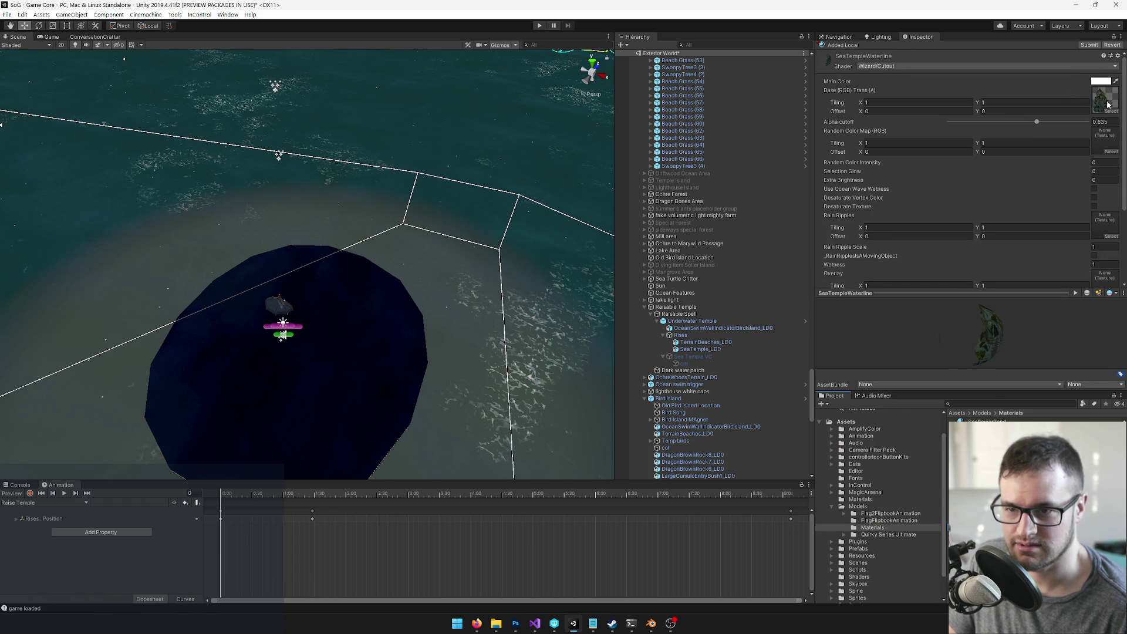
pyautogui.click(964, 67)
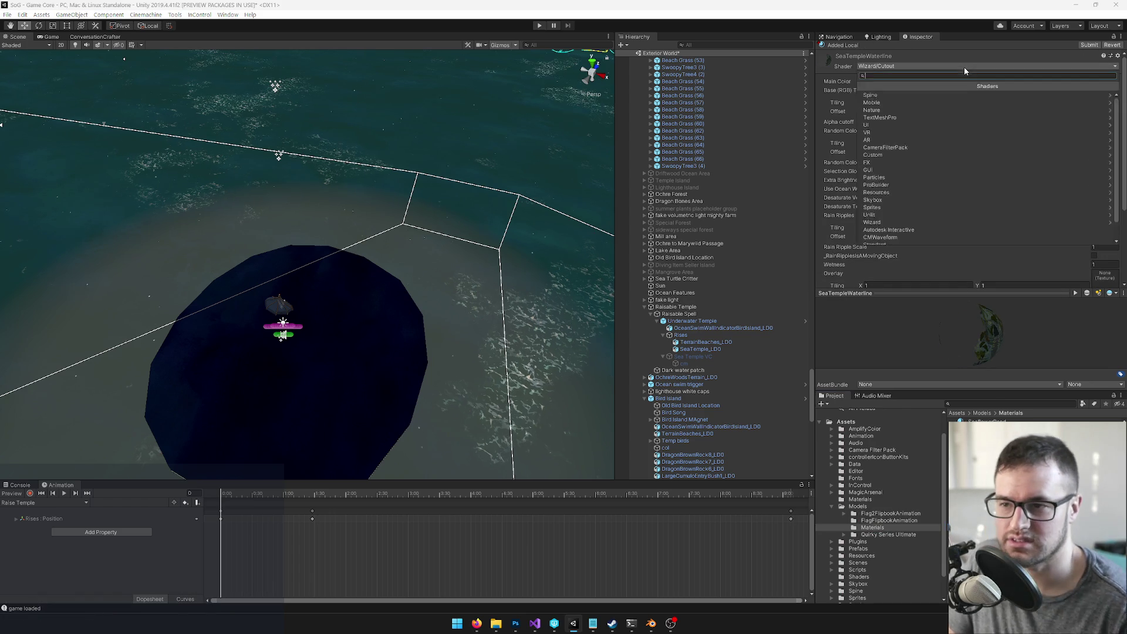
pyautogui.write('cutout os')
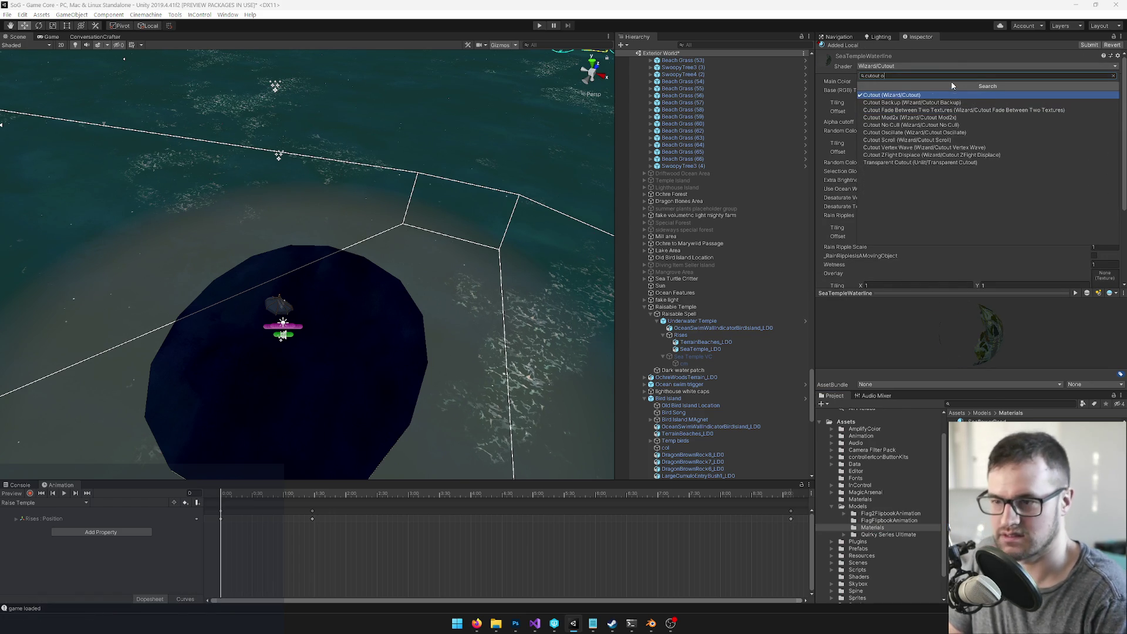
pyautogui.click(948, 94)
pyautogui.rightClick(921, 56)
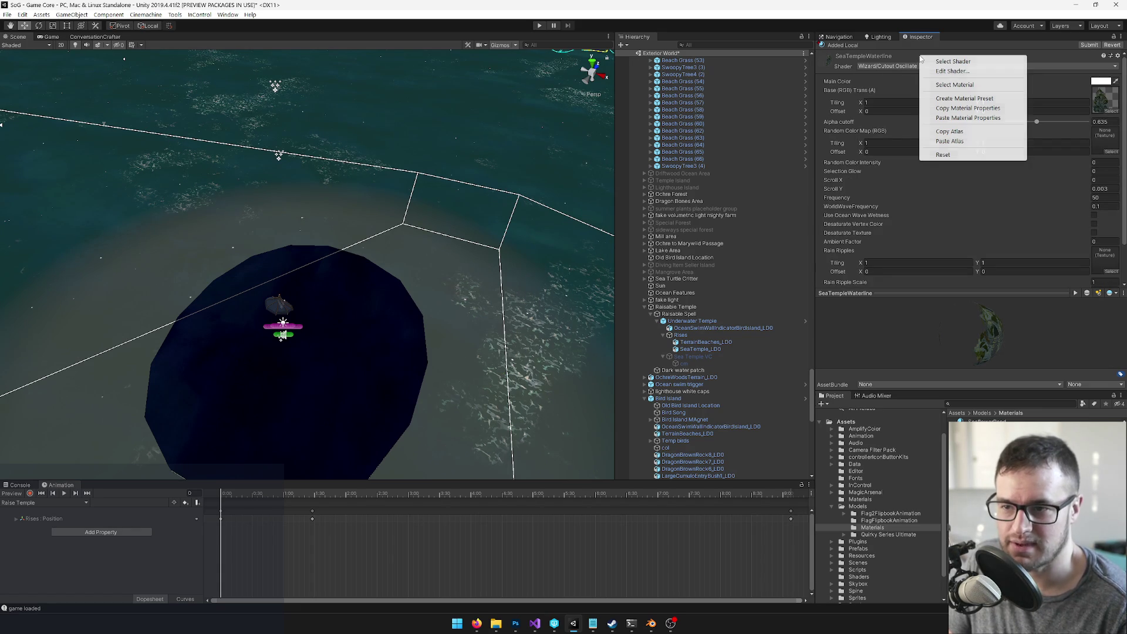
pyautogui.click(966, 118)
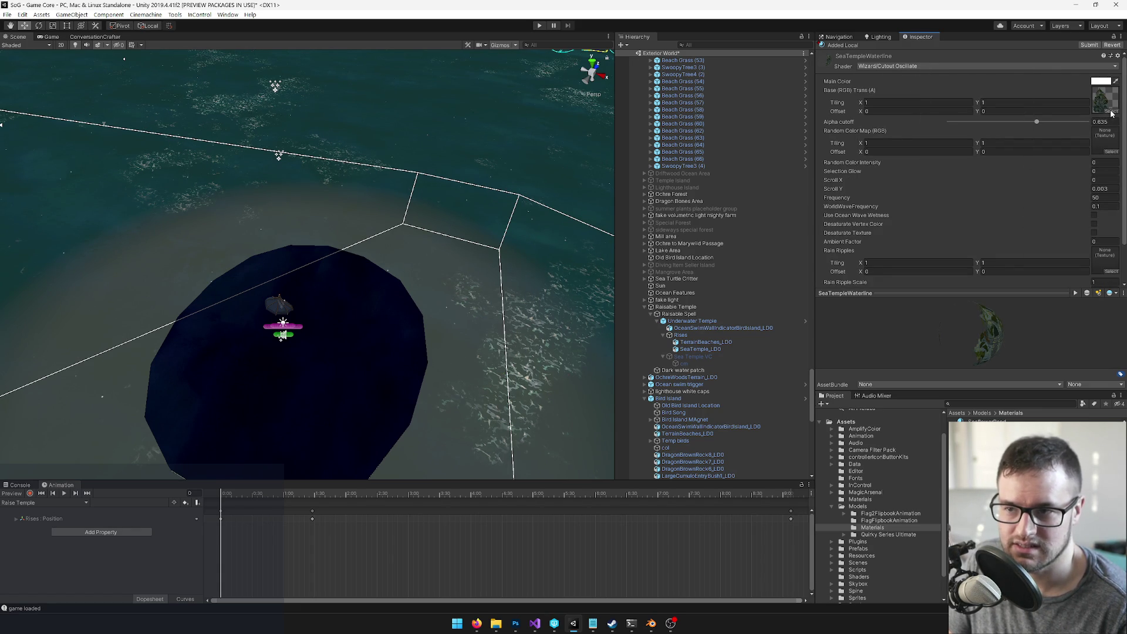
pyautogui.moveTo(458, 283); pyautogui.dragTo(473, 290)
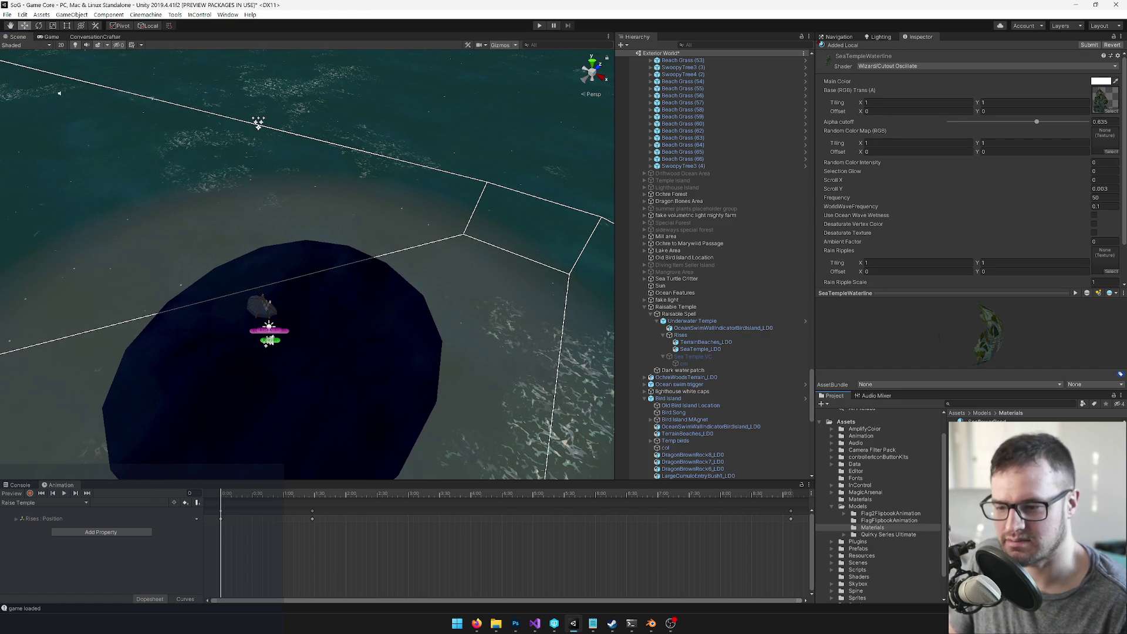
pyautogui.hotkey('alt', 'Tab')
# Step: Duplicate the temple plane and offset the copy slightly along its local Z axis
pyautogui.rightClick(461, 242)
pyautogui.moveTo(460, 242)
pyautogui.mouseDown()
pyautogui.moveTo(499, 247)
pyautogui.moveTo(516, 275)
pyautogui.moveTo(534, 250)
pyautogui.moveTo(557, 250)
pyautogui.mouseUp()
pyautogui.hotkey('shift', 'd')
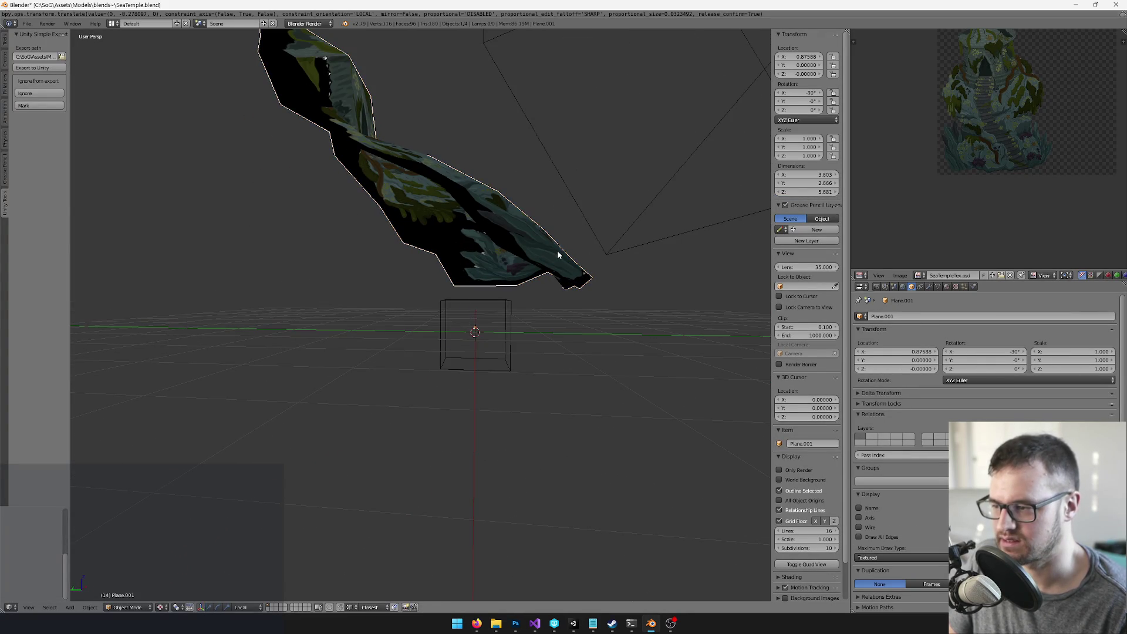
pyautogui.rightClick(525, 312)
pyautogui.press('Tab')
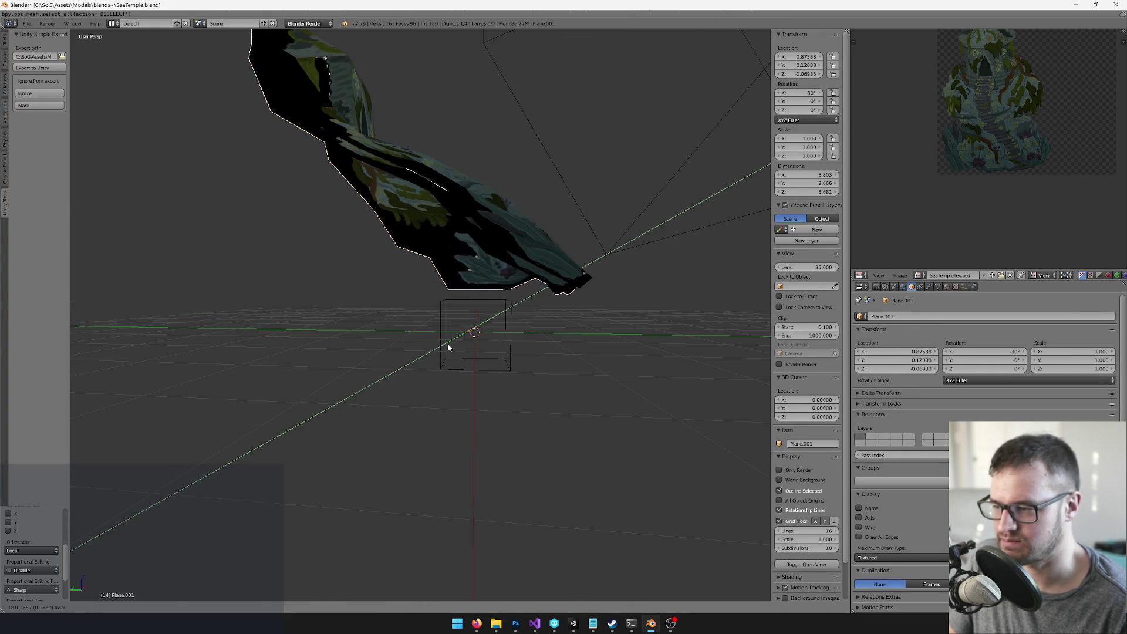
pyautogui.press('g')
pyautogui.press('z')
pyautogui.press('z')
pyautogui.click(459, 316)
# Step: Delete all of the copy's faces except the strip running along the temple base
pyautogui.press('Tab')
pyautogui.moveTo(458, 317)
pyautogui.mouseDown()
pyautogui.moveTo(499, 308)
pyautogui.moveTo(466, 323)
pyautogui.moveTo(268, 608)
pyautogui.mouseUp()
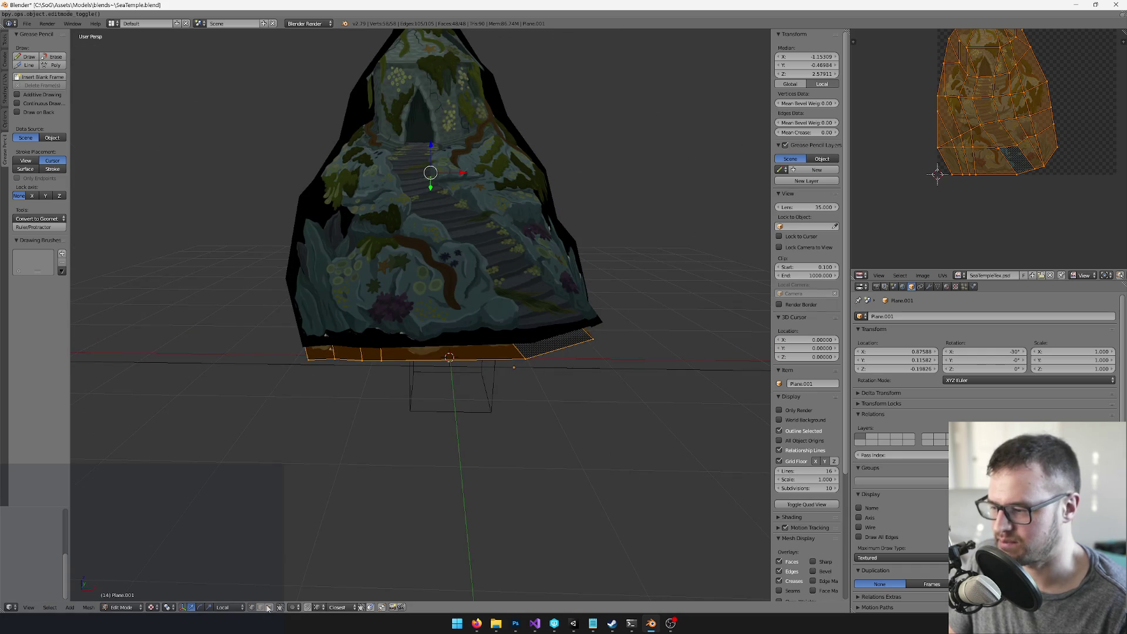
pyautogui.click(268, 608)
pyautogui.moveTo(470, 264); pyautogui.dragTo(525, 167)
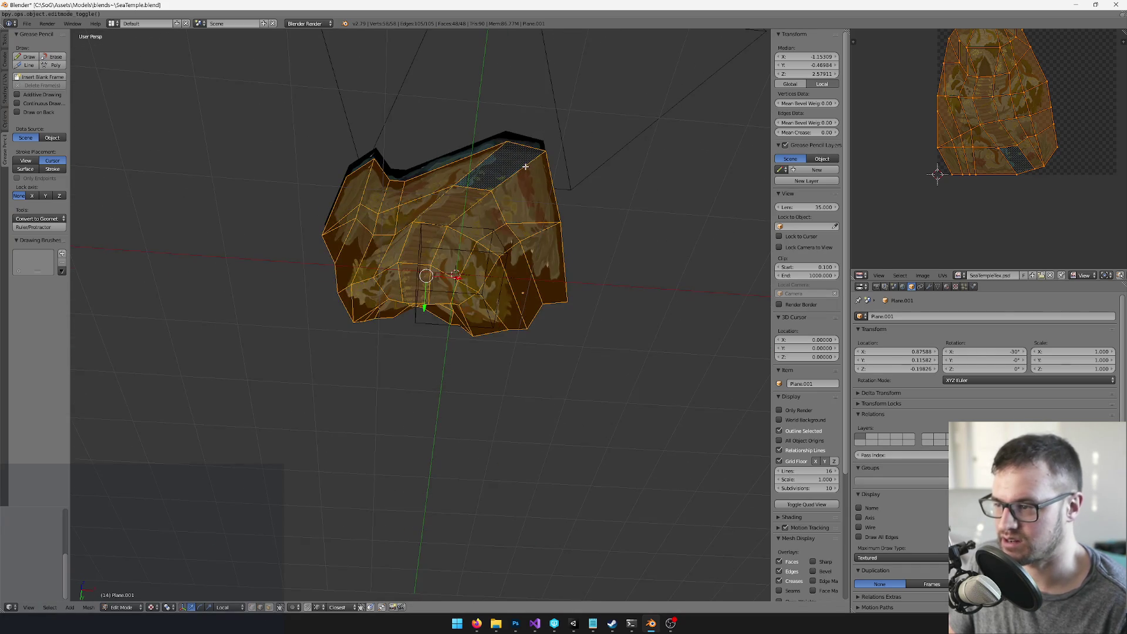
pyautogui.keyDown('ctrl'); pyautogui.keyDown('alt'); pyautogui.click(526, 167); pyautogui.keyUp('alt'); pyautogui.keyUp('ctrl')
pyautogui.click(270, 608)
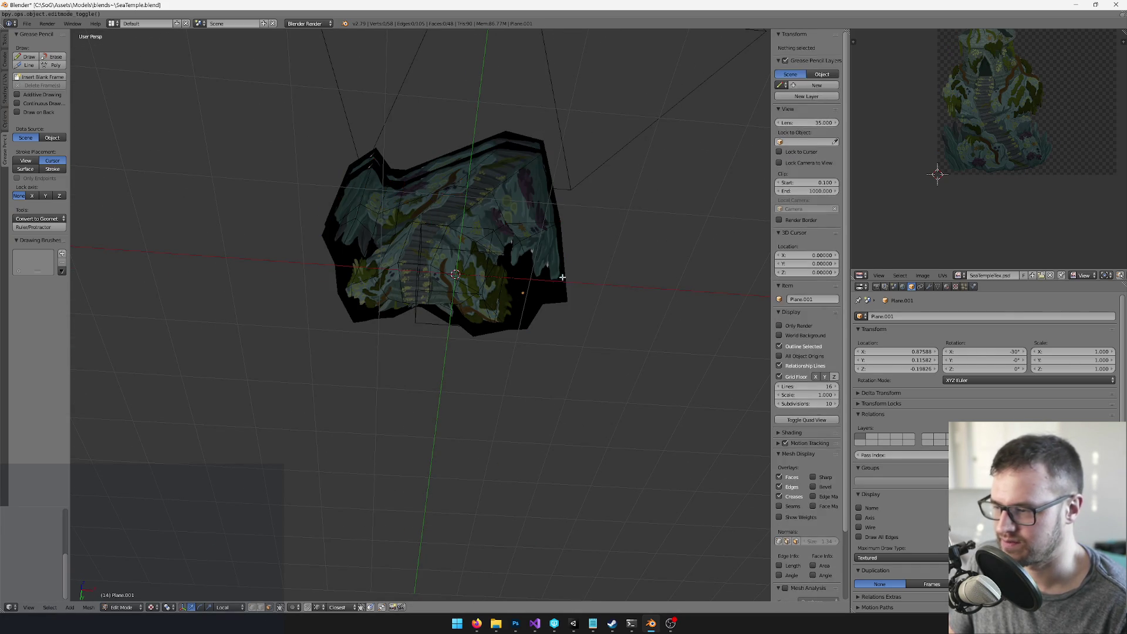
pyautogui.keyDown('alt'); pyautogui.click(519, 171); pyautogui.keyUp('alt')
pyautogui.keyDown('shift'); pyautogui.click(542, 262); pyautogui.keyUp('shift')
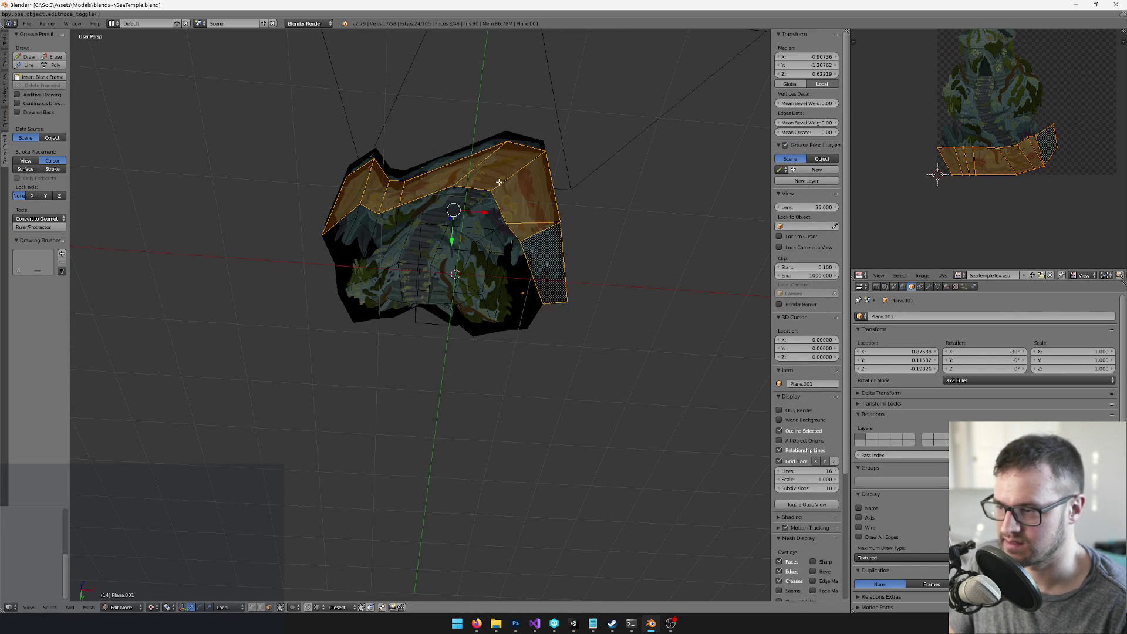
pyautogui.moveTo(543, 261); pyautogui.dragTo(494, 285)
pyautogui.hotkey('ctrl', 'i')
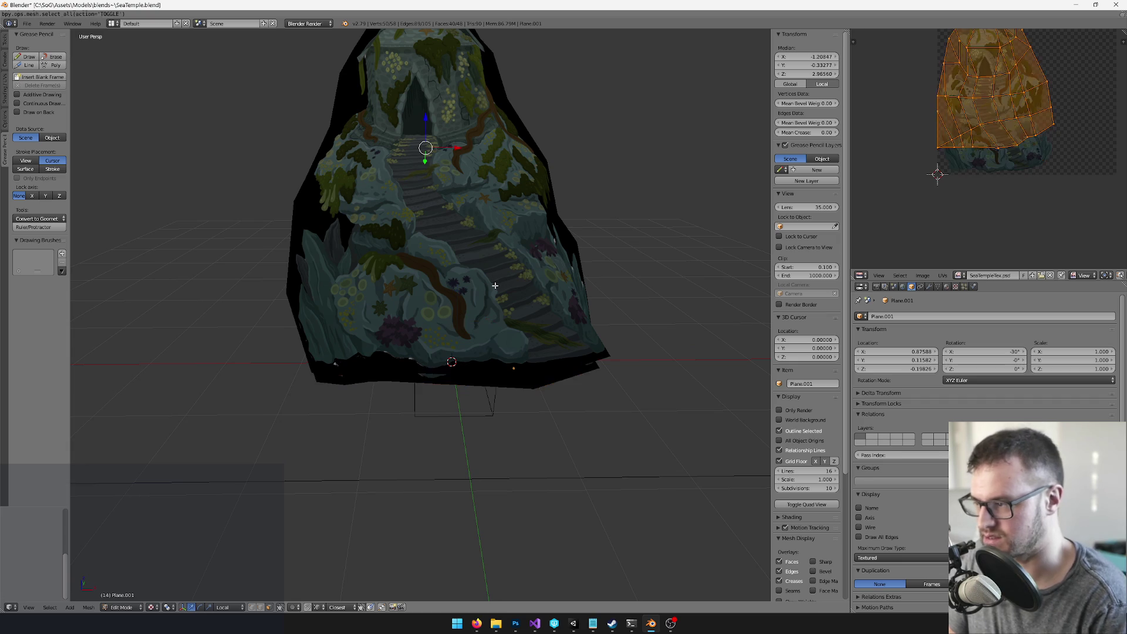
pyautogui.press('x')
pyautogui.click(495, 288)
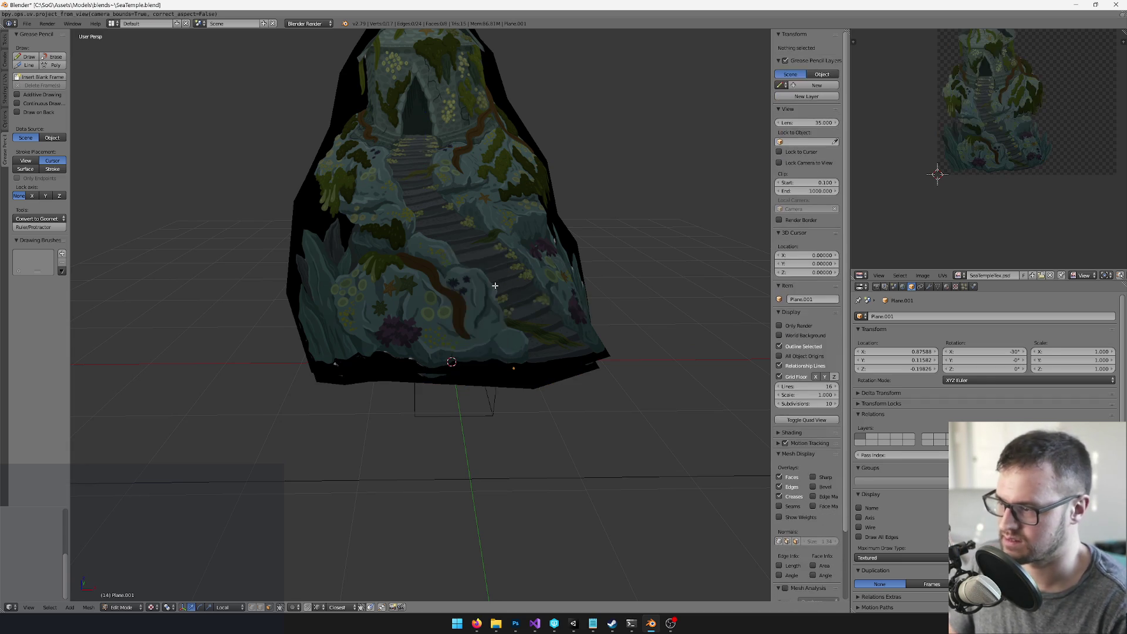
pyautogui.moveTo(495, 289)
pyautogui.mouseDown()
pyautogui.moveTo(576, 268)
pyautogui.moveTo(516, 290)
pyautogui.moveTo(495, 265)
pyautogui.moveTo(518, 275)
pyautogui.mouseUp()
# Step: Rename the copy's material to SeaTempleWaterline
pyautogui.press('Tab')
pyautogui.click(946, 286)
pyautogui.click(924, 363)
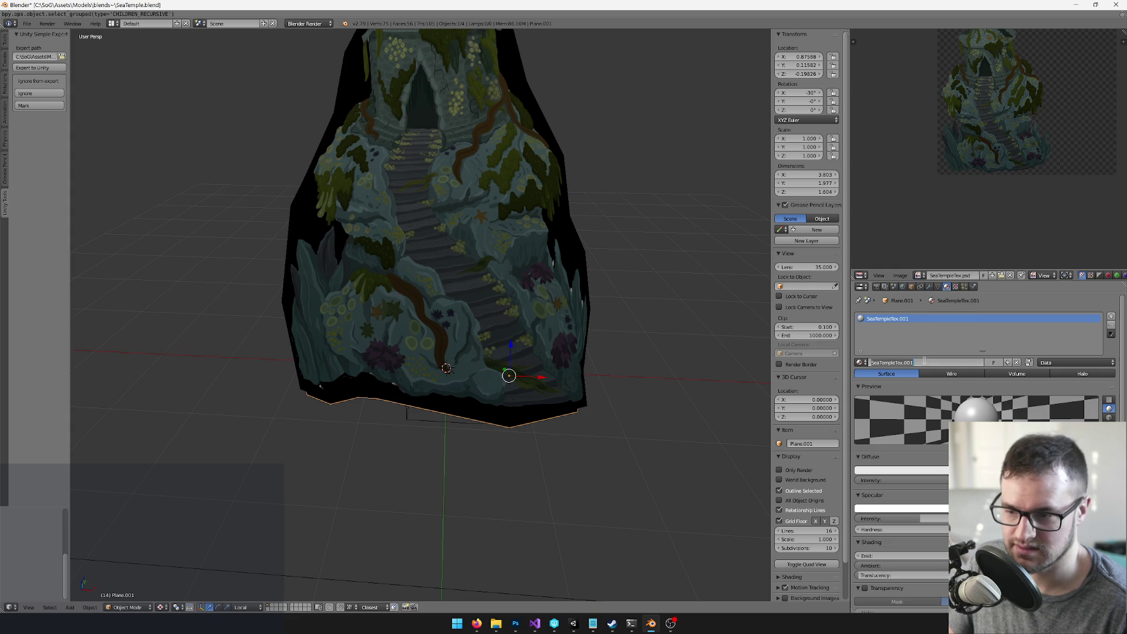
pyautogui.press('Return')
pyautogui.hotkey('shift', 'd')
pyautogui.click(436, 326)
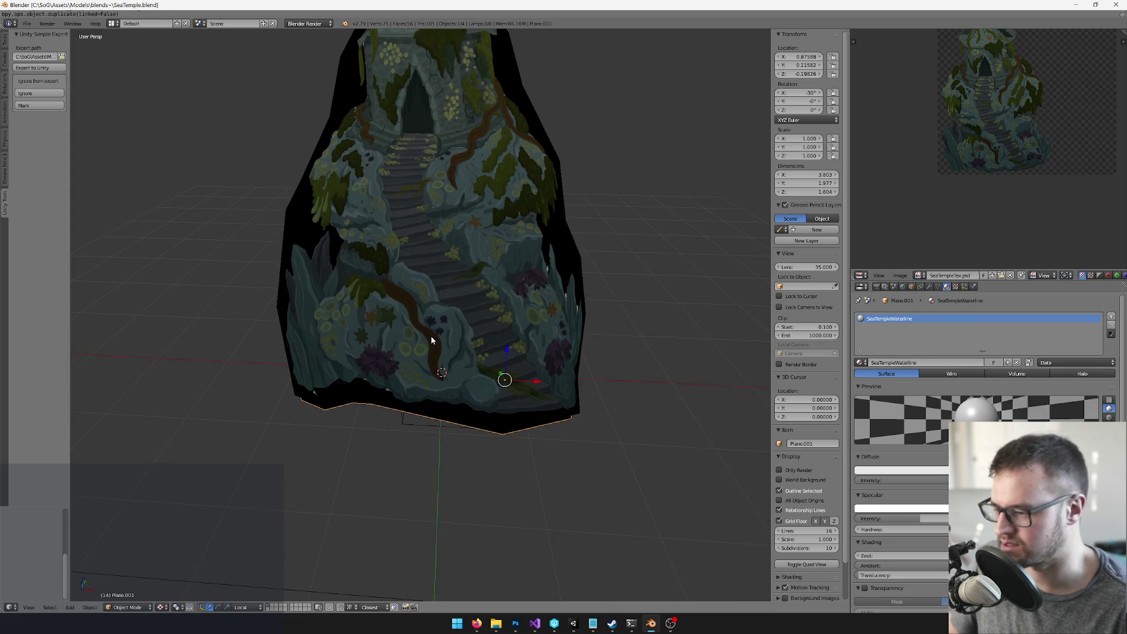
pyautogui.hotkey('alt', 'Tab')
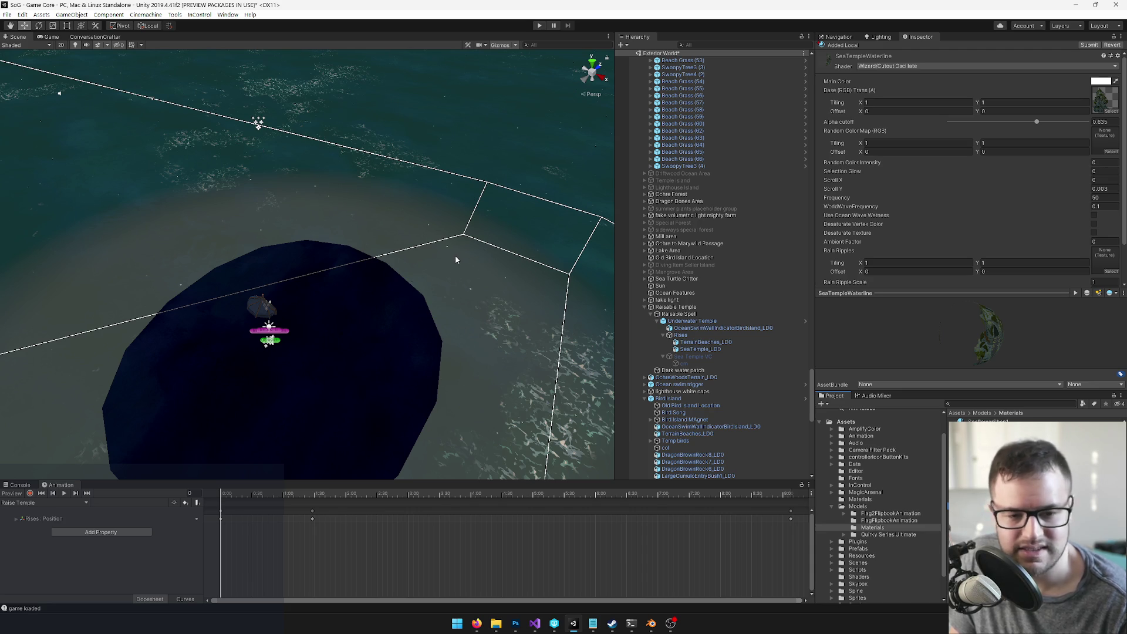
# Step: Select SeaTemple_LD0, check it through the Game view, and set its Position Y to 4
pyautogui.scroll(-3, 468, 268)
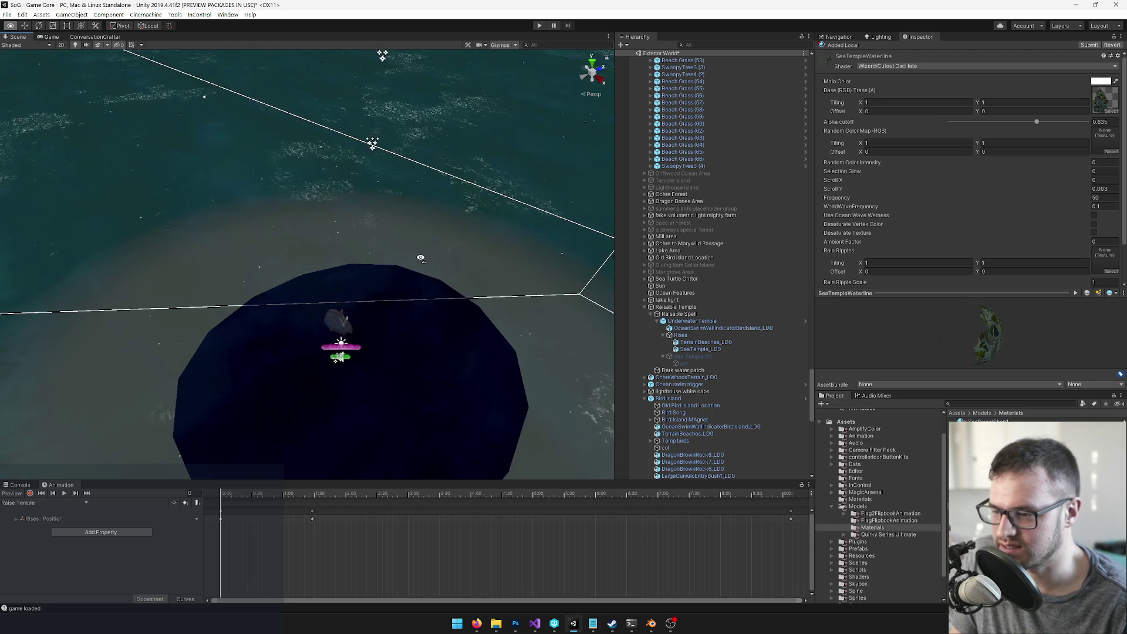
pyautogui.click(701, 350)
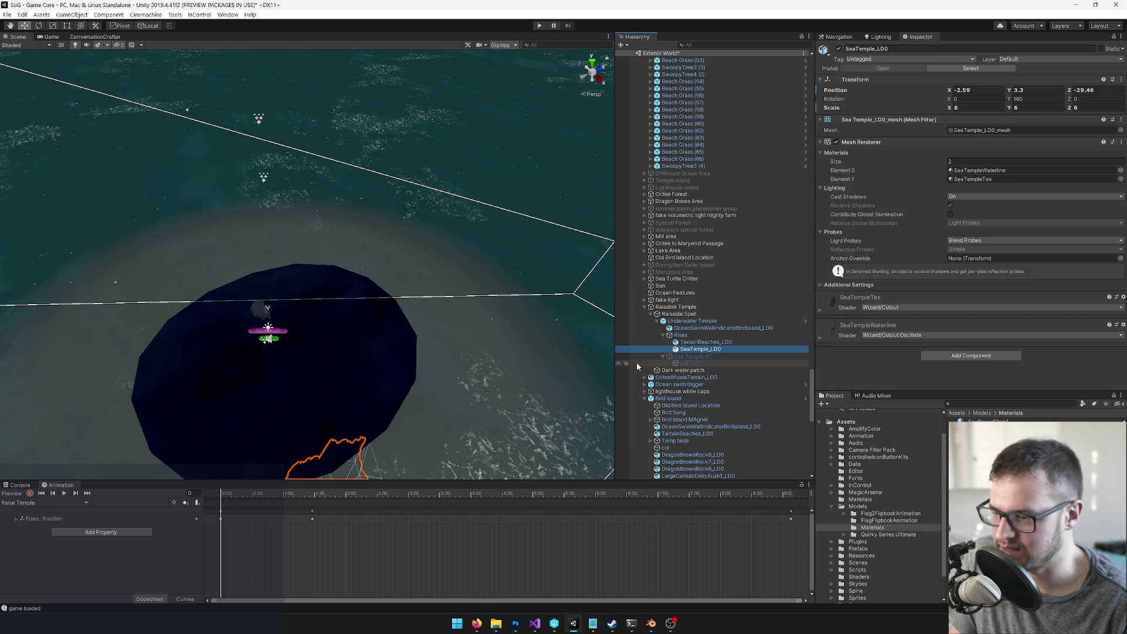
pyautogui.moveTo(242, 492); pyautogui.dragTo(921, 523)
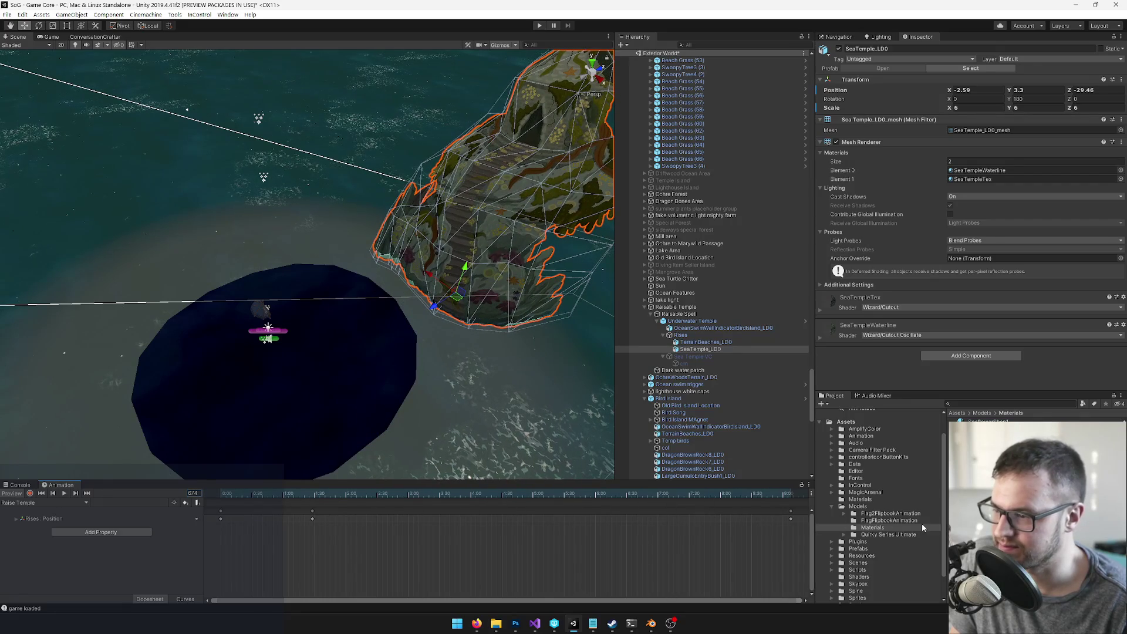
pyautogui.moveTo(442, 339)
pyautogui.mouseDown()
pyautogui.moveTo(486, 279)
pyautogui.moveTo(567, 286)
pyautogui.moveTo(301, 312)
pyautogui.moveTo(313, 305)
pyautogui.mouseUp()
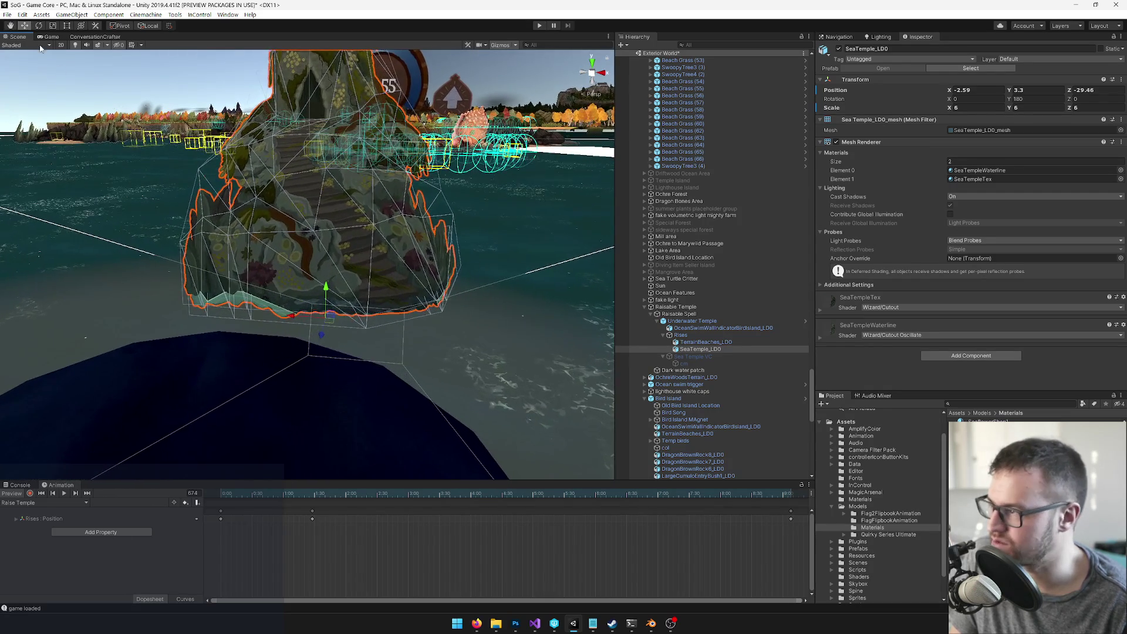
pyautogui.click(47, 37)
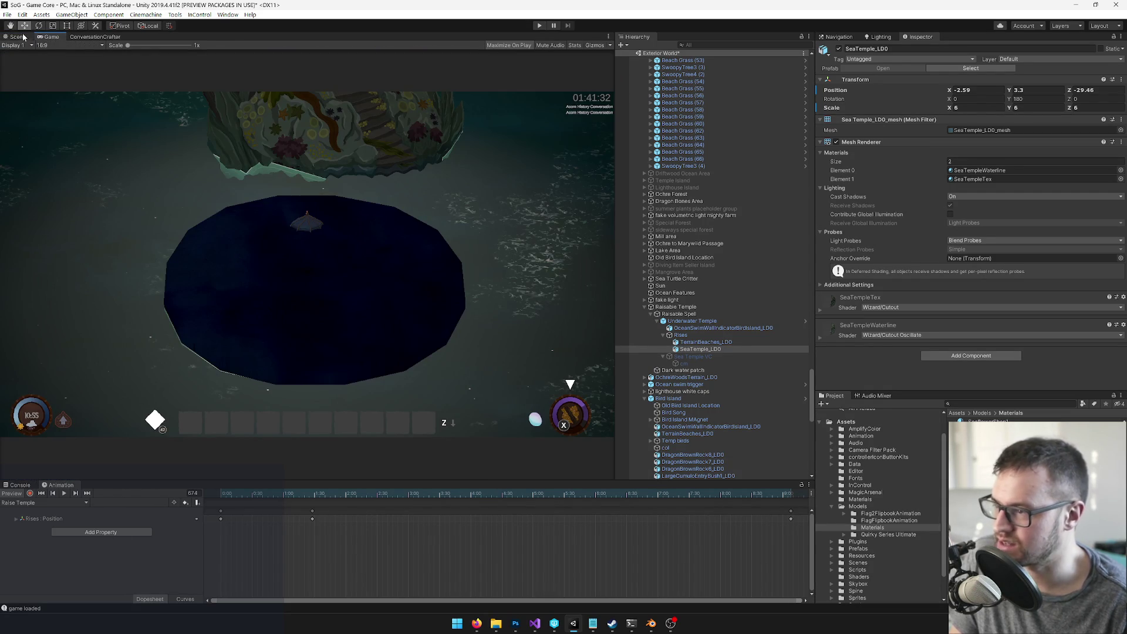
pyautogui.click(22, 37)
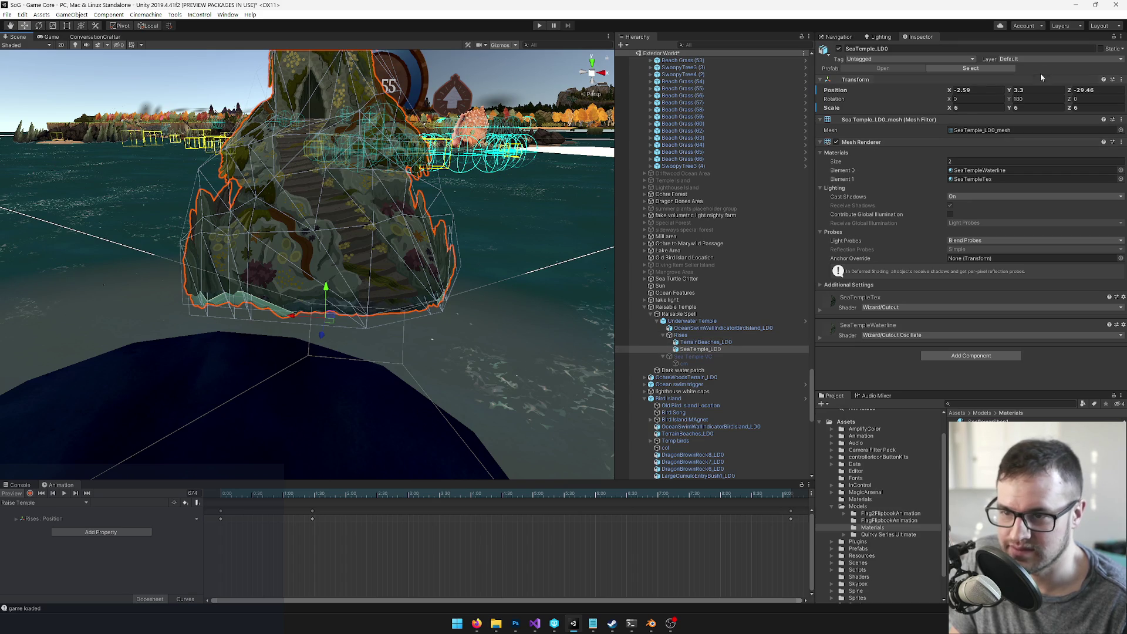
pyautogui.write('4')
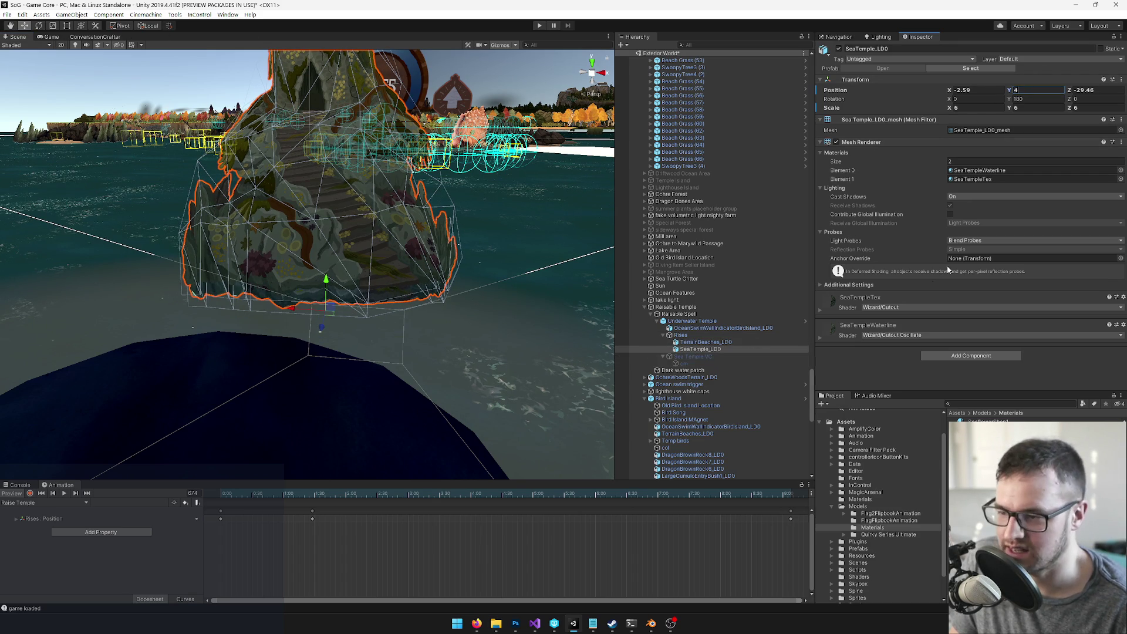
pyautogui.click(986, 170)
# Step: Open SeaTempleWaterline, raise its Selection Glow to 25.5, and preview the glowing band in Game view
pyautogui.doubleClick(986, 170)
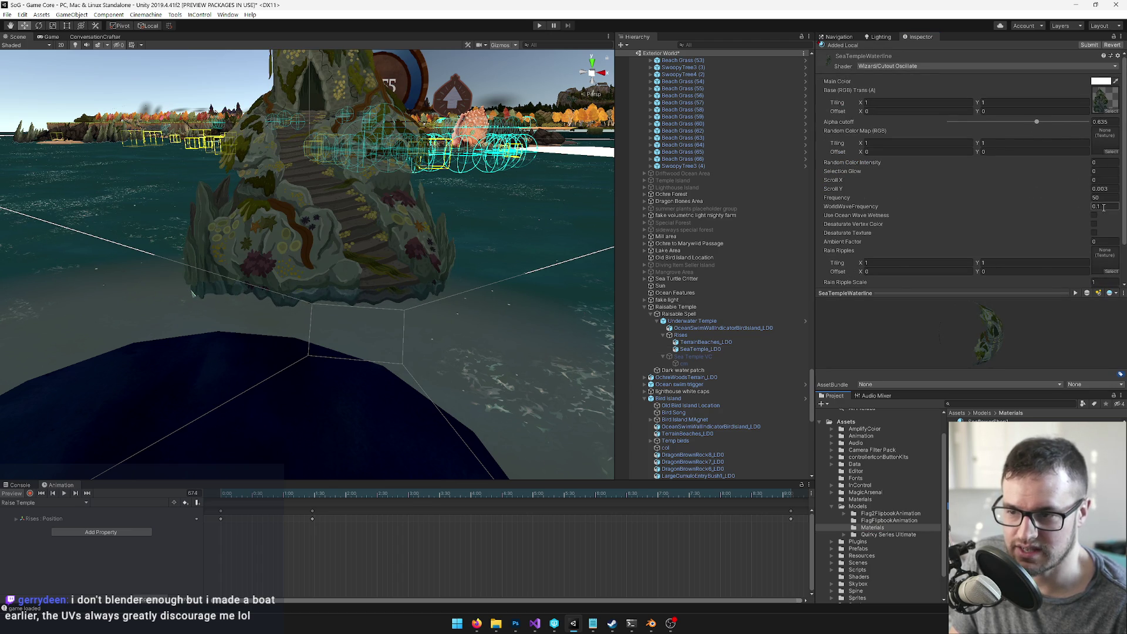
pyautogui.scroll(-2, 1104, 217)
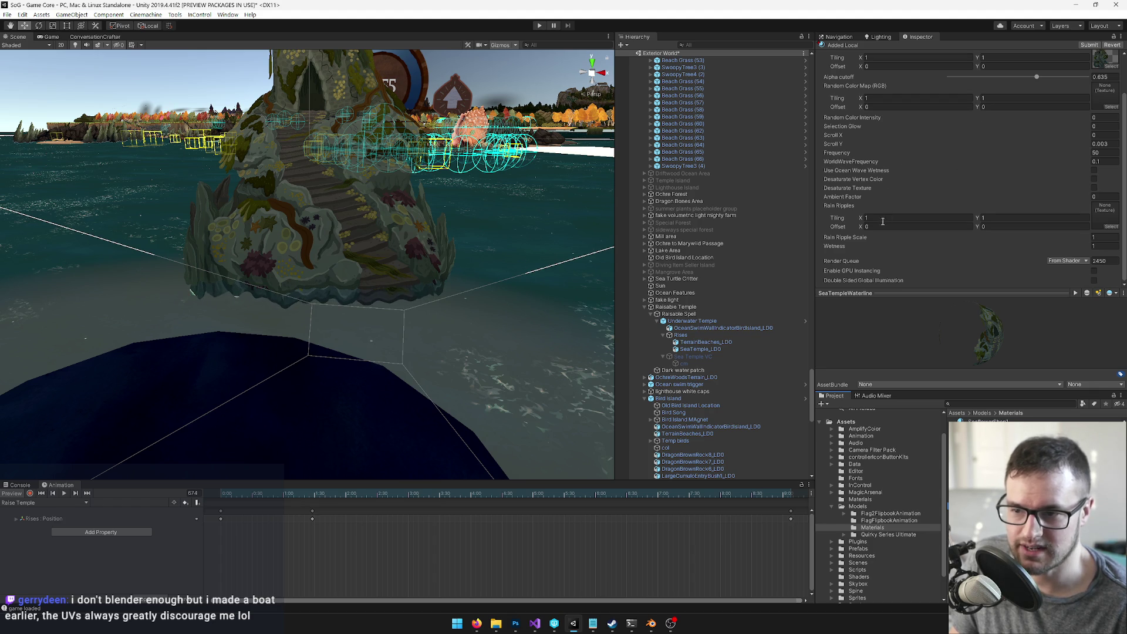
pyautogui.scroll(2, 884, 232)
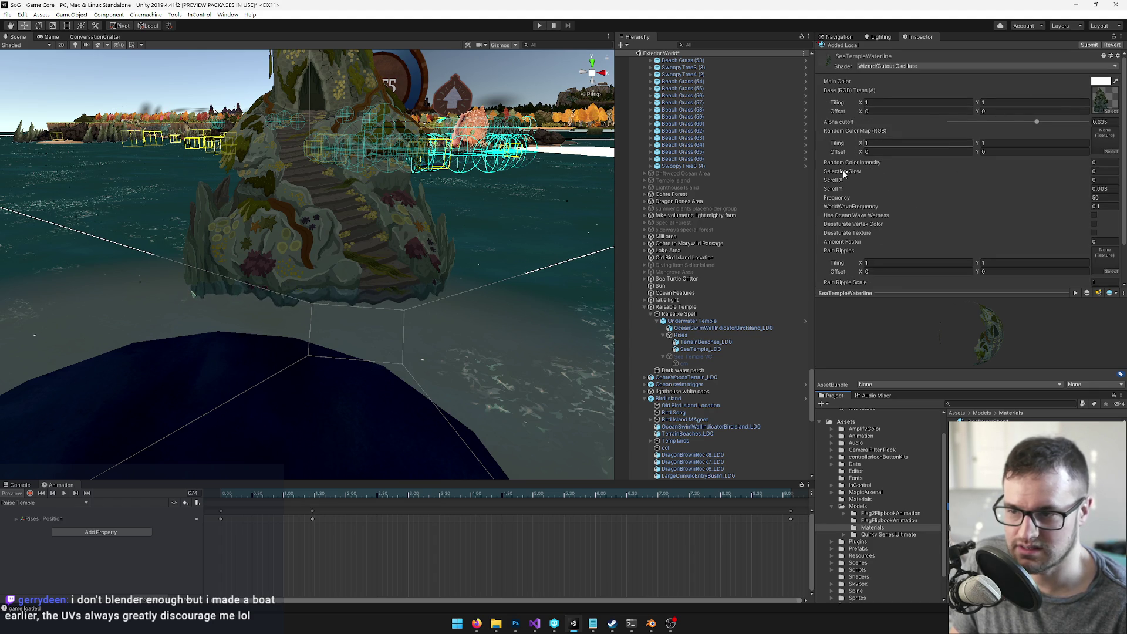
pyautogui.moveTo(847, 173); pyautogui.dragTo(870, 173)
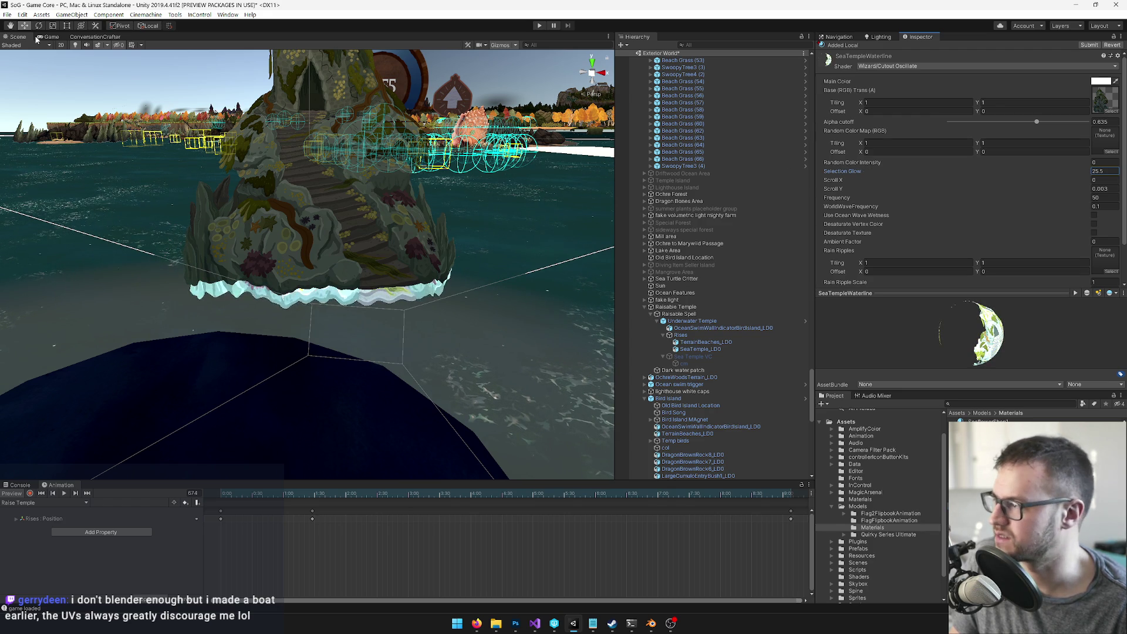
pyautogui.click(51, 37)
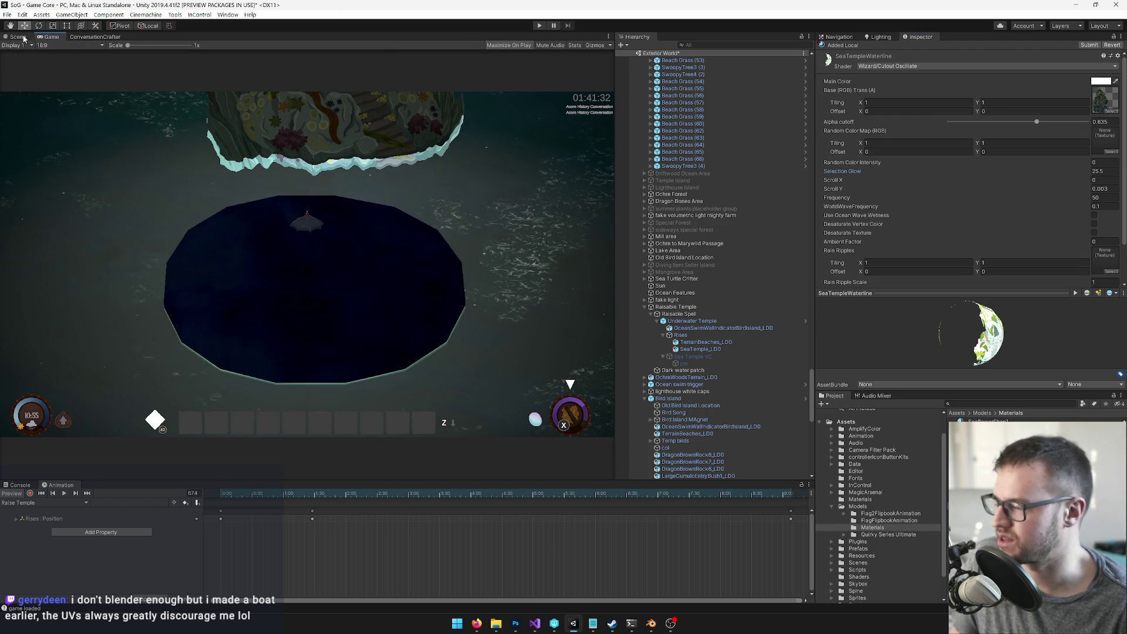
pyautogui.click(24, 39)
pyautogui.hotkey('alt', 'Tab')
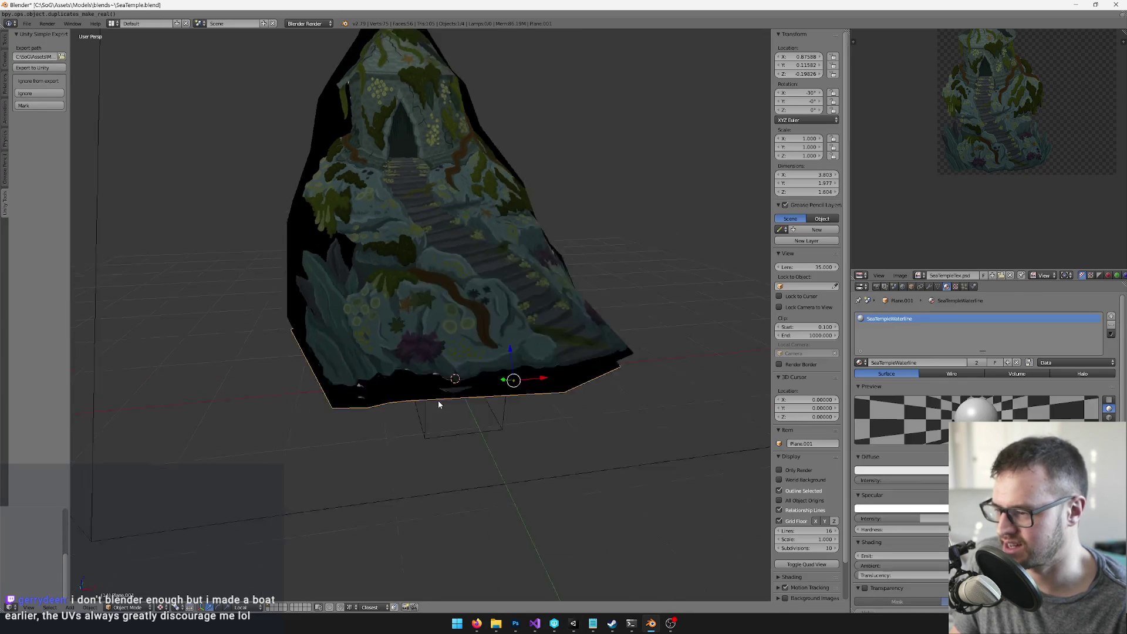
# Step: Move the temple mesh along its local Y axis and save the blend file
pyautogui.moveTo(514, 338); pyautogui.dragTo(512, 370)
pyautogui.press('y')
pyautogui.press('y')
pyautogui.click(512, 368)
pyautogui.hotkey('ctrl', 's')
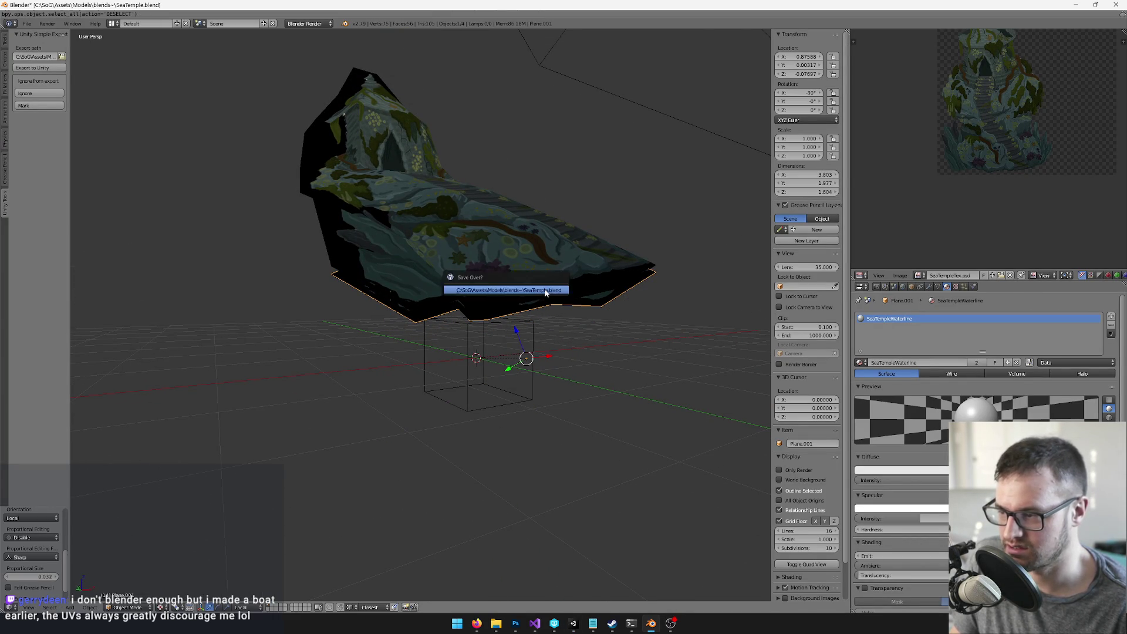
pyautogui.press('Return')
# Step: Reselect the temple object from a front view and save over the blend file again
pyautogui.moveTo(613, 259); pyautogui.dragTo(548, 247)
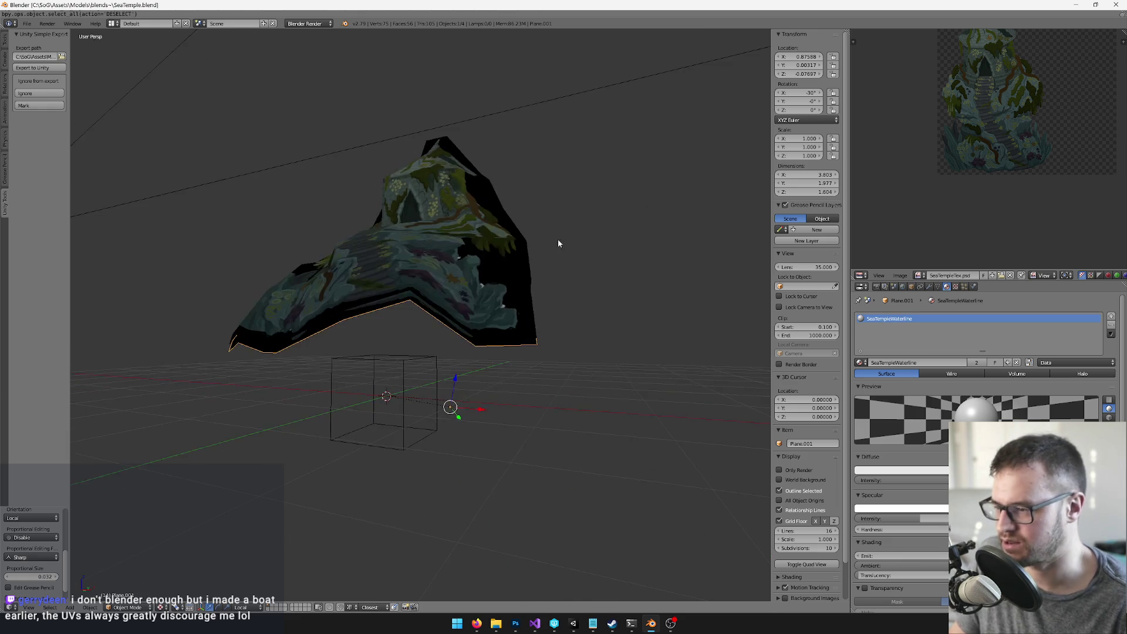
pyautogui.press('s')
pyautogui.rightClick(580, 219)
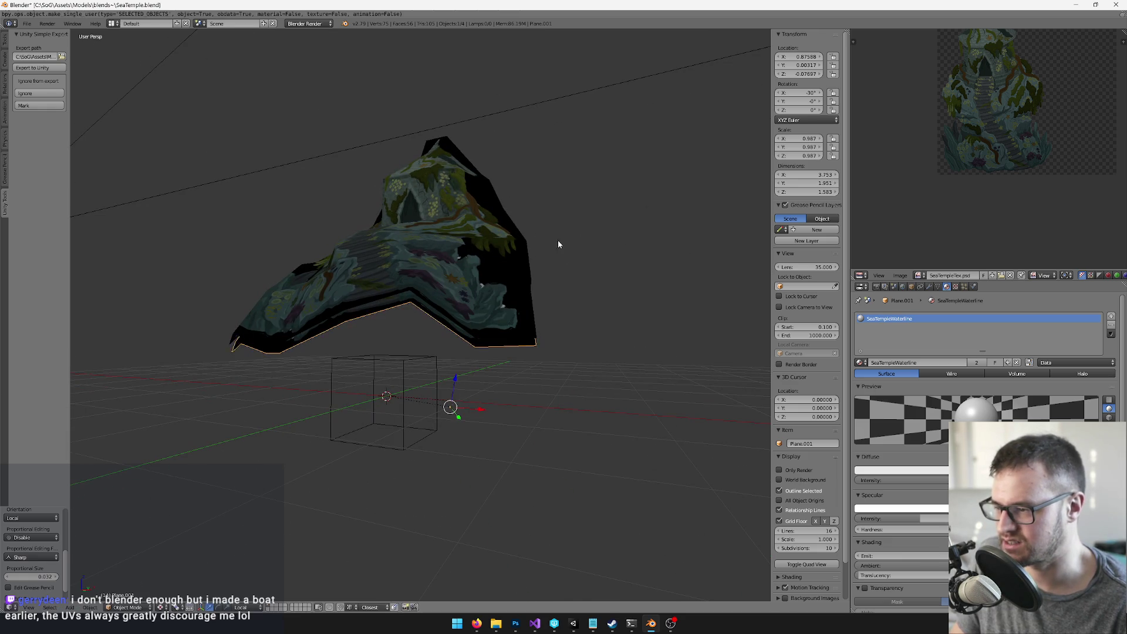
pyautogui.click(494, 303)
pyautogui.moveTo(494, 302)
pyautogui.mouseDown()
pyautogui.moveTo(495, 359)
pyautogui.moveTo(477, 322)
pyautogui.moveTo(381, 350)
pyautogui.mouseUp()
pyautogui.hotkey('ctrl', 's')
pyautogui.click(470, 327)
# Step: Set the temple object's origin to the 3D cursor and return to vertex editing
pyautogui.press('Tab')
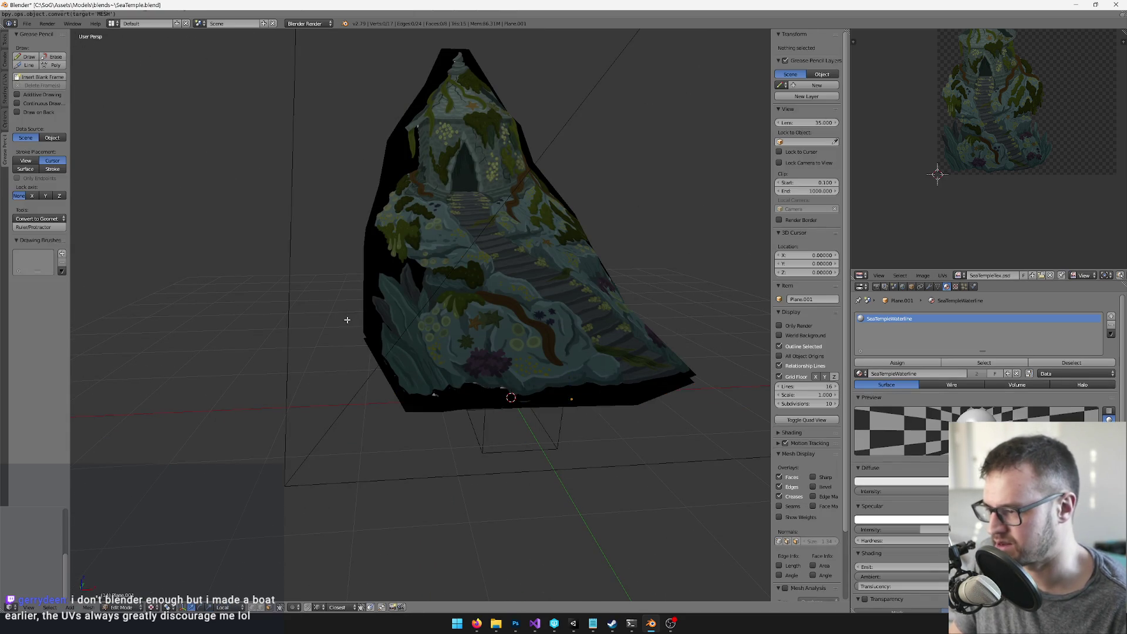
pyautogui.press('Tab')
pyautogui.hotkey('ctrl', 'shift', 'alt', 'c')
pyautogui.click(300, 455)
pyautogui.press('Tab')
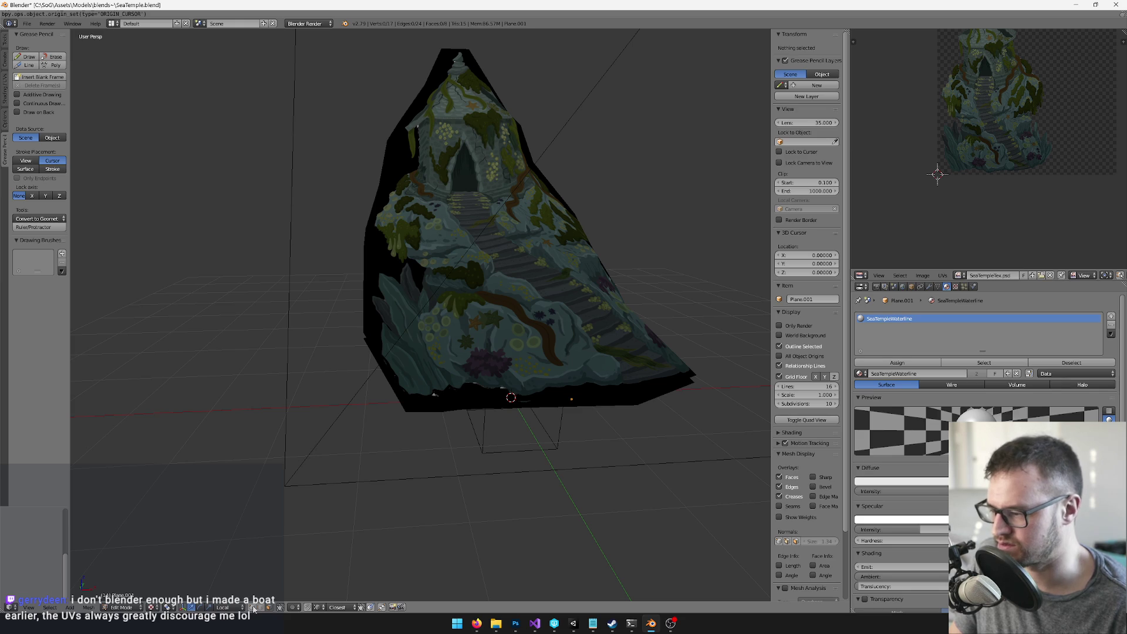
# Step: Reposition a corner vertex at the temple mesh's base
pyautogui.rightClick(376, 344)
pyautogui.press('g')
pyautogui.click(392, 338)
pyautogui.moveTo(392, 337); pyautogui.dragTo(471, 371)
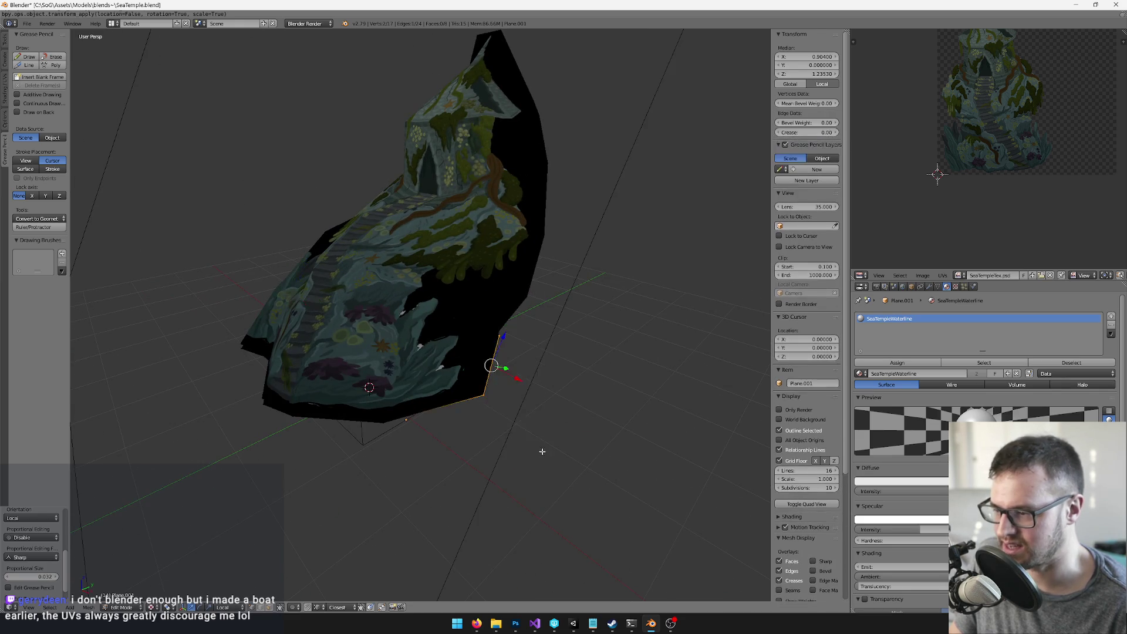
# Step: Rotate two selected base vertices -90 degrees around the X axis
pyautogui.moveTo(541, 452); pyautogui.dragTo(590, 427)
pyautogui.press('r')
pyautogui.press('x')
pyautogui.press('-')
pyautogui.press('9')
pyautogui.press('0')
pyautogui.press('Return')
pyautogui.moveTo(543, 347)
pyautogui.mouseDown()
pyautogui.moveTo(531, 259)
pyautogui.moveTo(545, 232)
pyautogui.moveTo(490, 283)
pyautogui.moveTo(516, 341)
pyautogui.moveTo(455, 390)
pyautogui.moveTo(549, 344)
pyautogui.moveTo(511, 362)
pyautogui.mouseUp()
# Step: Apply rotation and scale to the temple mesh, save, and return to Unity
pyautogui.press('Tab')
pyautogui.hotkey('ctrl', 'a')
pyautogui.click(537, 349)
pyautogui.press('Tab')
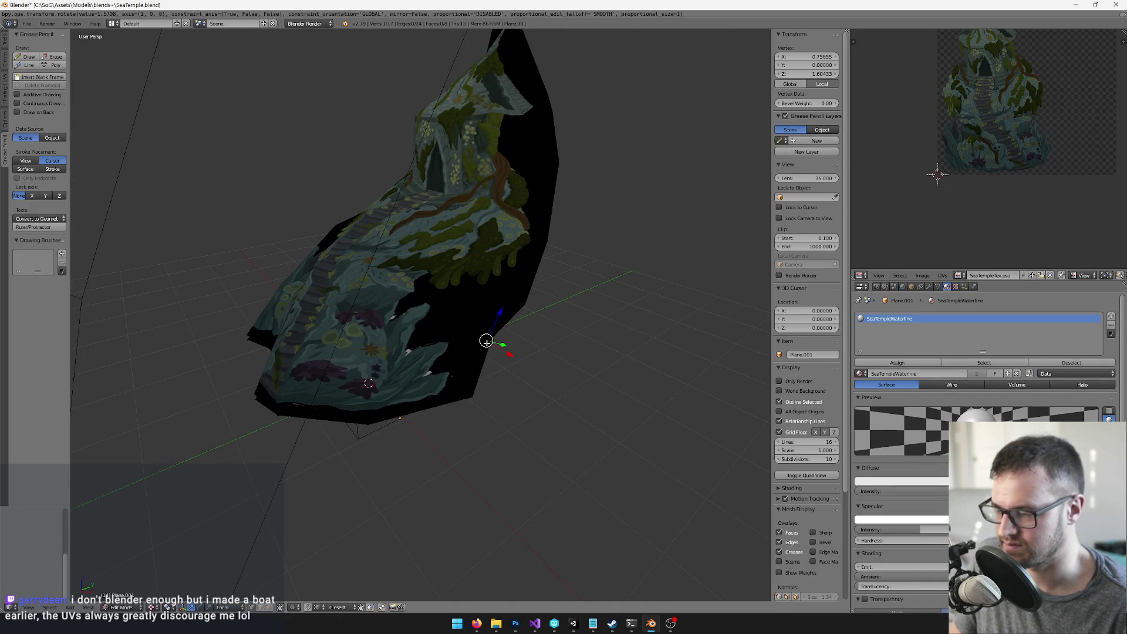
pyautogui.press('Tab')
pyautogui.moveTo(375, 316)
pyautogui.mouseDown()
pyautogui.moveTo(428, 326)
pyautogui.moveTo(423, 317)
pyautogui.mouseUp()
pyautogui.press('a')
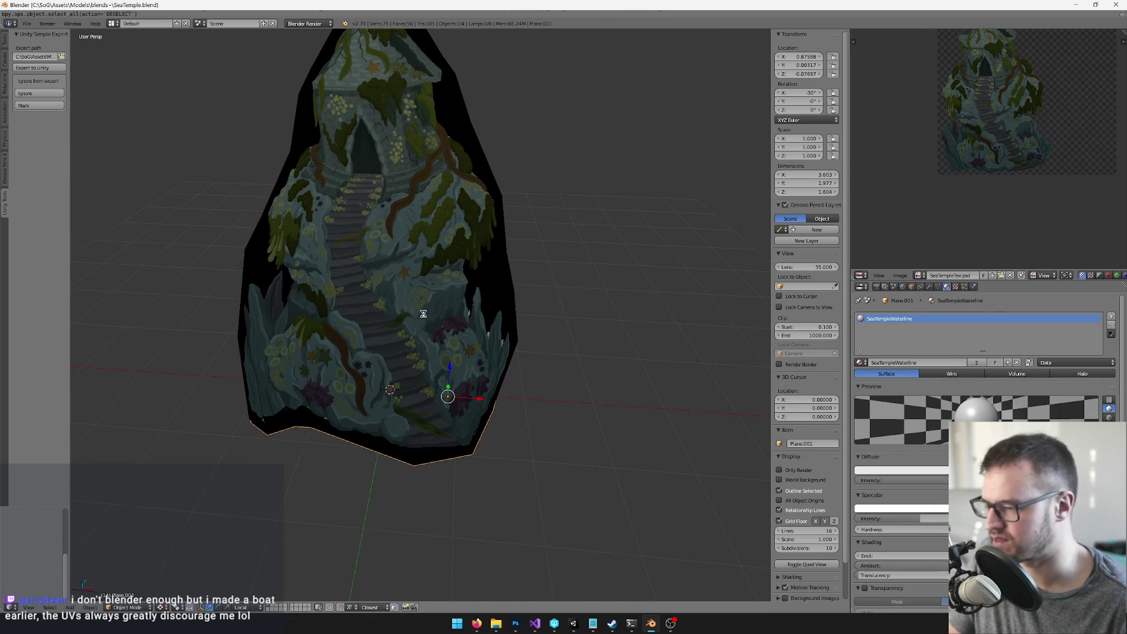
pyautogui.hotkey('ctrl', 's')
pyautogui.hotkey('alt', 'Tab')
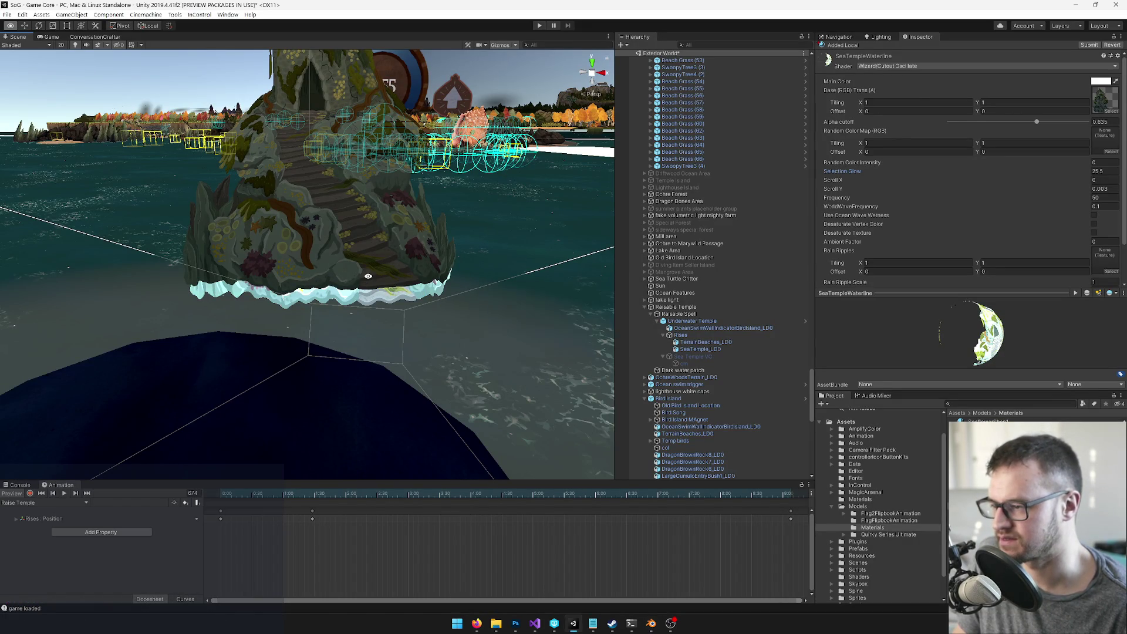
# Step: Lower SeaTemple_LD0 to Position Y 3.32 after checking it through the game camera
pyautogui.click(51, 36)
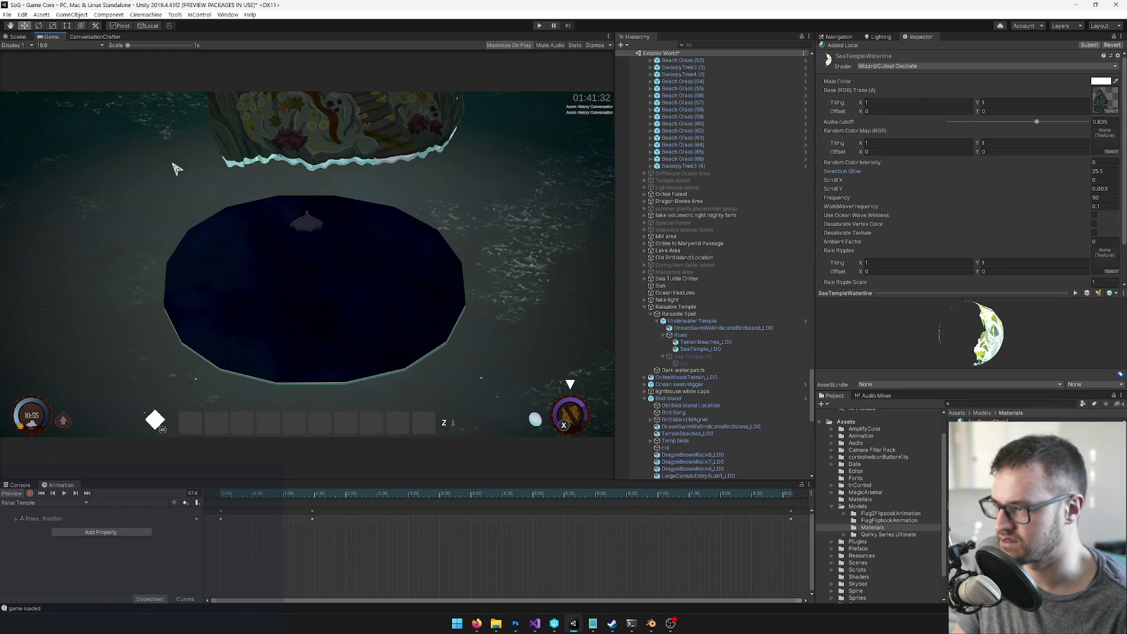
pyautogui.click(700, 349)
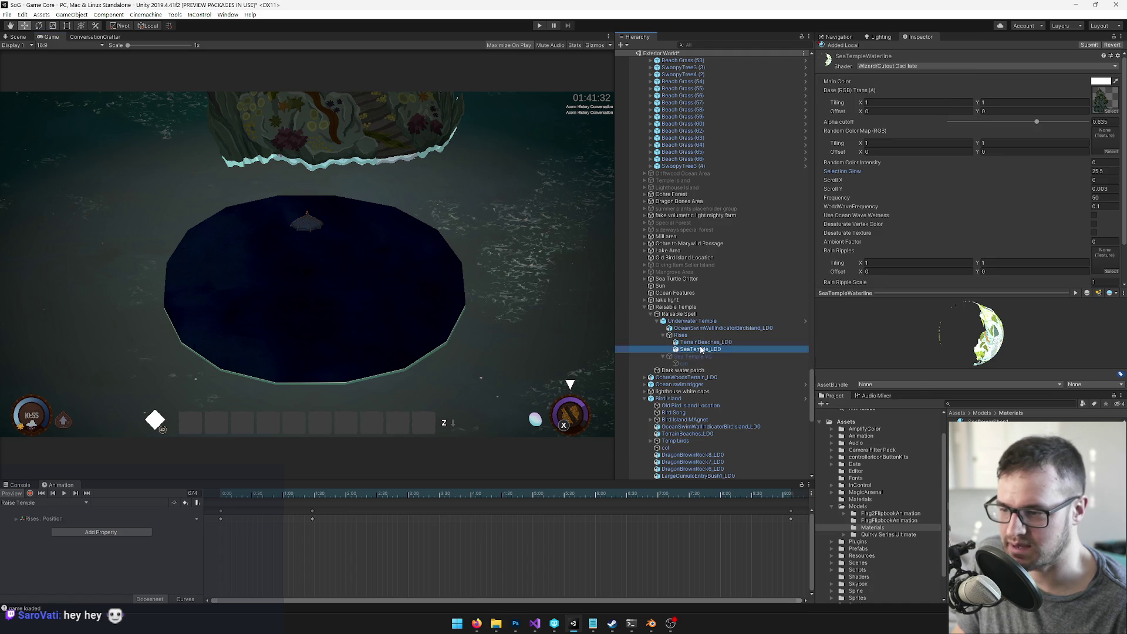
pyautogui.moveTo(1008, 91); pyautogui.dragTo(995, 91)
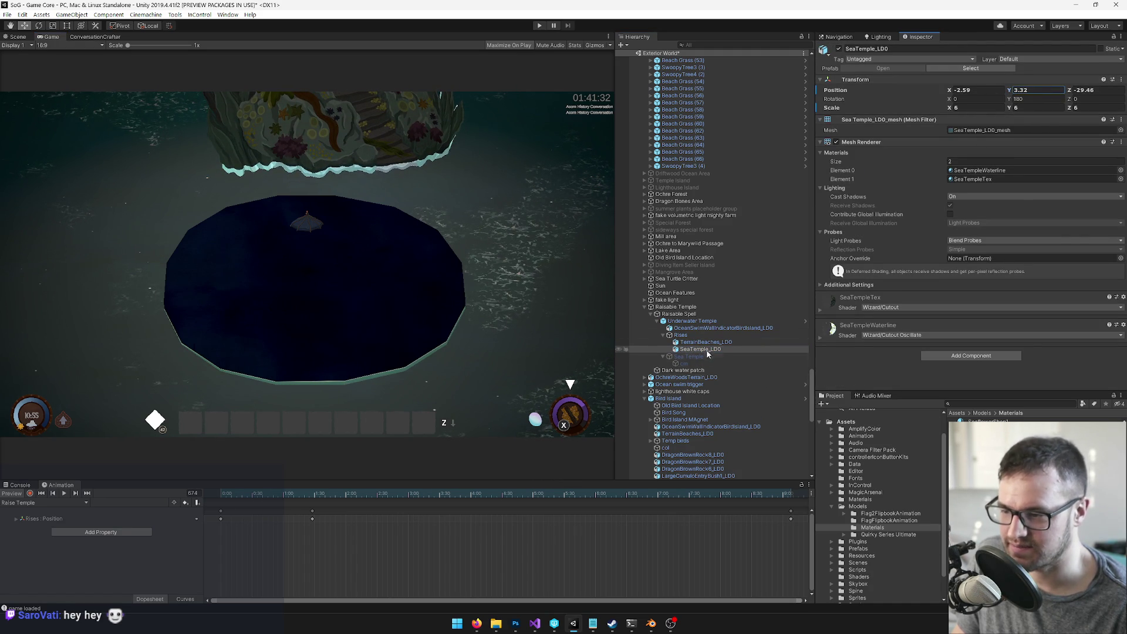
# Step: Set the SeaTempleWaterline material's Scroll Y and Scroll X both to 0.002
pyautogui.click(979, 171)
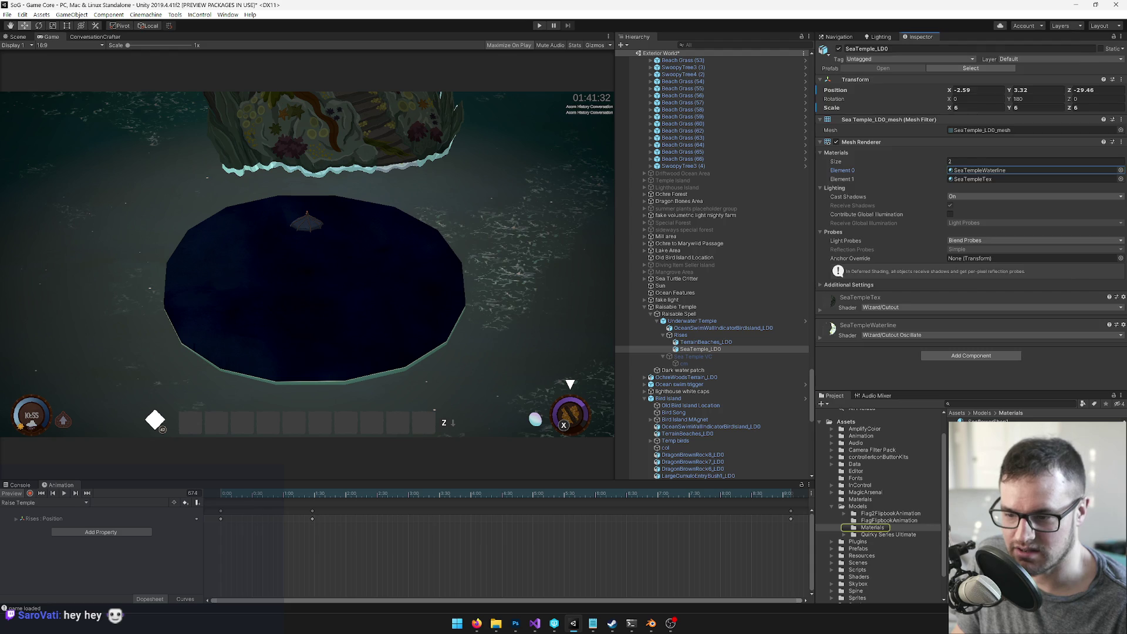
pyautogui.doubleClick(979, 170)
pyautogui.click(1101, 171)
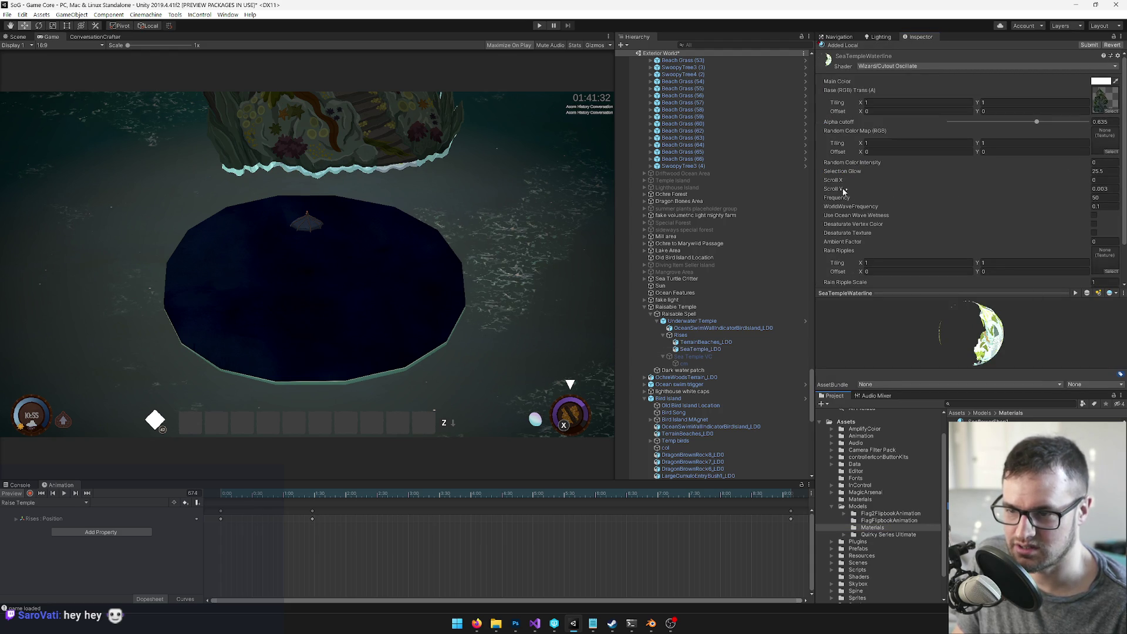
pyautogui.moveTo(840, 188); pyautogui.dragTo(849, 188)
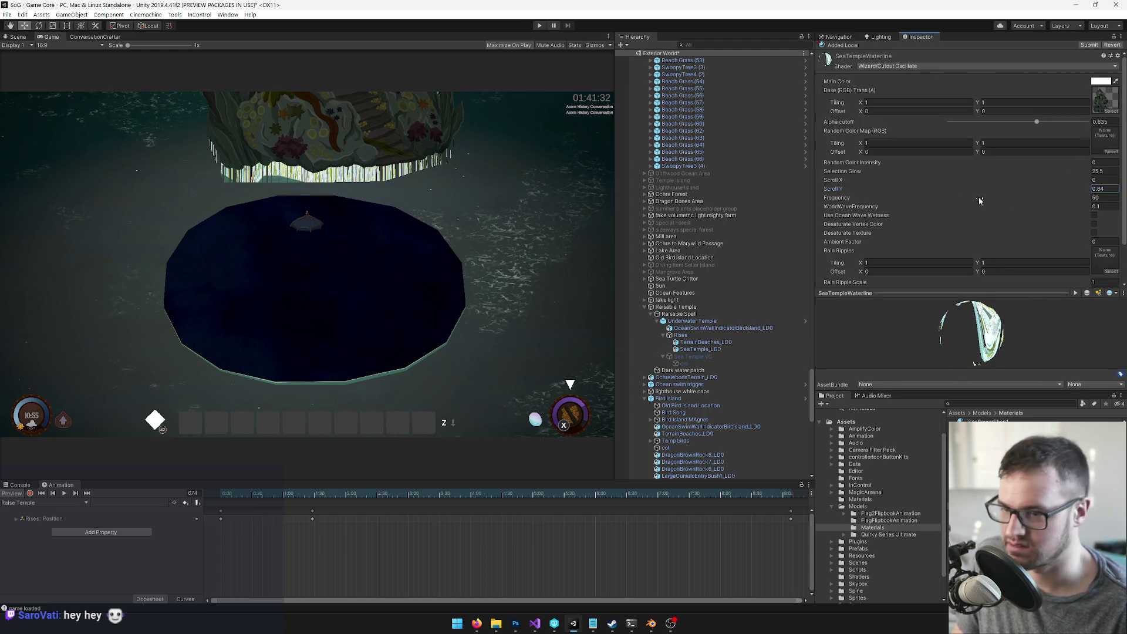
pyautogui.hotkey('ctrl', 'z')
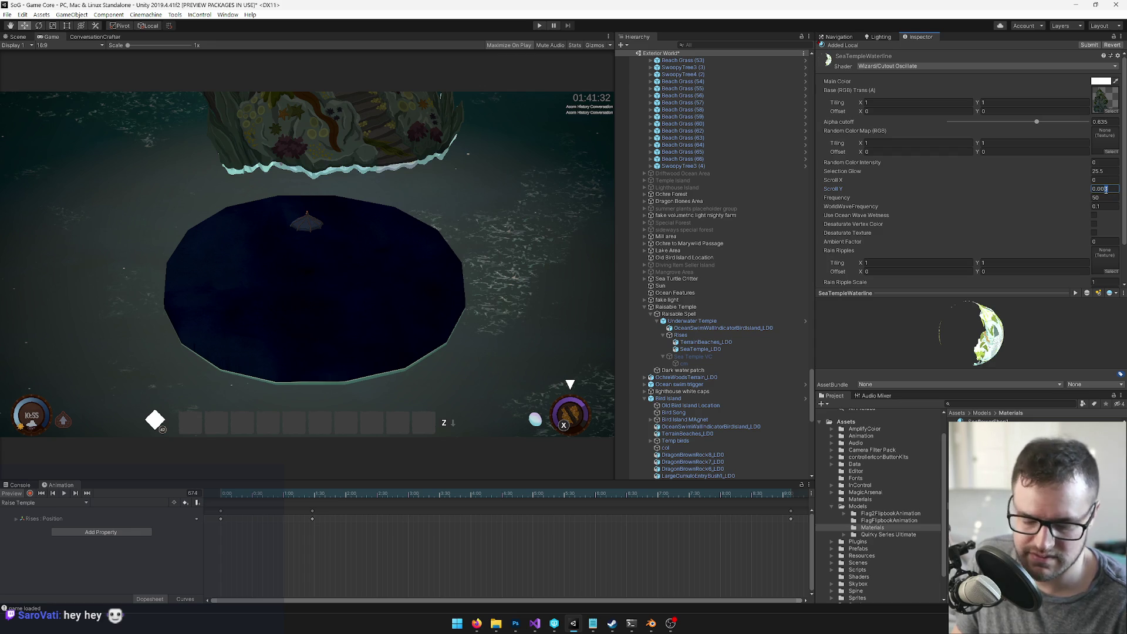
pyautogui.press('BackSpace')
pyautogui.write('2')
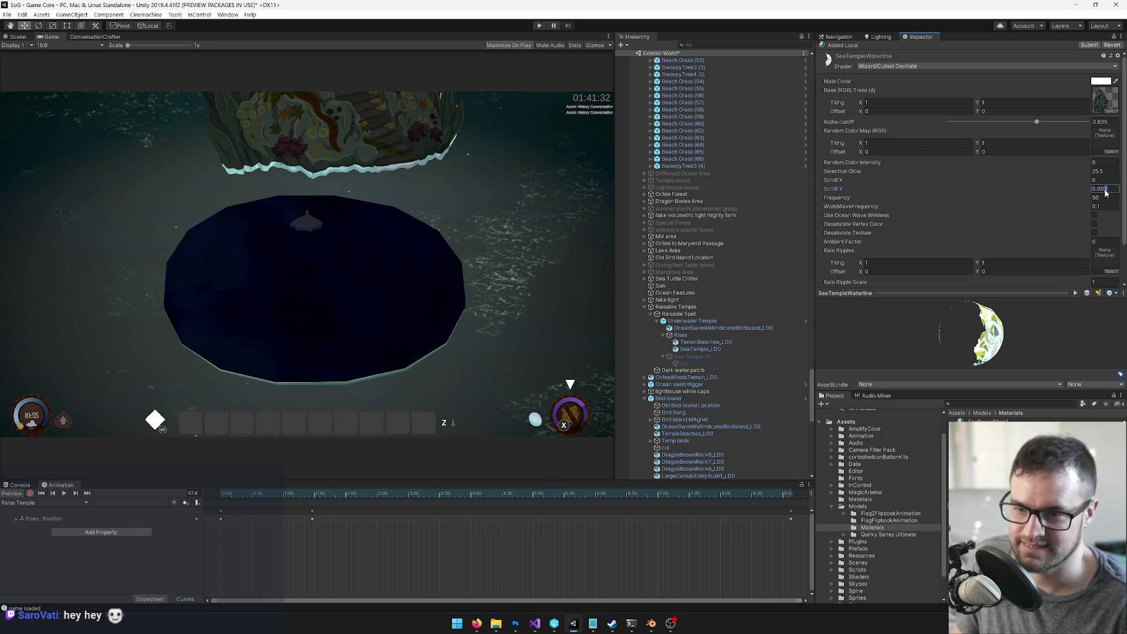
pyautogui.click(1097, 180)
pyautogui.write('.002')
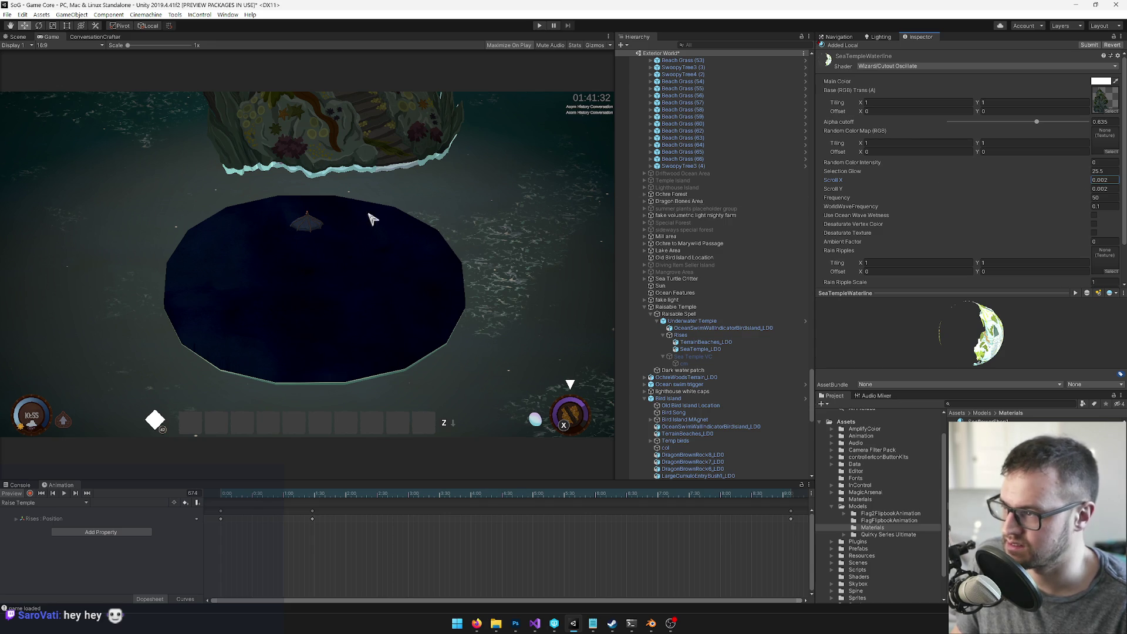
pyautogui.click(25, 38)
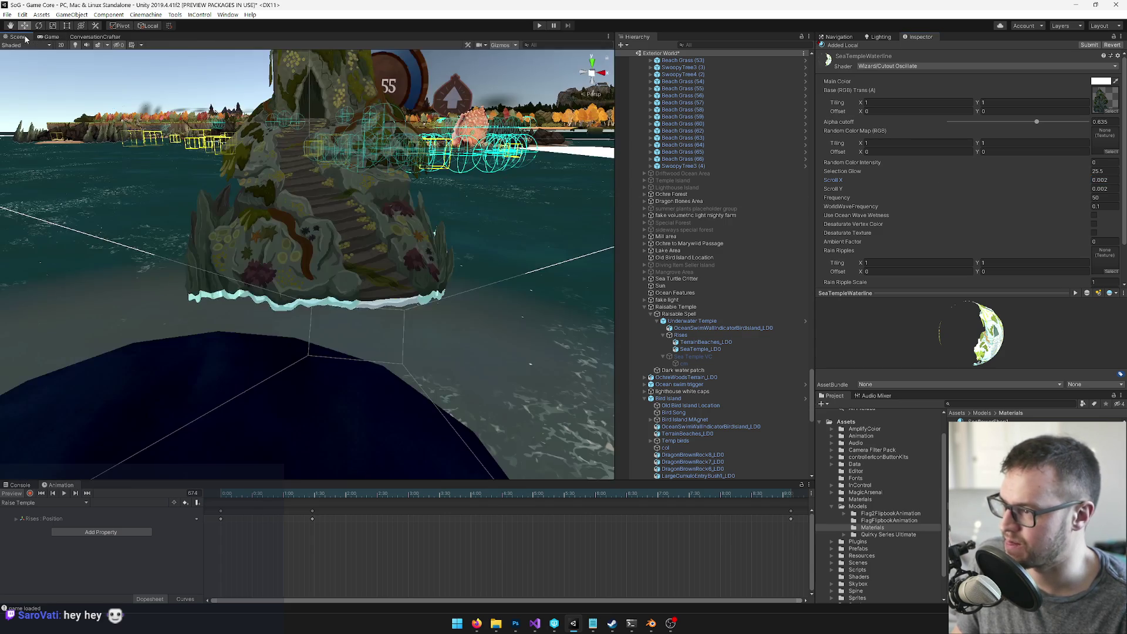
# Step: Try Scroll Y 0.003, Frequency 30 and WorldWaveFrequency 0.2 on the waterline material
pyautogui.scroll(5, 281, 232)
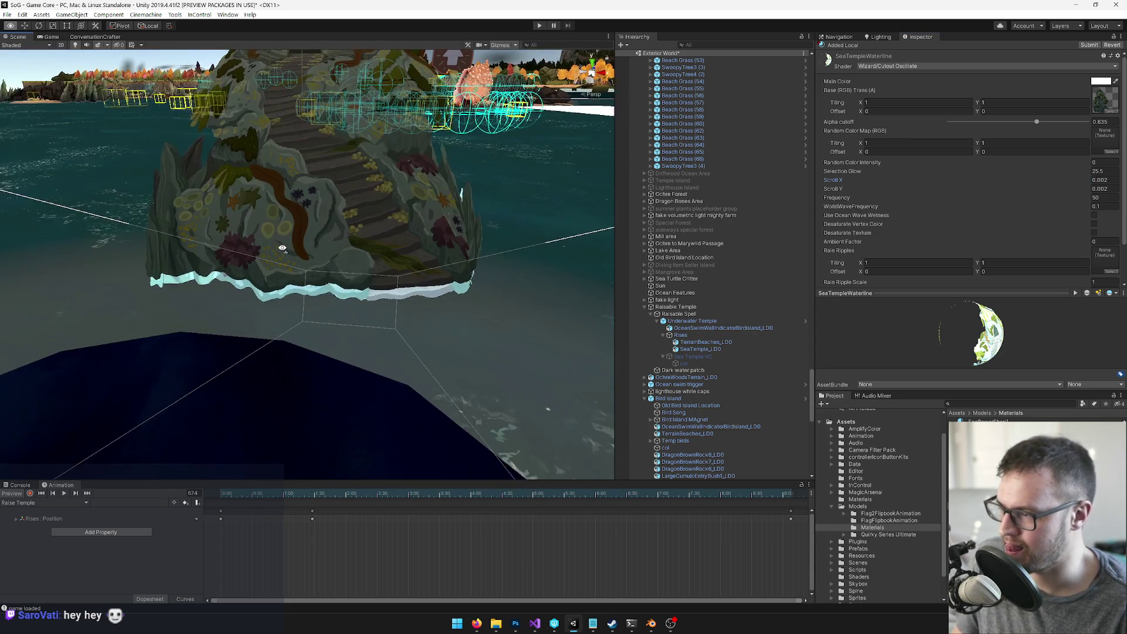
pyautogui.click(1103, 189)
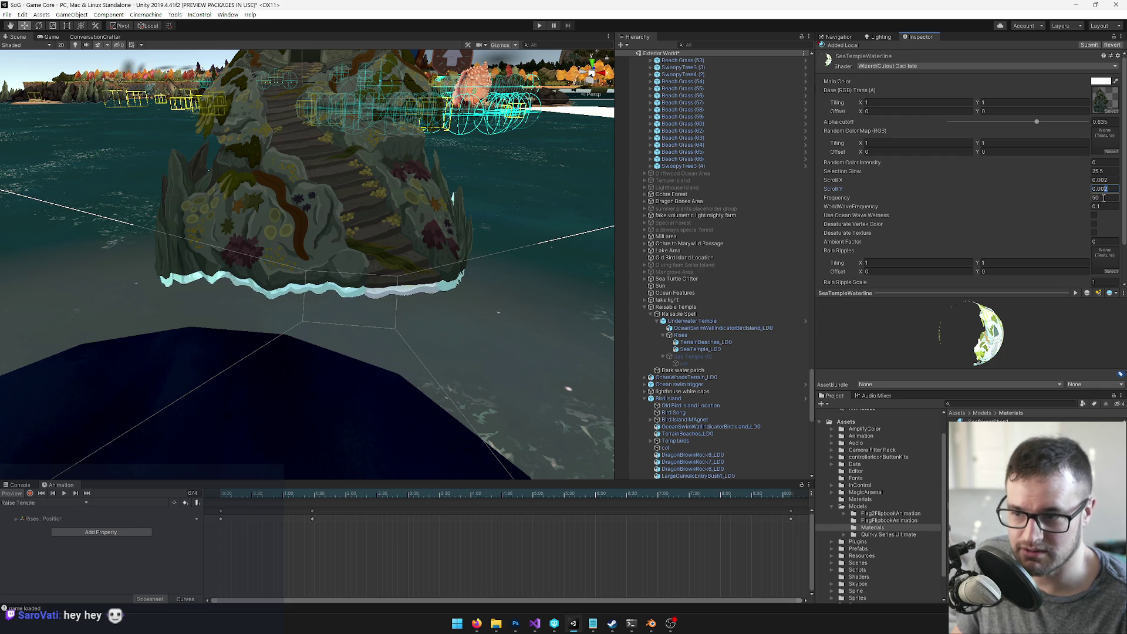
pyautogui.click(1105, 198)
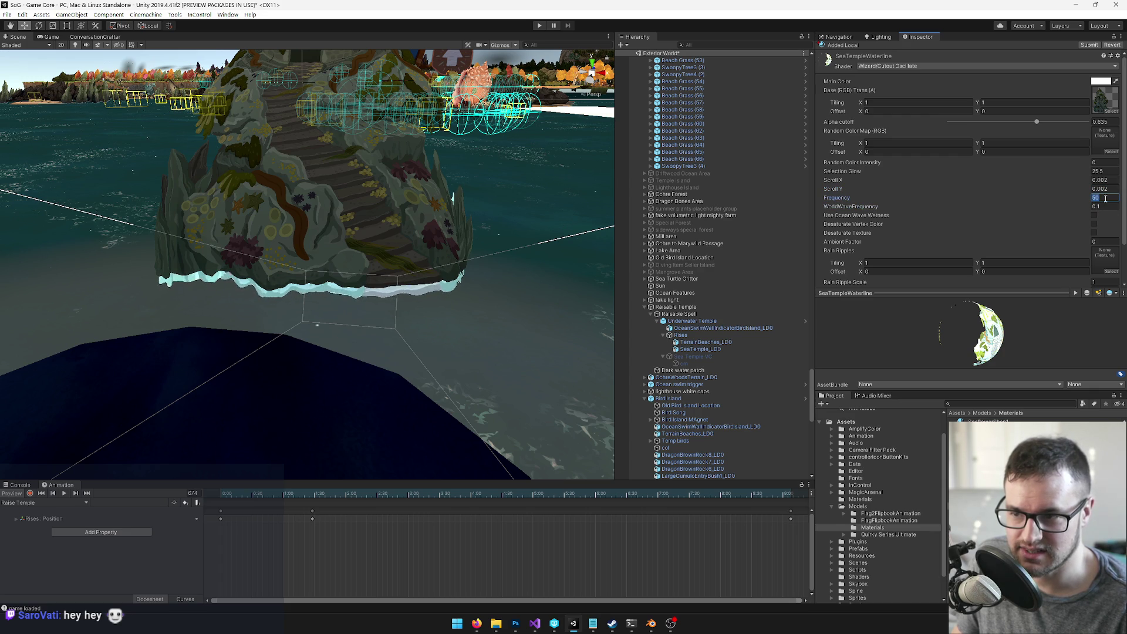
pyautogui.write('20')
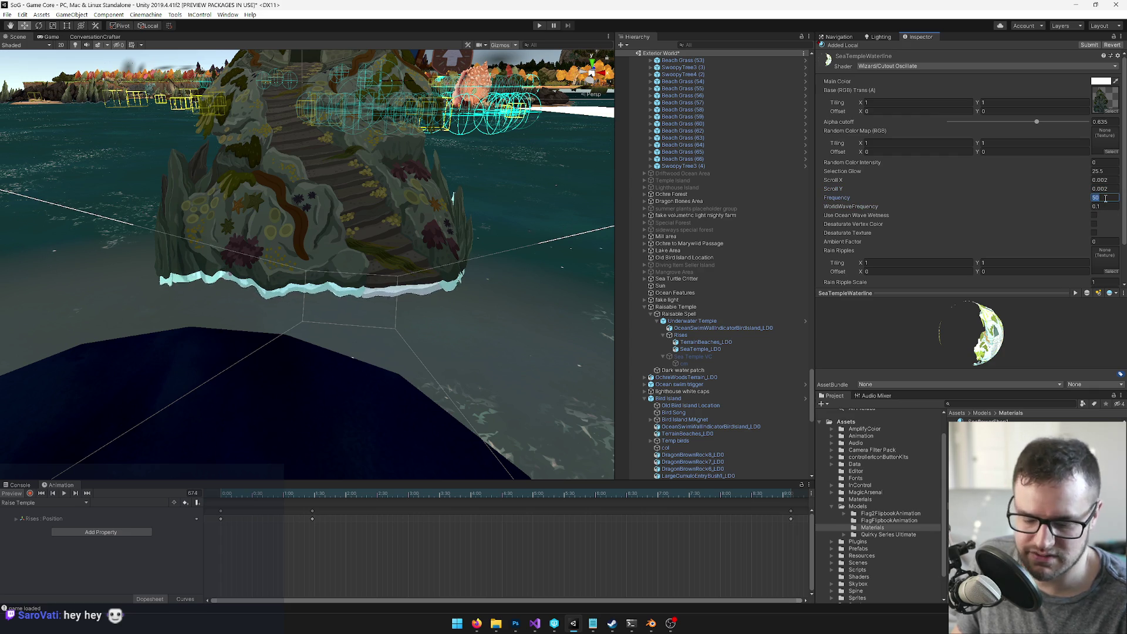
pyautogui.press('Escape')
pyautogui.click(1106, 189)
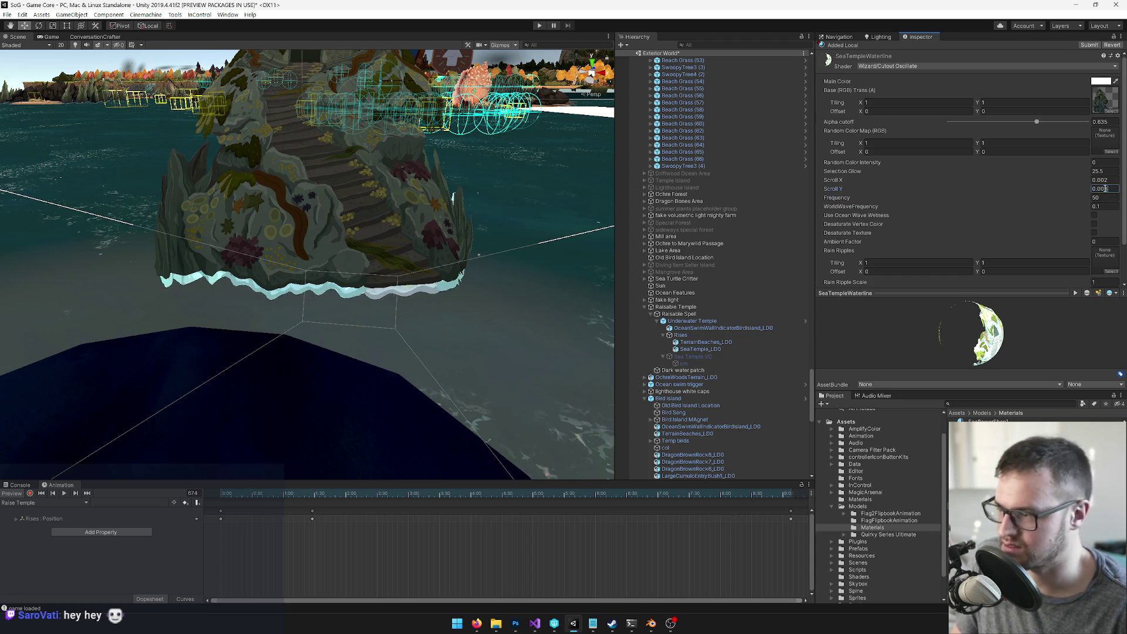
pyautogui.write('0.003')
pyautogui.press('Tab')
pyautogui.write('30')
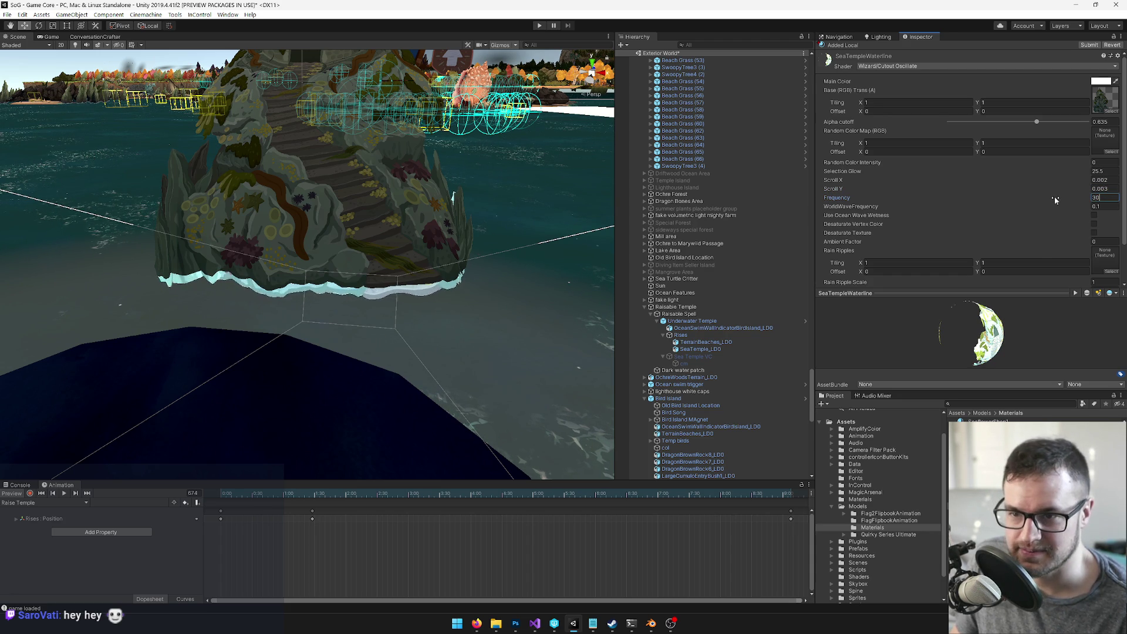
pyautogui.scroll(-2, 1054, 198)
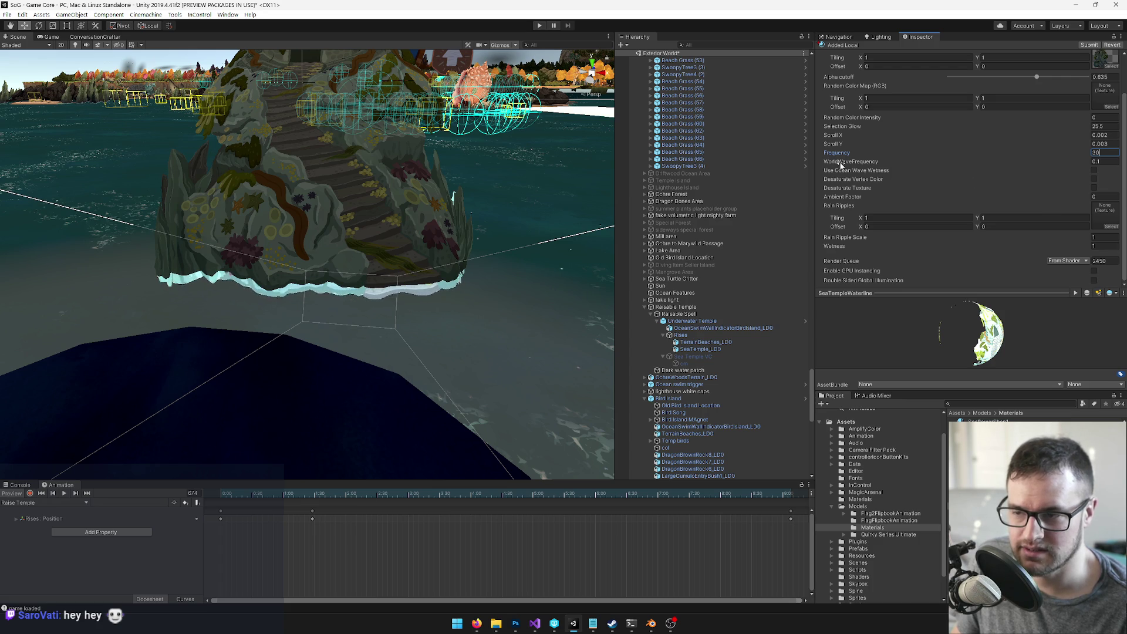
pyautogui.click(1098, 162)
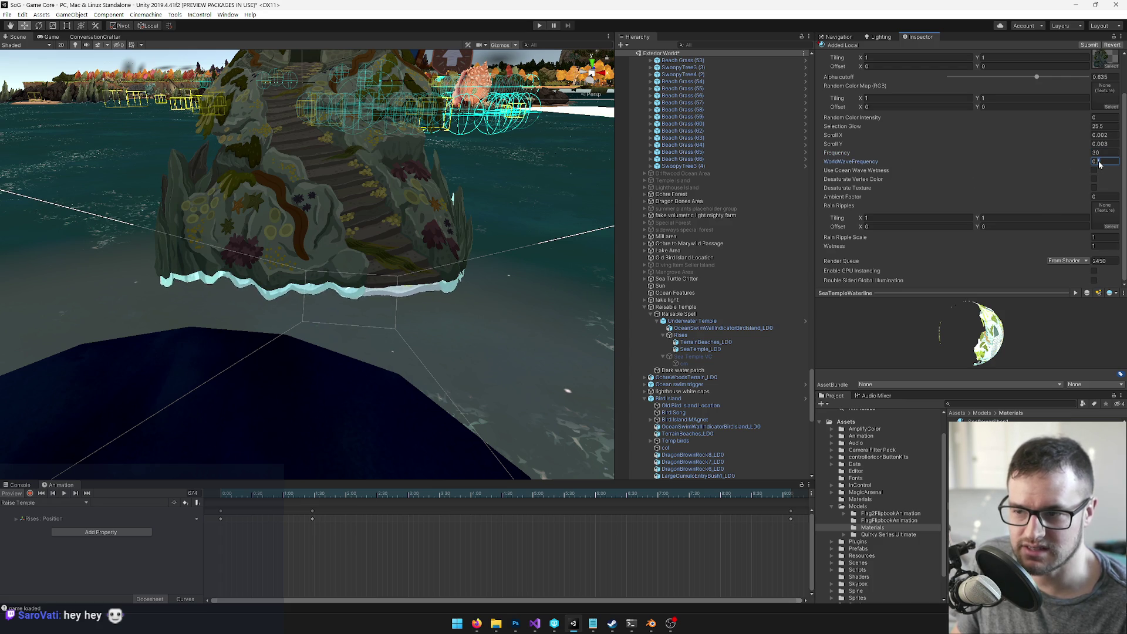
pyautogui.write('0.2')
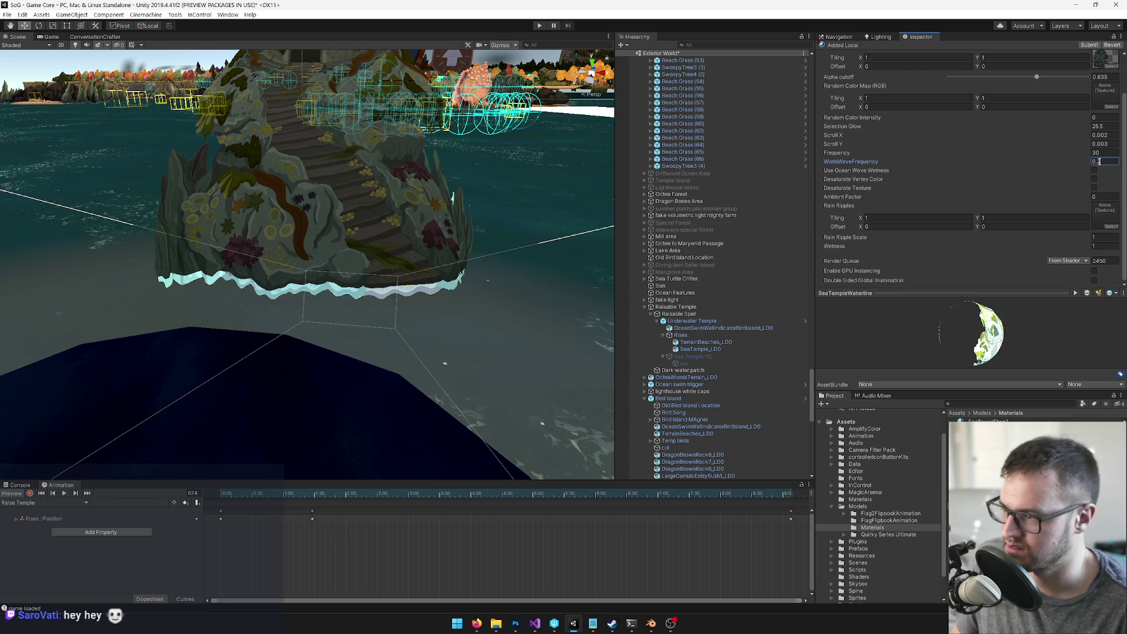
pyautogui.click(1101, 152)
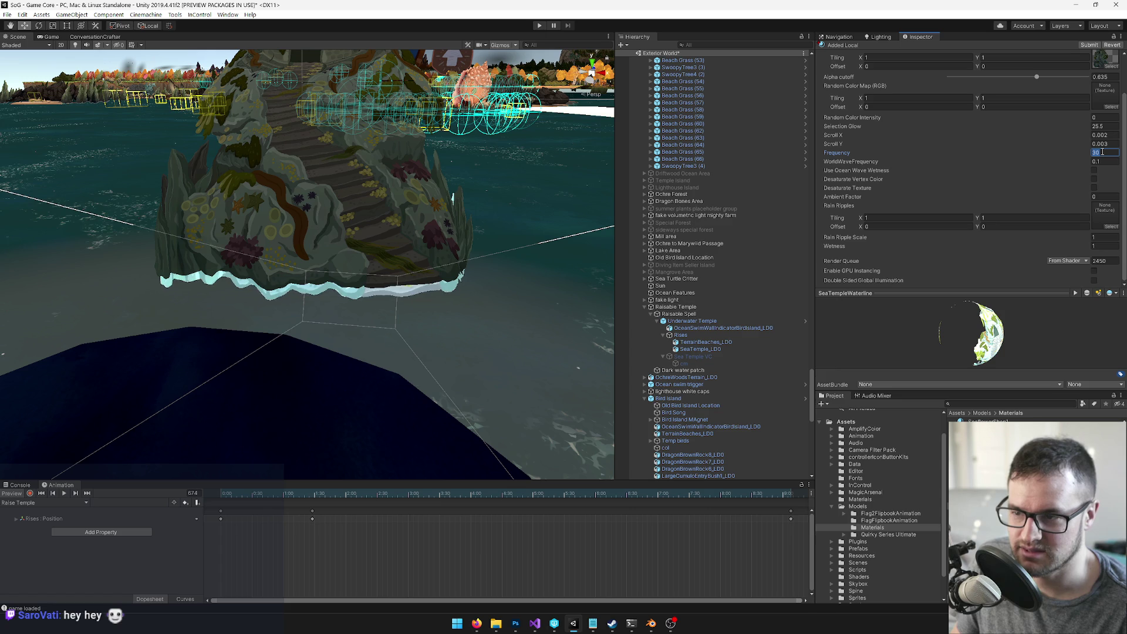
# Step: Set the waterline material's Scroll X to 0 and Scroll Y to 0.005
pyautogui.click(1109, 135)
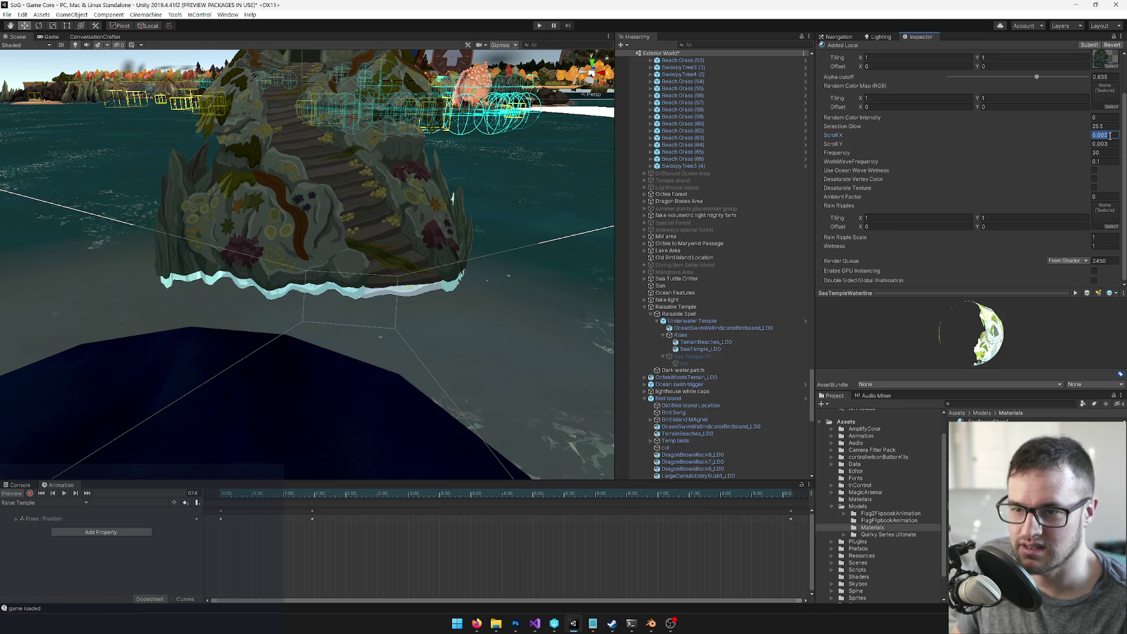
pyautogui.click(838, 147)
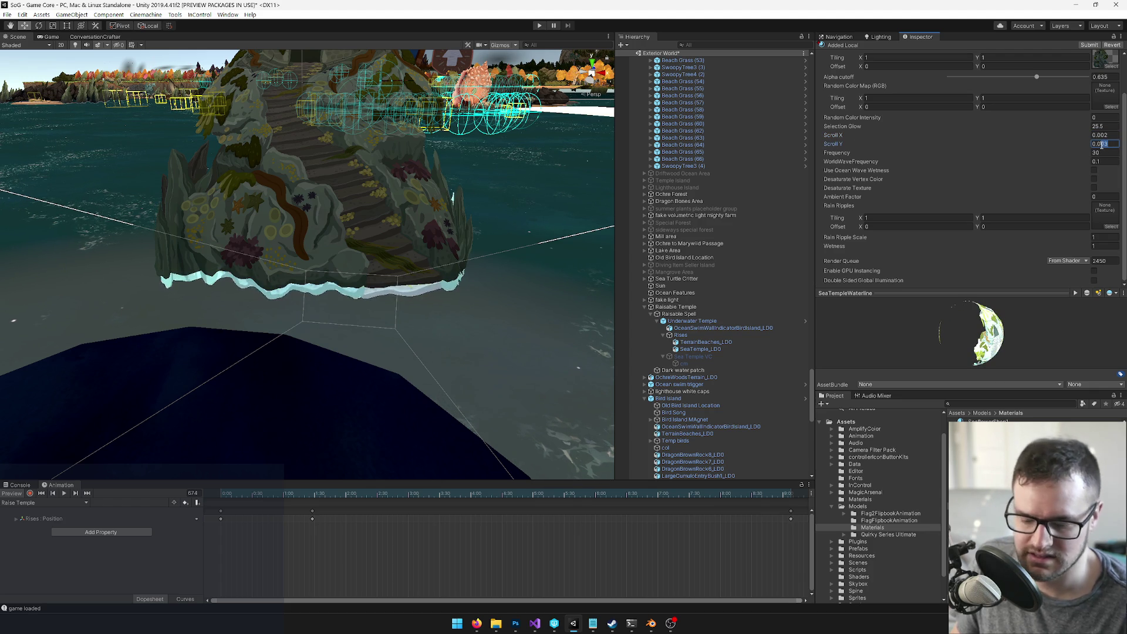
pyautogui.write('2')
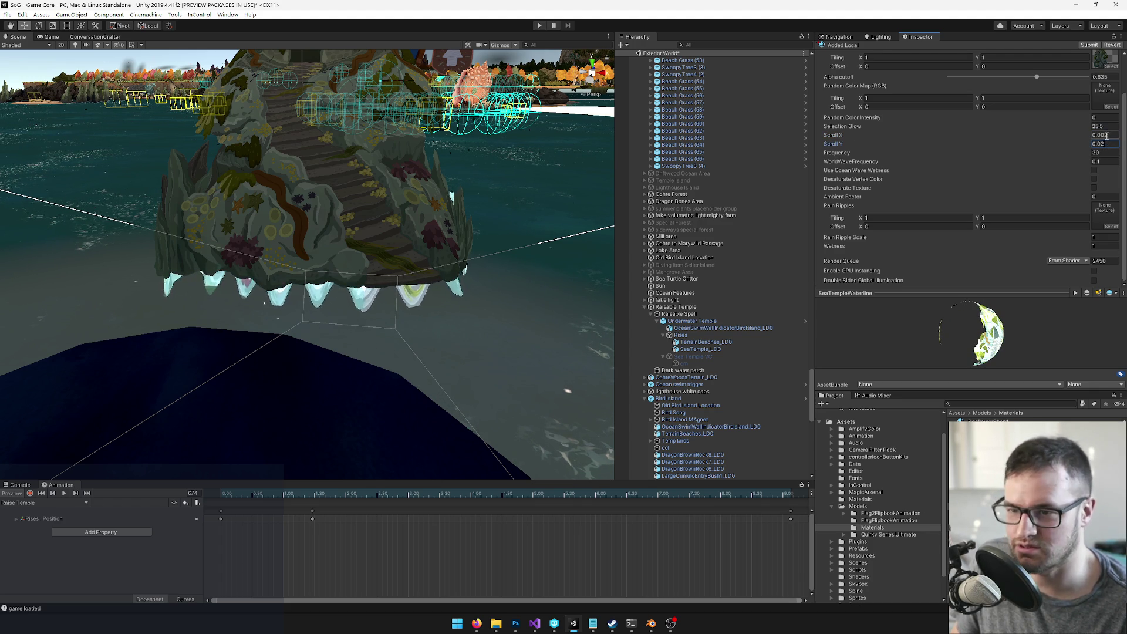
pyautogui.click(1109, 135)
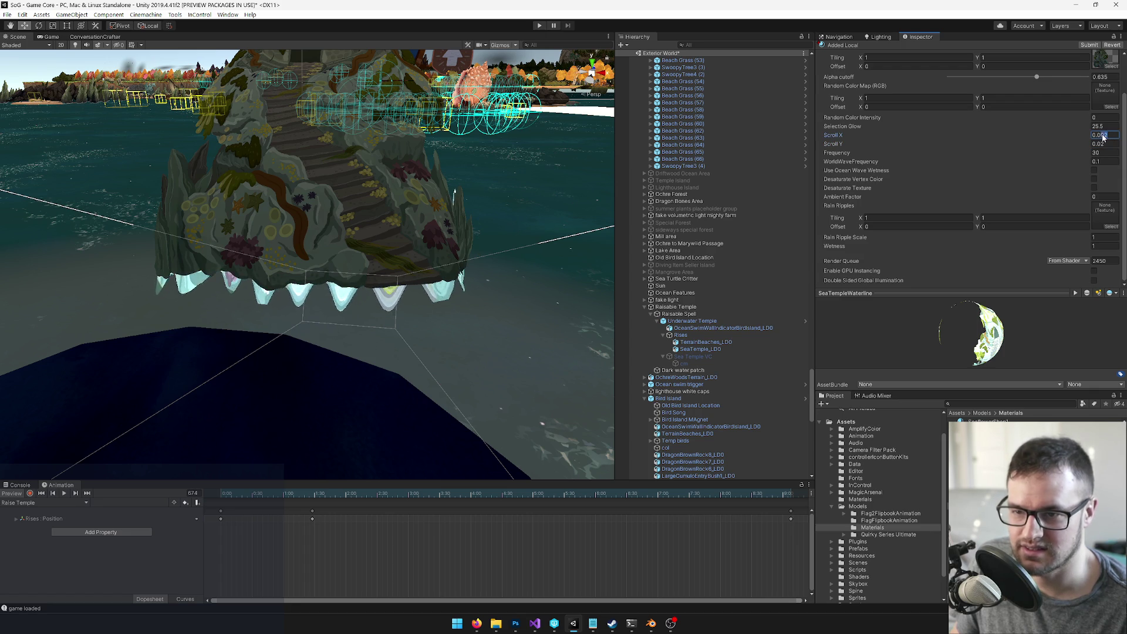
pyautogui.write('0.01')
pyautogui.press('Return')
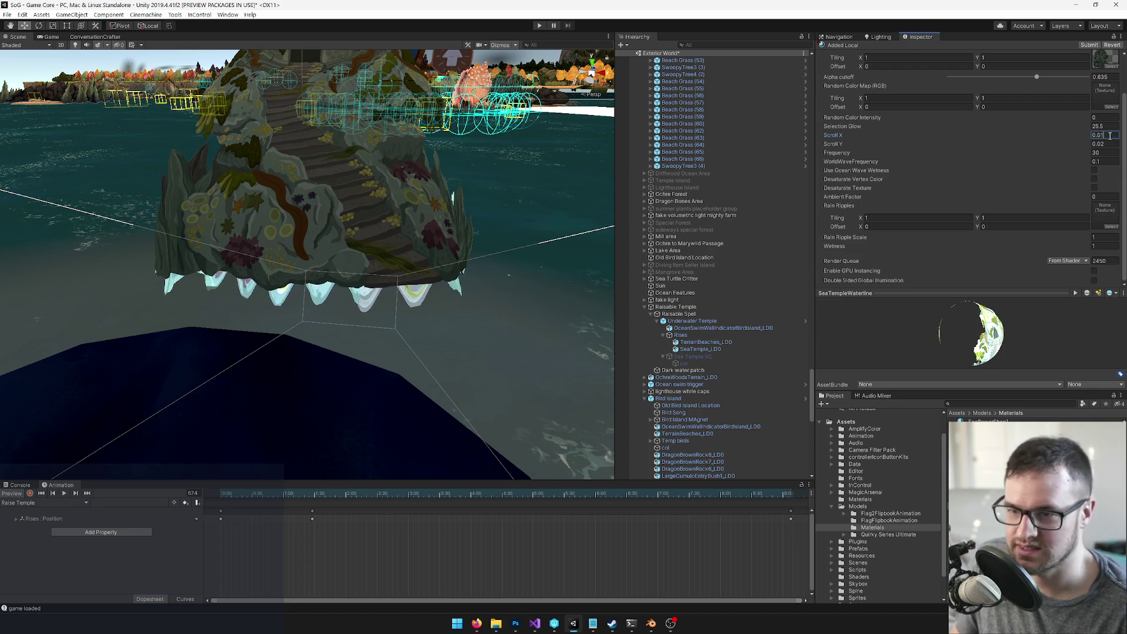
pyautogui.write('0')
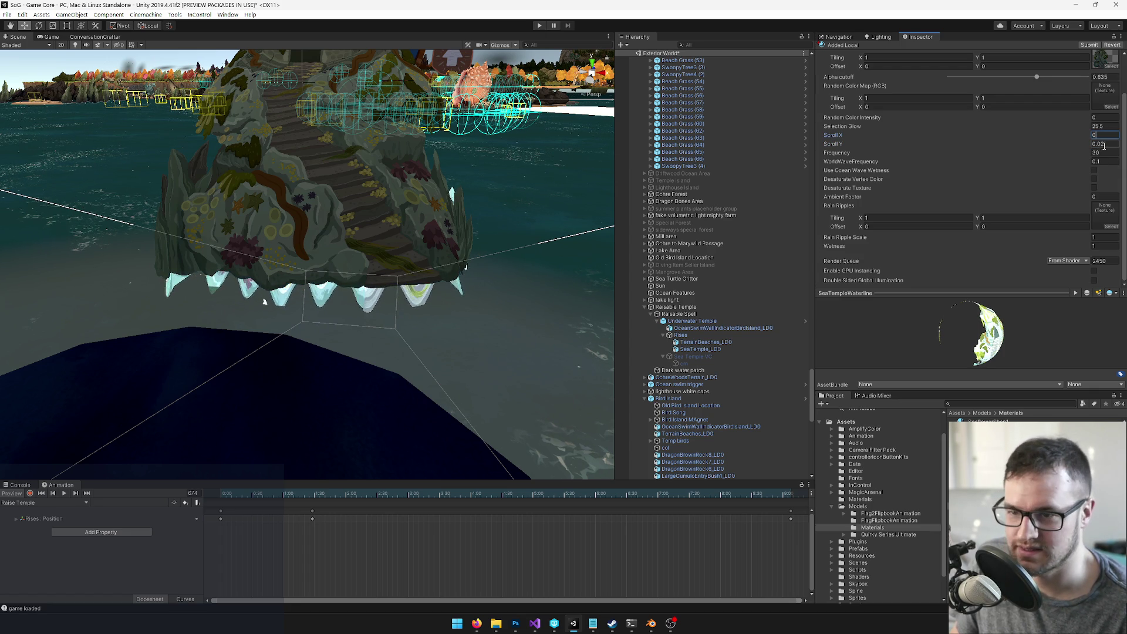
pyautogui.click(1102, 144)
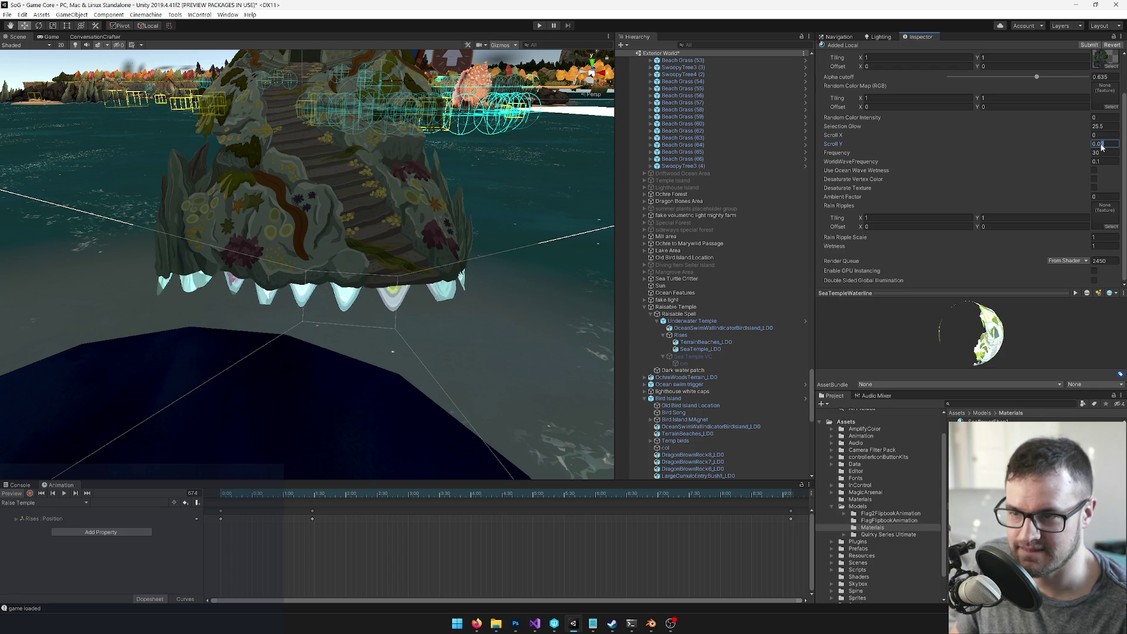
pyautogui.write('0.005')
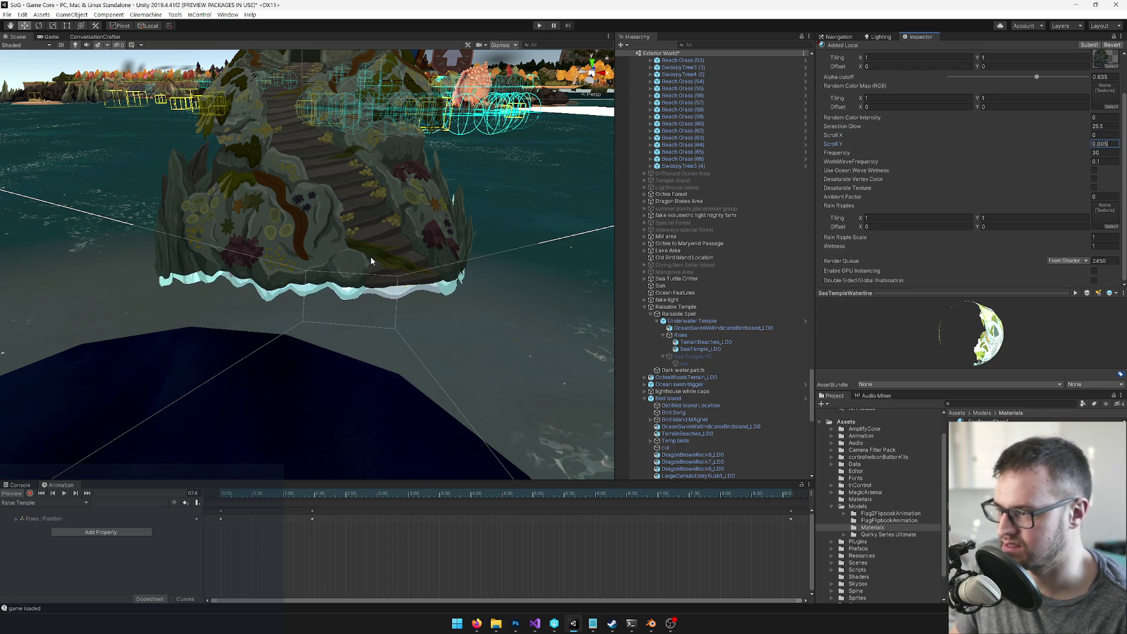
pyautogui.scroll(8, 408, 269)
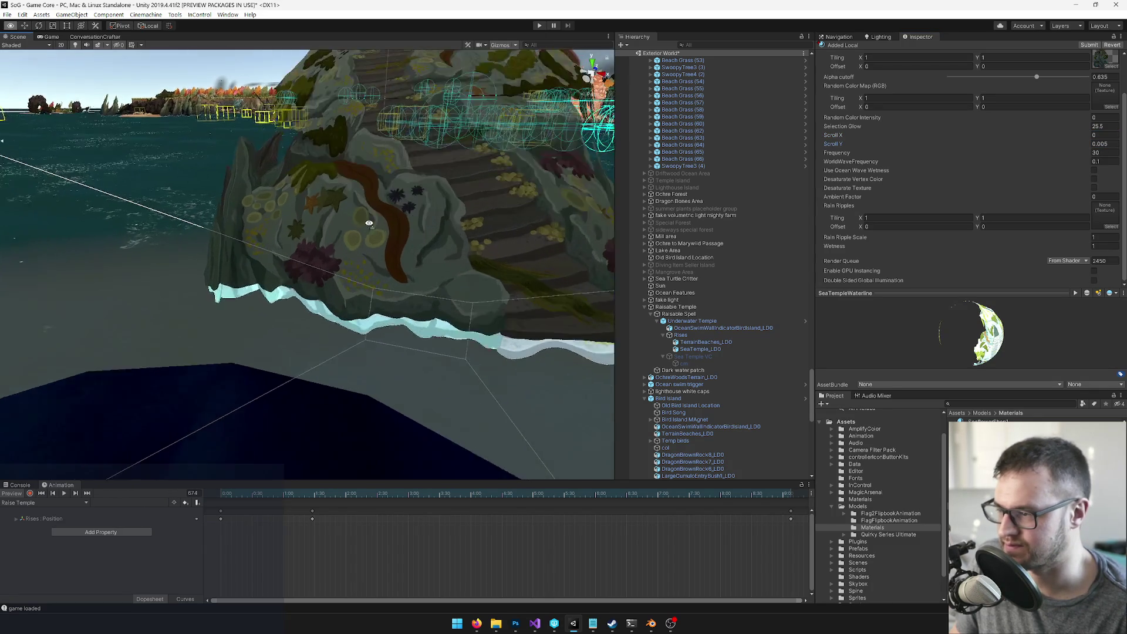
pyautogui.scroll(-10, 408, 269)
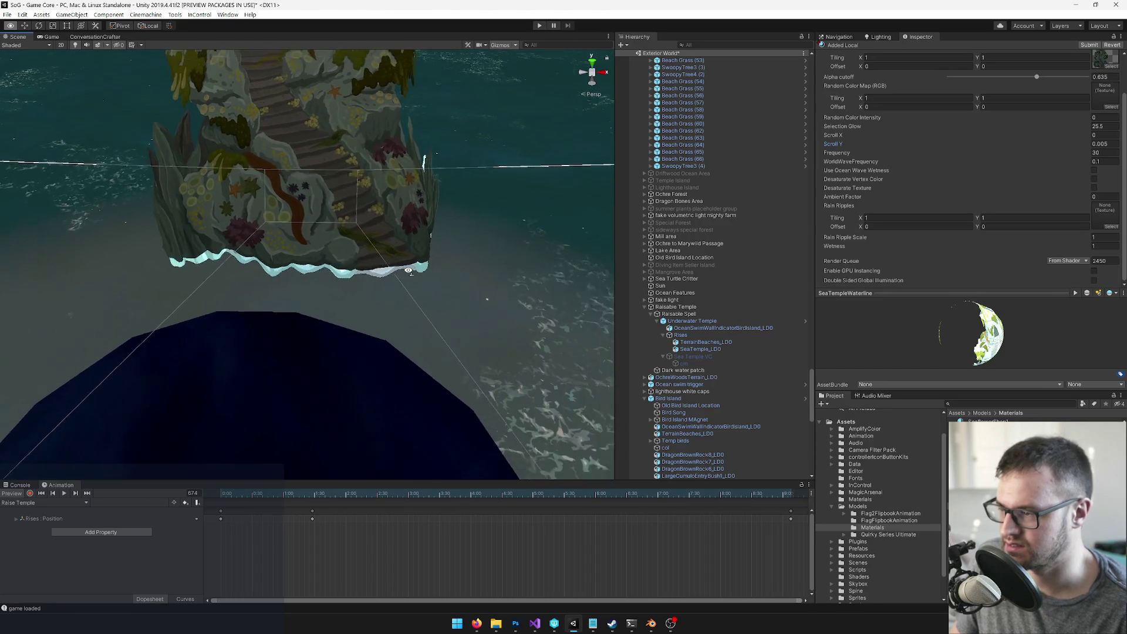
# Step: Check the waterline in the Game view, then set Frequency to 20
pyautogui.moveTo(408, 271); pyautogui.dragTo(317, 270)
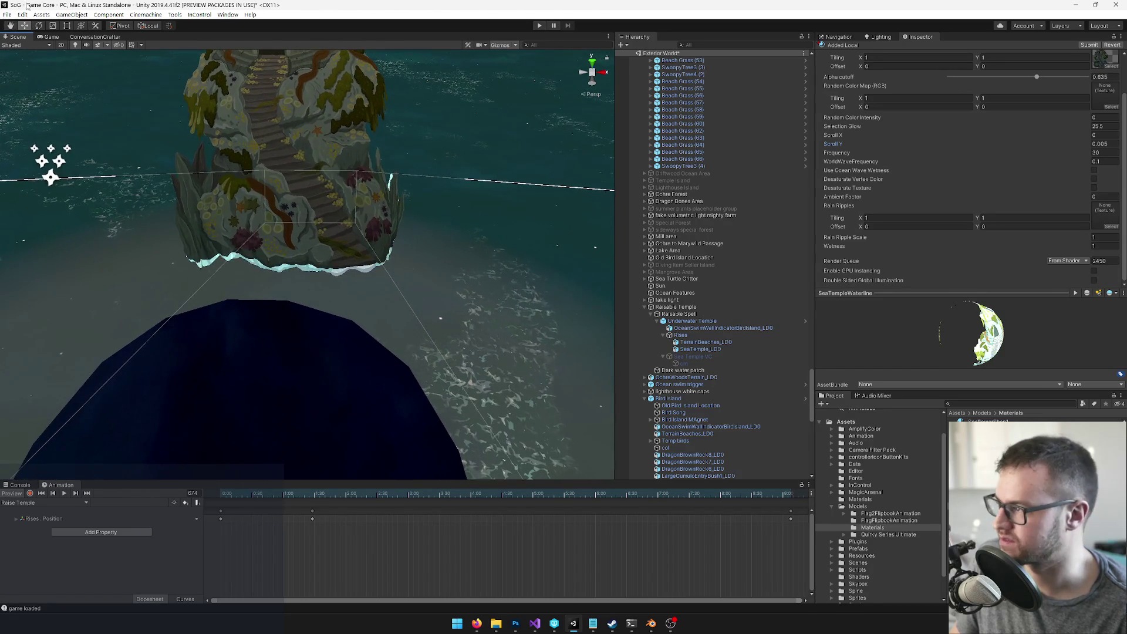
pyautogui.click(50, 37)
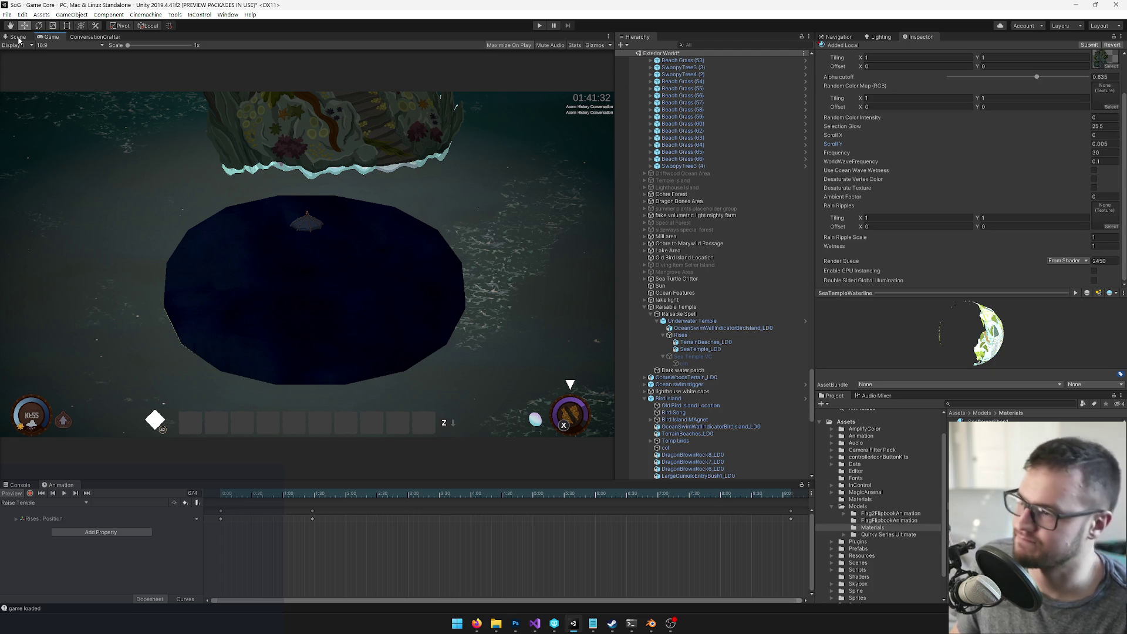
pyautogui.click(18, 38)
pyautogui.doubleClick(1104, 153)
pyautogui.write('20')
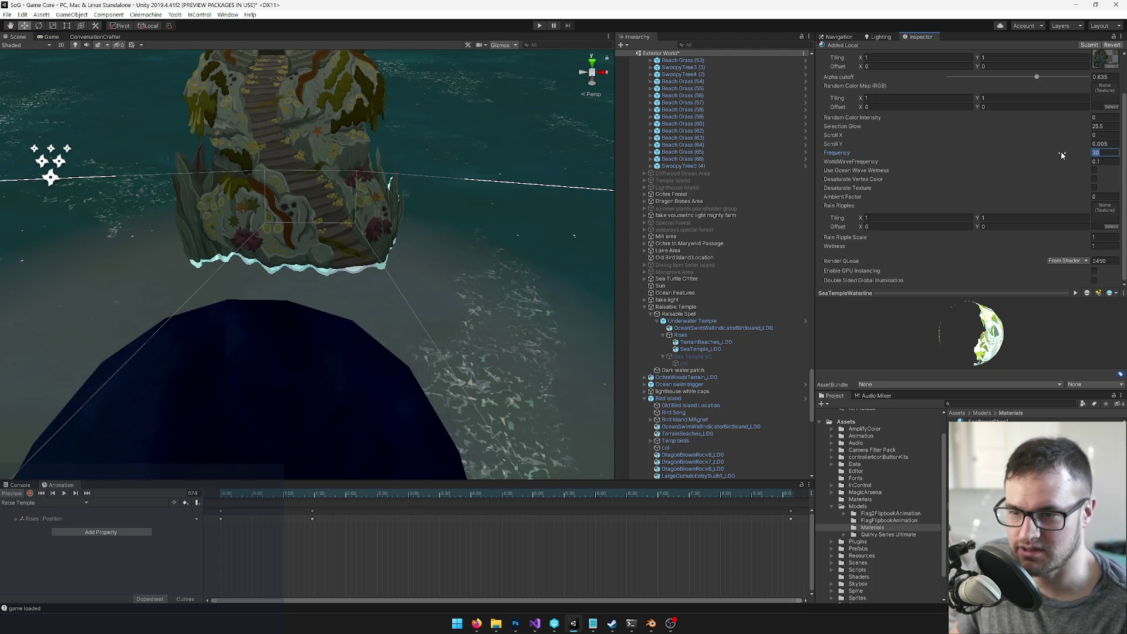
pyautogui.press('Return')
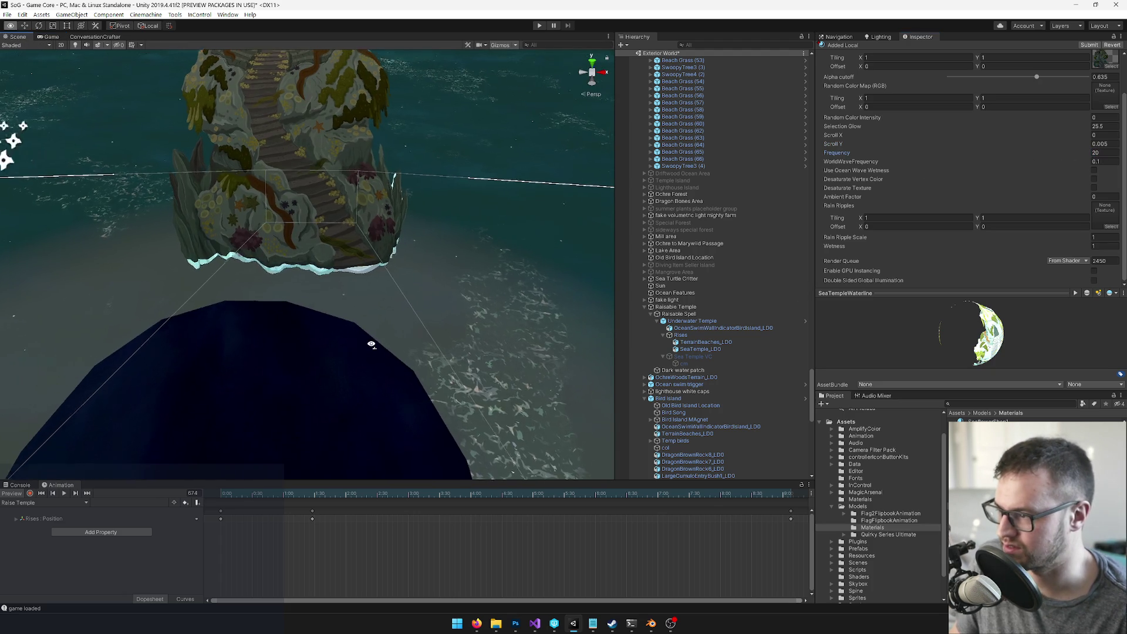
pyautogui.scroll(-5, 371, 348)
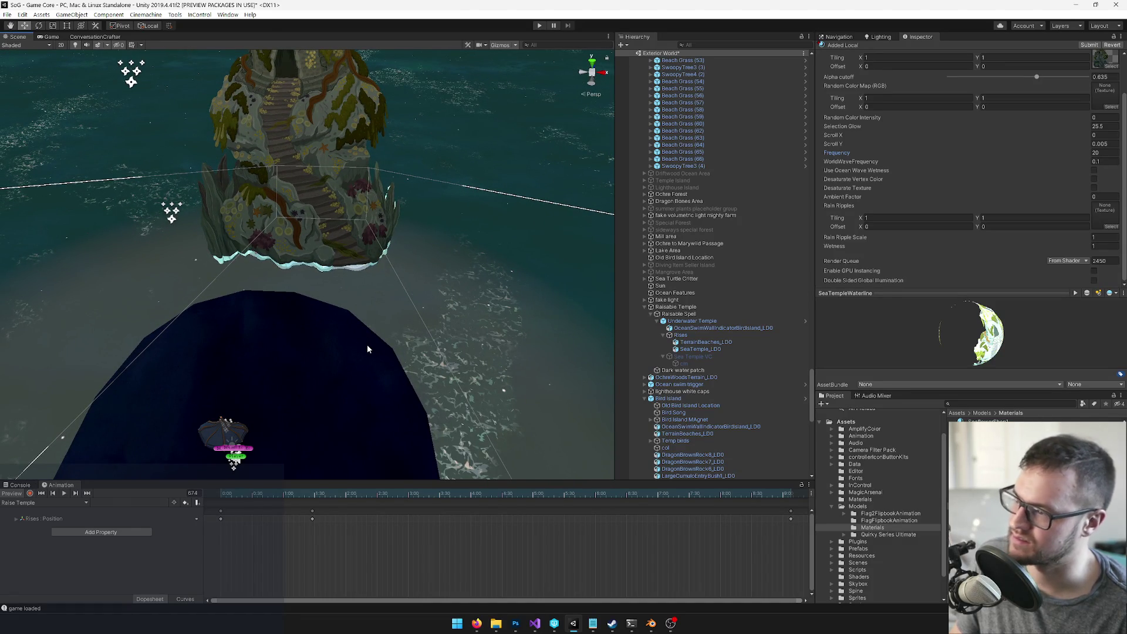
pyautogui.moveTo(367, 348)
pyautogui.mouseDown()
pyautogui.moveTo(341, 283)
pyautogui.moveTo(415, 285)
pyautogui.mouseUp()
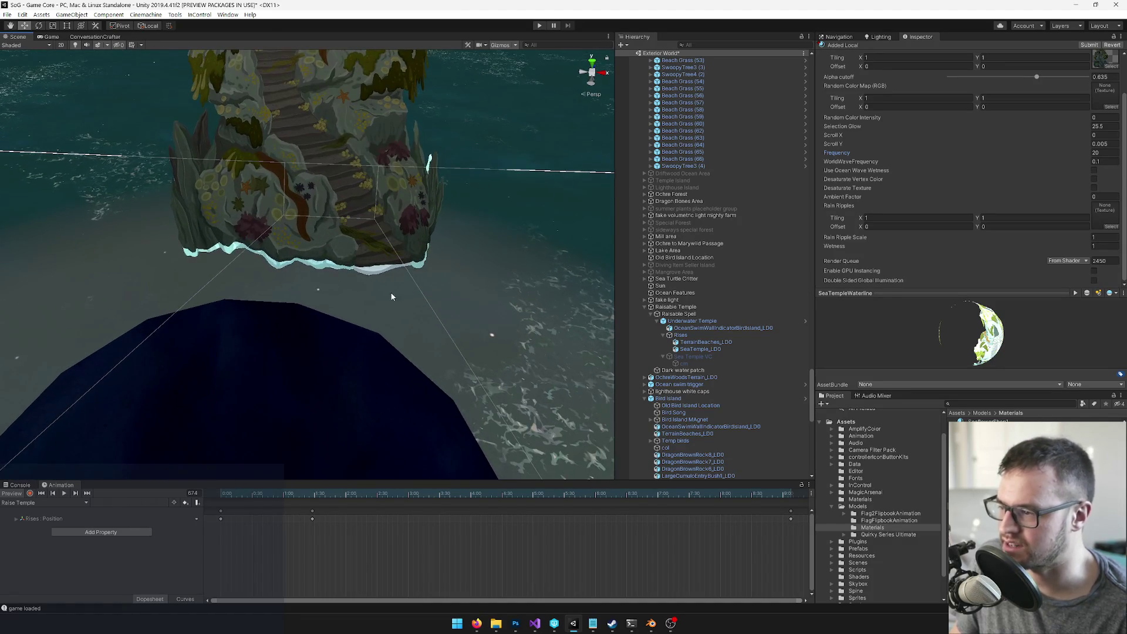
# Step: In Blender, select the waterline plane Plane.001 and inspect it in edit mode
pyautogui.hotkey('alt', 'Tab')
pyautogui.rightClick(478, 496)
pyautogui.press('Tab')
pyautogui.moveTo(528, 511)
pyautogui.mouseDown()
pyautogui.moveTo(499, 472)
pyautogui.moveTo(521, 427)
pyautogui.moveTo(416, 398)
pyautogui.moveTo(470, 415)
pyautogui.mouseUp()
pyautogui.press('Tab')
pyautogui.press('Tab')
pyautogui.moveTo(449, 375)
pyautogui.mouseDown()
pyautogui.moveTo(521, 312)
pyautogui.moveTo(422, 381)
pyautogui.moveTo(340, 528)
pyautogui.mouseUp()
# Step: Knife-cut the plane's top face from the top edge down to the left vertex
pyautogui.keyDown('shift'); pyautogui.click(481, 179); pyautogui.keyUp('shift')
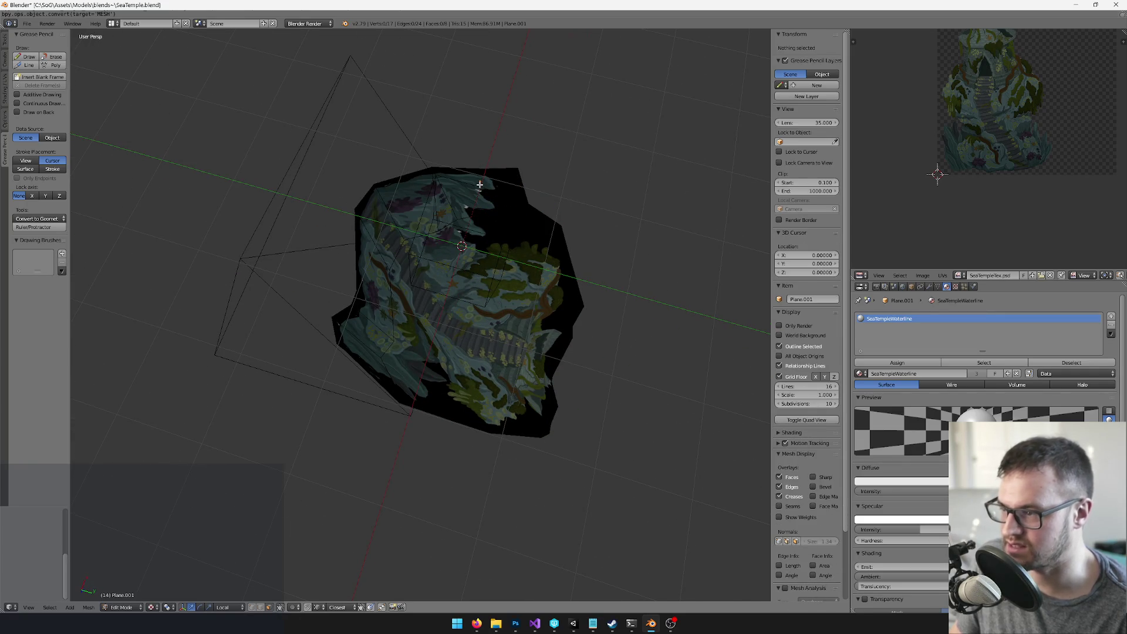
pyautogui.rightClick(480, 185)
pyautogui.scroll(3, 463, 194)
pyautogui.press('k')
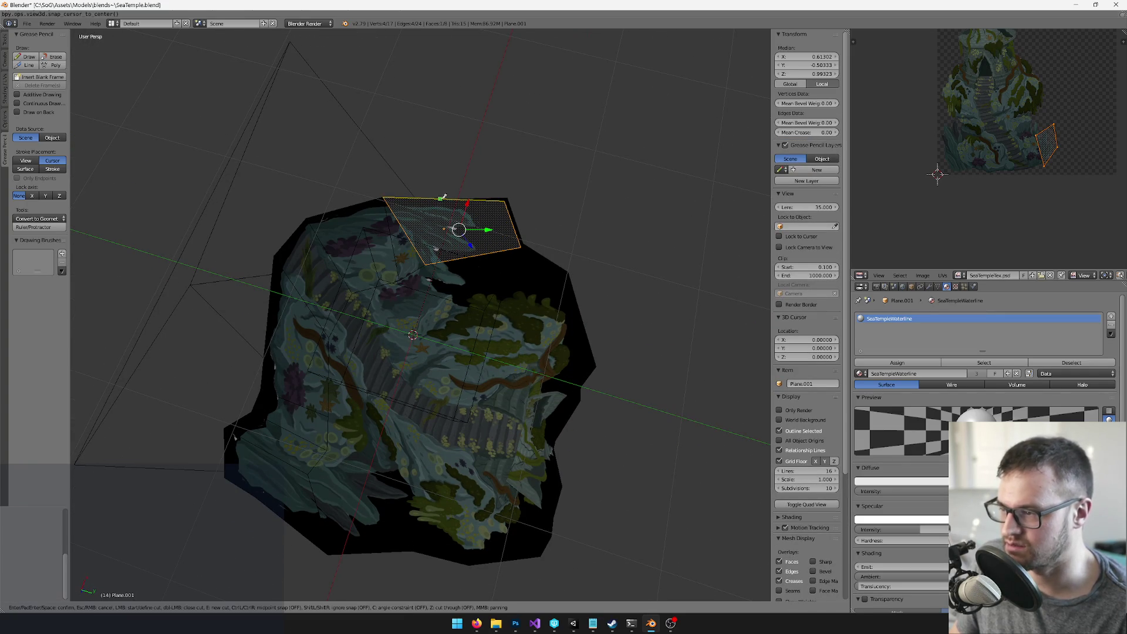
pyautogui.click(444, 199)
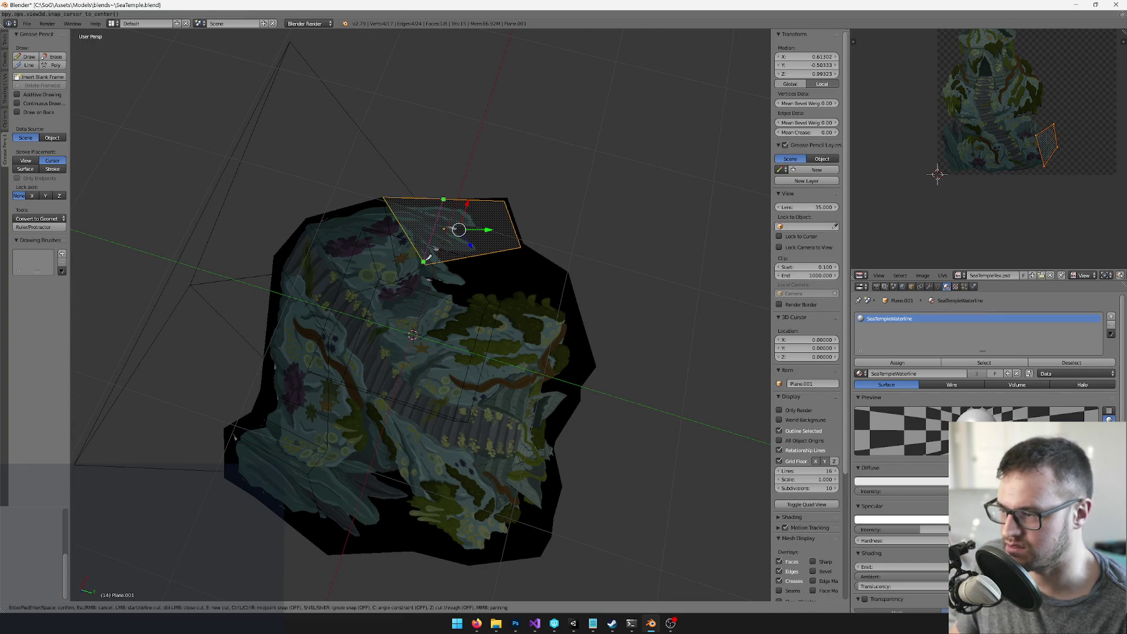
pyautogui.click(428, 261)
pyautogui.press('Return')
# Step: Delete the face beside the new knife cut
pyautogui.press('a')
pyautogui.rightClick(463, 228)
pyautogui.scroll(2, 424, 269)
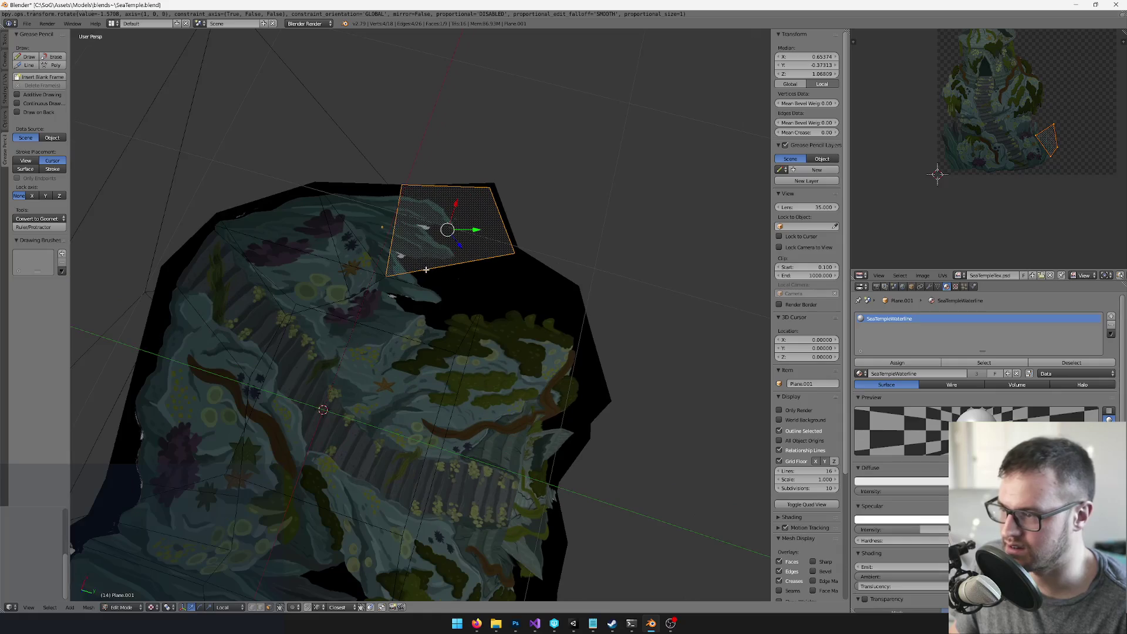
pyautogui.press('x')
pyautogui.click(429, 267)
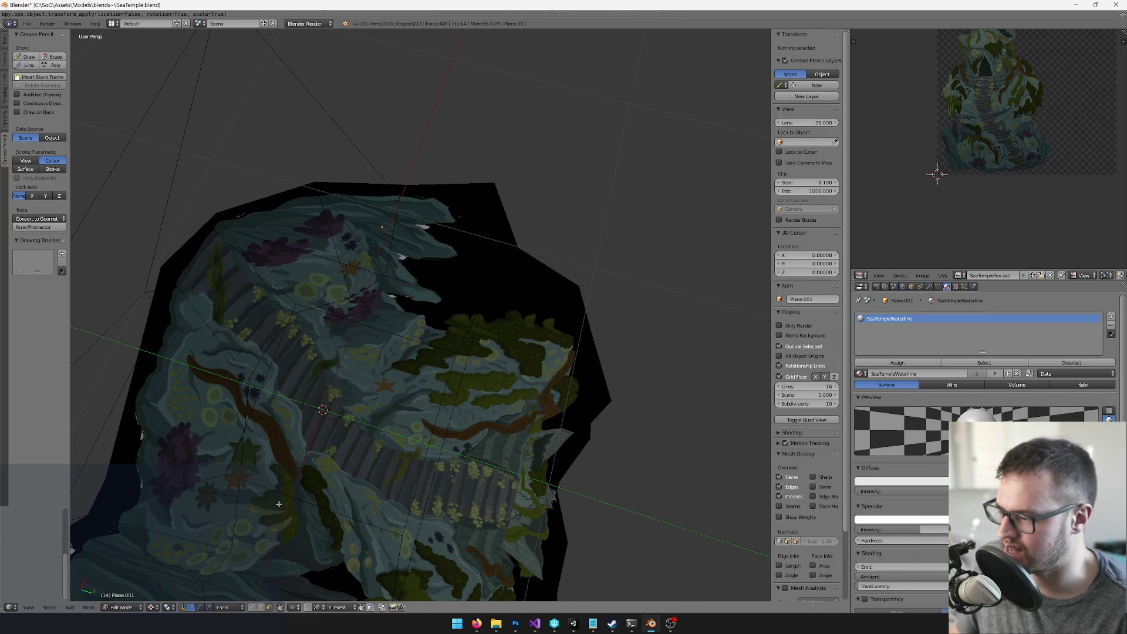
# Step: Box-select vertices on the waterline plane and inspect the mesh from the side
pyautogui.press('b')
pyautogui.moveTo(351, 122); pyautogui.dragTo(417, 220)
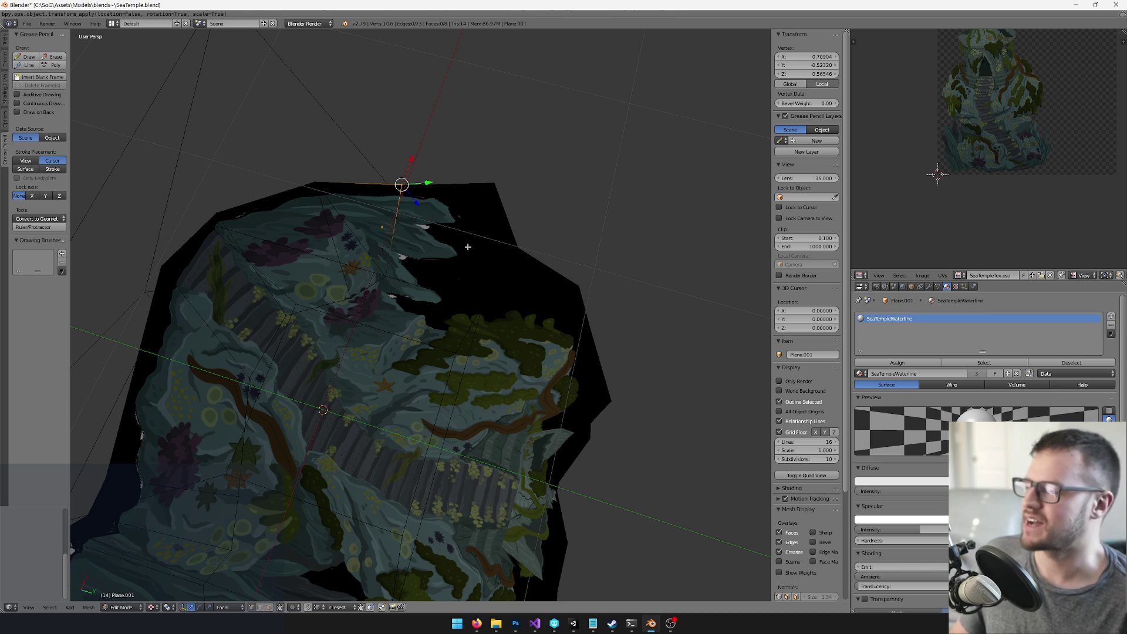
pyautogui.press('a')
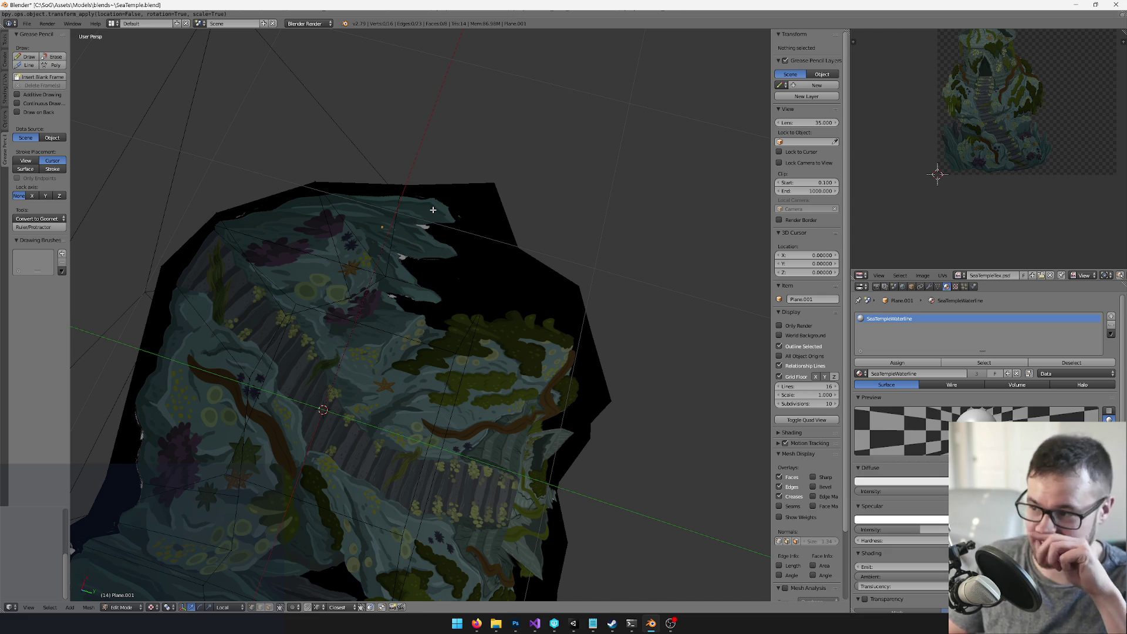
pyautogui.hotkey('ctrl', 'z')
pyautogui.hotkey('ctrl', 'z')
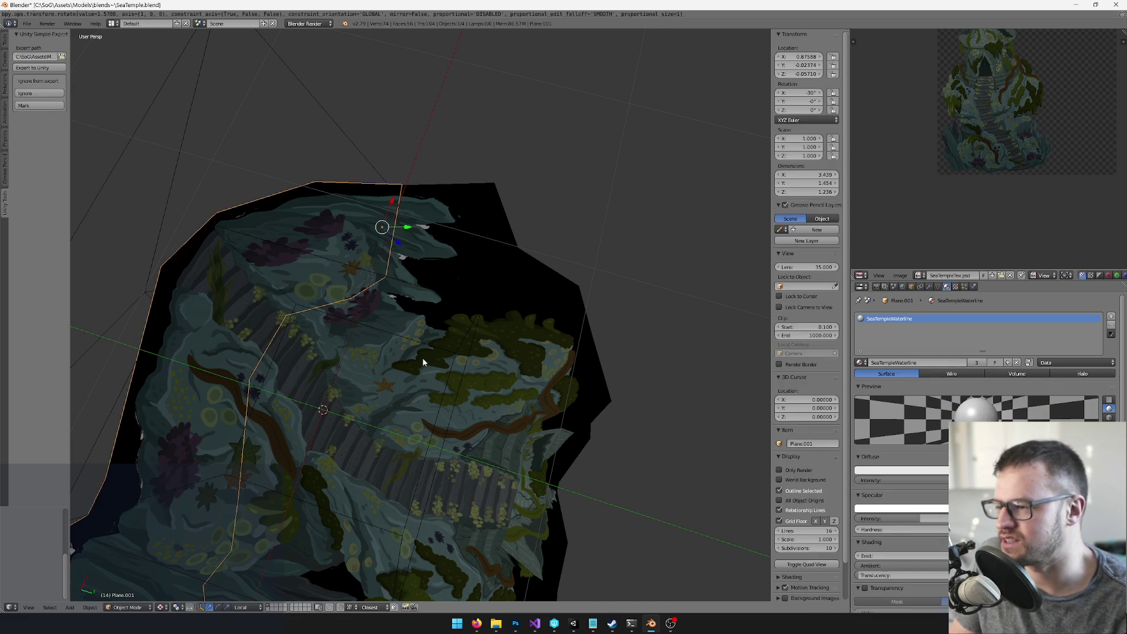
pyautogui.press('Tab')
pyautogui.moveTo(385, 165); pyautogui.dragTo(405, 188)
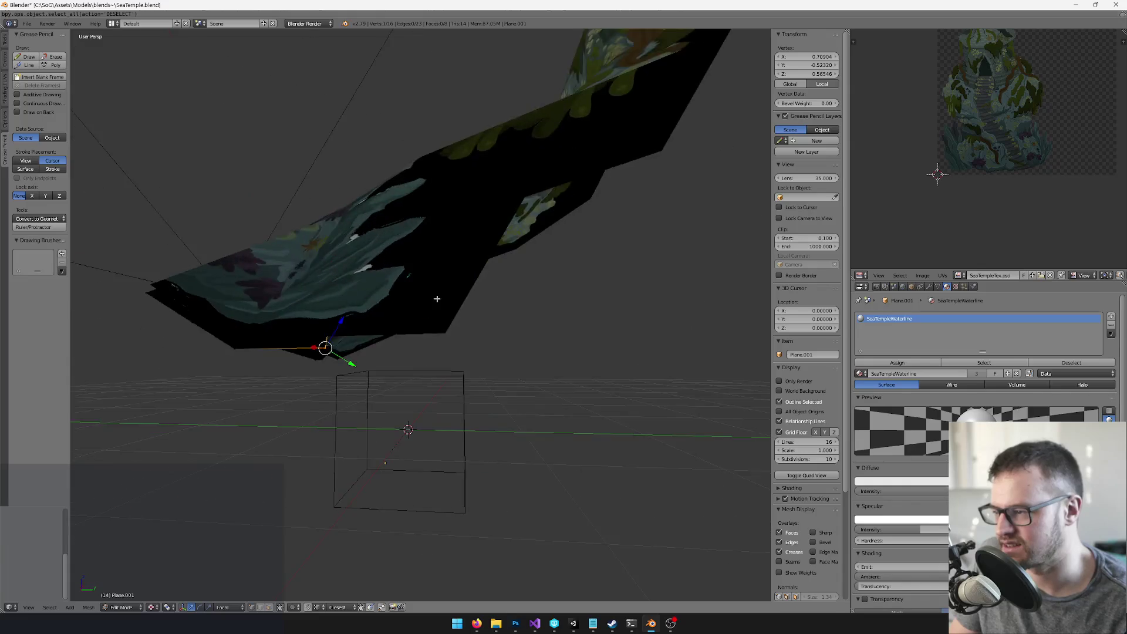
pyautogui.press('KP_6')
pyautogui.press('KP_6')
pyautogui.press('KP_6')
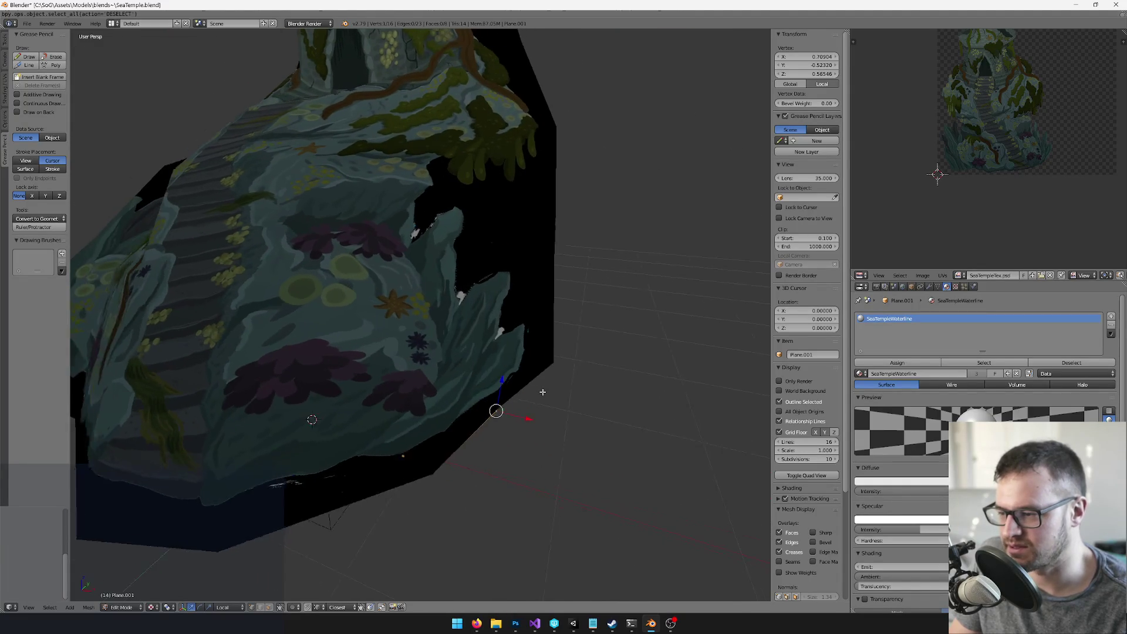
# Step: Return to object mode, frame the whole model, save the blend file, and go to Unity
pyautogui.press('Tab')
pyautogui.press('Home')
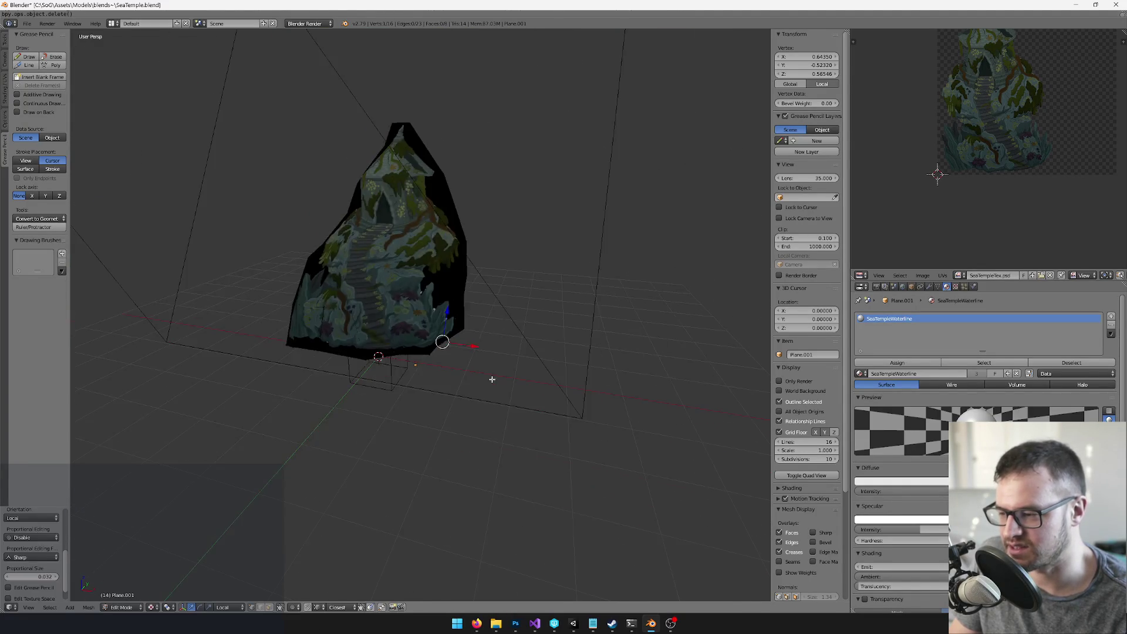
pyautogui.scroll(3, 468, 386)
pyautogui.scroll(3, 468, 385)
pyautogui.hotkey('ctrl', 's')
pyautogui.click(470, 382)
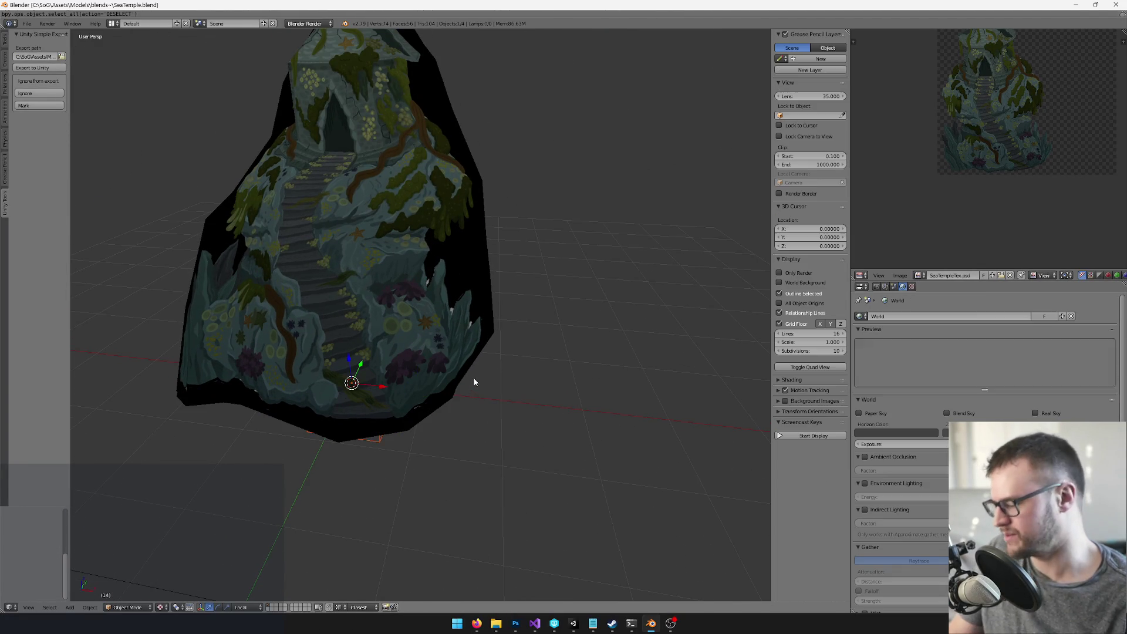
pyautogui.hotkey('alt', 'Tab')
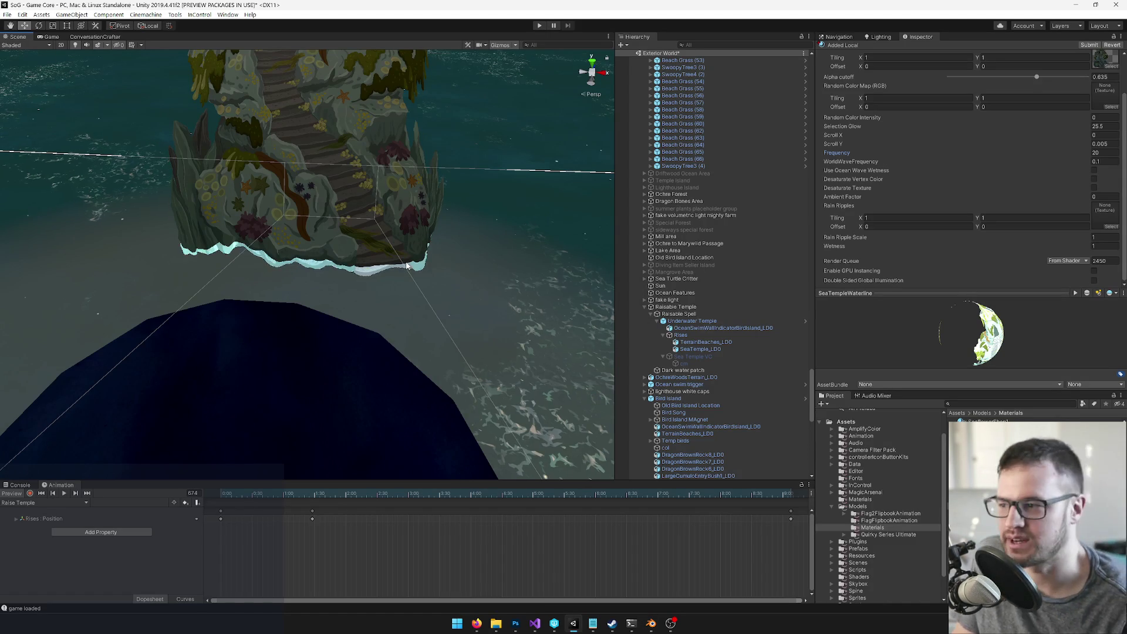
# Step: Preview the waterline in the Game view, compare it with Blender, then frame the temple island
pyautogui.scroll(4, 428, 336)
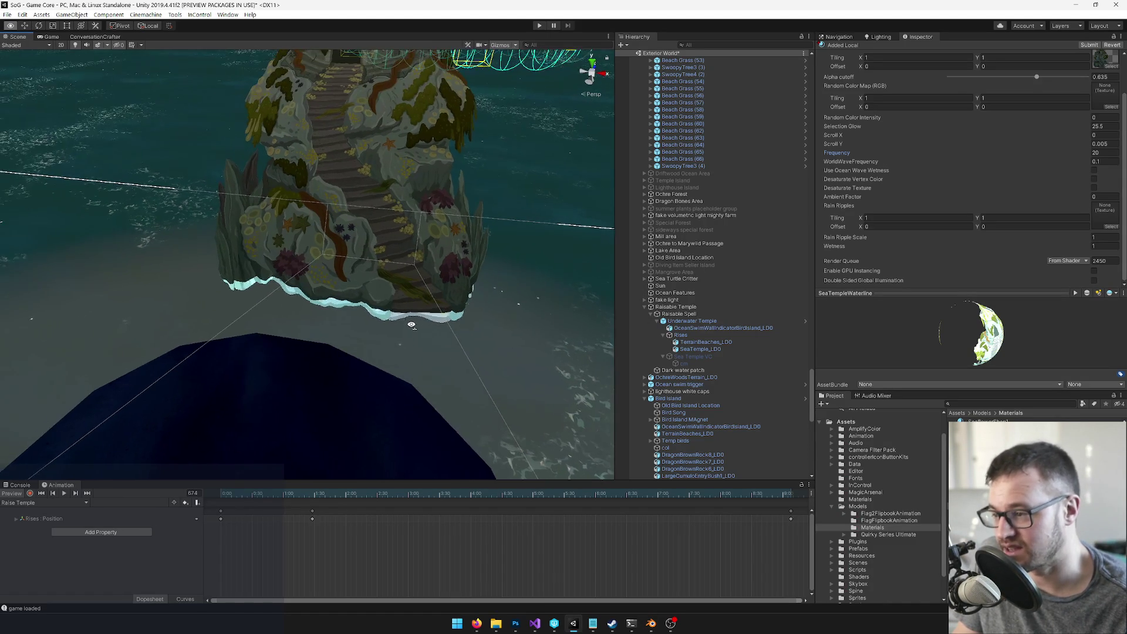
pyautogui.click(50, 37)
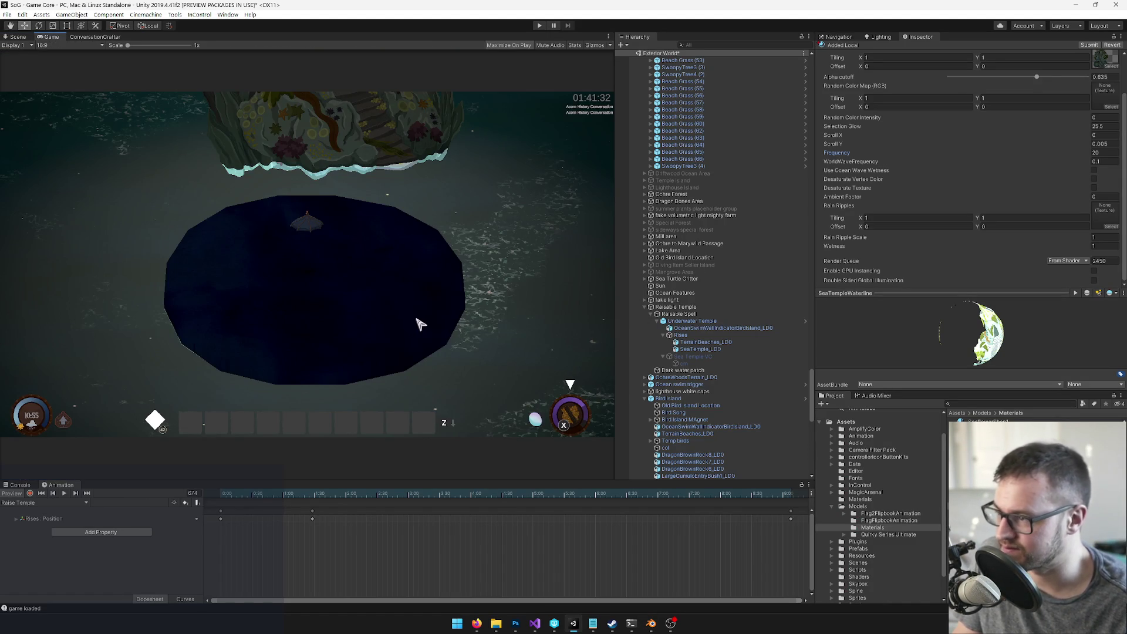
pyautogui.hotkey('alt', 'Tab')
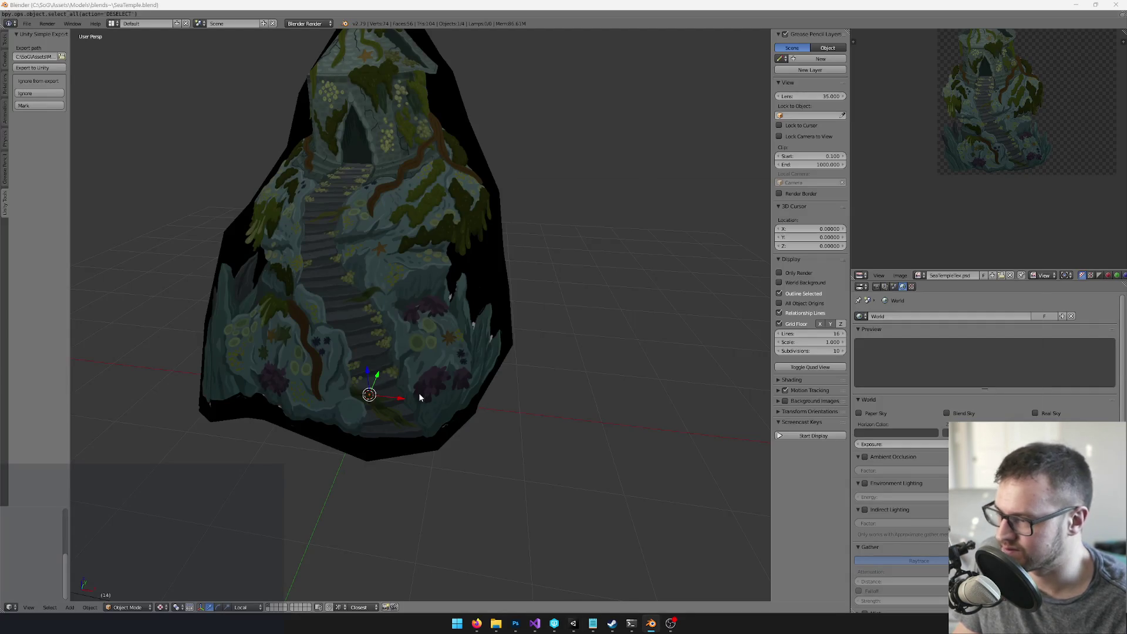
pyautogui.hotkey('alt', 'Tab')
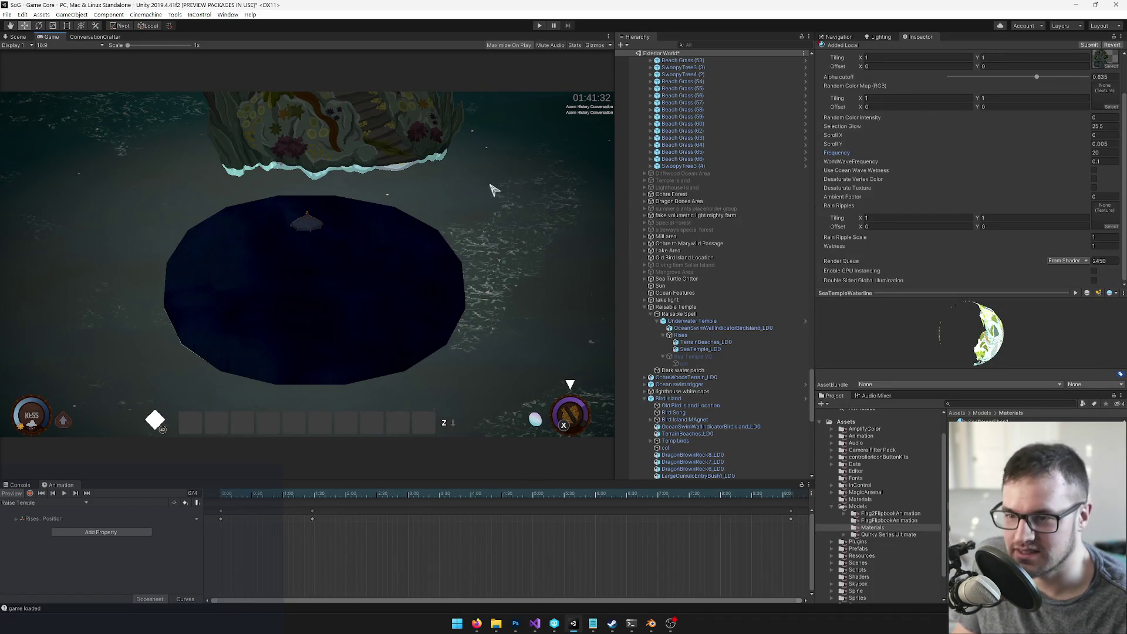
pyautogui.click(18, 36)
pyautogui.moveTo(167, 156)
pyautogui.mouseDown()
pyautogui.moveTo(353, 226)
pyautogui.moveTo(354, 273)
pyautogui.mouseUp()
# Step: Set the waterline material's Scroll Y to 0.007 and WorldWaveFrequency to 0.1
pyautogui.click(1105, 144)
pyautogui.write('0.007')
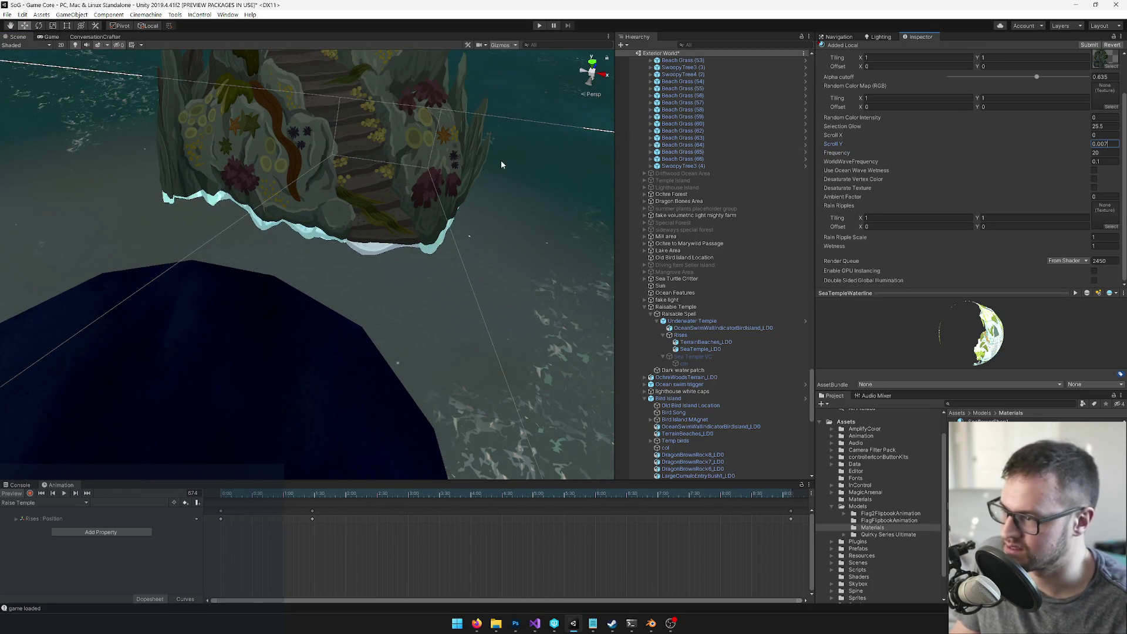
pyautogui.click(1101, 161)
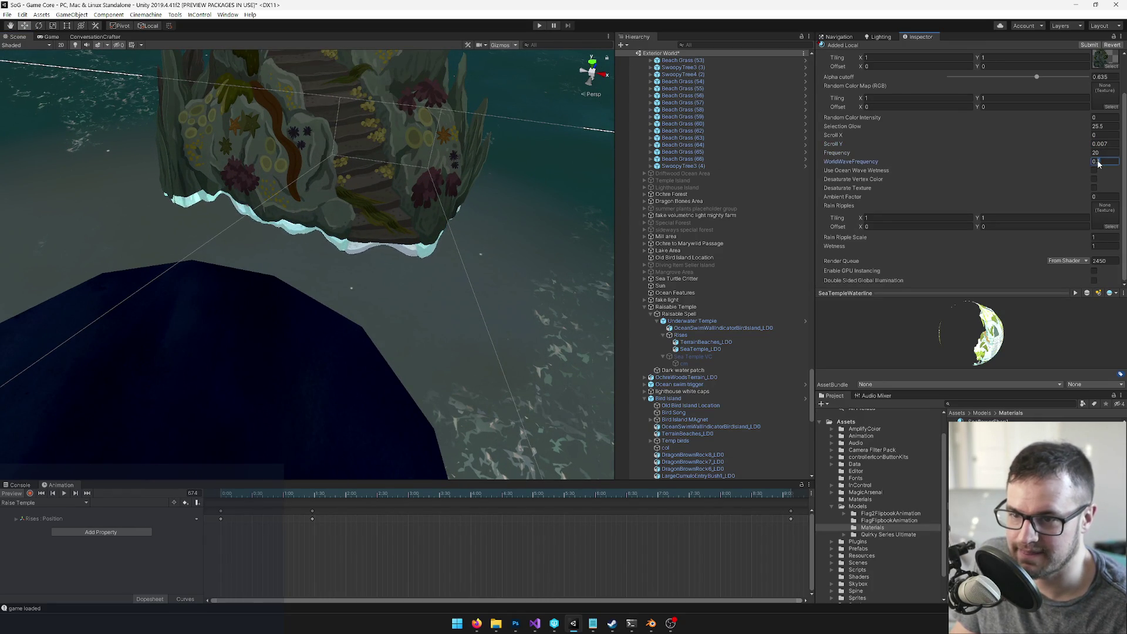
pyautogui.write('0.2')
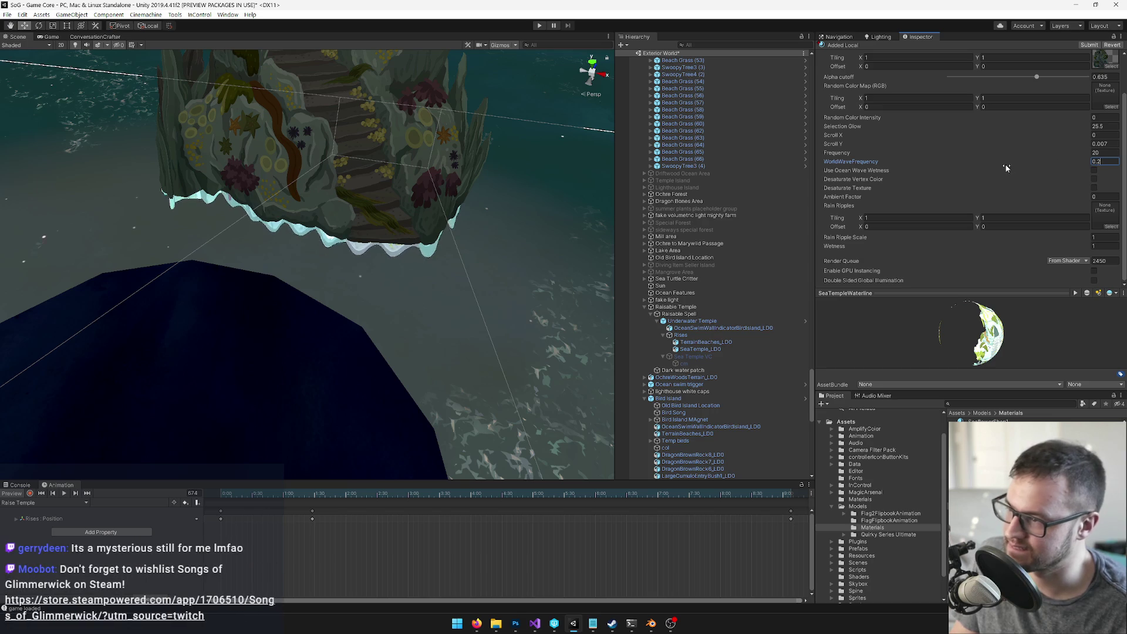
pyautogui.press('BackSpace')
pyautogui.write('1')
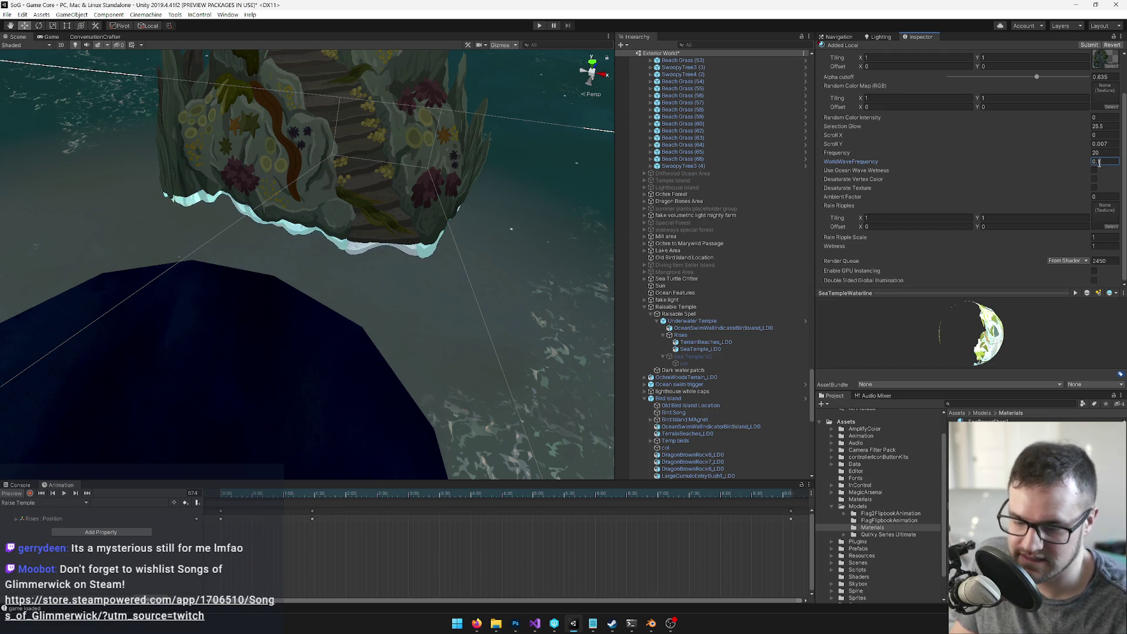
pyautogui.moveTo(359, 250); pyautogui.dragTo(338, 211)
pyautogui.scroll(3, 338, 212)
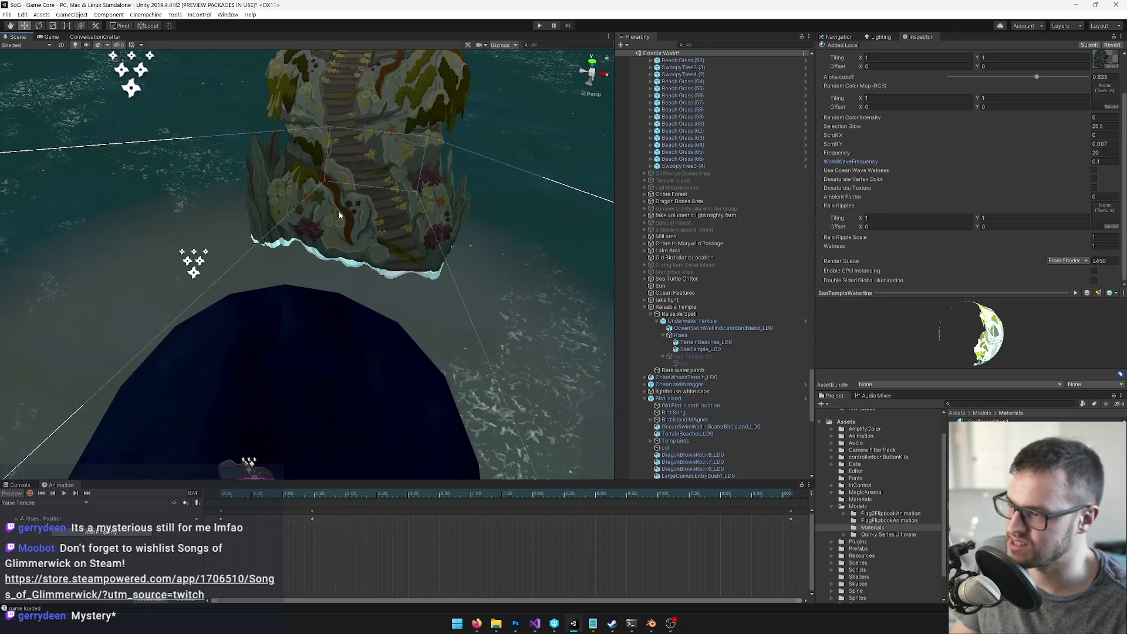
# Step: Try wave Frequency 50 with WorldWaveFrequency 0.05
pyautogui.click(1099, 162)
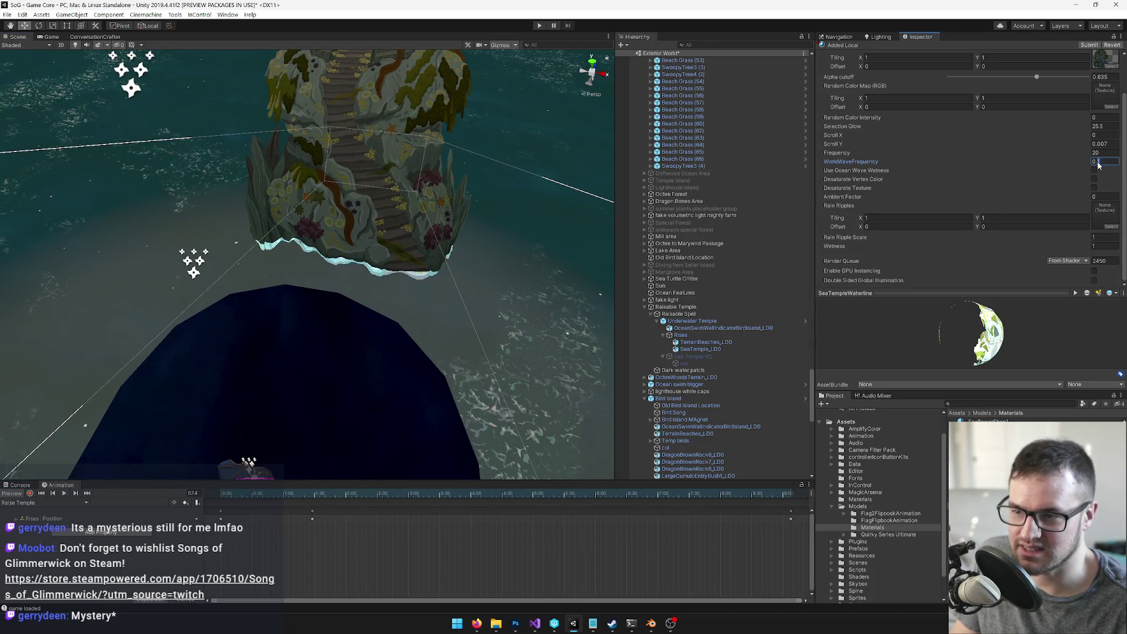
pyautogui.click(1092, 153)
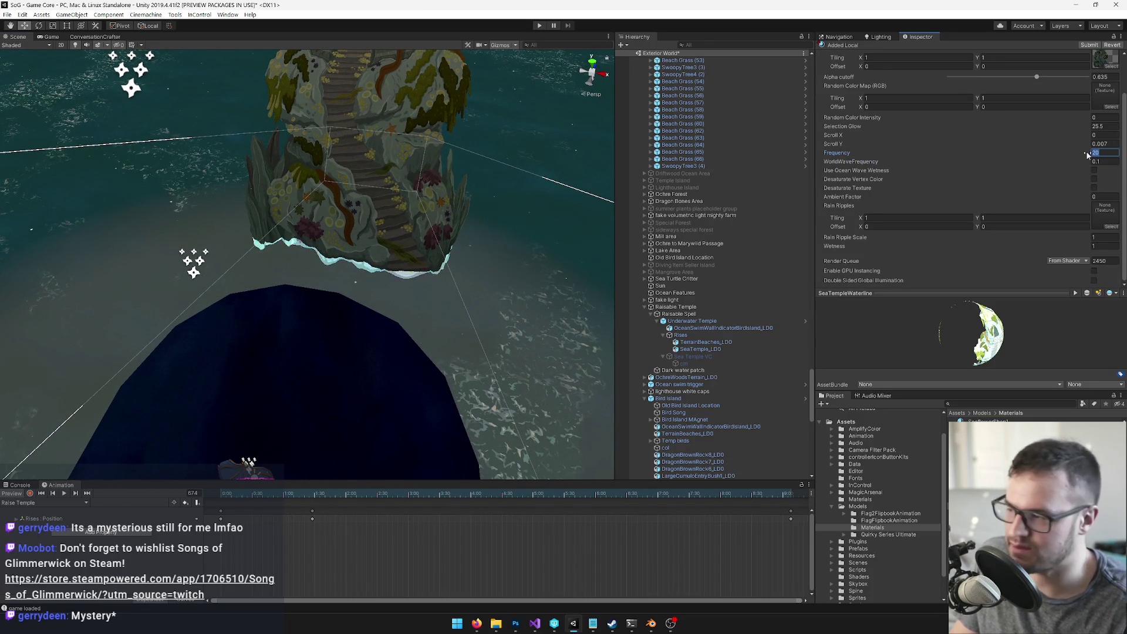
pyautogui.write('50')
pyautogui.click(1094, 162)
pyautogui.write('0.05')
pyautogui.press('Return')
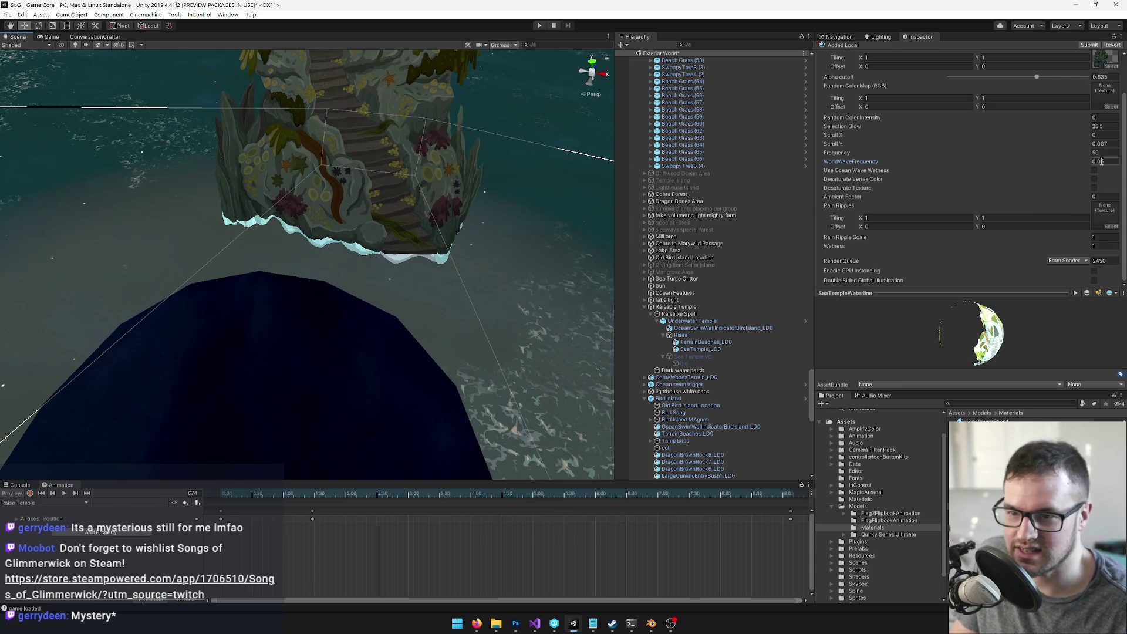
# Step: Settle on wave Frequency 40 and WorldWaveFrequency 0.05 after briefly trying 0.1
pyautogui.click(1096, 161)
pyautogui.write('0.1')
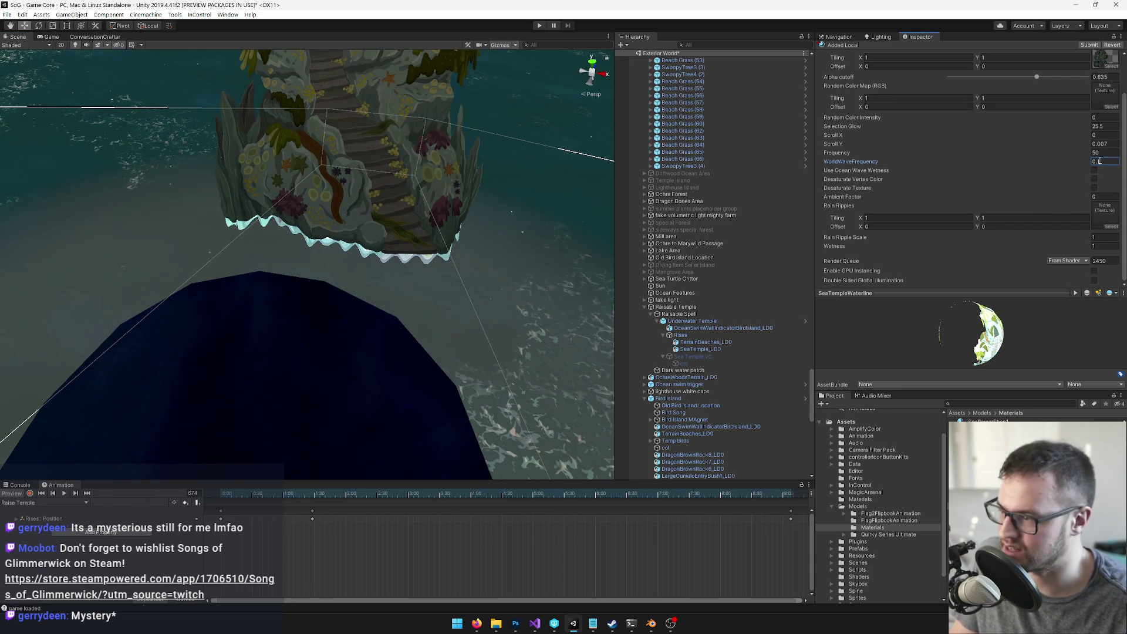
pyautogui.click(1090, 154)
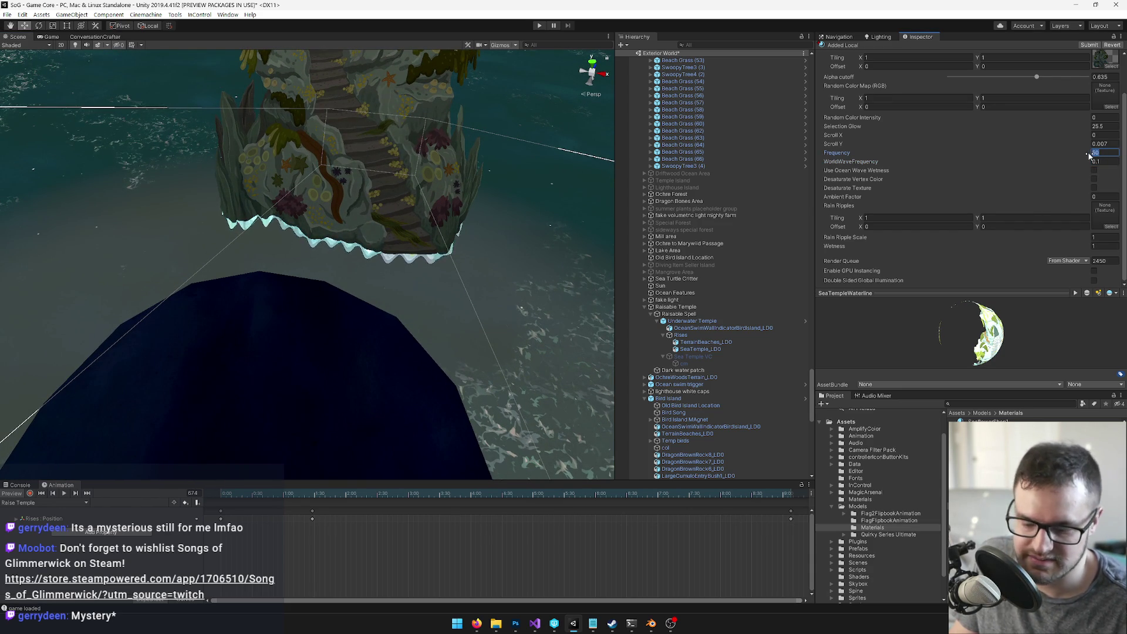
pyautogui.write('40')
pyautogui.click(1096, 162)
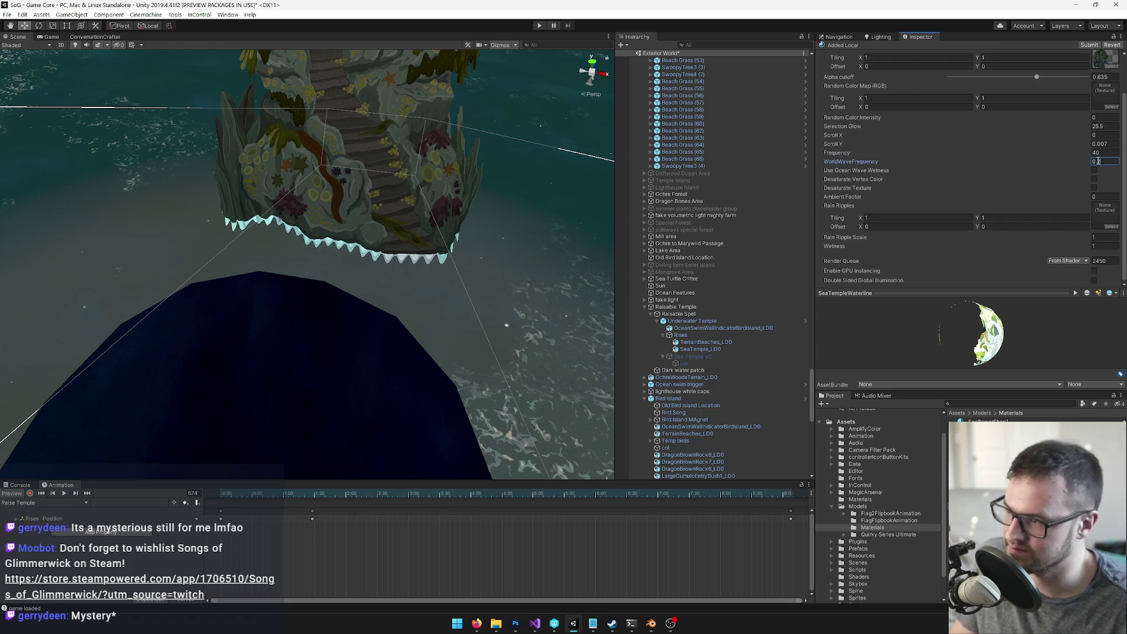
pyautogui.write('0.05')
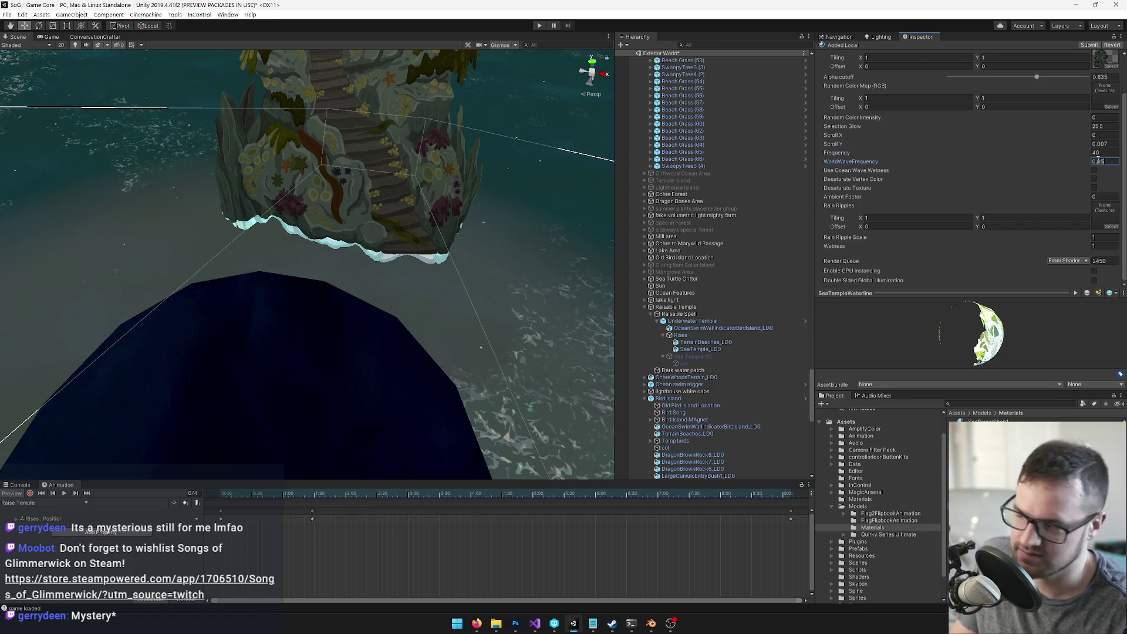
pyautogui.moveTo(358, 176); pyautogui.dragTo(410, 182)
# Step: Check the retuned waterline in the Game view, then orbit the Scene view around the temple
pyautogui.click(51, 37)
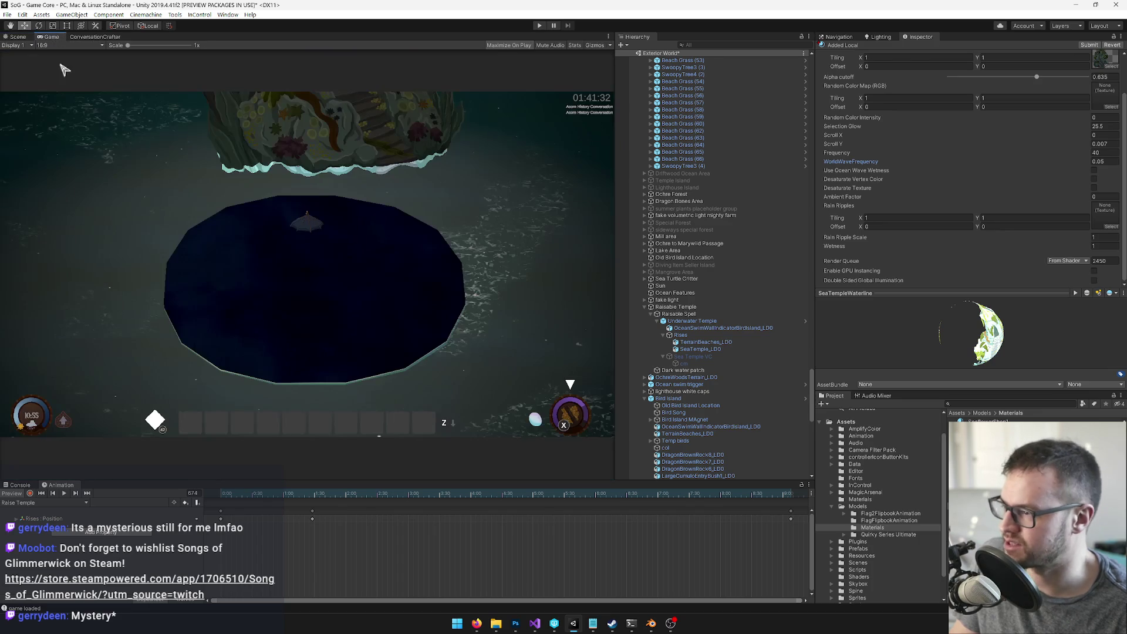
pyautogui.click(14, 37)
pyautogui.moveTo(339, 145)
pyautogui.mouseDown()
pyautogui.moveTo(328, 171)
pyautogui.moveTo(368, 181)
pyautogui.moveTo(364, 166)
pyautogui.mouseUp()
pyautogui.scroll(3, 356, 192)
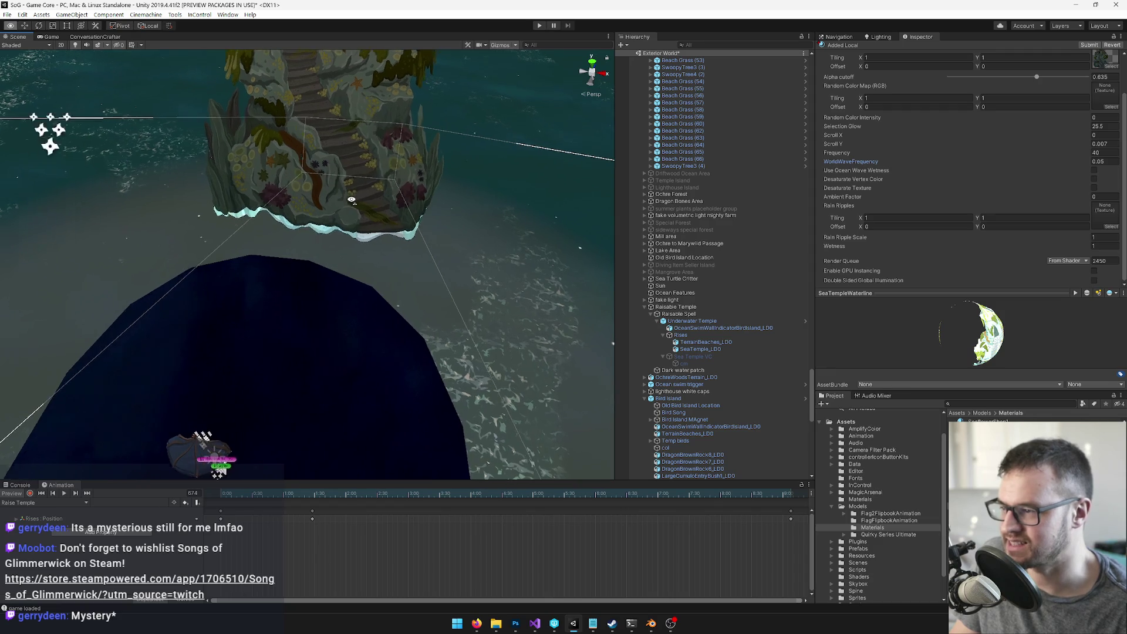
# Step: In Blender, select the waterline plane and save over the temple blend file for reimport
pyautogui.click(651, 623)
pyautogui.rightClick(389, 457)
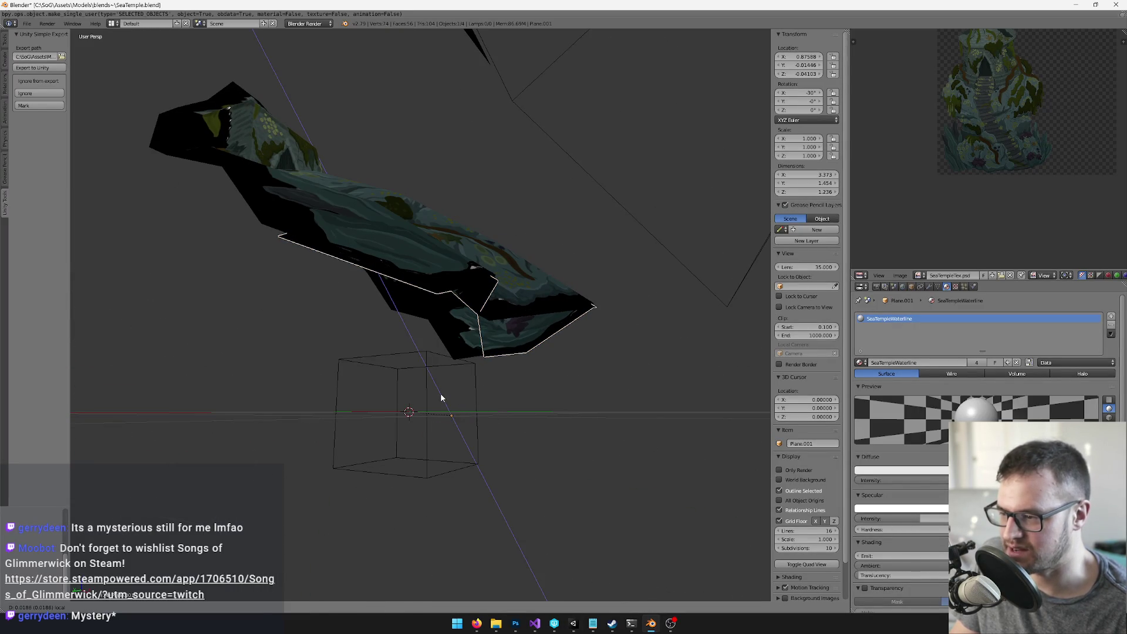
pyautogui.hotkey('ctrl', 's')
pyautogui.click(493, 379)
pyautogui.hotkey('alt', 'Tab')
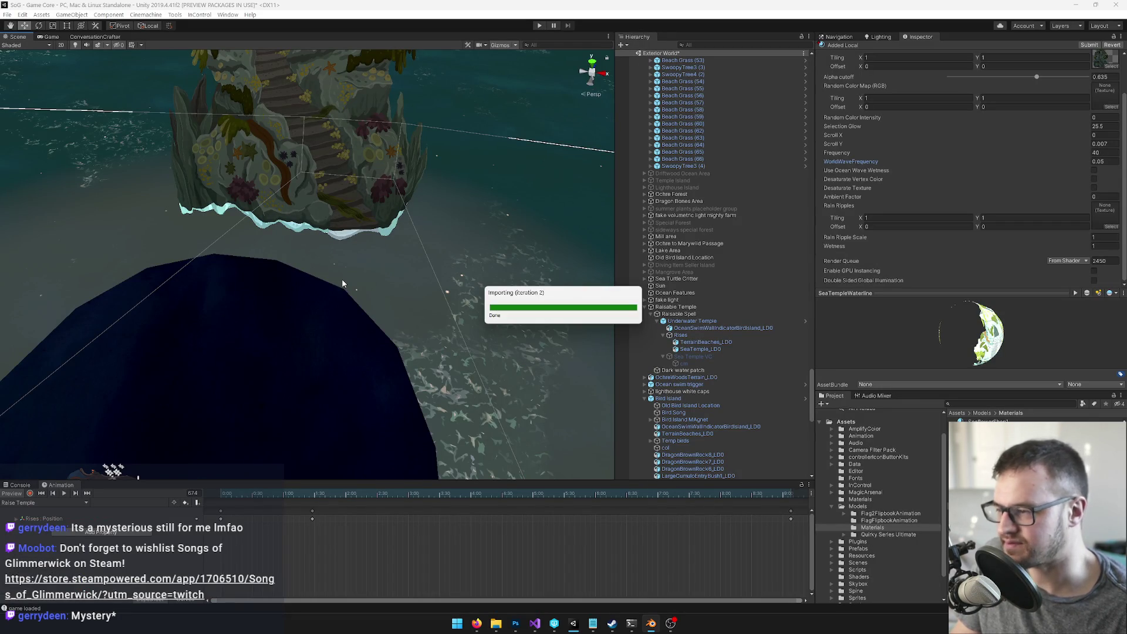
# Step: Inspect the reimported wavy waterline in Scene and Game views, then select the Underwater Temple object
pyautogui.moveTo(365, 280)
pyautogui.mouseDown()
pyautogui.moveTo(351, 283)
pyautogui.moveTo(355, 273)
pyautogui.moveTo(385, 308)
pyautogui.moveTo(392, 344)
pyautogui.moveTo(397, 334)
pyautogui.moveTo(138, 93)
pyautogui.mouseUp()
pyautogui.click(51, 37)
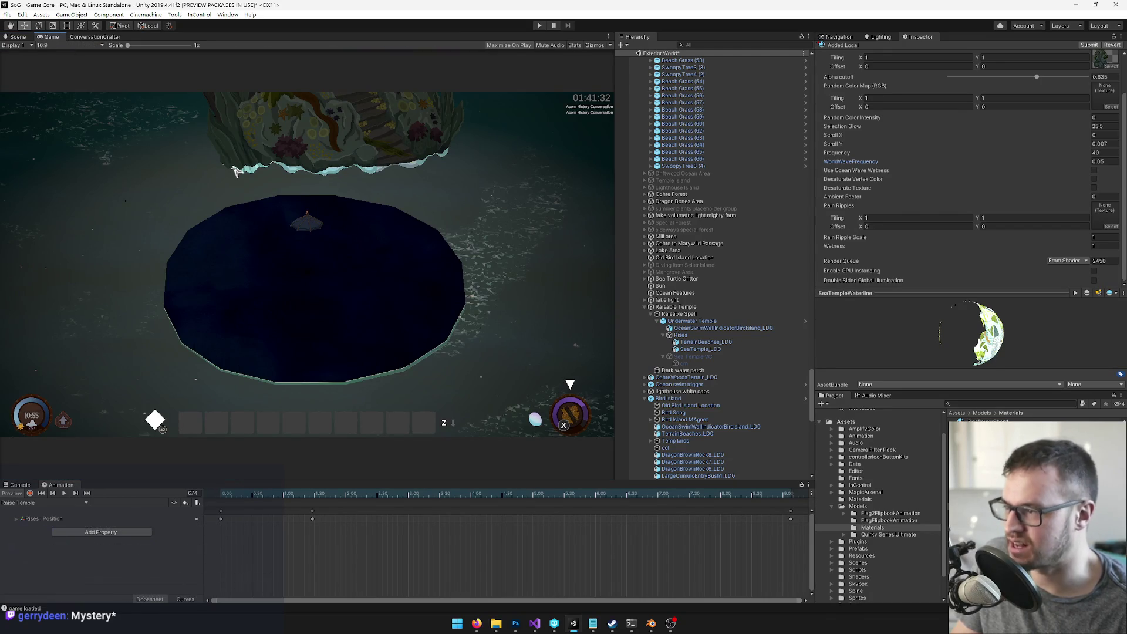
pyautogui.click(15, 37)
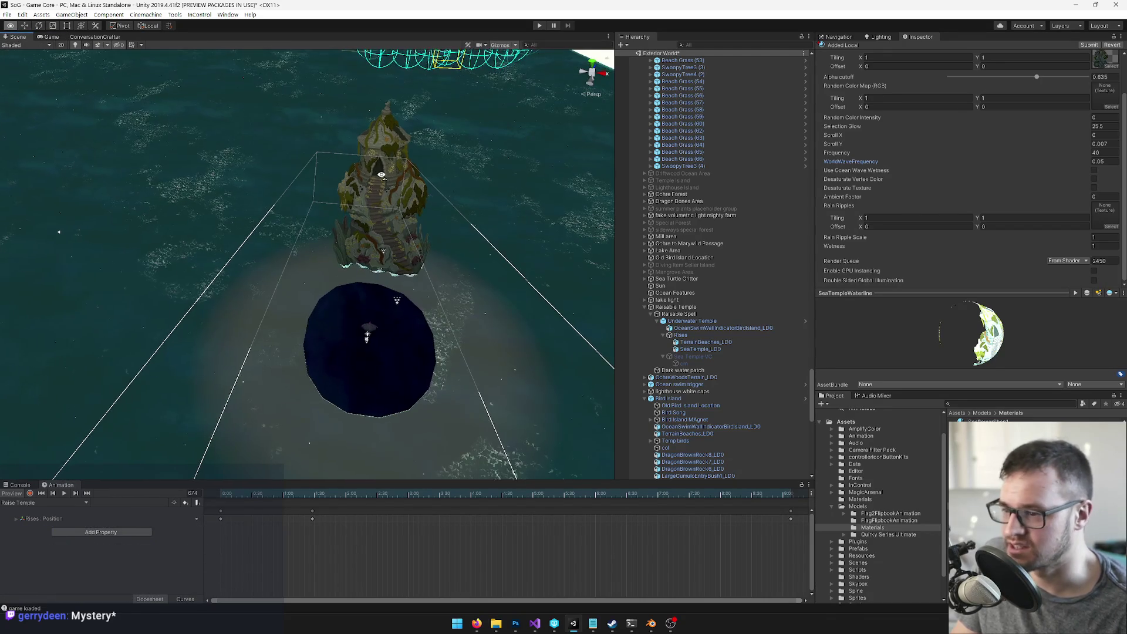
pyautogui.moveTo(451, 275); pyautogui.dragTo(382, 270)
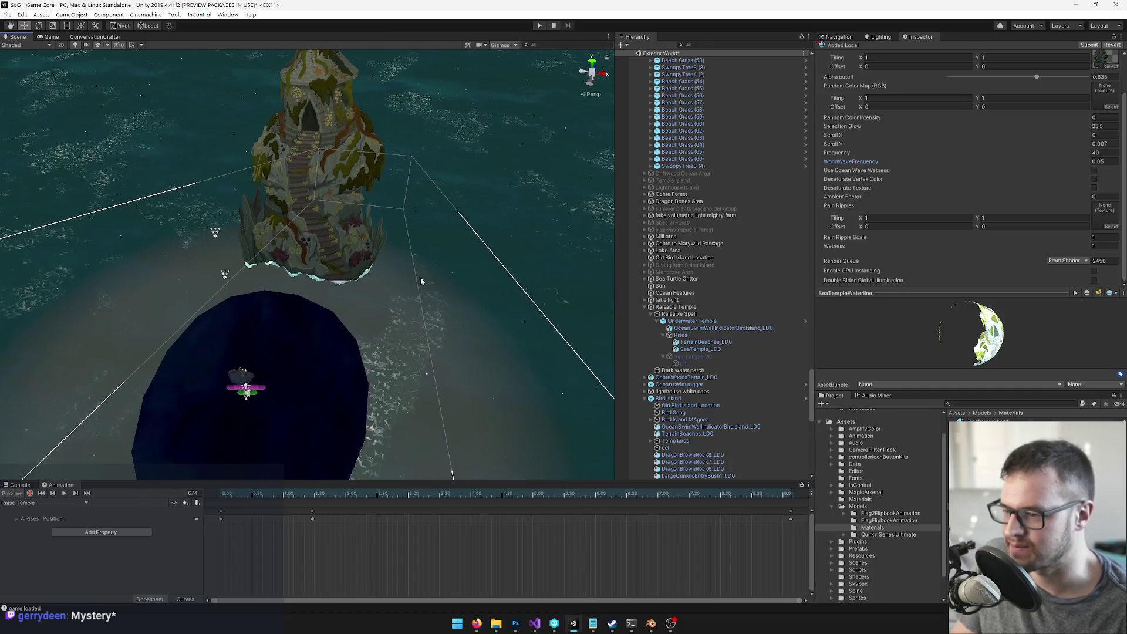
pyautogui.click(688, 321)
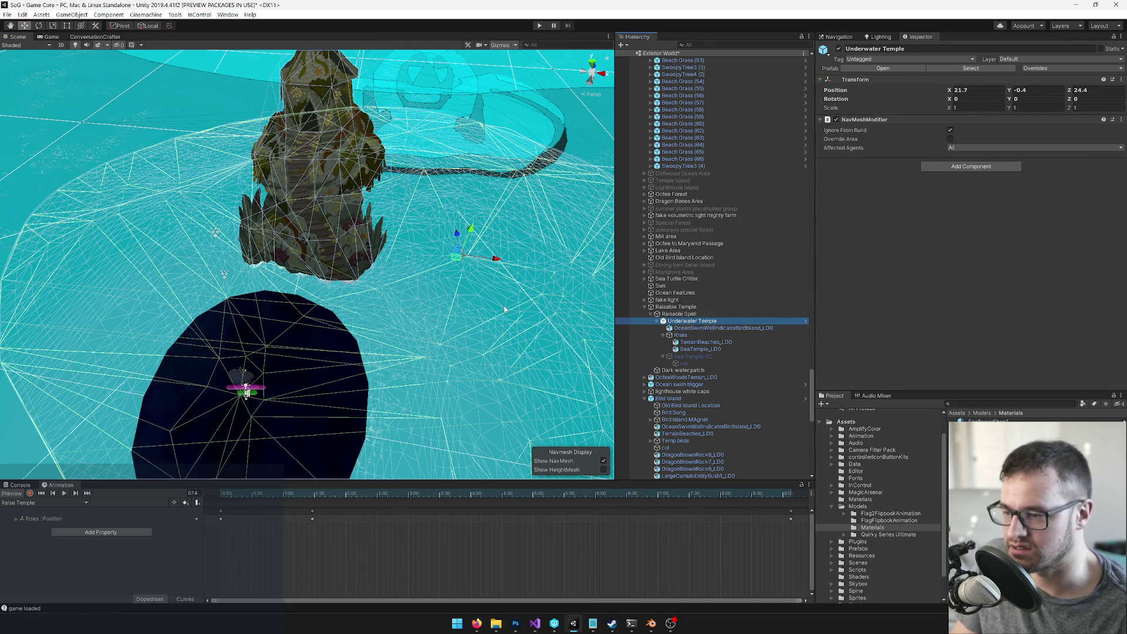
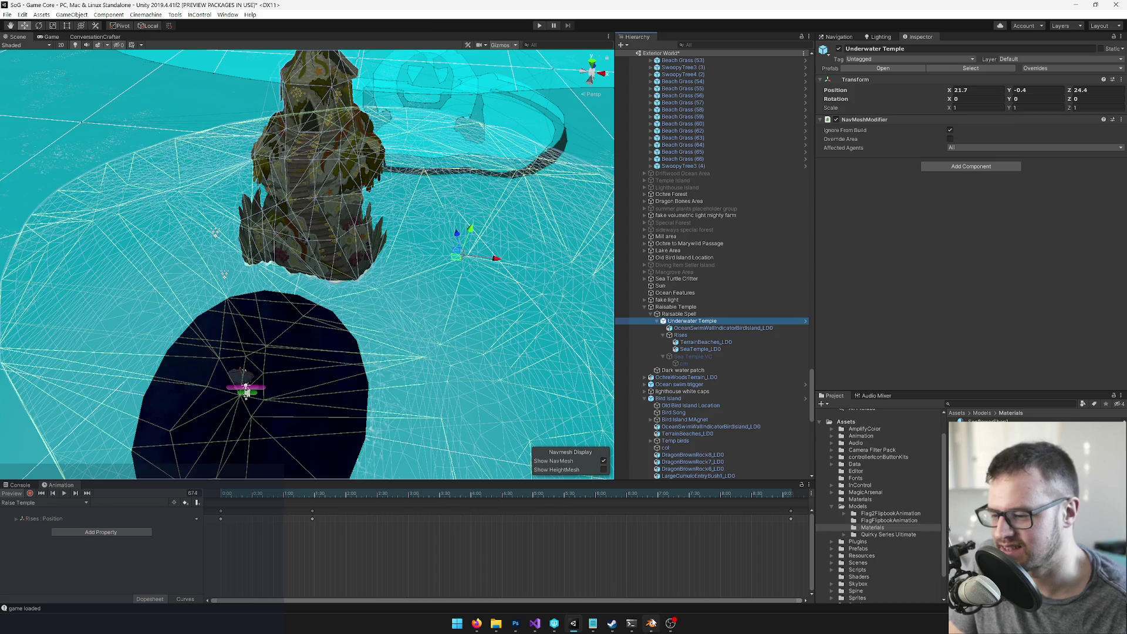
# Step: Switch to Blender's SeaTemple file and select the temple plane object
pyautogui.click(651, 624)
pyautogui.moveTo(463, 334)
pyautogui.mouseDown()
pyautogui.moveTo(509, 322)
pyautogui.moveTo(410, 322)
pyautogui.mouseUp()
pyautogui.rightClick(409, 324)
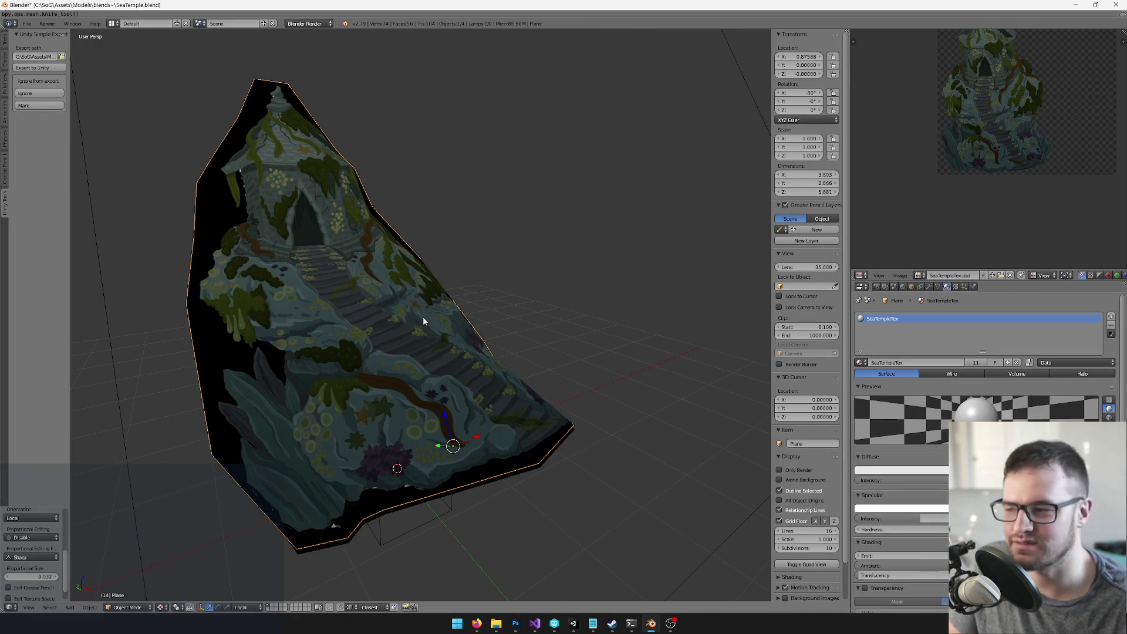
# Step: Enter Edit Mode on the temple plane mesh, with the view framing it
pyautogui.moveTo(438, 295); pyautogui.dragTo(400, 313)
pyautogui.press('Tab')
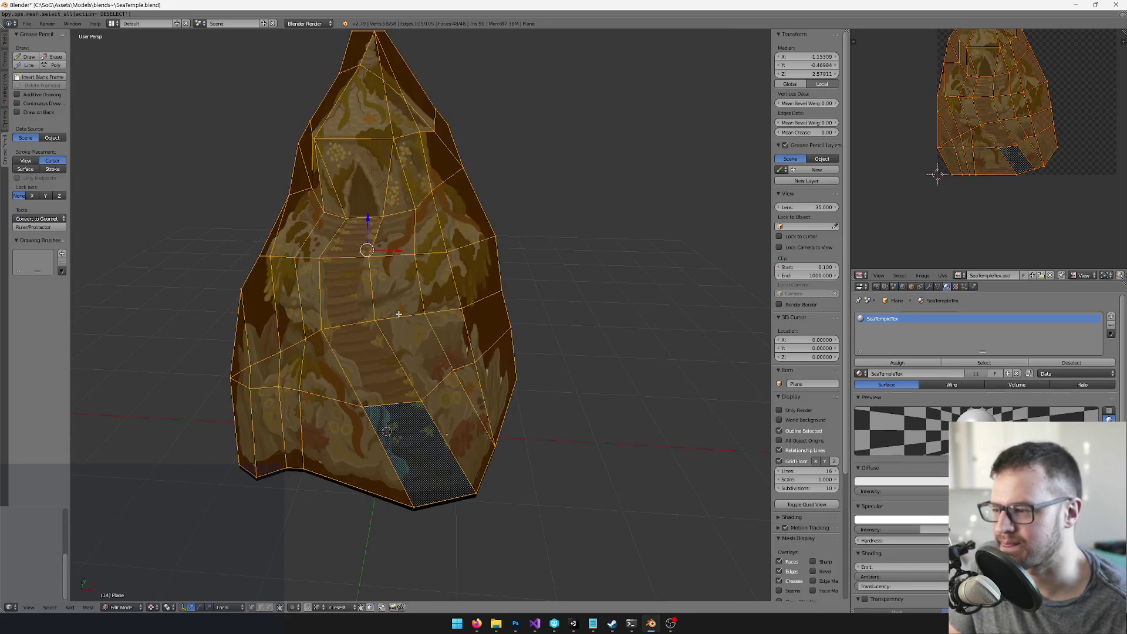
pyautogui.scroll(5, 399, 314)
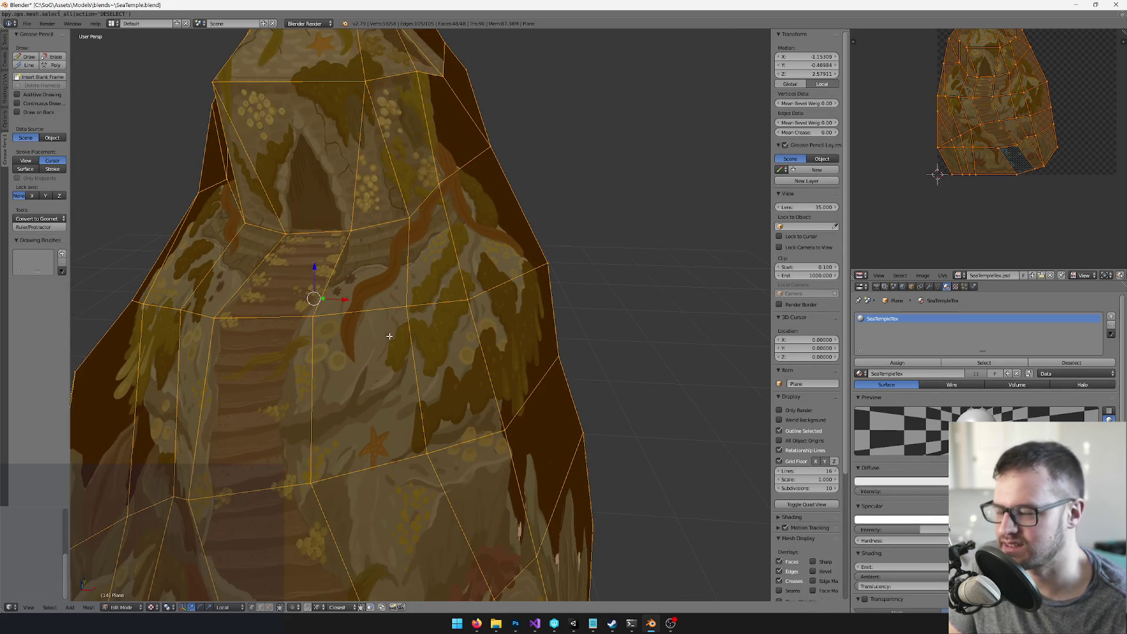
pyautogui.scroll(-5, 389, 336)
pyautogui.press('Tab')
pyautogui.moveTo(396, 343)
pyautogui.mouseDown()
pyautogui.moveTo(453, 350)
pyautogui.moveTo(405, 397)
pyautogui.mouseUp()
pyautogui.press('Tab')
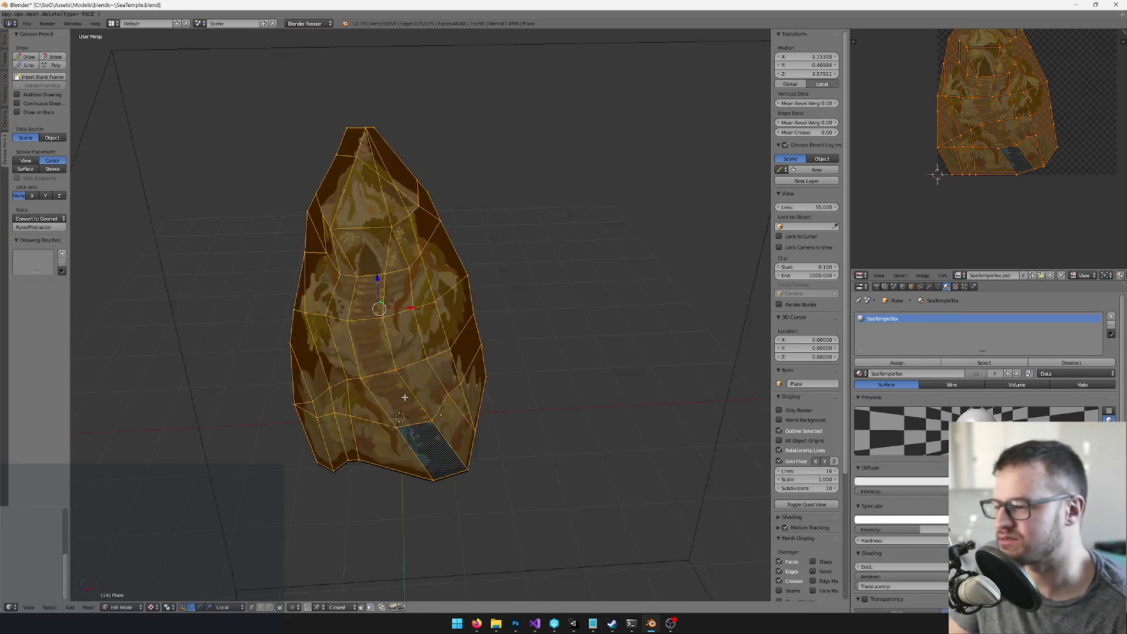
pyautogui.scroll(3, 404, 397)
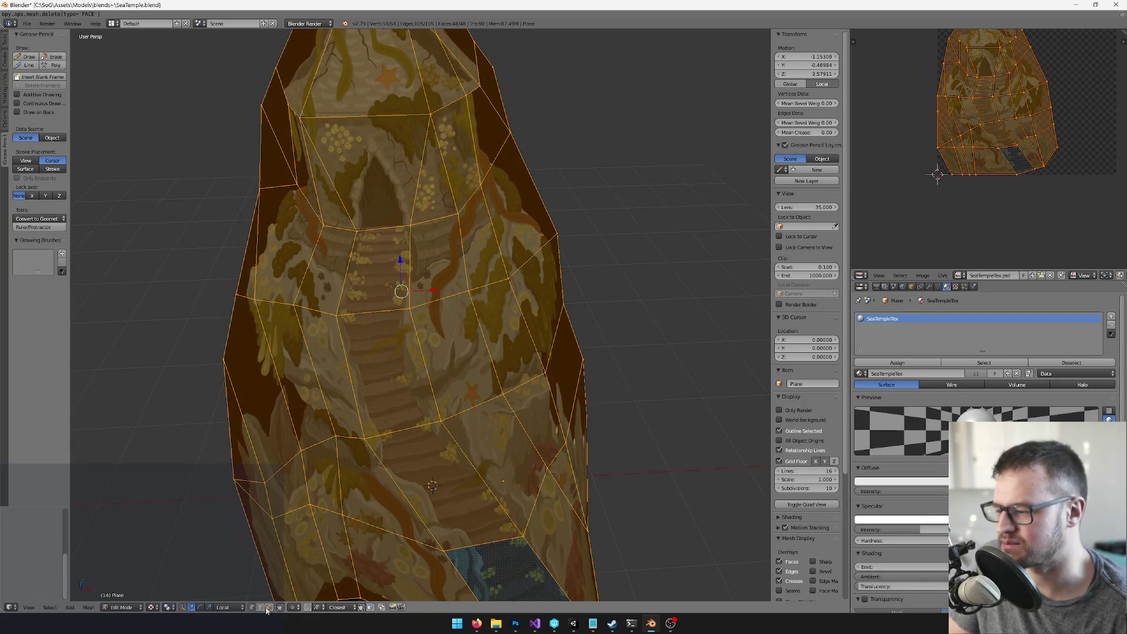
# Step: Deselect all, then select a single face on the temple's right side and frame it
pyautogui.press('a')
pyautogui.scroll(2, 438, 559)
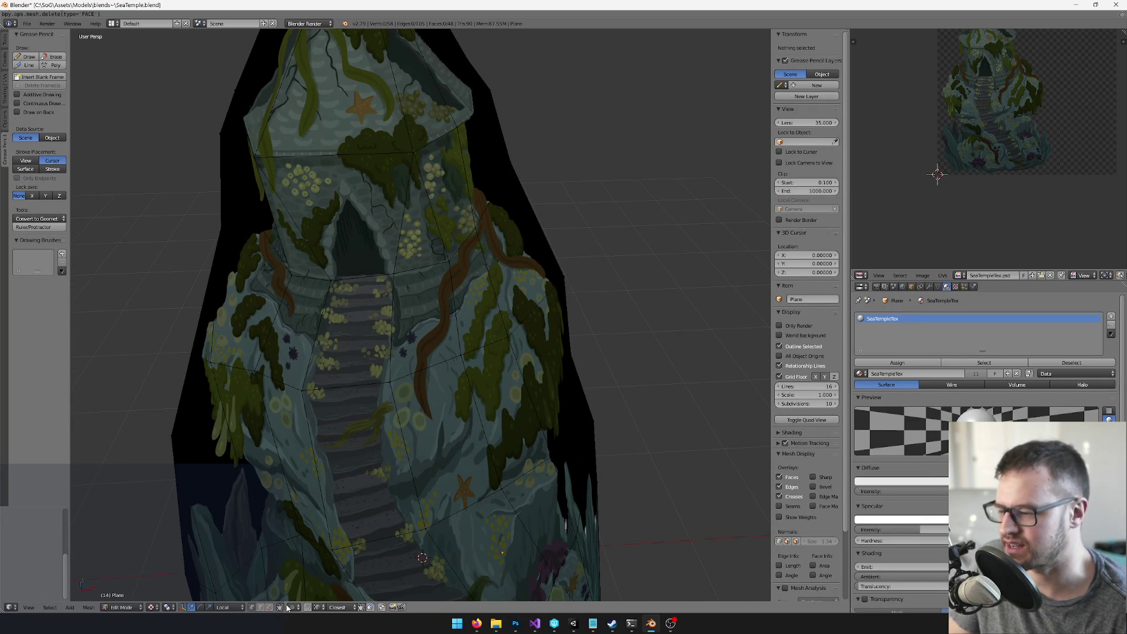
pyautogui.rightClick(502, 227)
pyautogui.moveTo(548, 251)
pyautogui.mouseDown()
pyautogui.moveTo(565, 284)
pyautogui.moveTo(503, 352)
pyautogui.mouseUp()
pyautogui.scroll(2, 515, 297)
pyautogui.moveTo(515, 297); pyautogui.dragTo(502, 241)
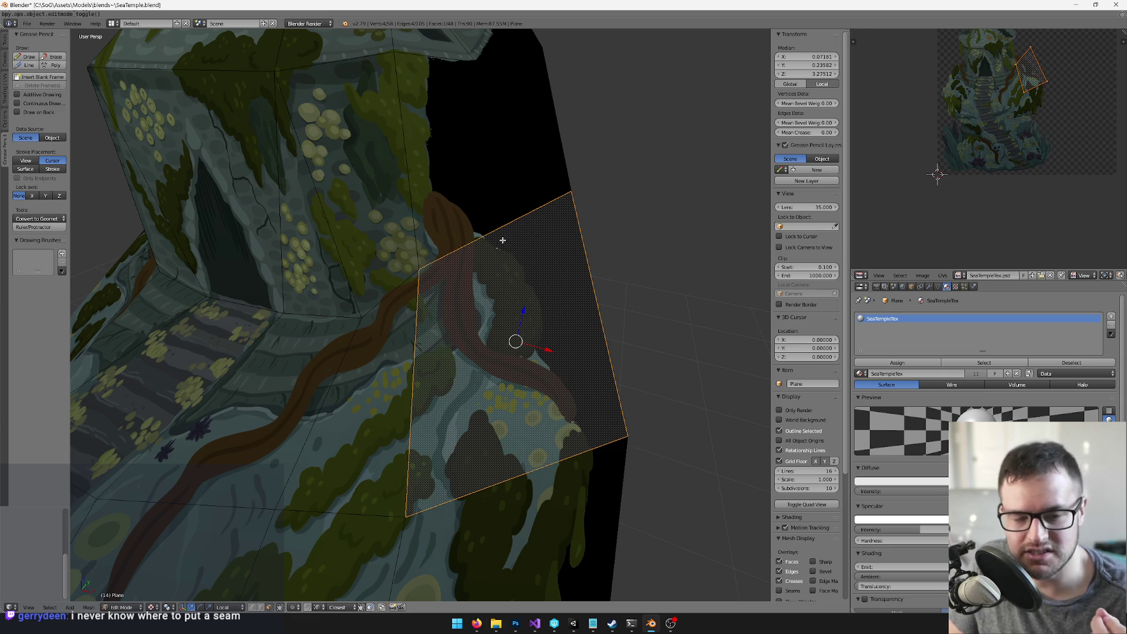
# Step: Move the face's UV onto the matching vine and rock area of the texture
pyautogui.moveTo(986, 55); pyautogui.dragTo(962, 122)
pyautogui.scroll(3, 984, 168)
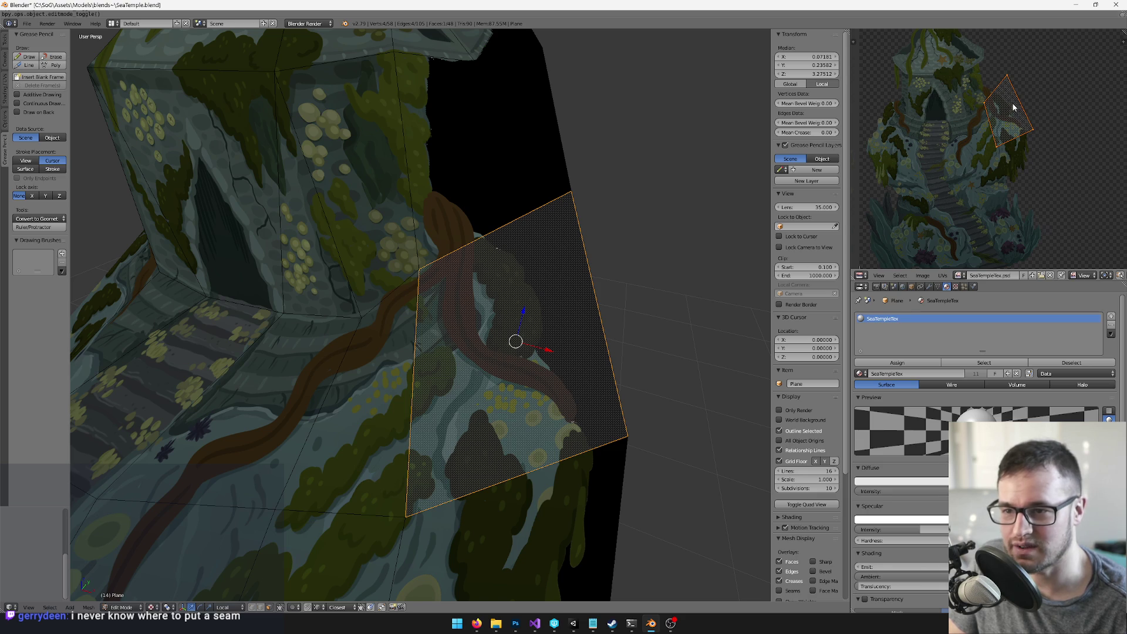
pyautogui.scroll(1, 1028, 104)
pyautogui.press('g')
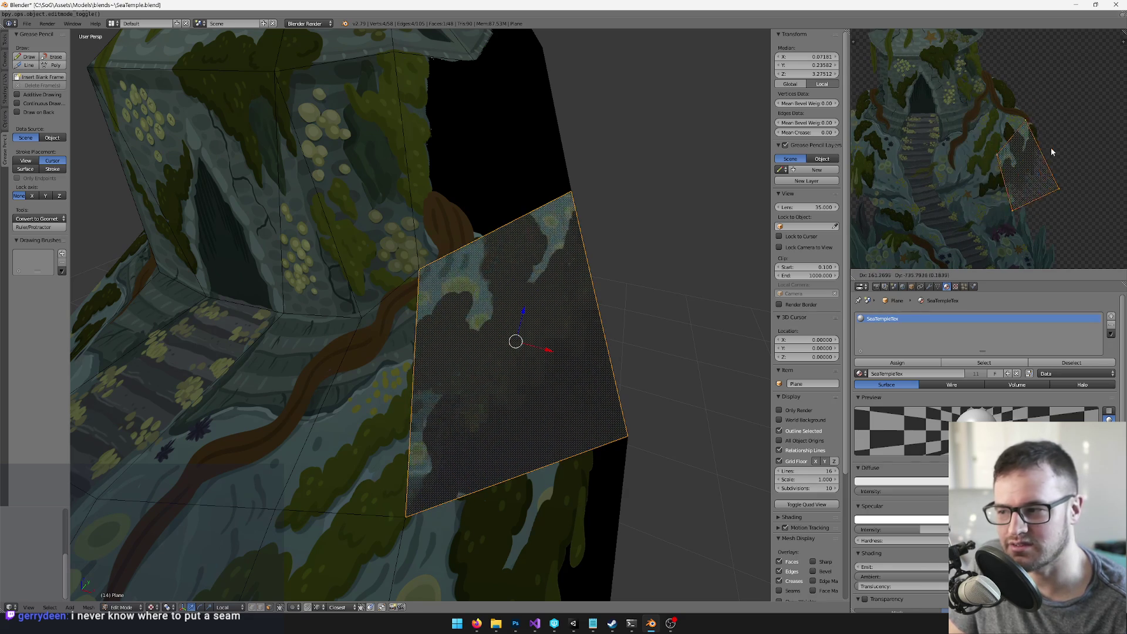
pyautogui.click(1052, 130)
pyautogui.scroll(2, 424, 295)
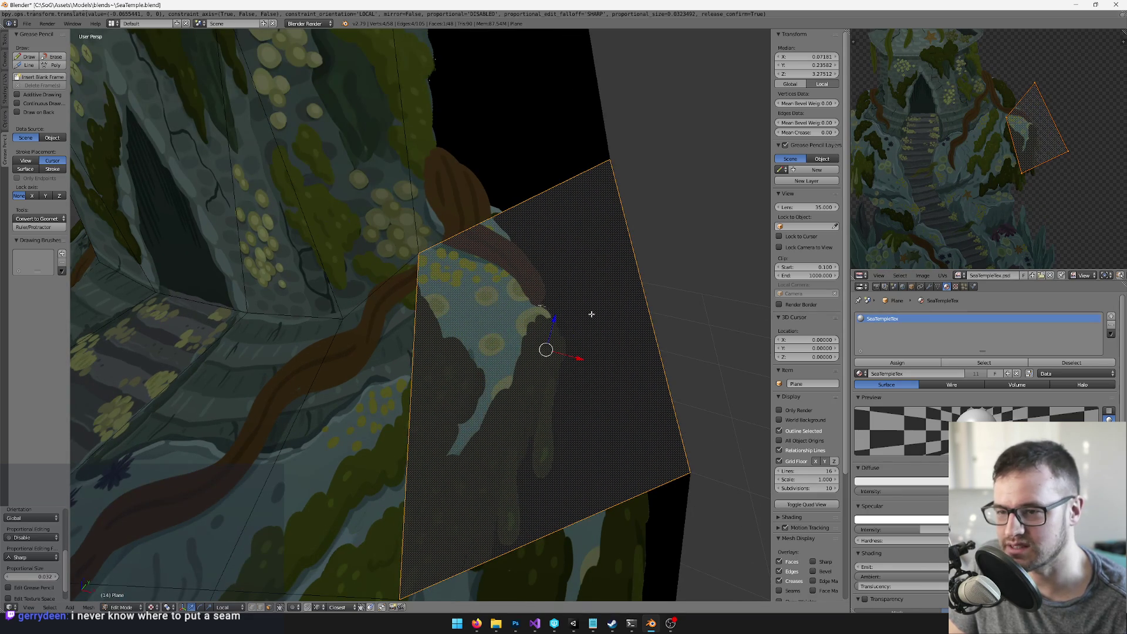
pyautogui.scroll(-1, 486, 249)
# Step: Compare the old and new UV placements, keep the new one, and return to Object Mode
pyautogui.hotkey('ctrl', 'z')
pyautogui.hotkey('ctrl', 'shift', 'z')
pyautogui.hotkey('ctrl', 'z')
pyautogui.hotkey('ctrl', 'z')
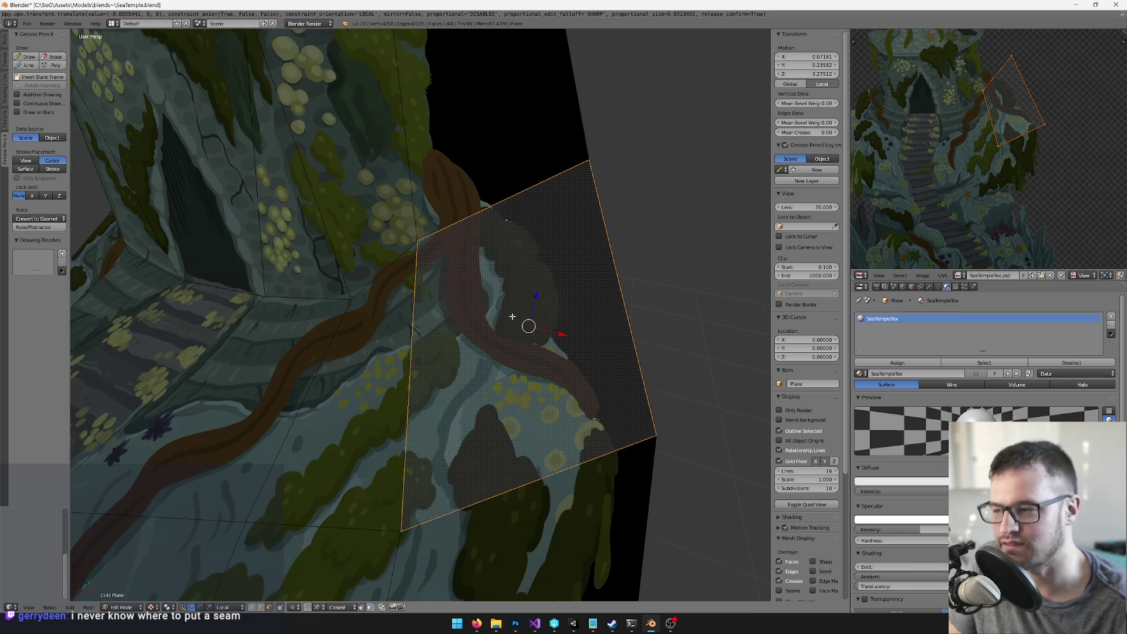
pyautogui.hotkey('ctrl', 'shift', 'z')
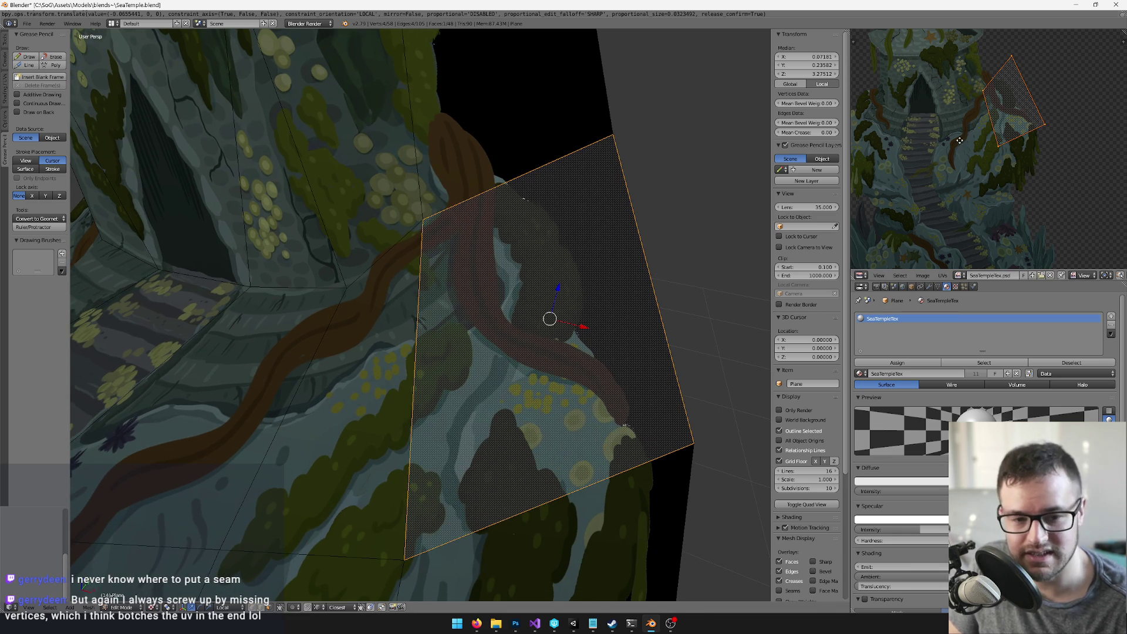
pyautogui.moveTo(982, 122); pyautogui.dragTo(989, 84)
pyautogui.moveTo(986, 187); pyautogui.dragTo(981, 210)
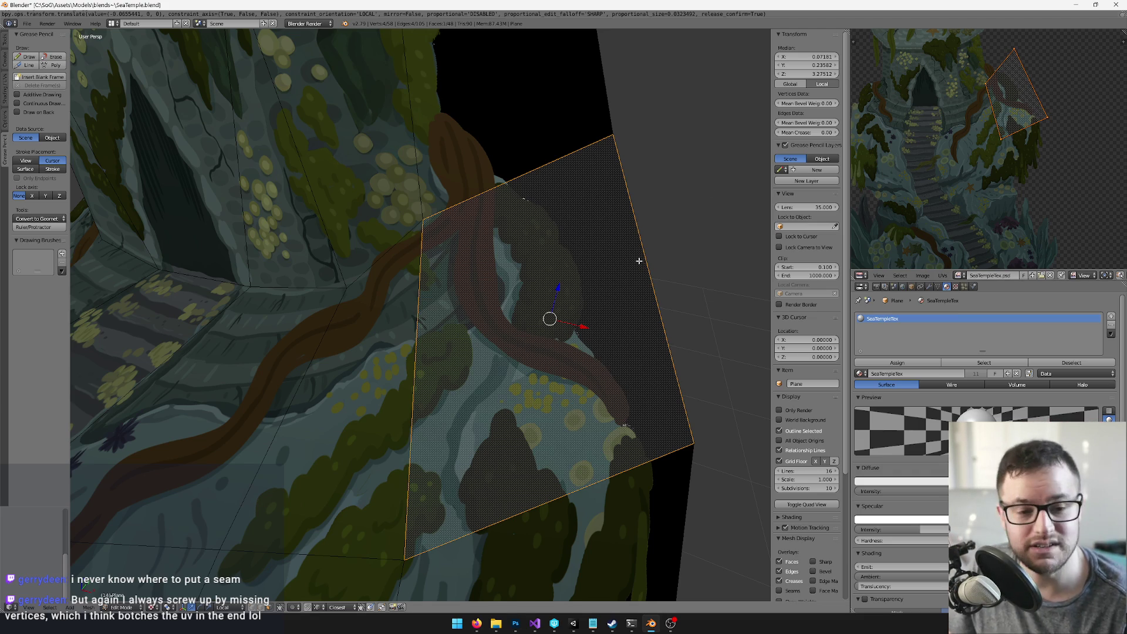
pyautogui.scroll(-6, 639, 261)
pyautogui.press('Tab')
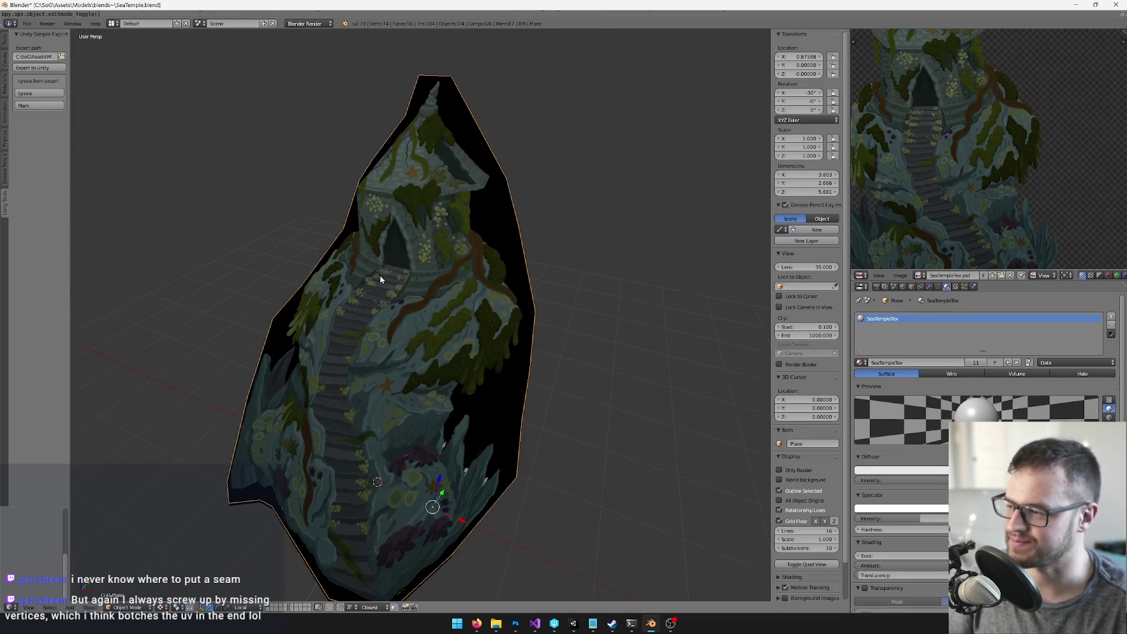
# Step: Save the SeaTemple .blend file and switch back to Unity to view the temple
pyautogui.hotkey('ctrl', 's')
pyautogui.moveTo(394, 284); pyautogui.dragTo(427, 264)
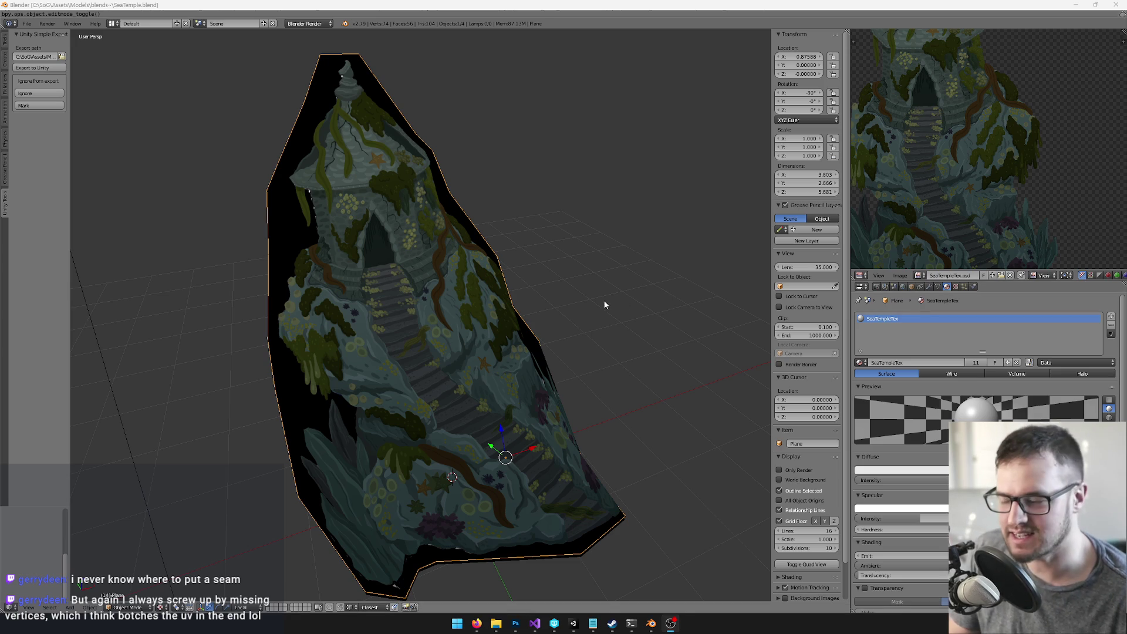
pyautogui.moveTo(511, 284)
pyautogui.mouseDown()
pyautogui.moveTo(549, 269)
pyautogui.moveTo(503, 272)
pyautogui.mouseUp()
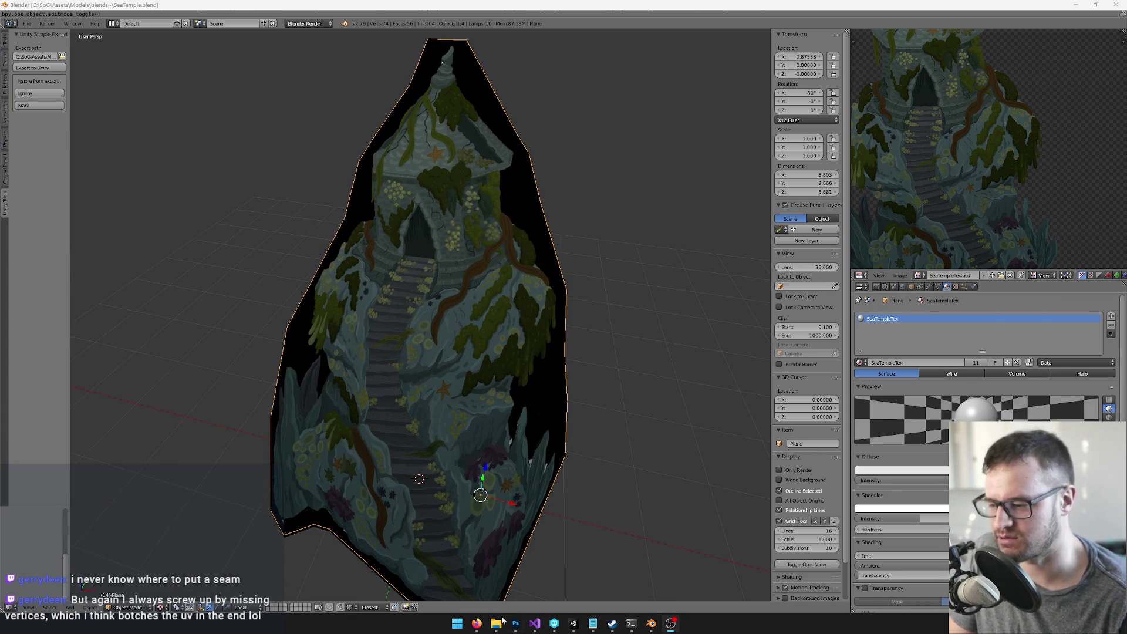
pyautogui.click(573, 623)
pyautogui.moveTo(353, 209)
pyautogui.mouseDown()
pyautogui.moveTo(318, 223)
pyautogui.moveTo(411, 234)
pyautogui.moveTo(675, 310)
pyautogui.mouseUp()
# Step: Select TerrainBeaches_LDO, fly the Scene camera to the shore, and select WaterCreatureDragon
pyautogui.click(739, 342)
pyautogui.moveTo(367, 292); pyautogui.dragTo(361, 274)
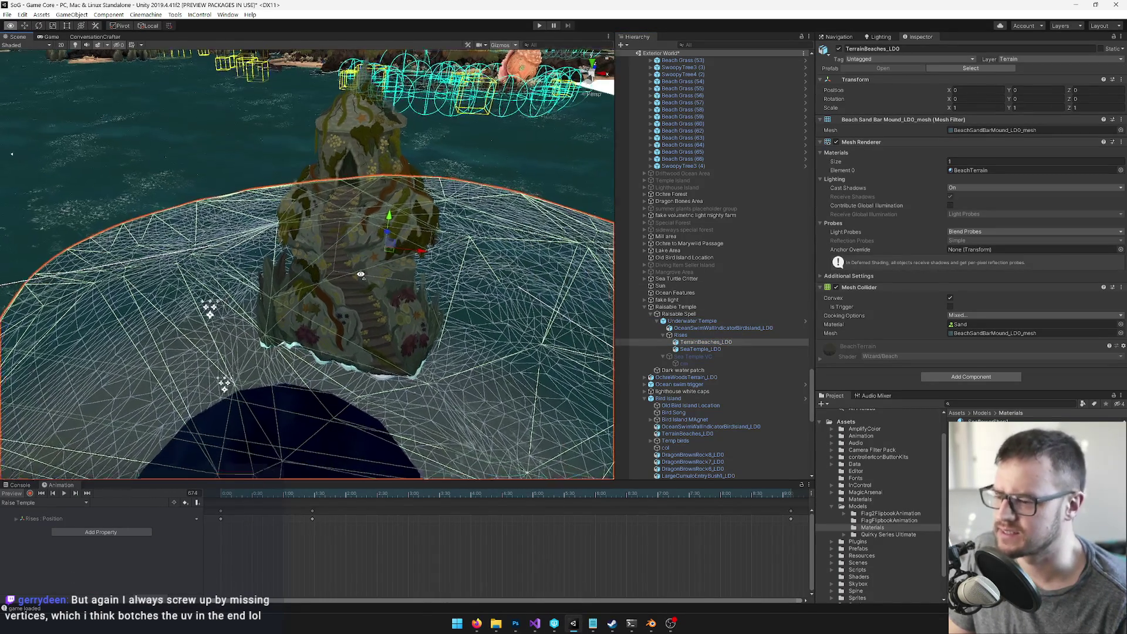
pyautogui.scroll(3, 360, 274)
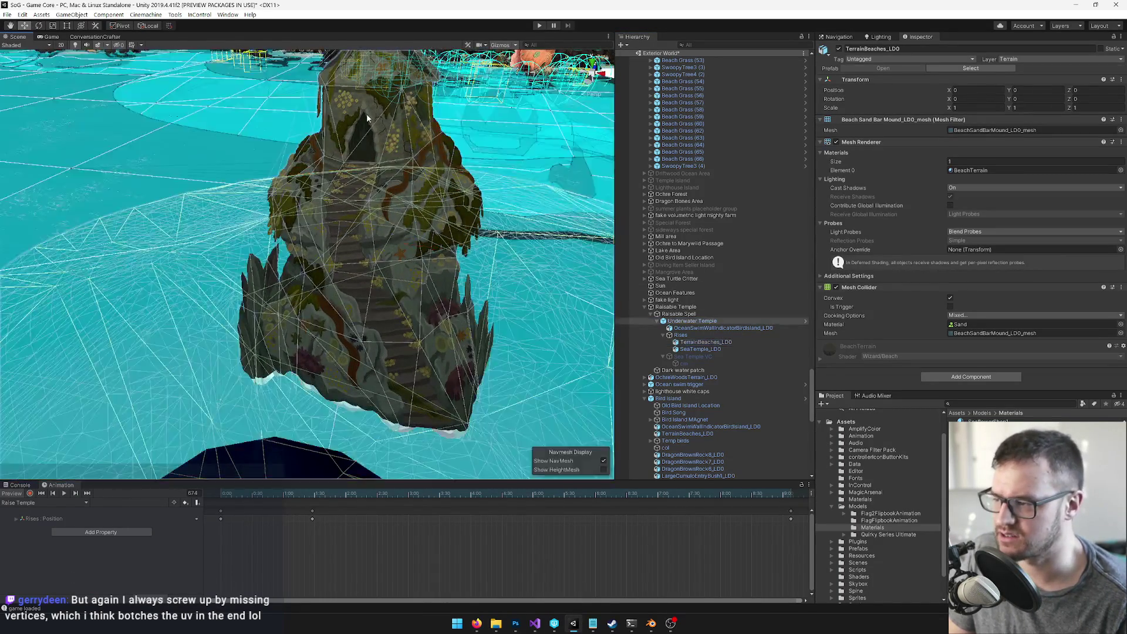
pyautogui.moveTo(367, 114)
pyautogui.mouseDown()
pyautogui.moveTo(297, 269)
pyautogui.moveTo(312, 216)
pyautogui.moveTo(259, 289)
pyautogui.moveTo(301, 166)
pyautogui.moveTo(325, 213)
pyautogui.moveTo(304, 141)
pyautogui.moveTo(308, 175)
pyautogui.mouseUp()
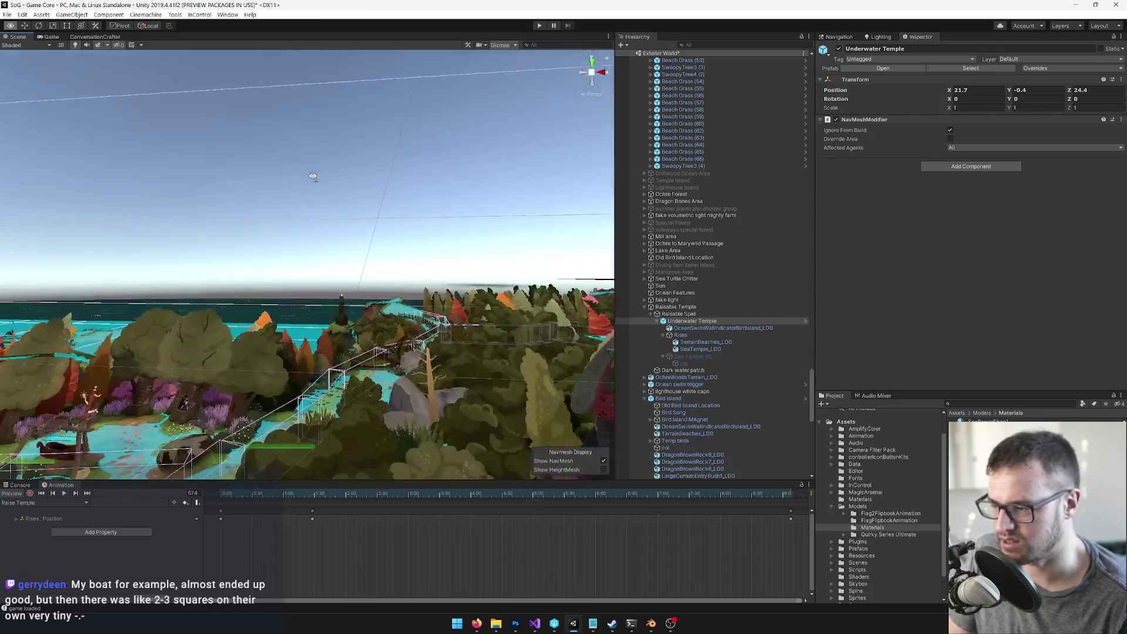
pyautogui.moveTo(313, 177)
pyautogui.mouseDown()
pyautogui.moveTo(353, 179)
pyautogui.moveTo(344, 193)
pyautogui.moveTo(470, 194)
pyautogui.moveTo(470, 151)
pyautogui.moveTo(352, 188)
pyautogui.mouseUp()
pyautogui.moveTo(411, 235)
pyautogui.mouseDown()
pyautogui.moveTo(571, 218)
pyautogui.moveTo(551, 255)
pyautogui.moveTo(367, 213)
pyautogui.moveTo(387, 217)
pyautogui.mouseUp()
pyautogui.moveTo(258, 231)
pyautogui.mouseDown()
pyautogui.moveTo(254, 216)
pyautogui.moveTo(395, 229)
pyautogui.mouseUp()
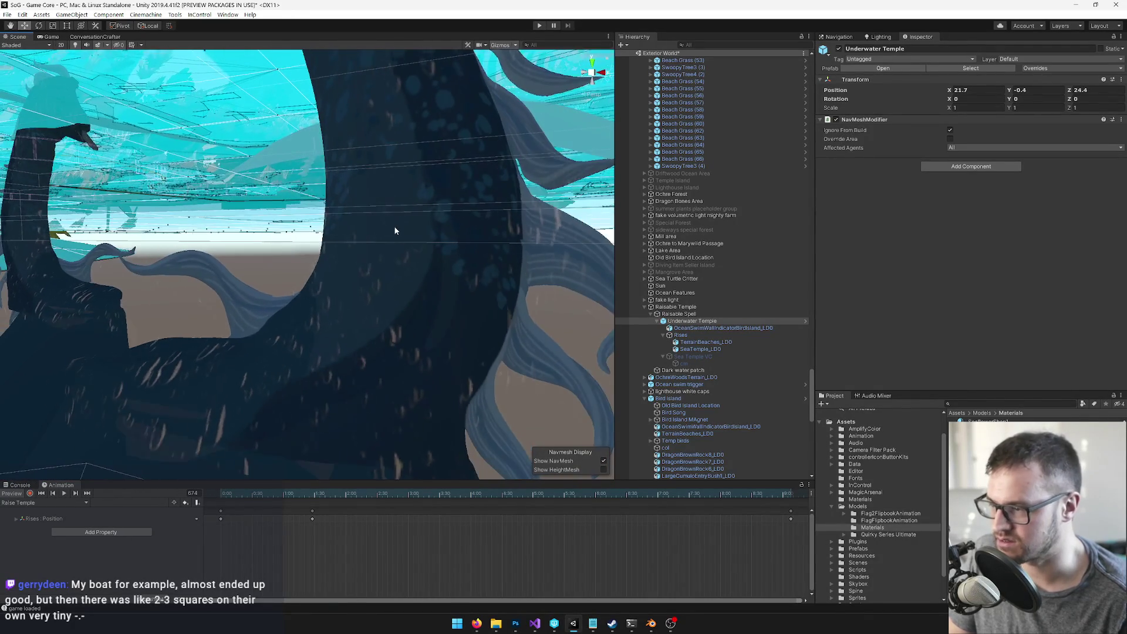
pyautogui.click(395, 230)
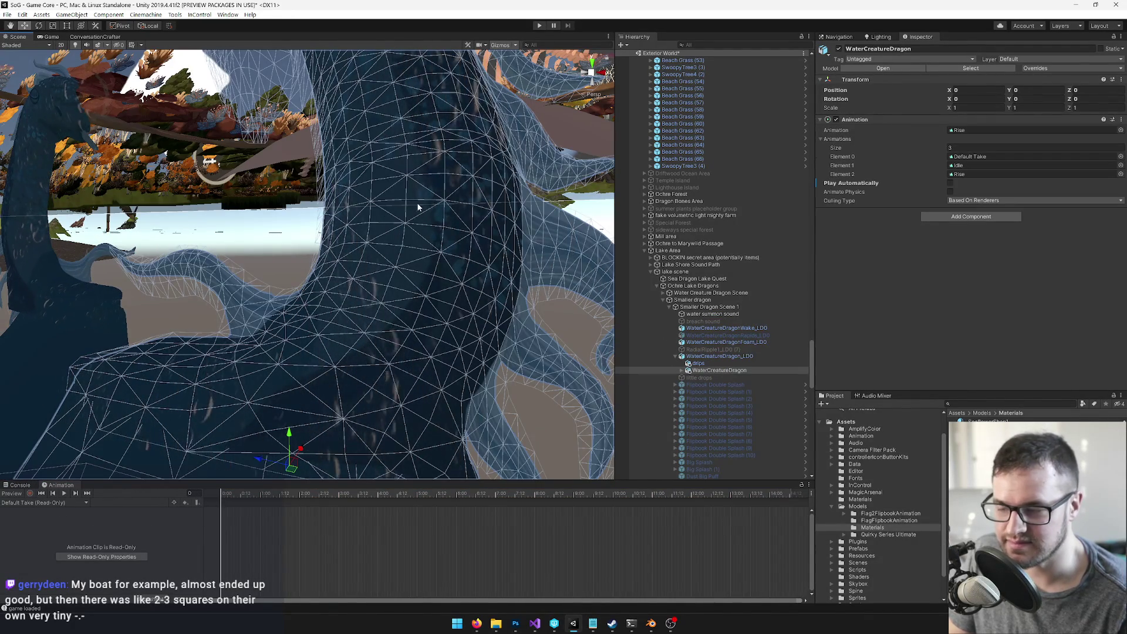
# Step: Select the dragon's drips mesh and open its WaterCreatureDrips material
pyautogui.click(696, 363)
pyautogui.click(682, 370)
pyautogui.moveTo(362, 248); pyautogui.dragTo(351, 250)
pyautogui.moveTo(470, 282); pyautogui.dragTo(390, 281)
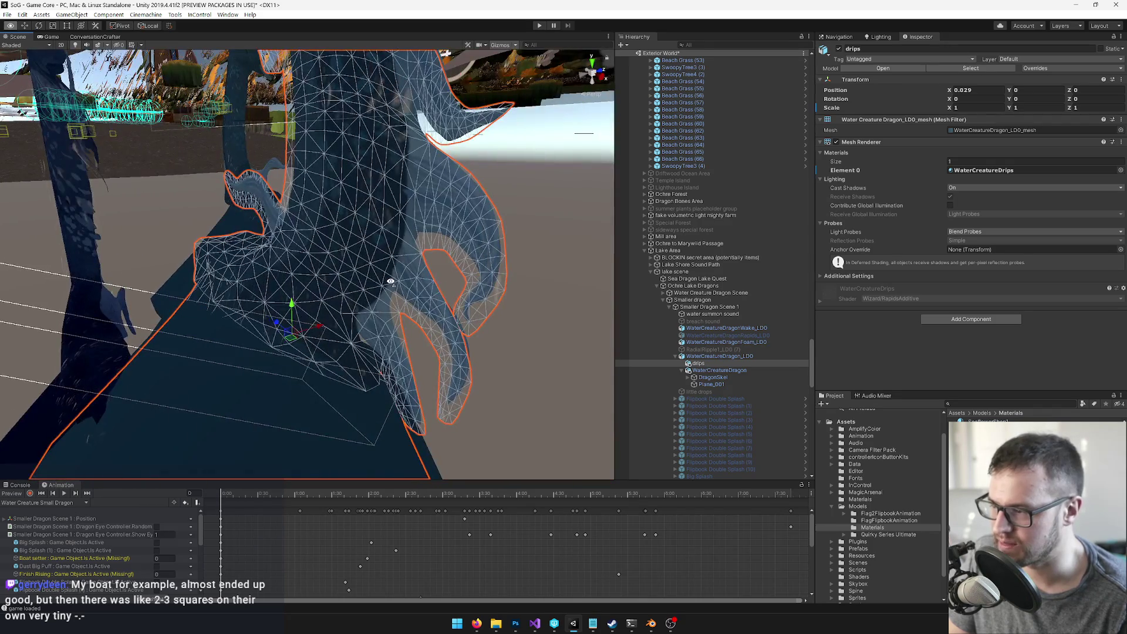
pyautogui.click(962, 171)
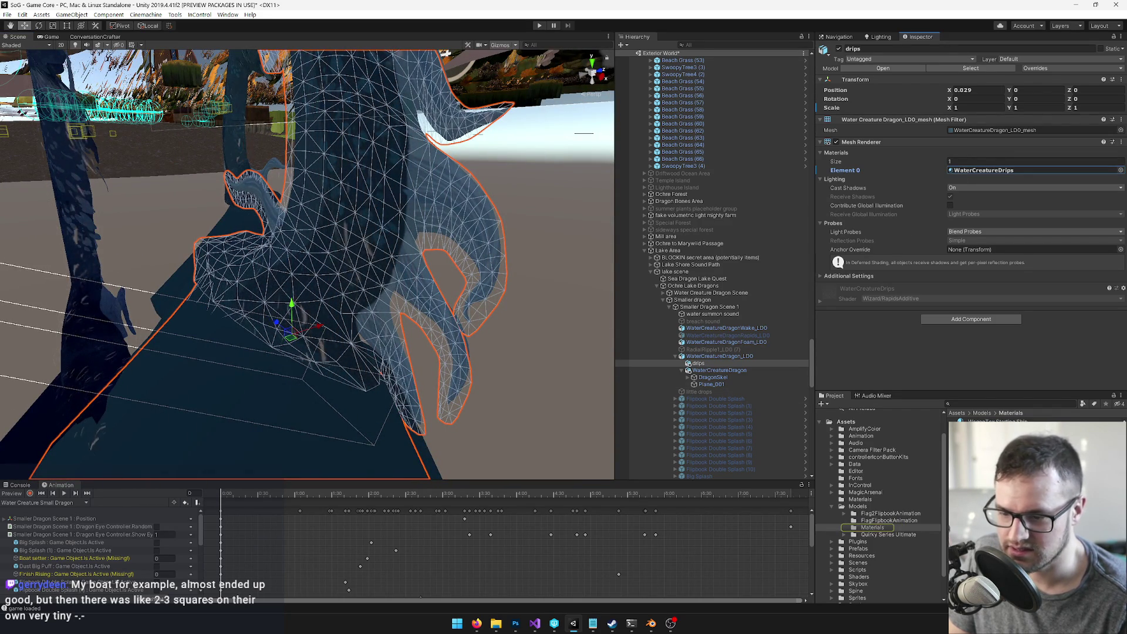
pyautogui.doubleClick(1001, 171)
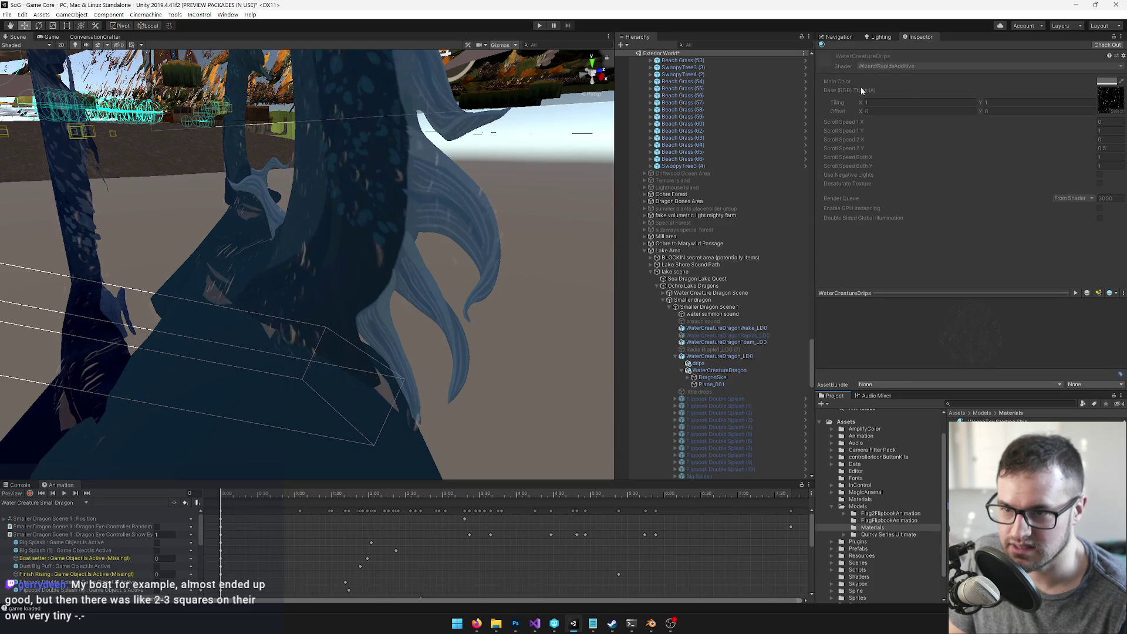
# Step: Confirm the drips material name SeaTempleDrips, then select WaterCreatureDragonRapids_LD0
pyautogui.moveTo(417, 118); pyautogui.dragTo(568, 239)
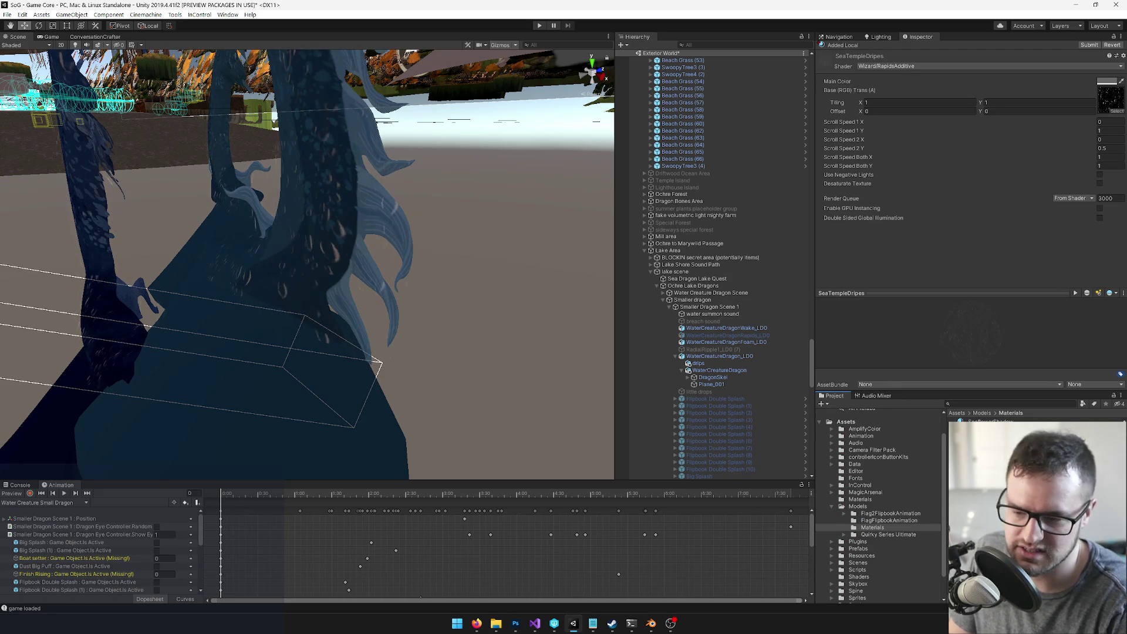
pyautogui.press('Return')
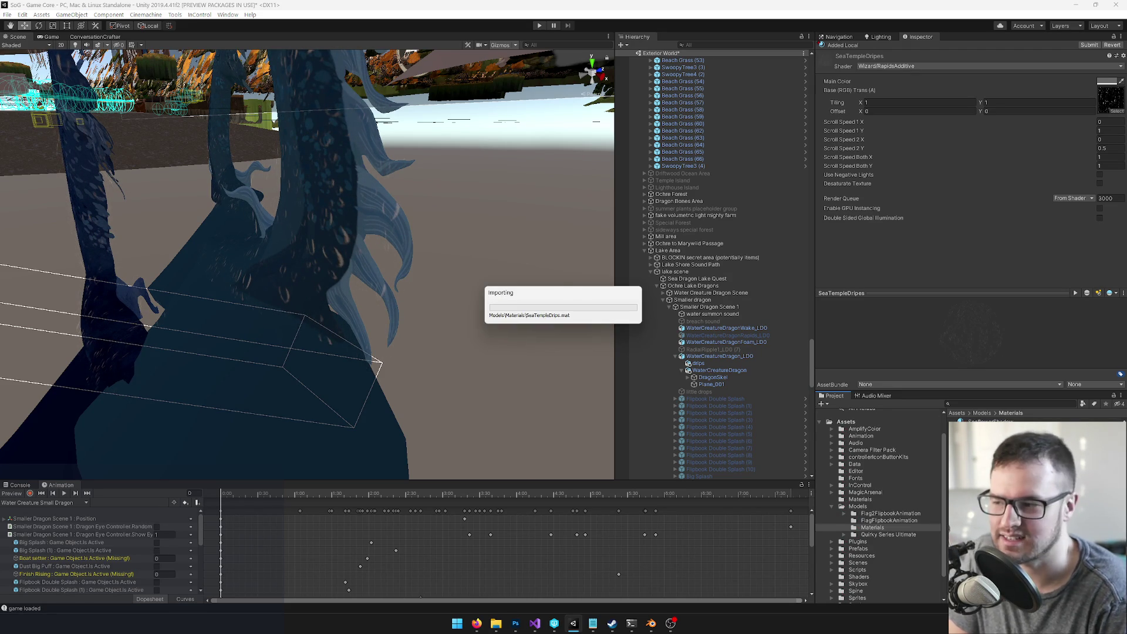
pyautogui.moveTo(385, 327); pyautogui.dragTo(385, 343)
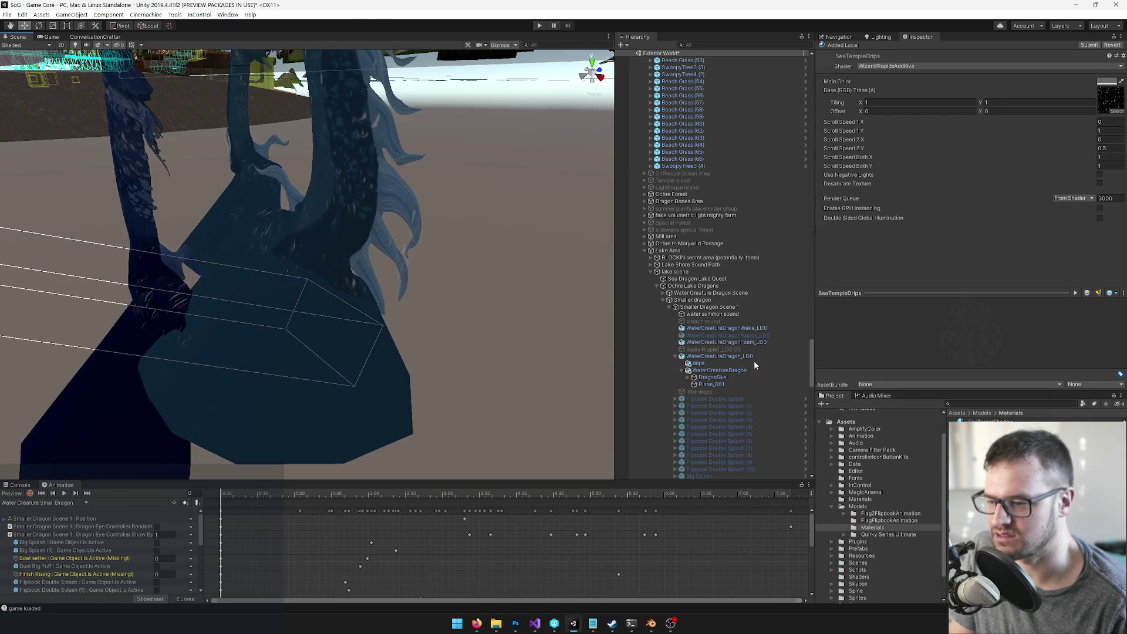
pyautogui.click(746, 336)
# Step: Select and frame WaterCreatureDragonFoam_LD0, then copy it from its context menu
pyautogui.click(742, 342)
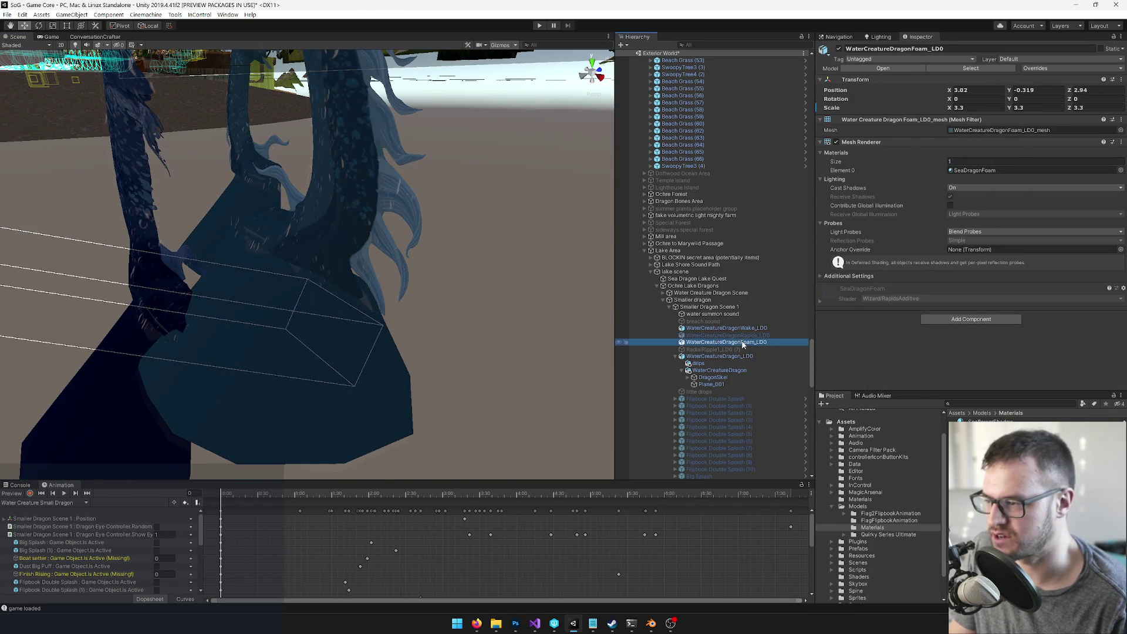
pyautogui.press('f')
pyautogui.doubleClick(699, 342)
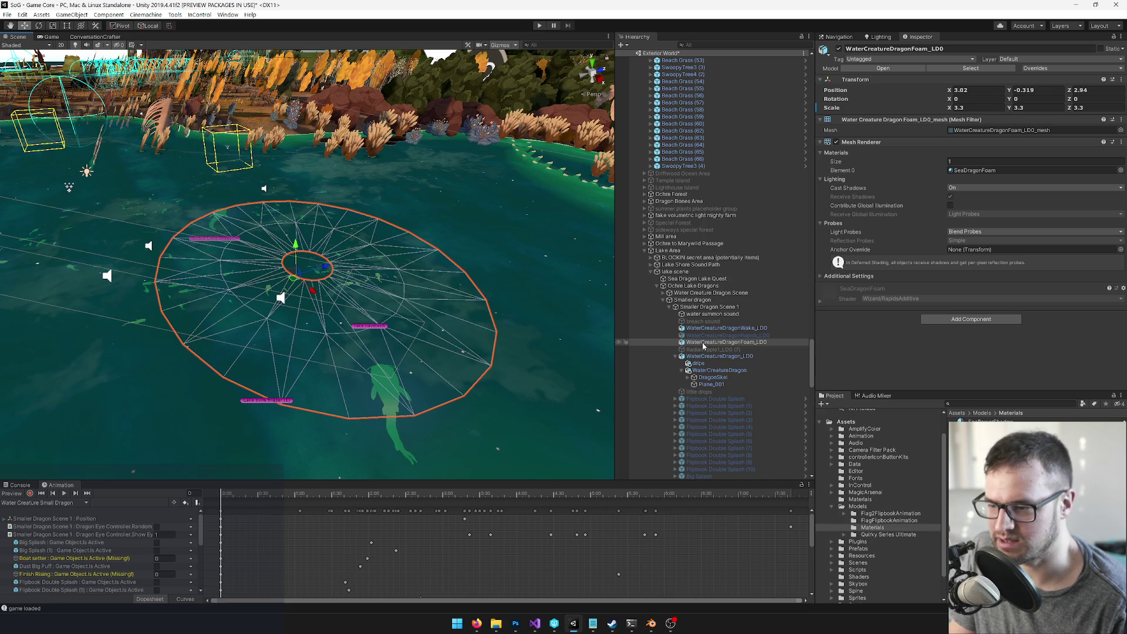
pyautogui.rightClick(702, 343)
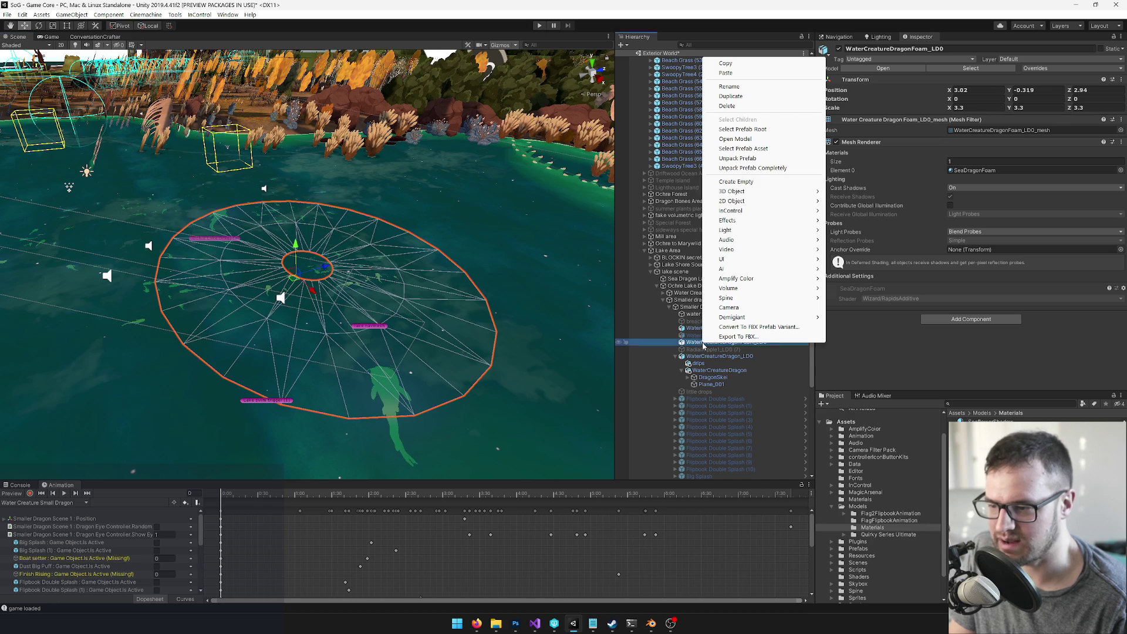
pyautogui.click(725, 64)
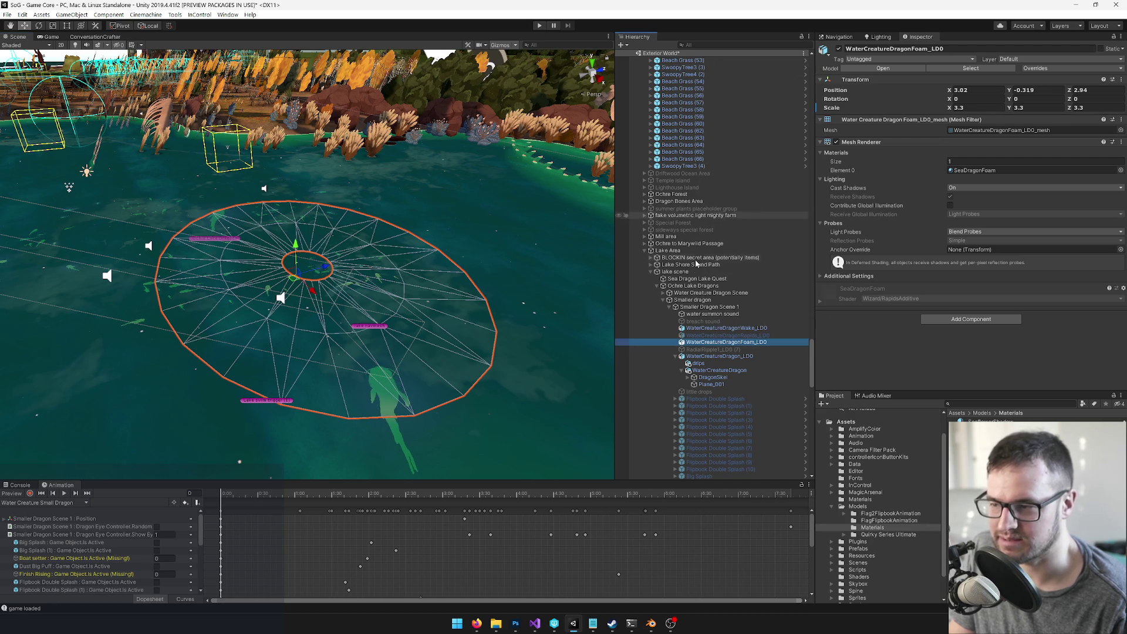
# Step: Collapse the dragon groups, locate Underwater Temple in the lake, and open its prefab
pyautogui.click(665, 300)
pyautogui.click(657, 287)
pyautogui.moveTo(424, 269); pyautogui.dragTo(96, 163)
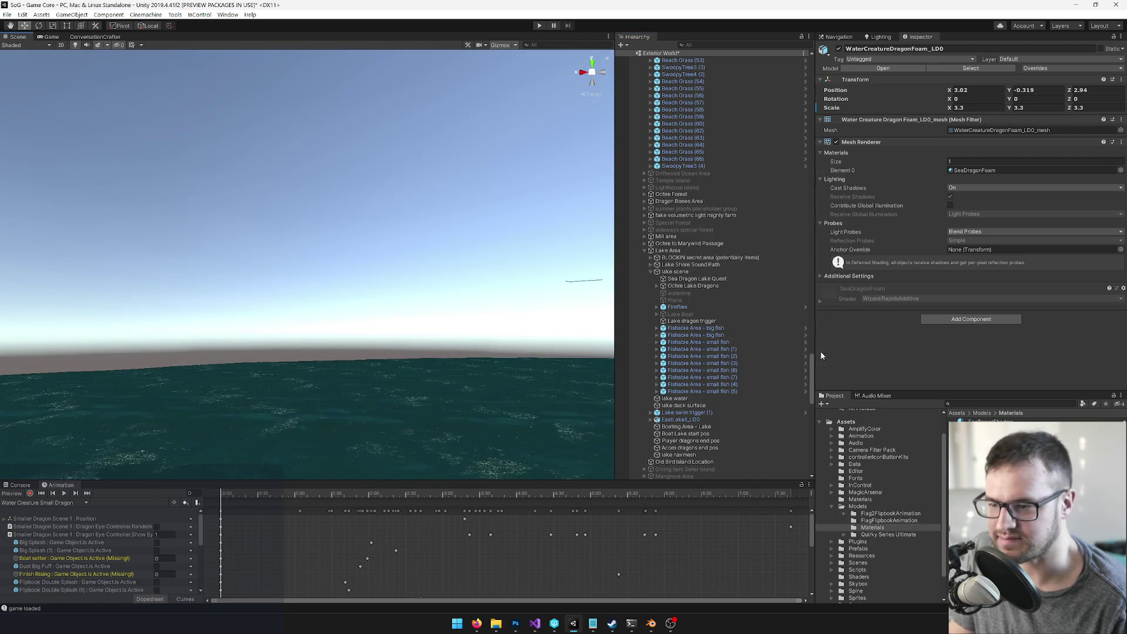
pyautogui.moveTo(812, 377); pyautogui.dragTo(826, 87)
pyautogui.moveTo(529, 205)
pyautogui.mouseDown()
pyautogui.moveTo(587, 282)
pyautogui.moveTo(660, 345)
pyautogui.moveTo(682, 235)
pyautogui.moveTo(750, 264)
pyautogui.moveTo(266, 361)
pyautogui.mouseUp()
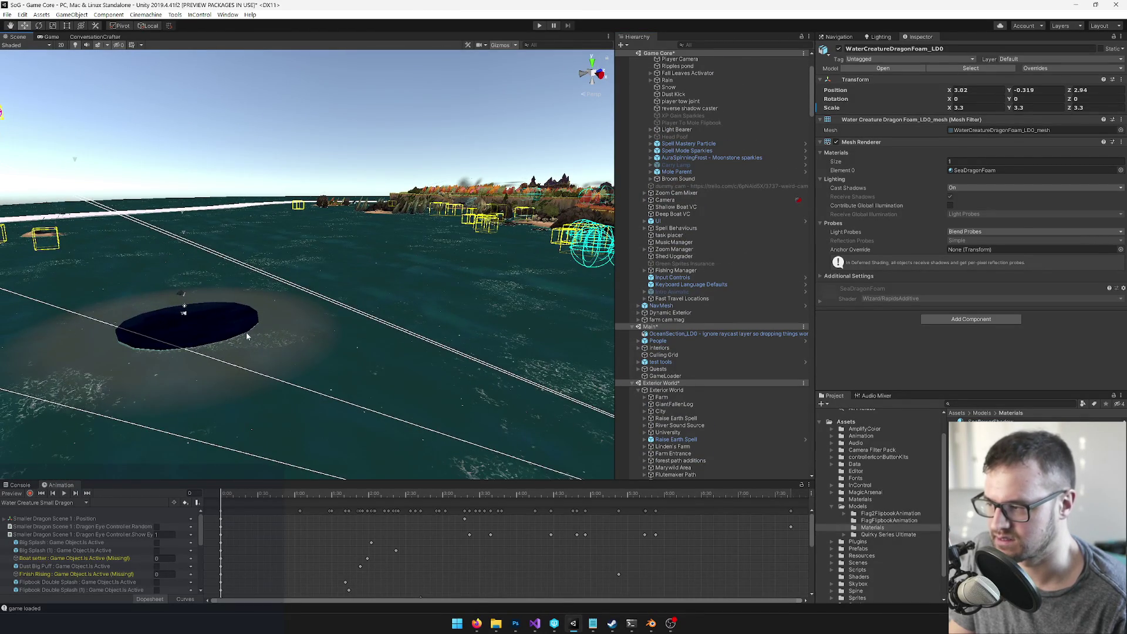
pyautogui.click(245, 332)
pyautogui.click(227, 322)
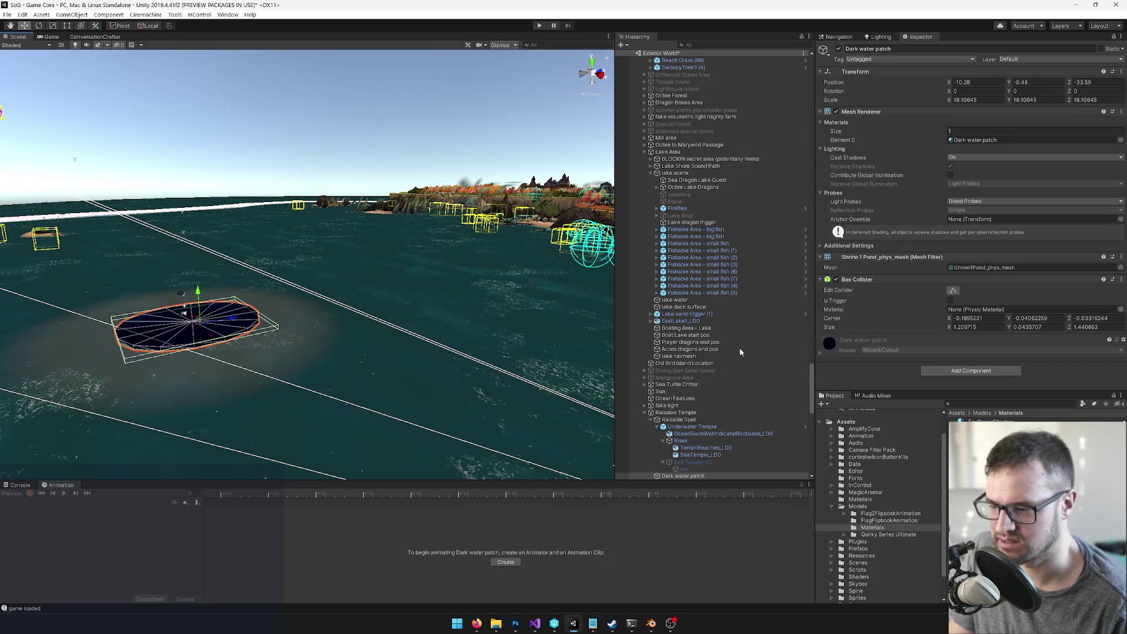
pyautogui.scroll(-5, 699, 408)
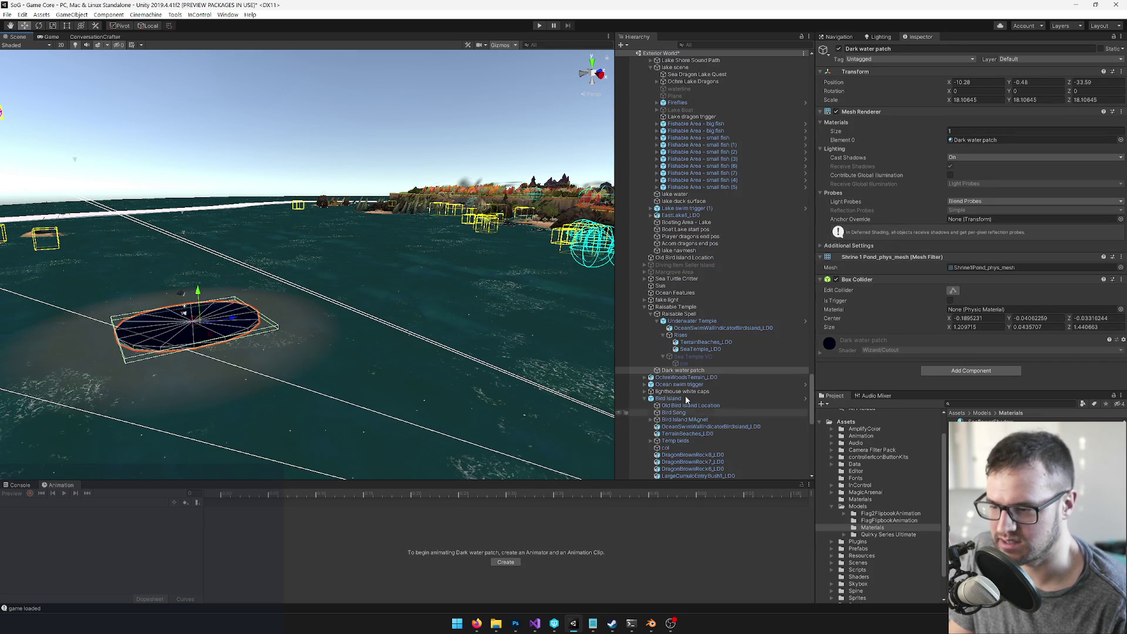
pyautogui.click(686, 321)
pyautogui.click(910, 68)
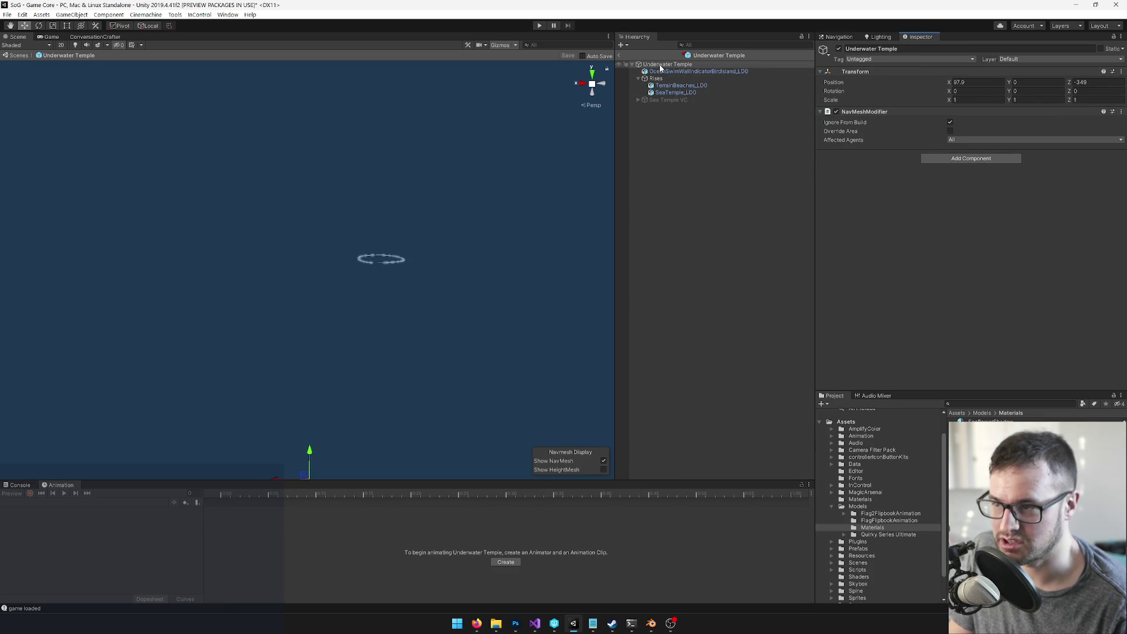
# Step: Paste WaterCreatureDragonFoam_LD0 into the prefab, reorder it under Underwater Temple, and save
pyautogui.rightClick(661, 68)
pyautogui.click(682, 81)
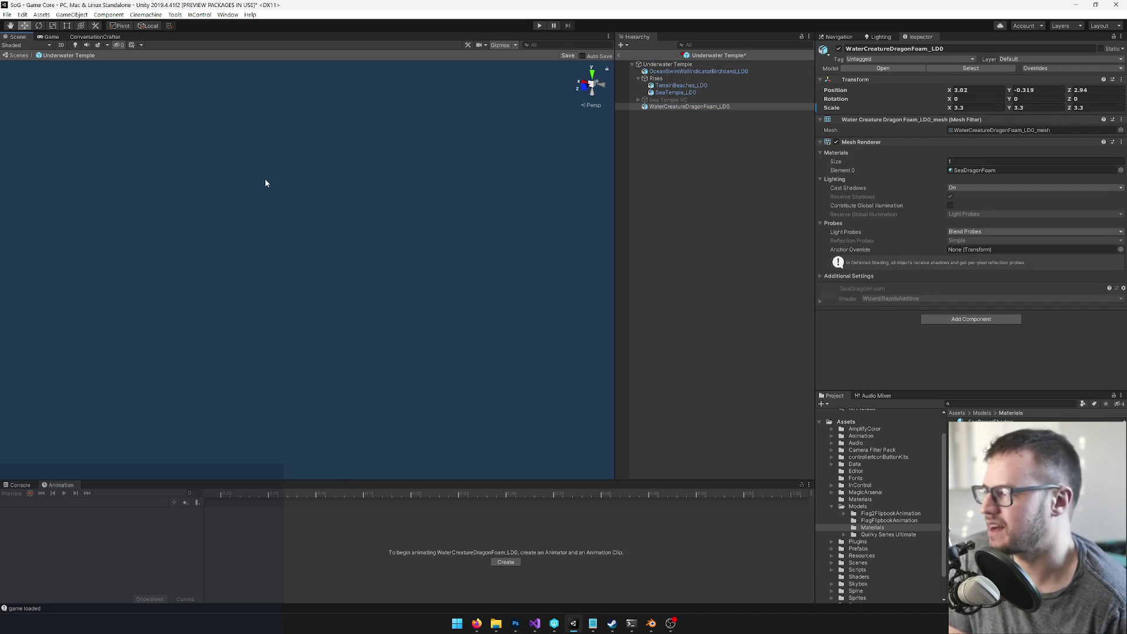
pyautogui.press('f')
pyautogui.scroll(-2, 251, 289)
pyautogui.moveTo(257, 283)
pyautogui.mouseDown()
pyautogui.moveTo(421, 127)
pyautogui.moveTo(327, 136)
pyautogui.moveTo(548, 74)
pyautogui.mouseUp()
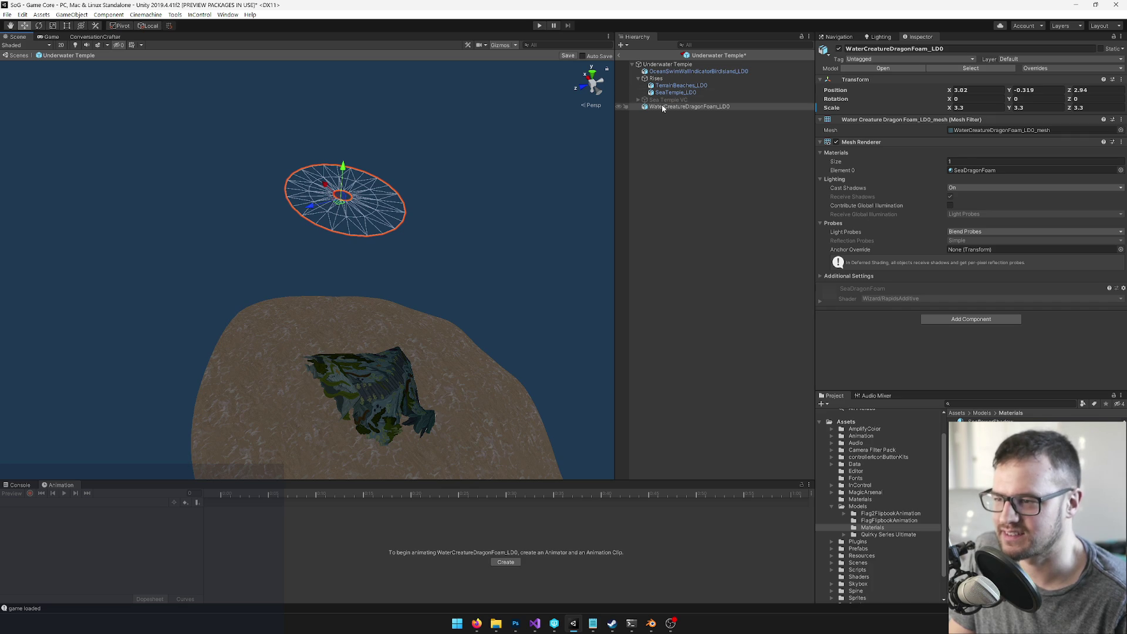
pyautogui.moveTo(662, 110)
pyautogui.mouseDown()
pyautogui.moveTo(656, 79)
pyautogui.moveTo(663, 97)
pyautogui.moveTo(660, 89)
pyautogui.mouseUp()
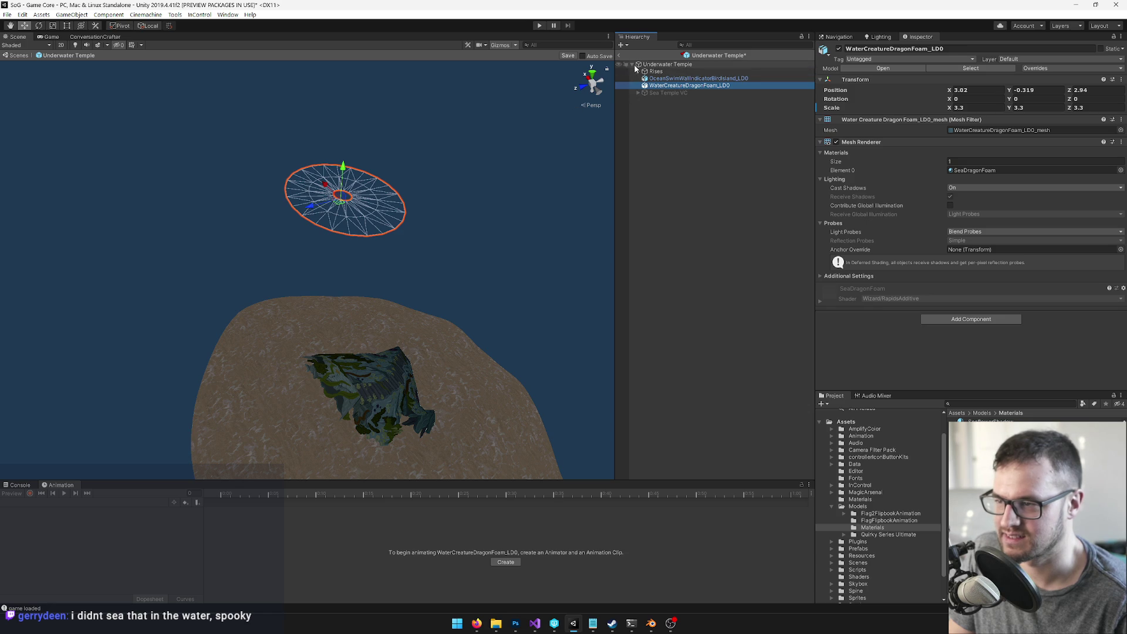
pyautogui.click(568, 56)
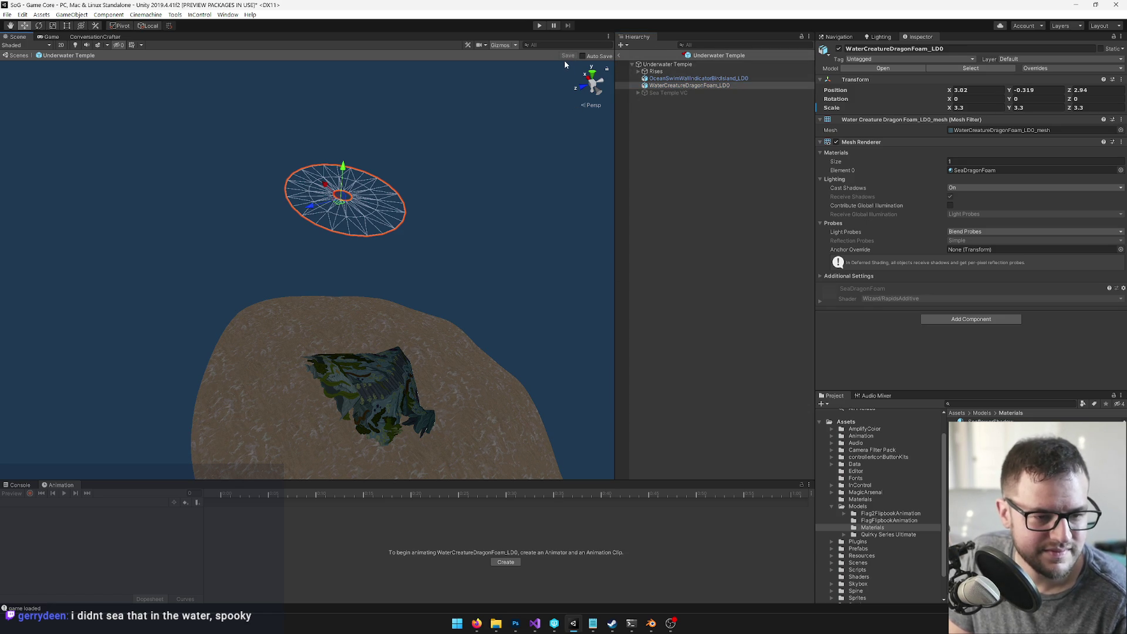
# Step: Exit prefab mode and lower the WaterCreatureDragonFoam_LD0 disc slightly on Y
pyautogui.click(618, 55)
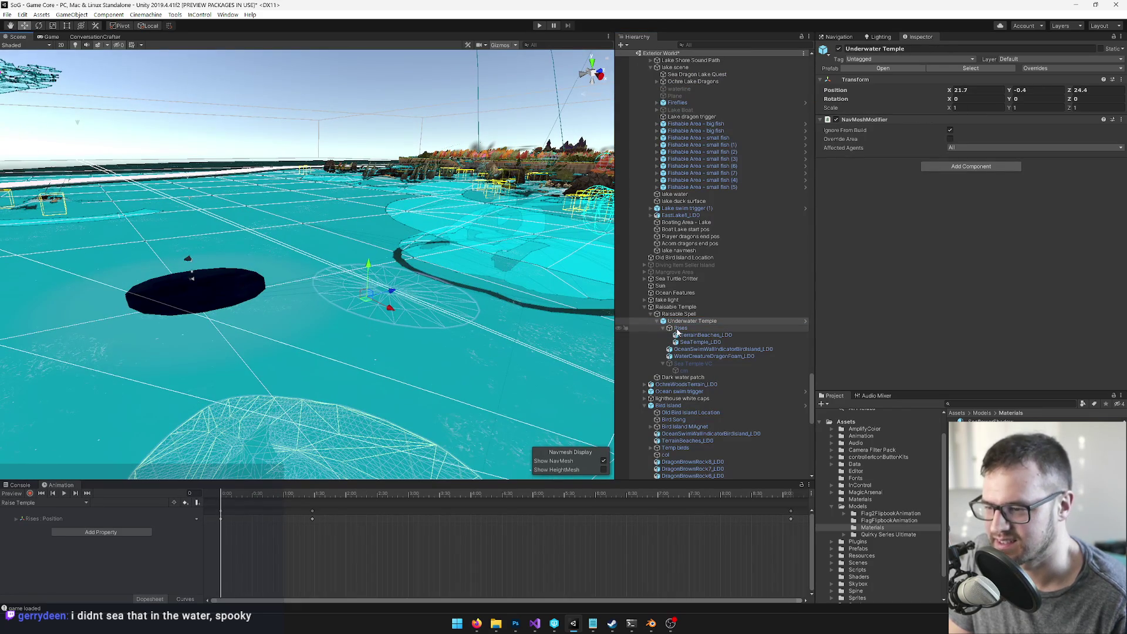
pyautogui.click(679, 356)
pyautogui.moveTo(413, 298)
pyautogui.mouseDown()
pyautogui.moveTo(446, 344)
pyautogui.moveTo(493, 235)
pyautogui.mouseUp()
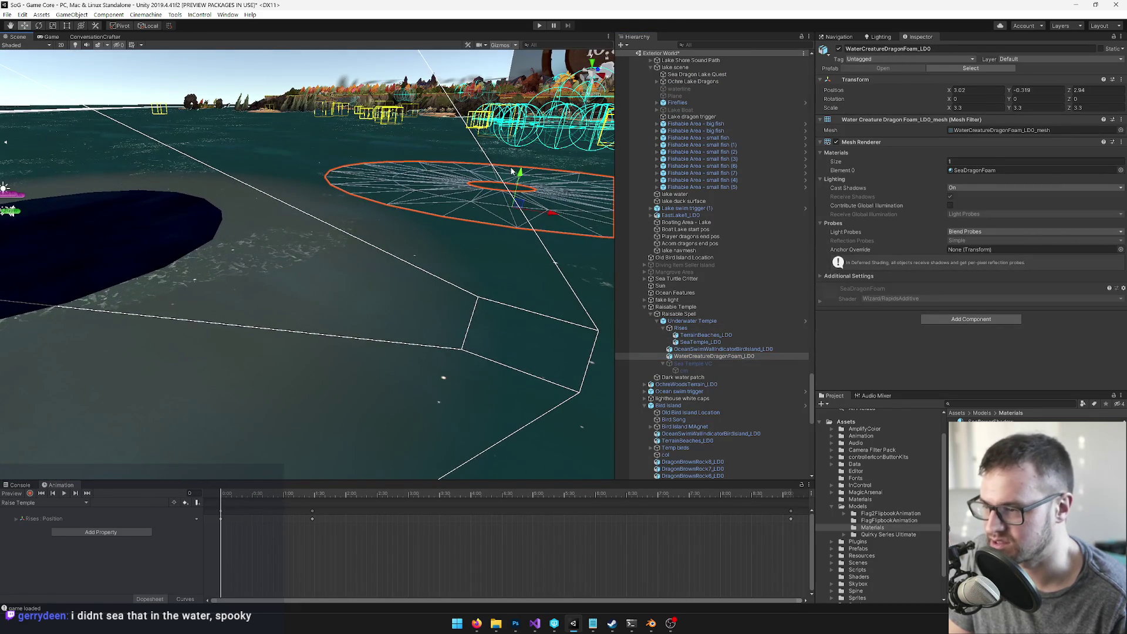
pyautogui.moveTo(519, 179)
pyautogui.mouseDown()
pyautogui.moveTo(512, 207)
pyautogui.moveTo(516, 185)
pyautogui.moveTo(436, 196)
pyautogui.moveTo(445, 182)
pyautogui.moveTo(509, 176)
pyautogui.moveTo(537, 189)
pyautogui.moveTo(537, 256)
pyautogui.moveTo(365, 259)
pyautogui.moveTo(388, 277)
pyautogui.moveTo(352, 270)
pyautogui.mouseUp()
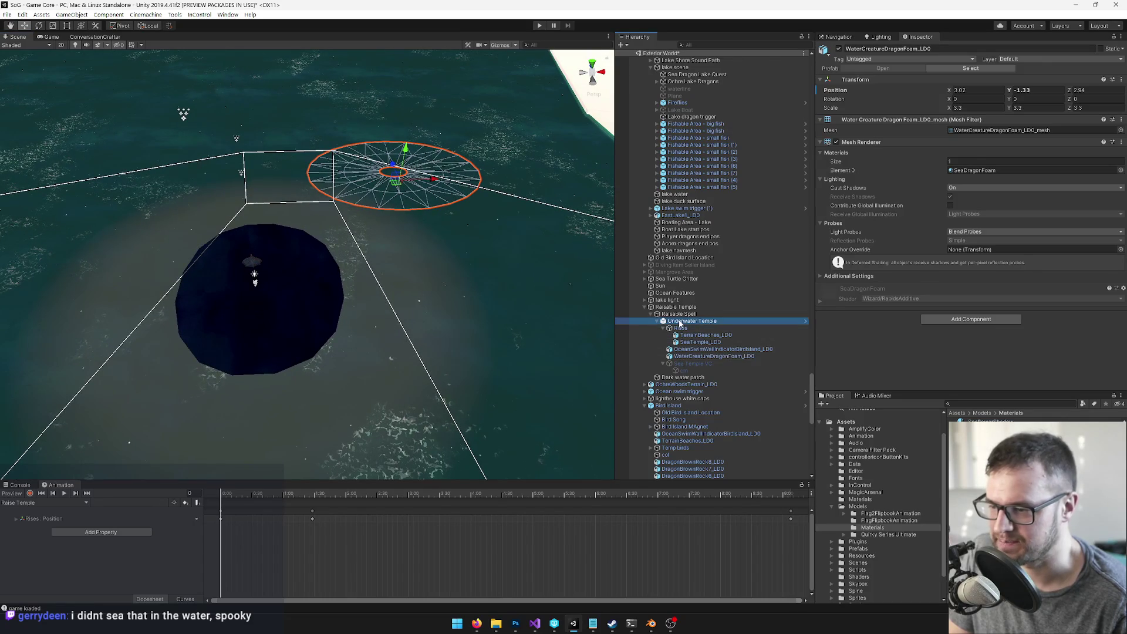
# Step: Select Raisable Spell and scrub the Raise Temple animation to preview the temple rising
pyautogui.click(679, 323)
pyautogui.click(679, 315)
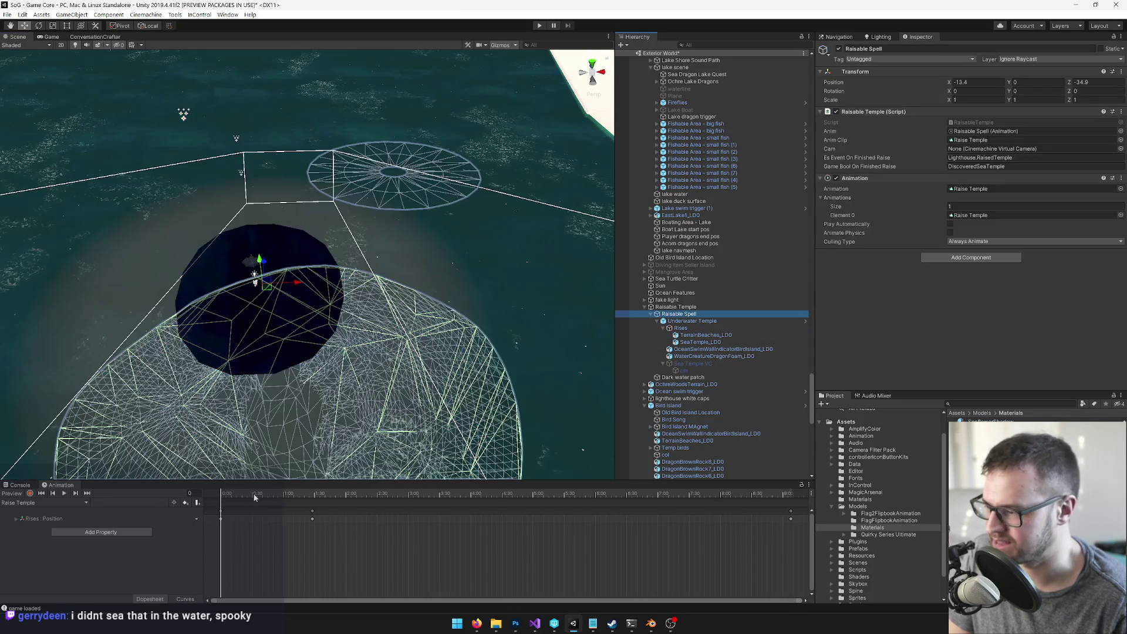
pyautogui.moveTo(253, 493); pyautogui.dragTo(792, 543)
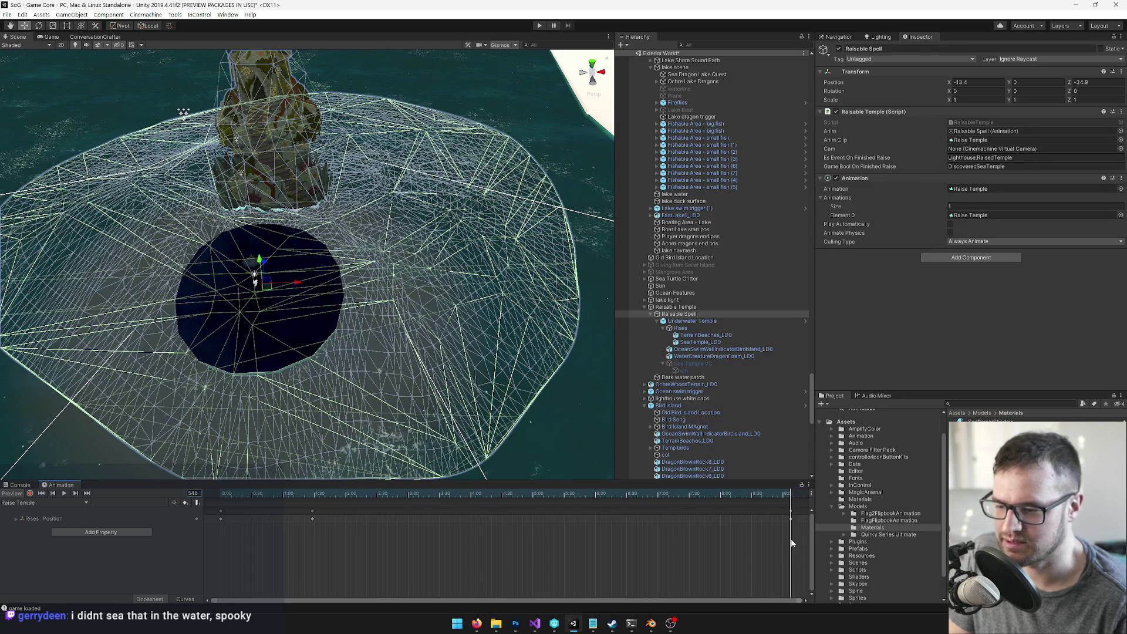
# Step: Copy SeaTemple_LD0 and reopen the Underwater Temple prefab
pyautogui.click(700, 343)
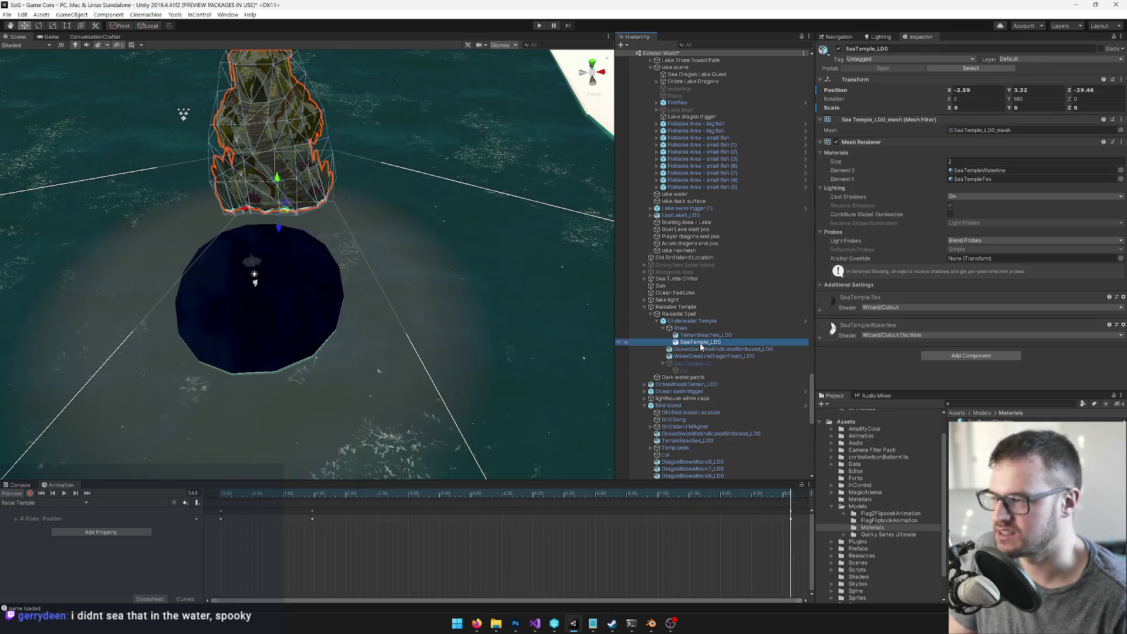
pyautogui.rightClick(697, 343)
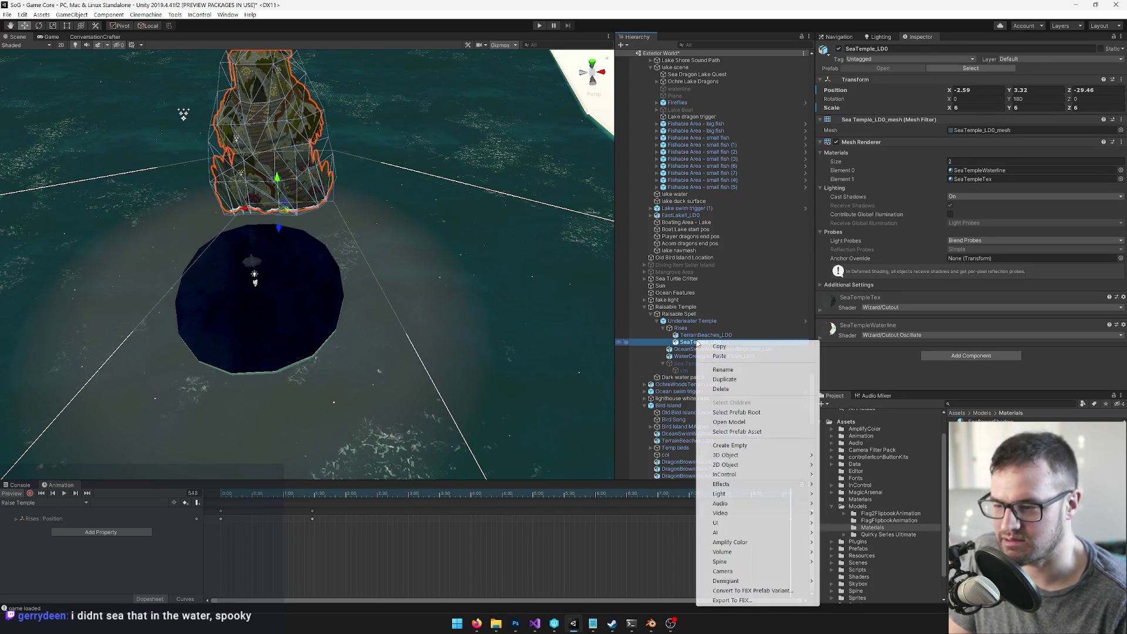
pyautogui.click(657, 332)
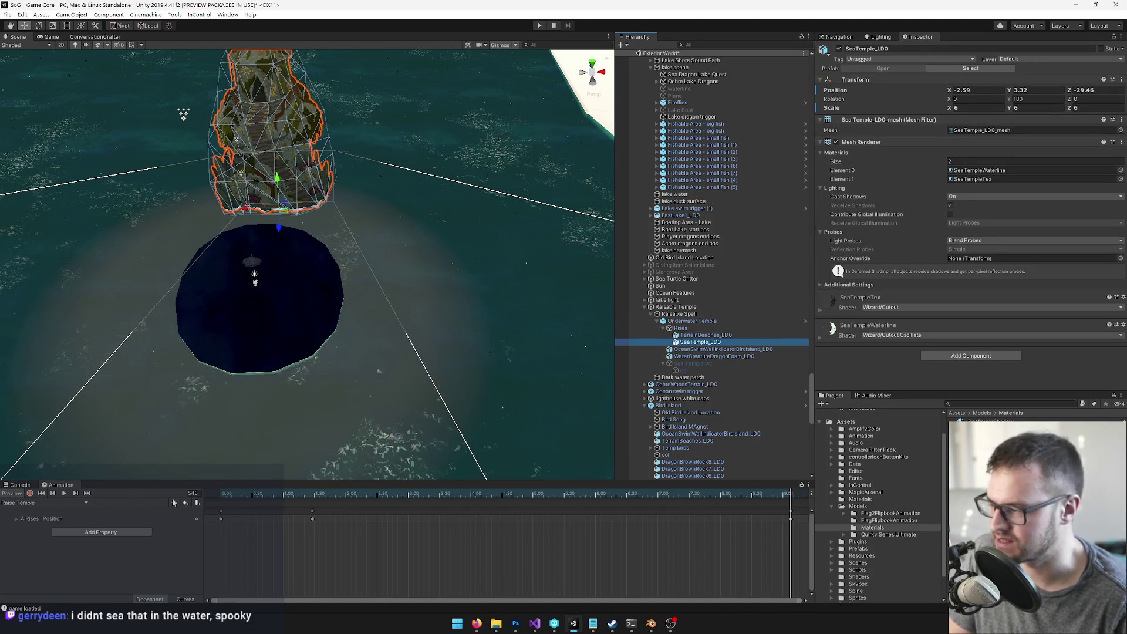
pyautogui.click(673, 322)
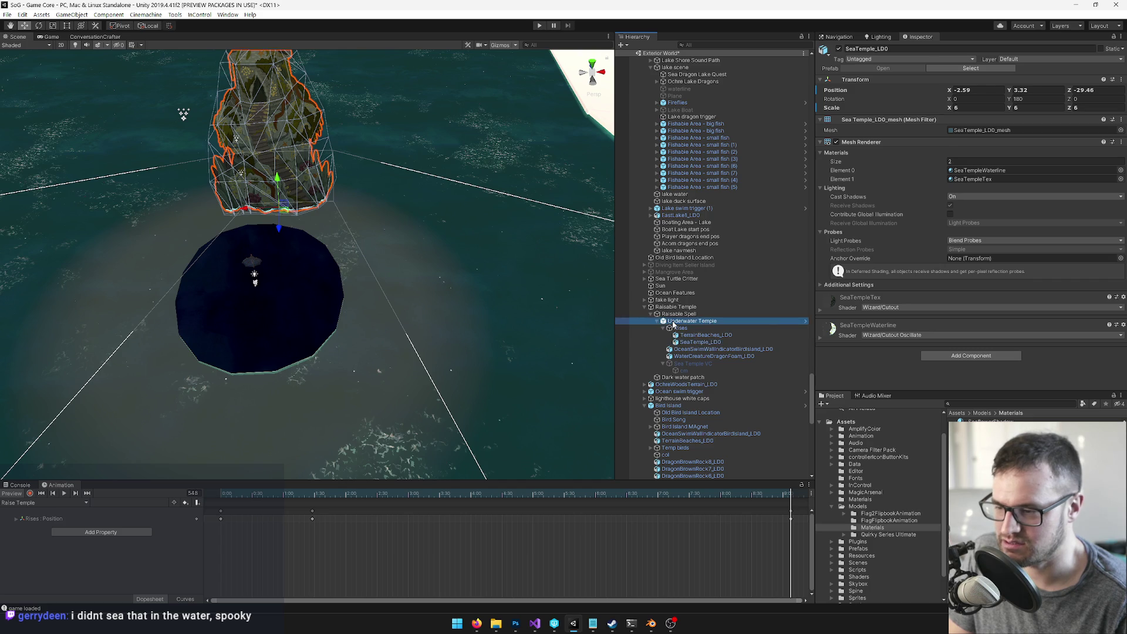
pyautogui.click(885, 69)
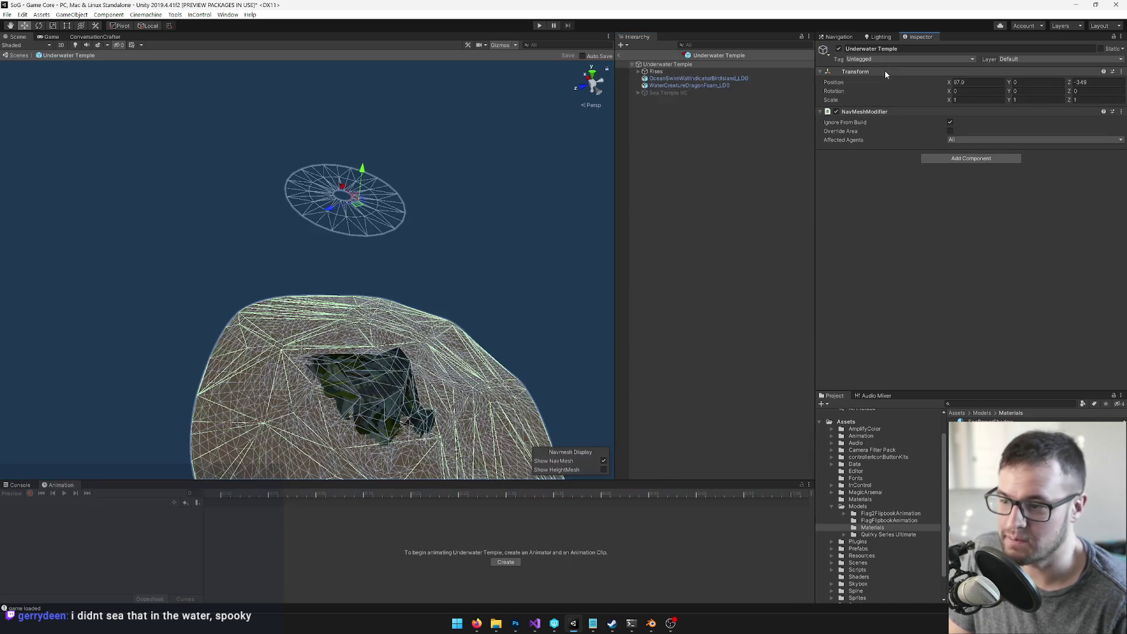
# Step: Paste a copy of SeaTemple_LD0 into the prefab and give it the original temple's position and scale
pyautogui.rightClick(659, 65)
pyautogui.click(681, 80)
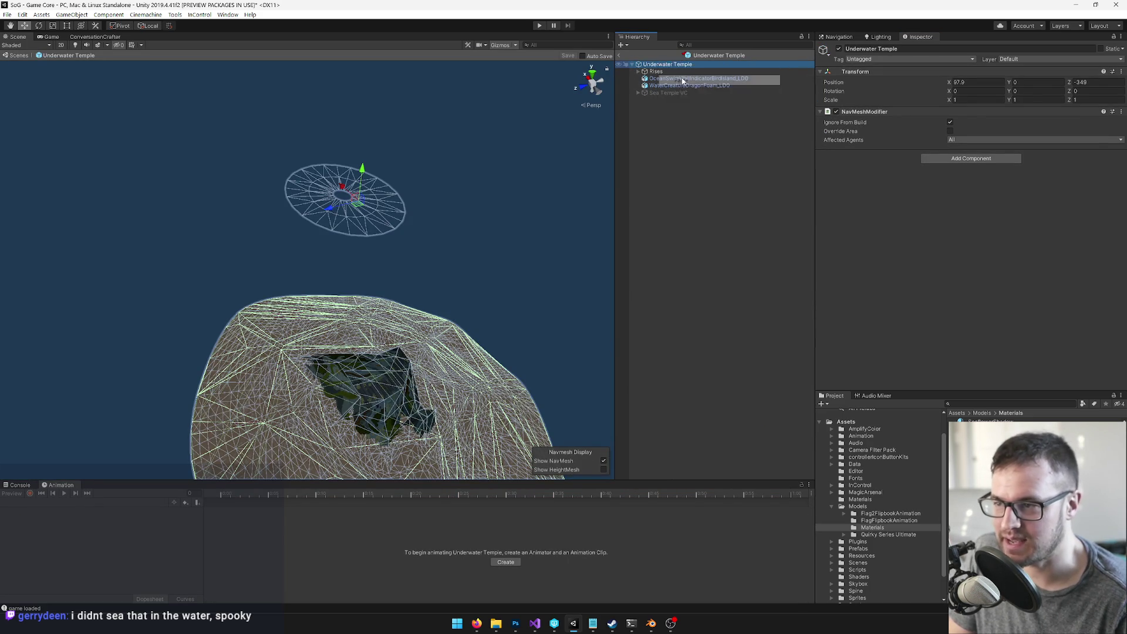
pyautogui.click(638, 72)
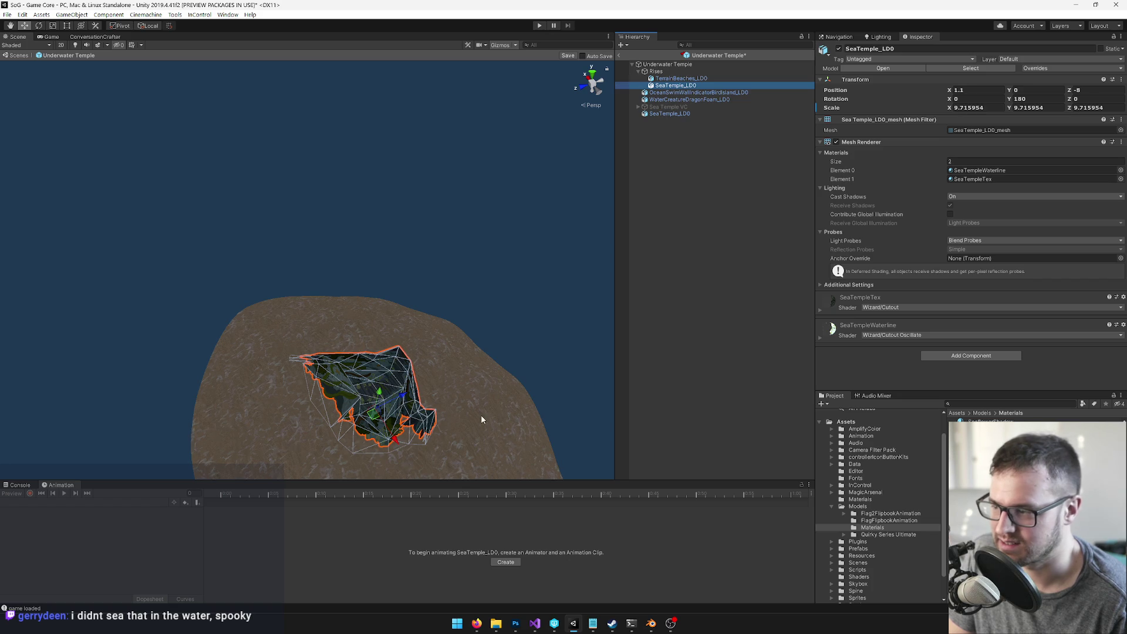
pyautogui.moveTo(491, 393); pyautogui.dragTo(337, 412)
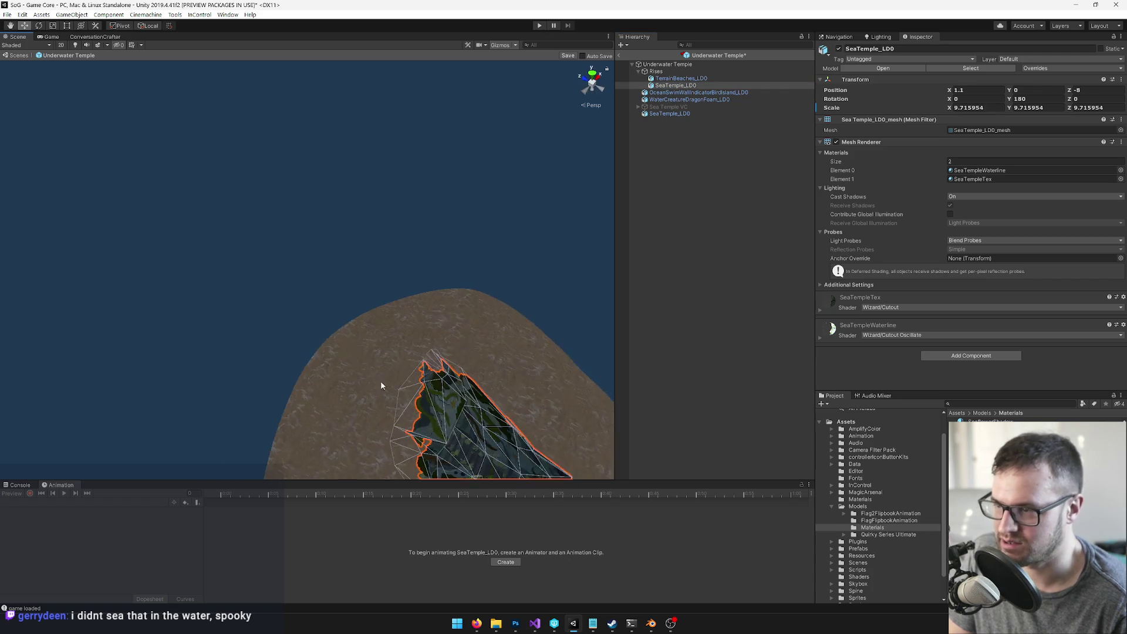
pyautogui.rightClick(861, 81)
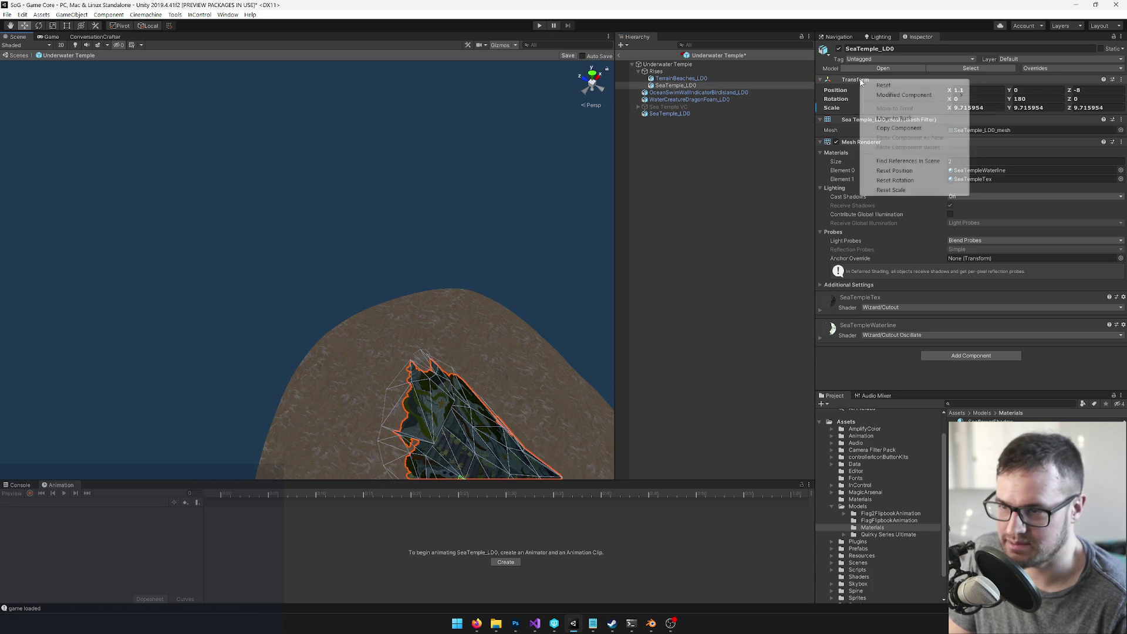
pyautogui.click(900, 129)
pyautogui.click(681, 113)
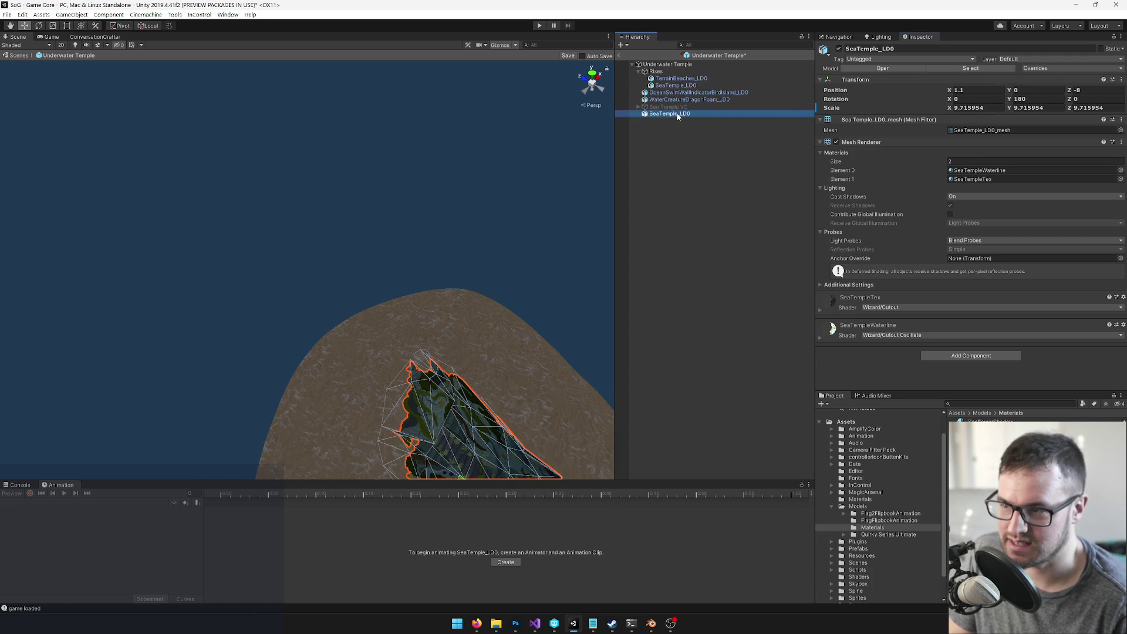
pyautogui.rightClick(857, 80)
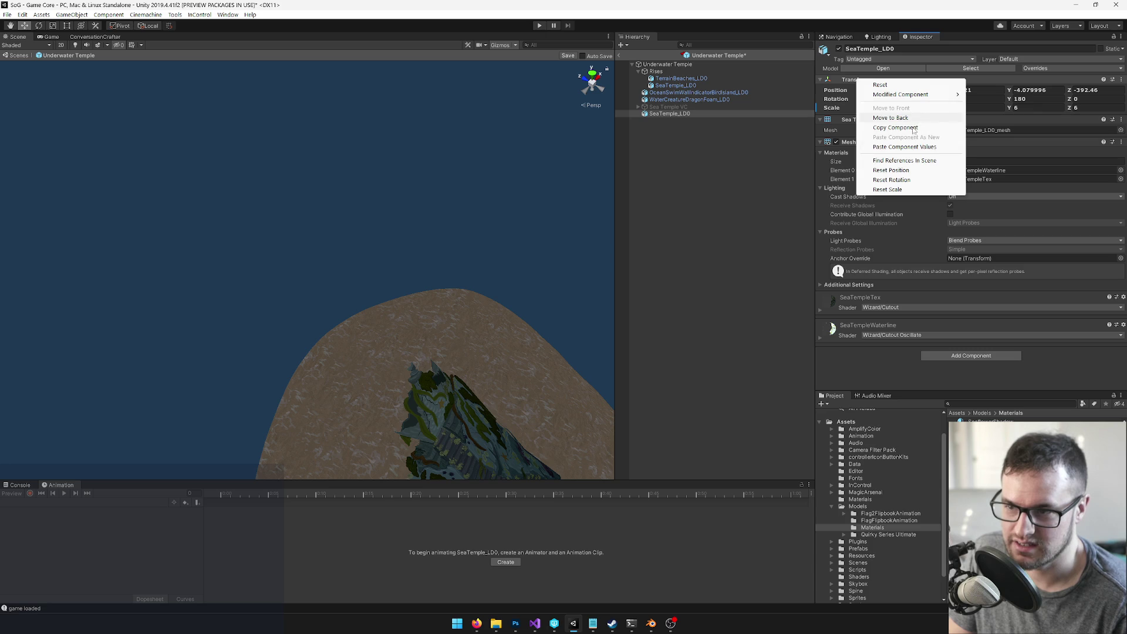
pyautogui.click(905, 147)
pyautogui.moveTo(506, 297)
pyautogui.mouseDown()
pyautogui.moveTo(425, 324)
pyautogui.moveTo(373, 227)
pyautogui.moveTo(335, 239)
pyautogui.moveTo(446, 238)
pyautogui.mouseUp()
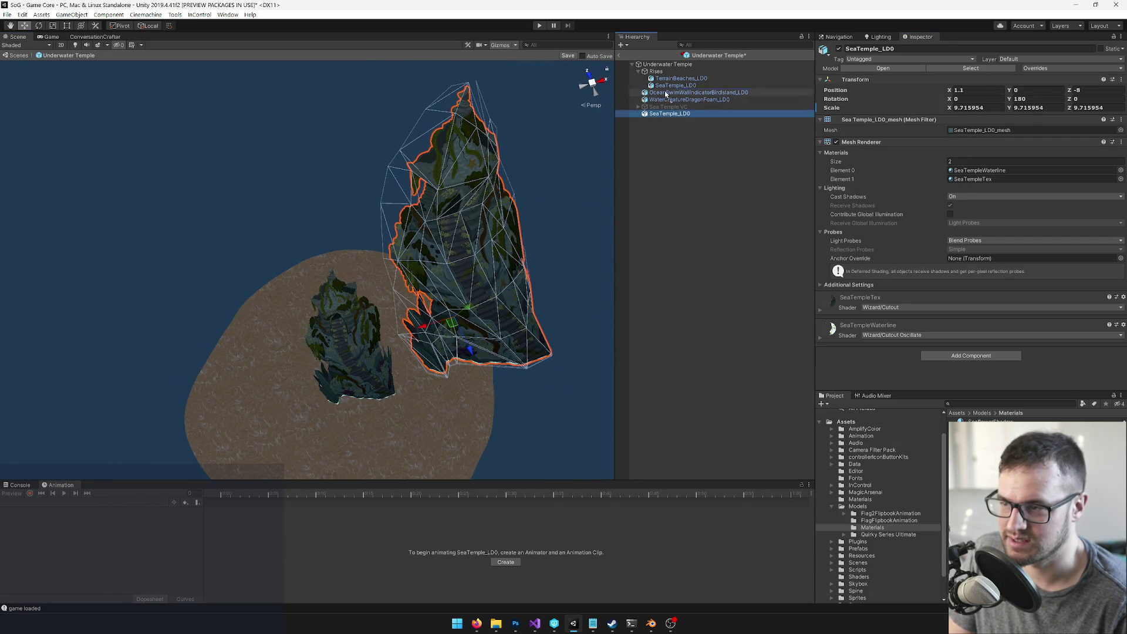
# Step: Seat the copy on the sand, rename it 'SeaTemple mesh vis', save the prefab and return to the scene
pyautogui.moveTo(668, 87); pyautogui.dragTo(669, 86)
pyautogui.rightClick(876, 80)
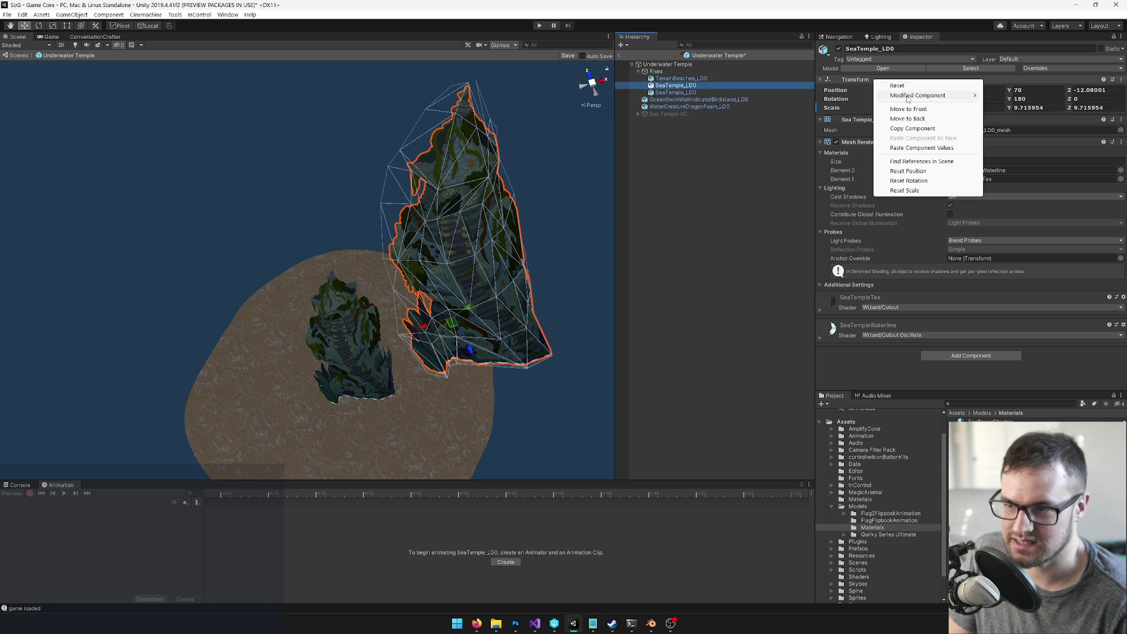
pyautogui.click(919, 148)
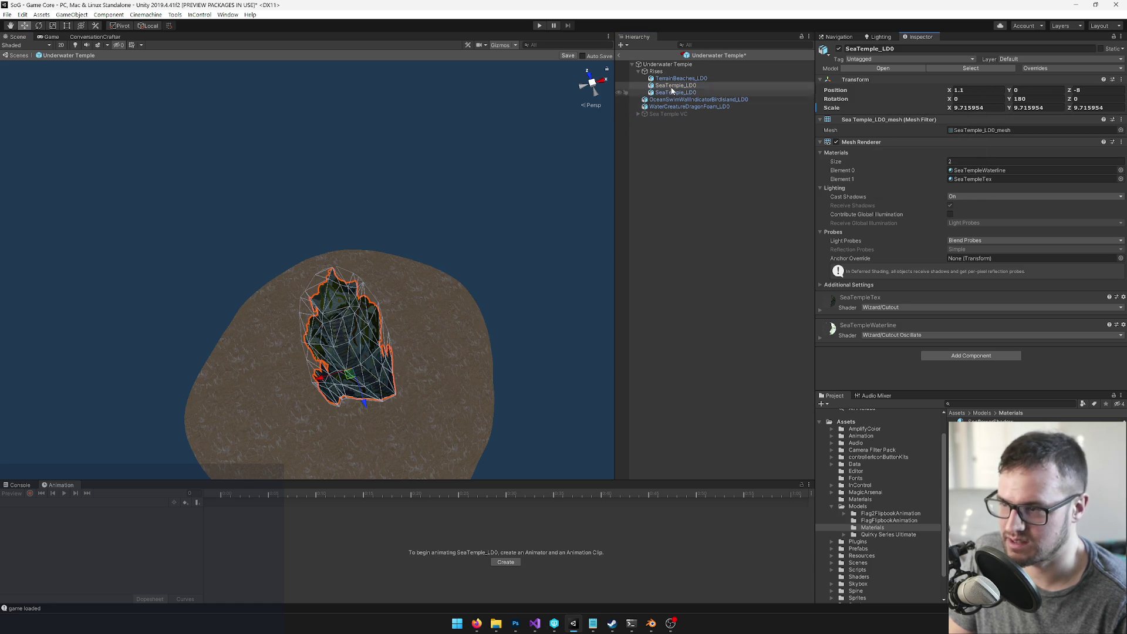
pyautogui.moveTo(674, 119); pyautogui.dragTo(675, 120)
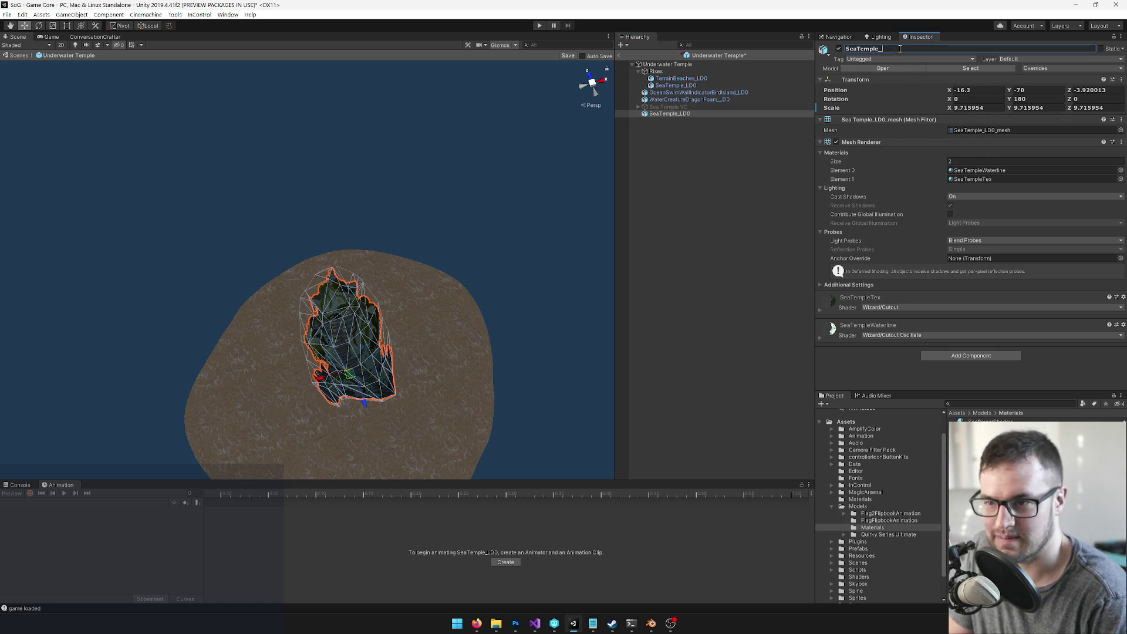
pyautogui.write('mesh no')
pyautogui.press('Return')
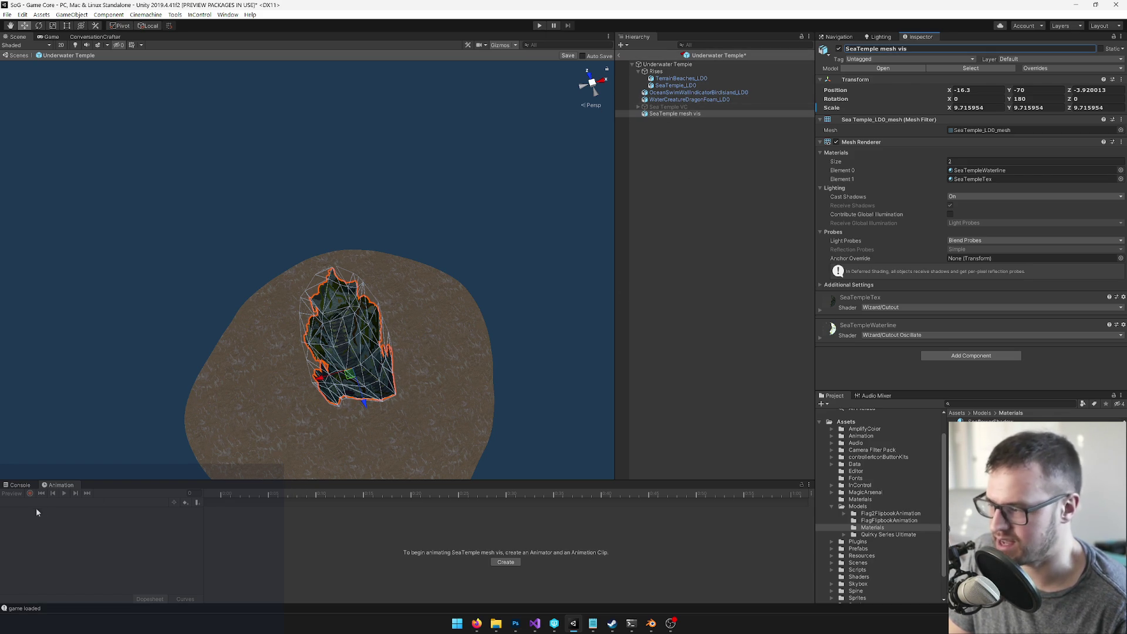
pyautogui.click(568, 55)
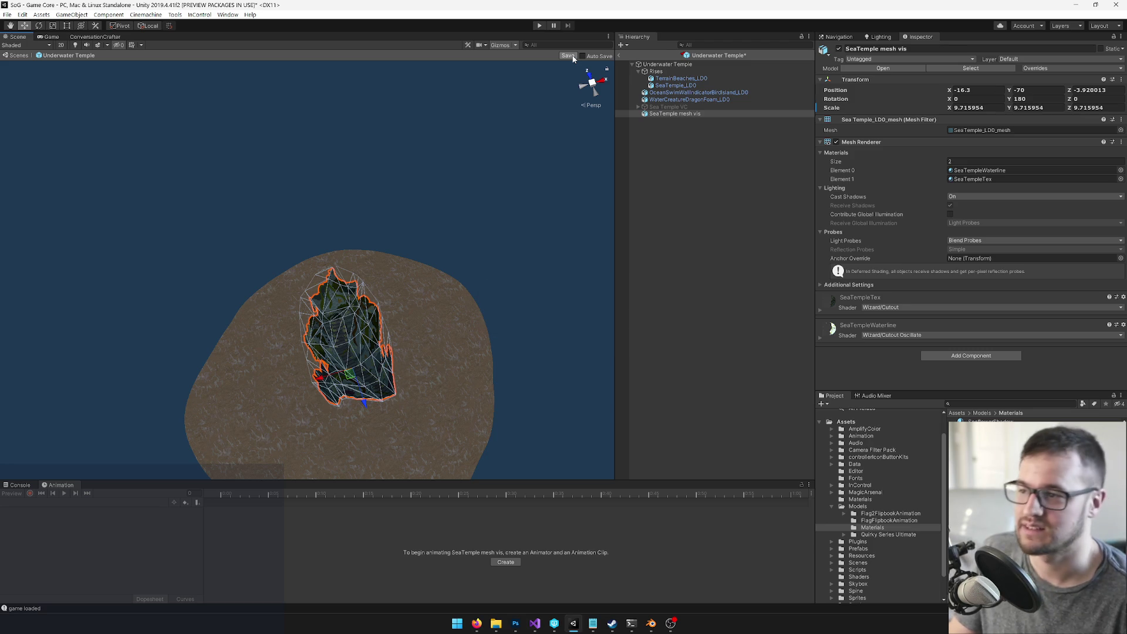
pyautogui.click(619, 54)
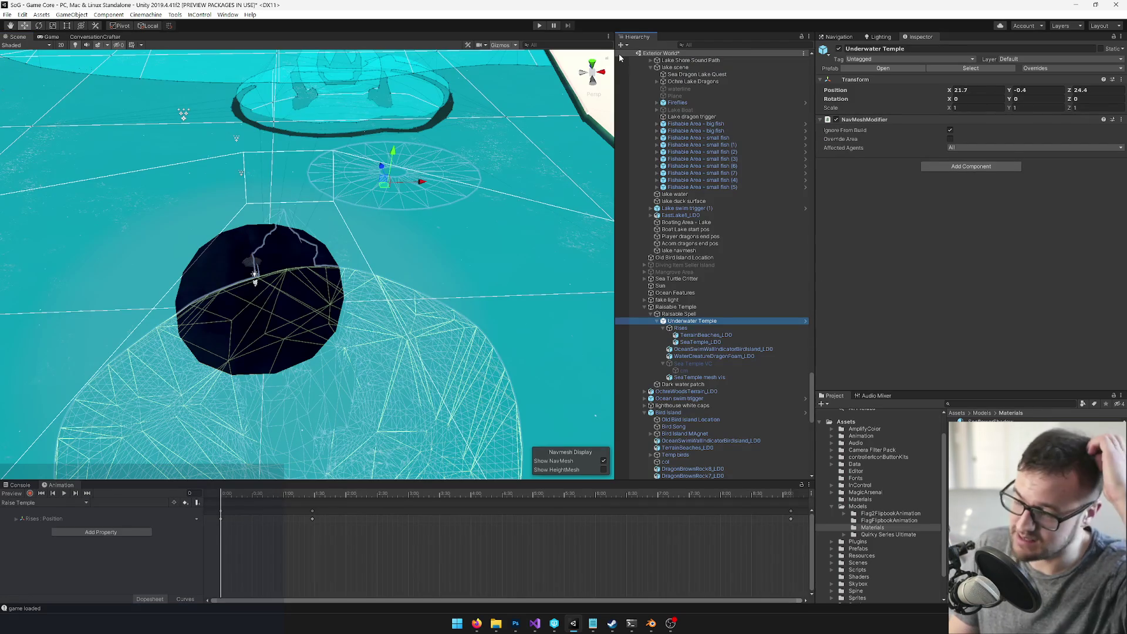
# Step: At frame 401, raise SeaTemple mesh vis up to the risen SeaTemple_LD0 and shrink it to 5.70 scale
pyautogui.moveTo(239, 500); pyautogui.dragTo(747, 491)
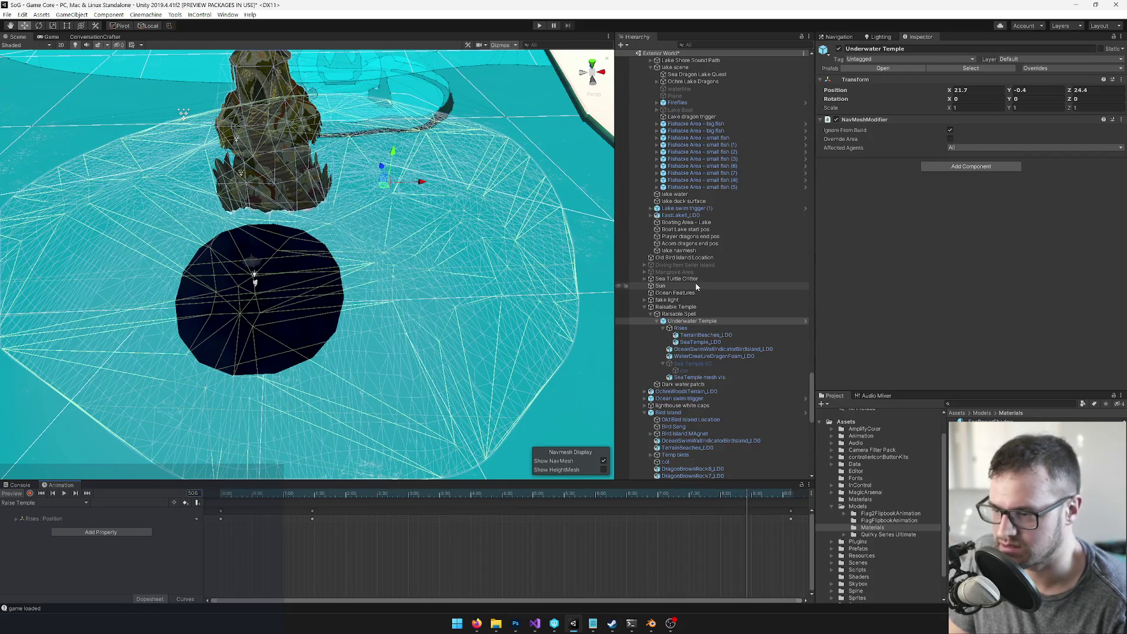
pyautogui.click(697, 378)
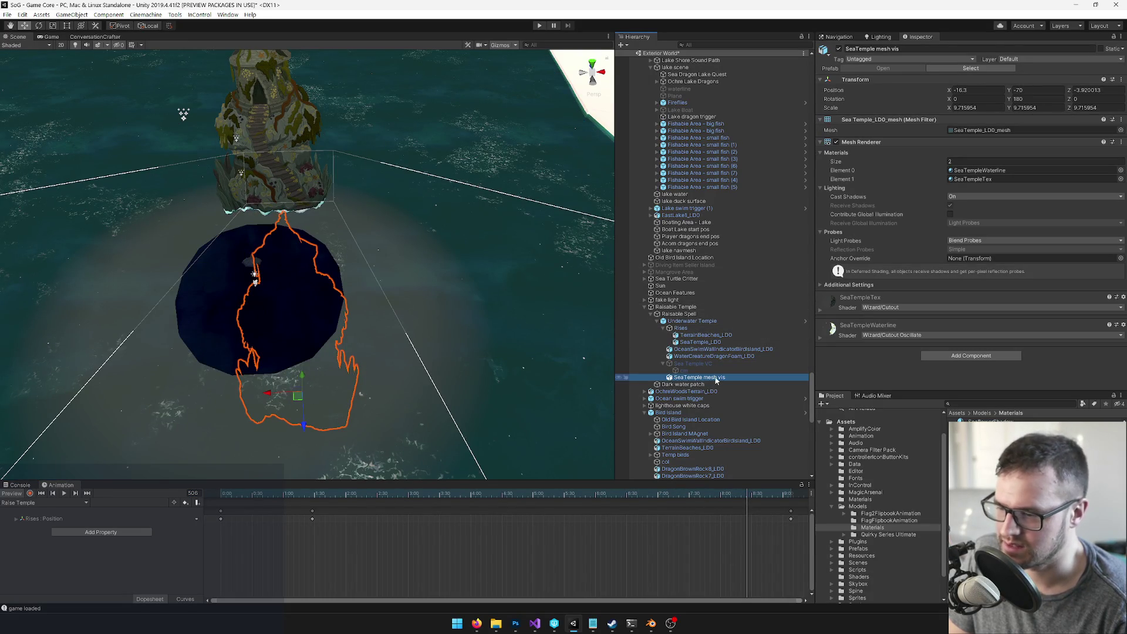
pyautogui.click(700, 342)
pyautogui.rightClick(876, 81)
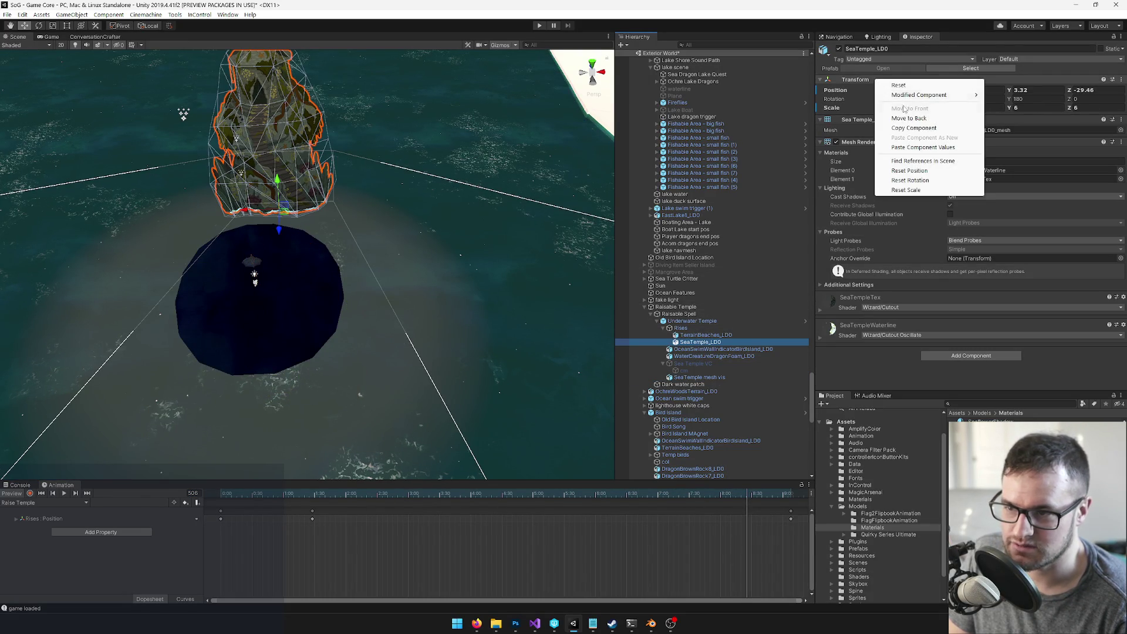
pyautogui.click(911, 128)
pyautogui.click(699, 377)
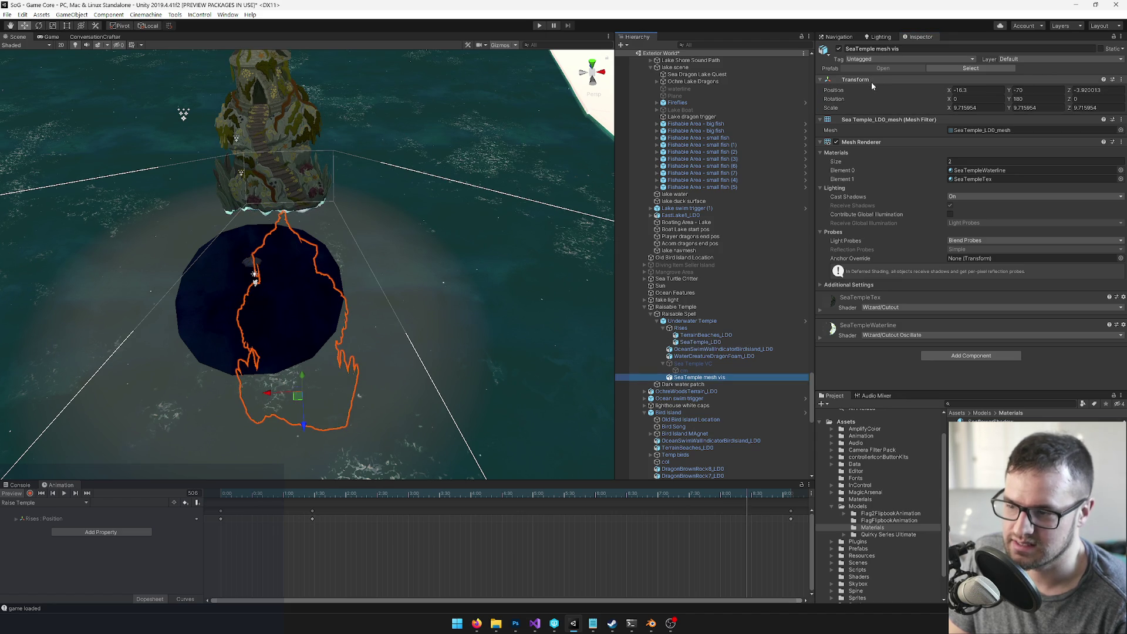
pyautogui.moveTo(301, 377)
pyautogui.mouseDown()
pyautogui.moveTo(299, 240)
pyautogui.moveTo(297, 224)
pyautogui.moveTo(272, 222)
pyautogui.moveTo(278, 186)
pyautogui.mouseUp()
pyautogui.press('r')
pyautogui.press('w')
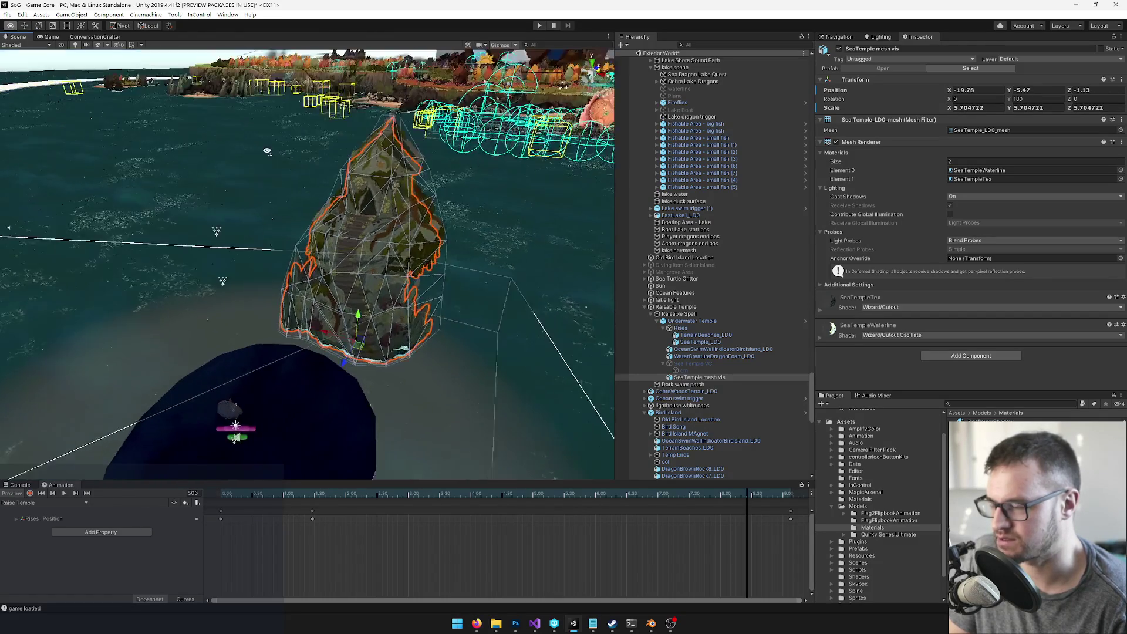
# Step: Fine-tune SeaTemple mesh vis to Z 0.42 and enlarge it slightly to 5.83 scale
pyautogui.moveTo(343, 314); pyautogui.dragTo(342, 312)
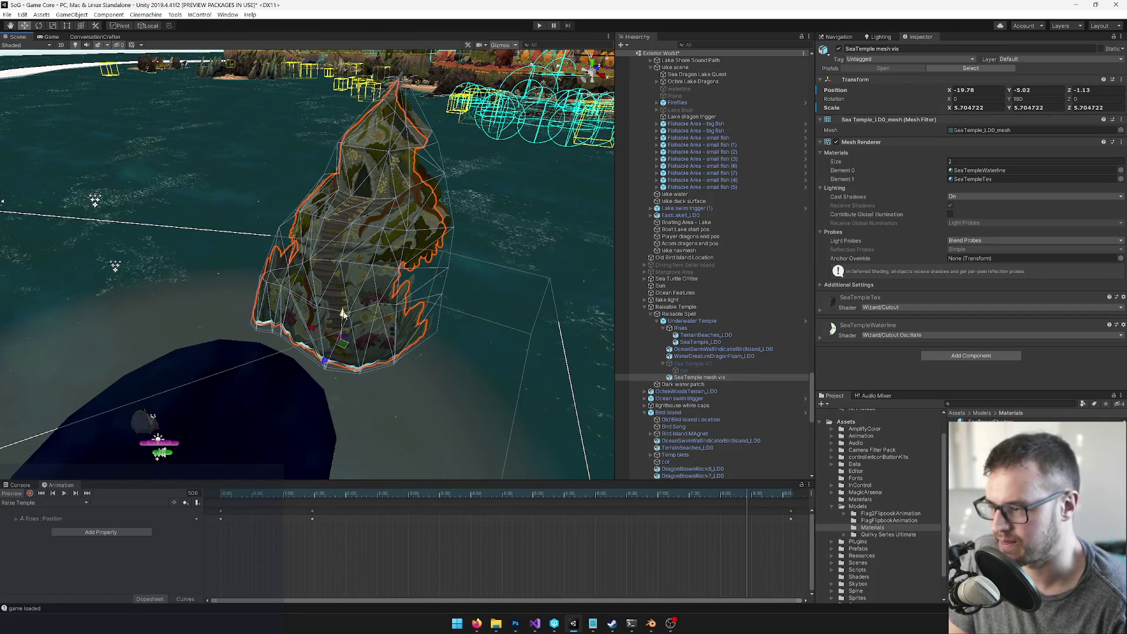
pyautogui.moveTo(319, 371); pyautogui.dragTo(332, 352)
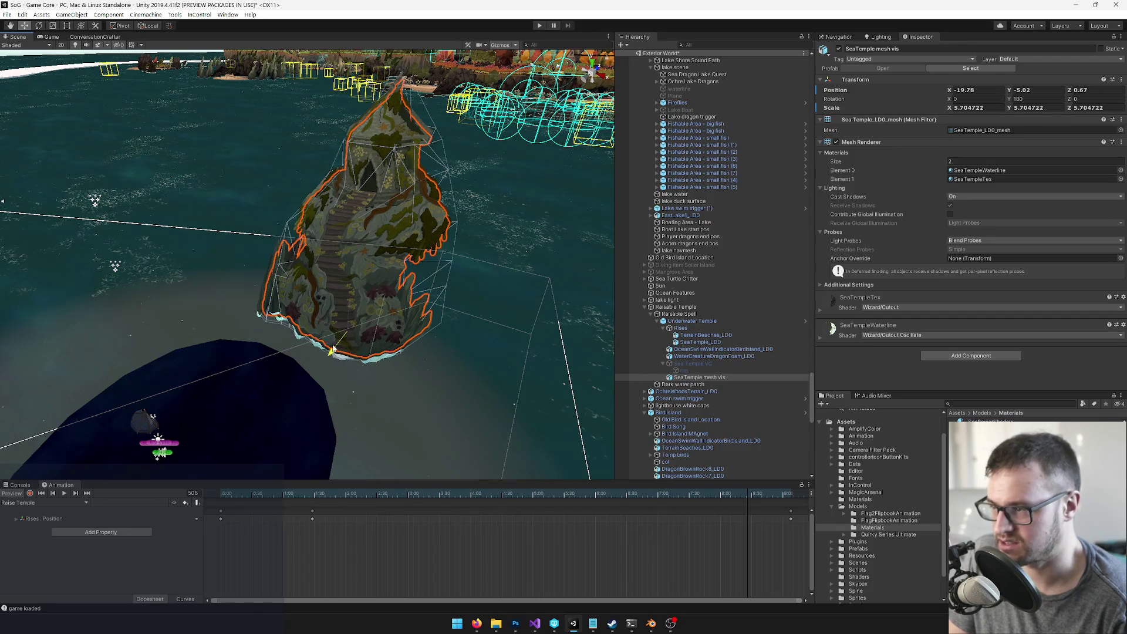
pyautogui.moveTo(346, 313); pyautogui.dragTo(348, 330)
pyautogui.hotkey('ctrl', 'z')
pyautogui.hotkey('ctrl', 'y')
pyautogui.hotkey('ctrl', 'z')
pyautogui.moveTo(350, 311); pyautogui.dragTo(349, 309)
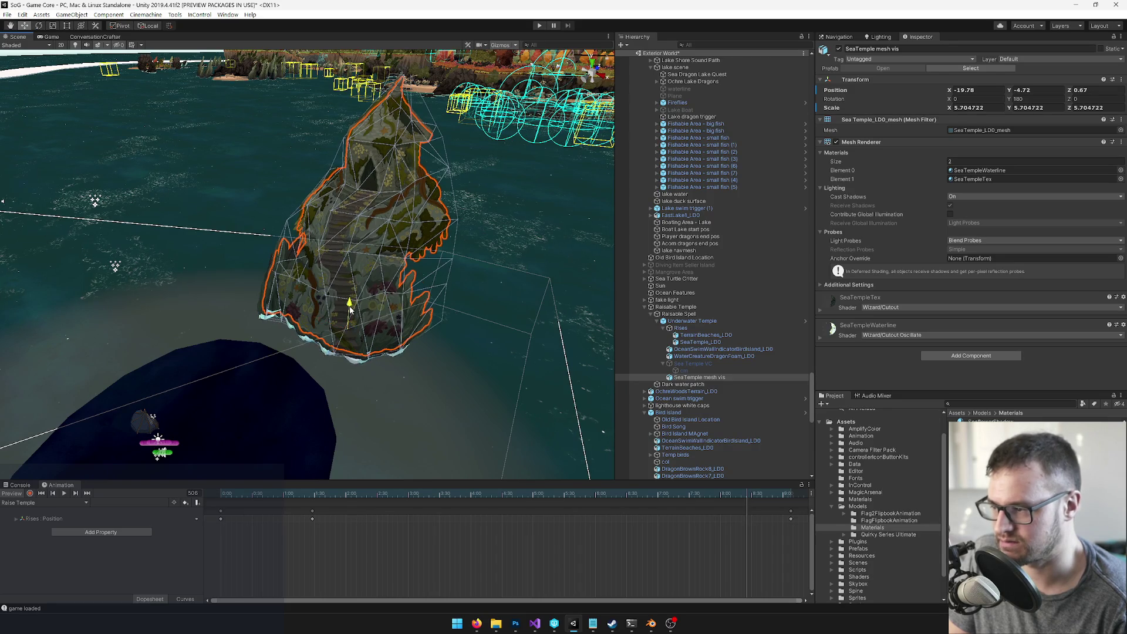
pyautogui.press('v')
pyautogui.moveTo(332, 350)
pyautogui.mouseDown()
pyautogui.moveTo(420, 352)
pyautogui.moveTo(327, 415)
pyautogui.moveTo(372, 347)
pyautogui.moveTo(300, 292)
pyautogui.moveTo(294, 264)
pyautogui.moveTo(294, 327)
pyautogui.moveTo(261, 327)
pyautogui.moveTo(323, 268)
pyautogui.moveTo(340, 365)
pyautogui.mouseUp()
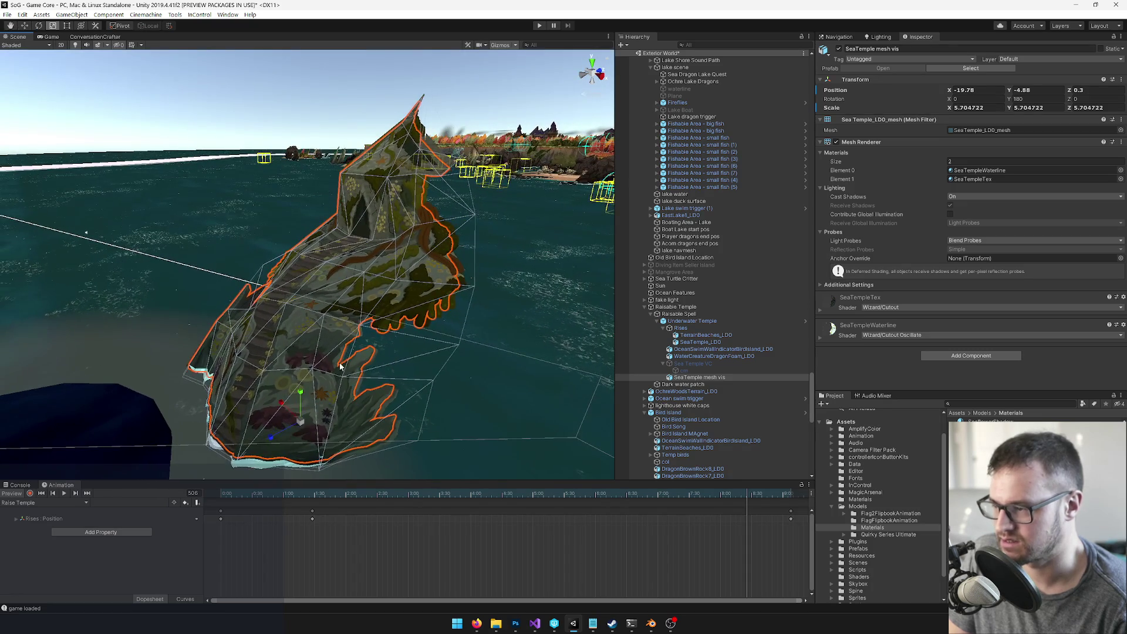
pyautogui.moveTo(282, 434)
pyautogui.mouseDown()
pyautogui.moveTo(301, 393)
pyautogui.moveTo(310, 416)
pyautogui.moveTo(297, 422)
pyautogui.moveTo(308, 418)
pyautogui.moveTo(302, 400)
pyautogui.moveTo(805, 210)
pyautogui.mouseUp()
pyautogui.press('w')
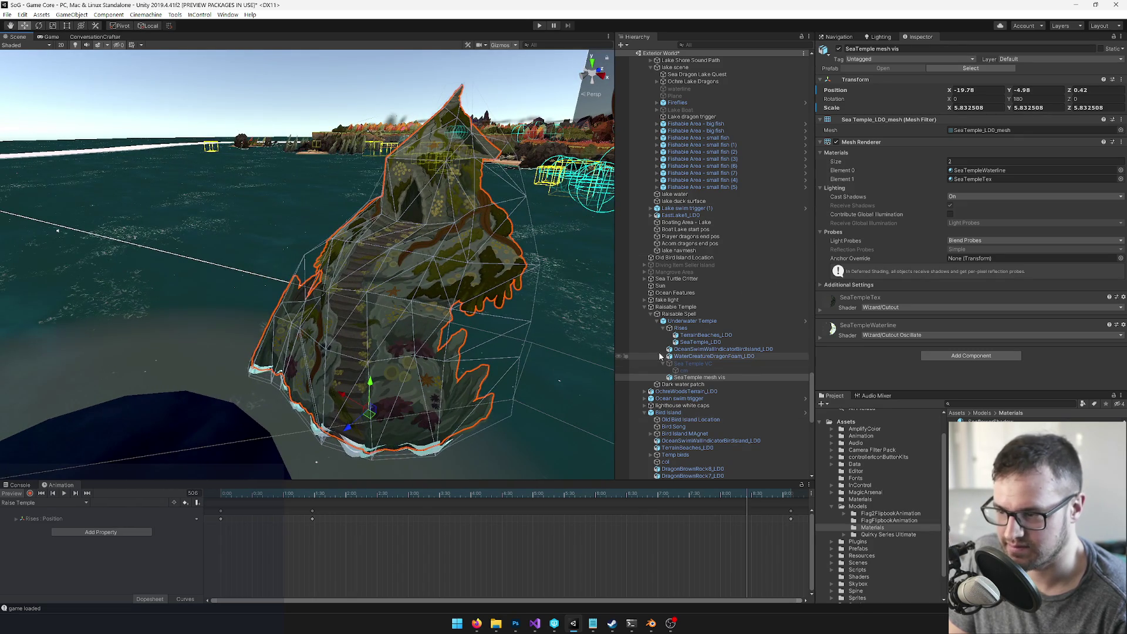
pyautogui.moveTo(517, 276)
pyautogui.mouseDown()
pyautogui.moveTo(500, 277)
pyautogui.moveTo(499, 261)
pyautogui.mouseUp()
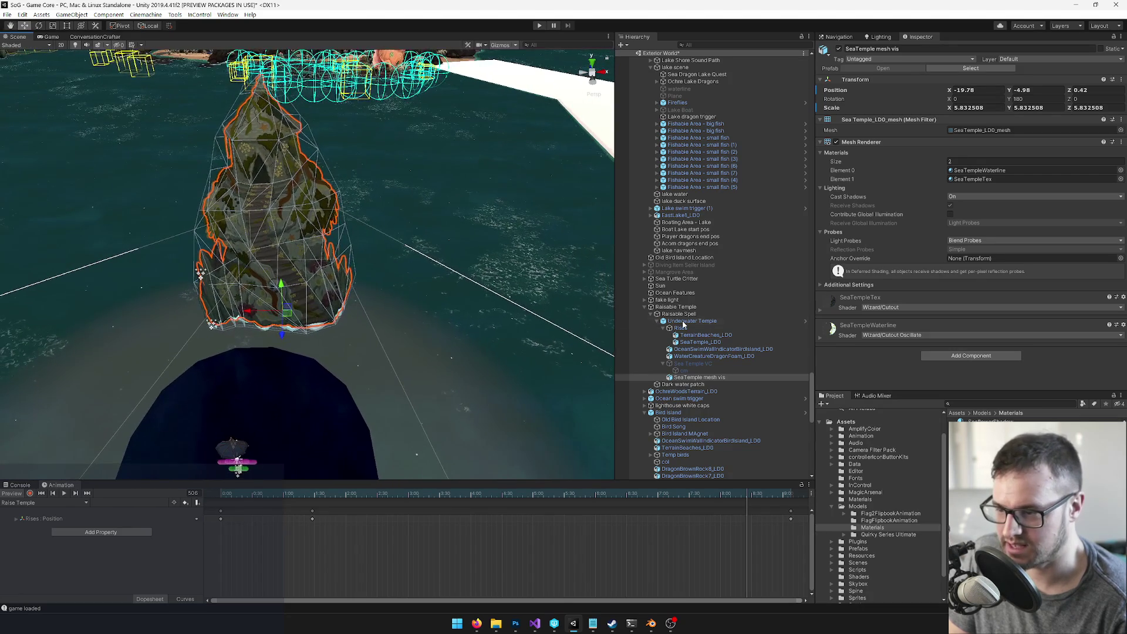
# Step: Move the WaterCreatureDragonFoam_LD0 foam ring onto the temple base and scale it to about 4.35
pyautogui.click(714, 356)
pyautogui.moveTo(433, 286)
pyautogui.mouseDown()
pyautogui.moveTo(299, 308)
pyautogui.moveTo(411, 327)
pyautogui.moveTo(403, 234)
pyautogui.moveTo(354, 196)
pyautogui.moveTo(228, 282)
pyautogui.moveTo(231, 301)
pyautogui.moveTo(360, 180)
pyautogui.moveTo(349, 193)
pyautogui.moveTo(379, 195)
pyautogui.moveTo(357, 194)
pyautogui.mouseUp()
pyautogui.press('w')
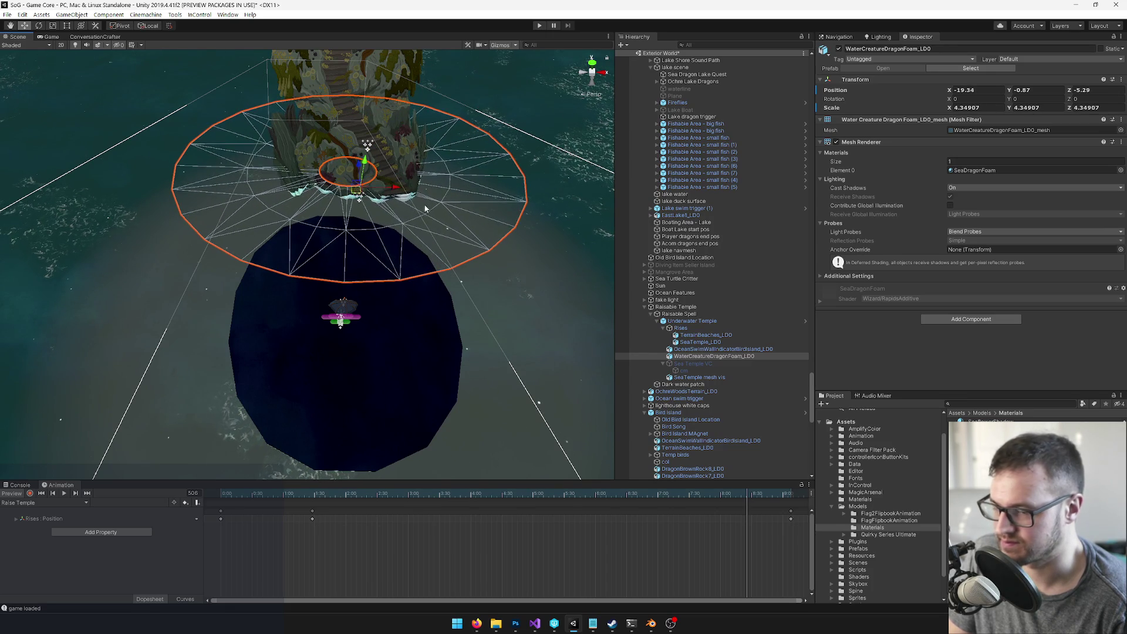
# Step: Duplicate the foam's SeaDragonFoam material as a new SeaTempleFoam material
pyautogui.click(971, 170)
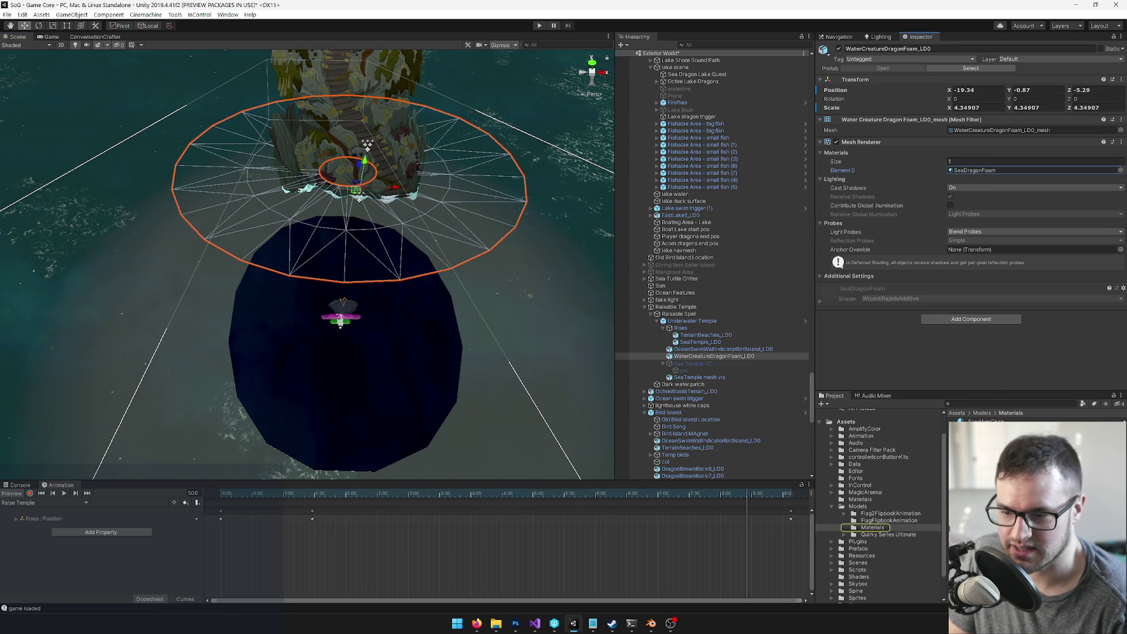
pyautogui.doubleClick(971, 170)
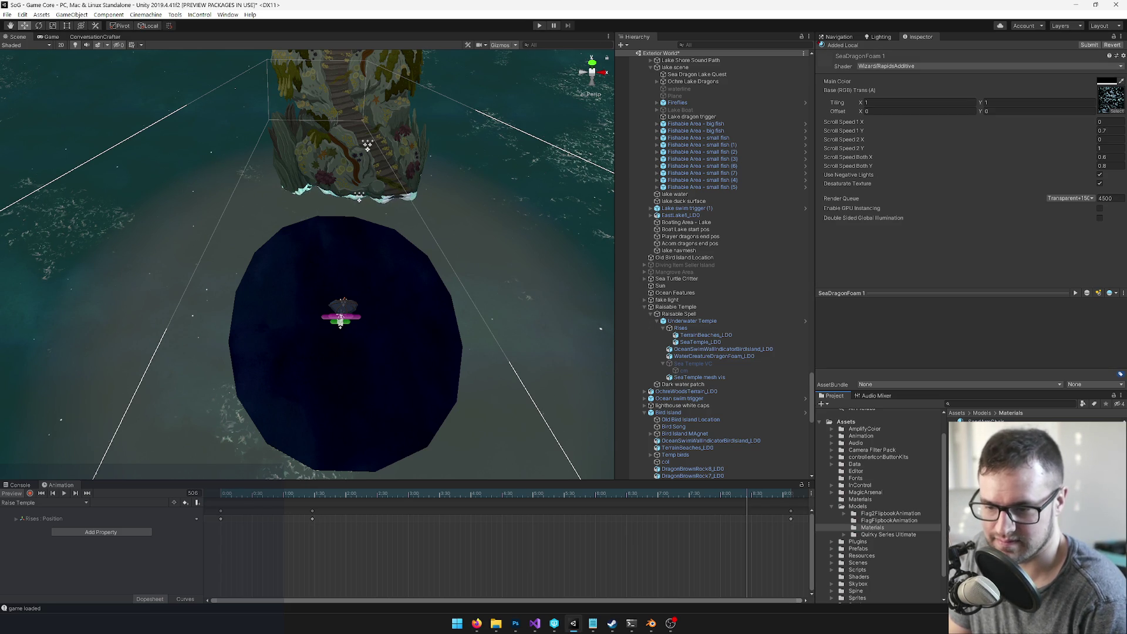
pyautogui.press('Return')
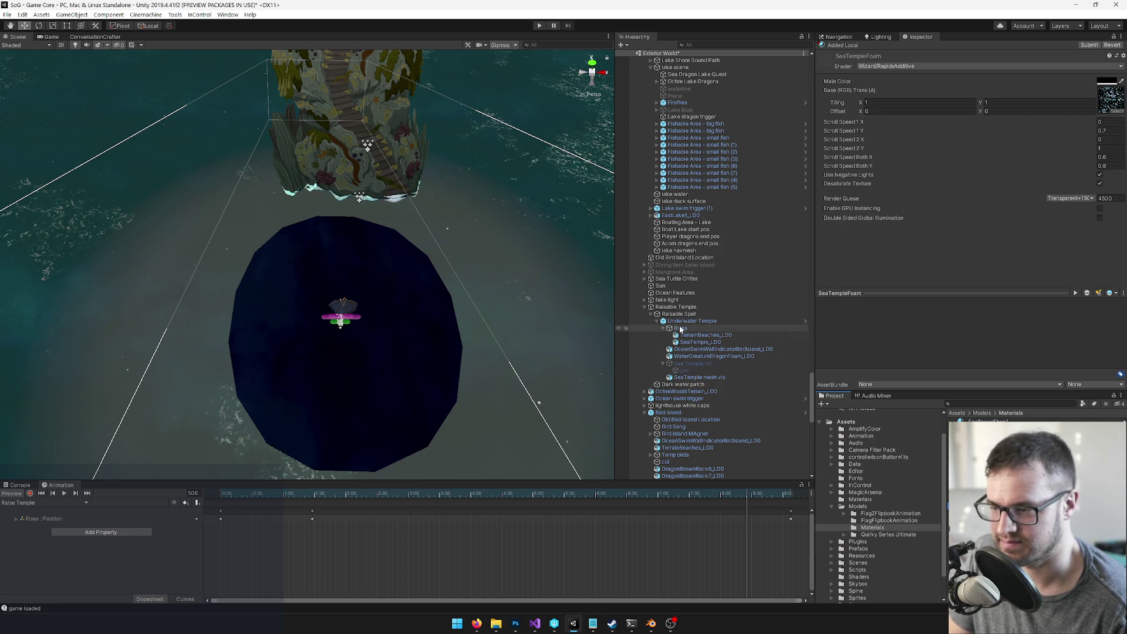
# Step: Assign SeaTempleFoam as the foam ring's Element 0 material and preview the temple rising with it
pyautogui.click(684, 357)
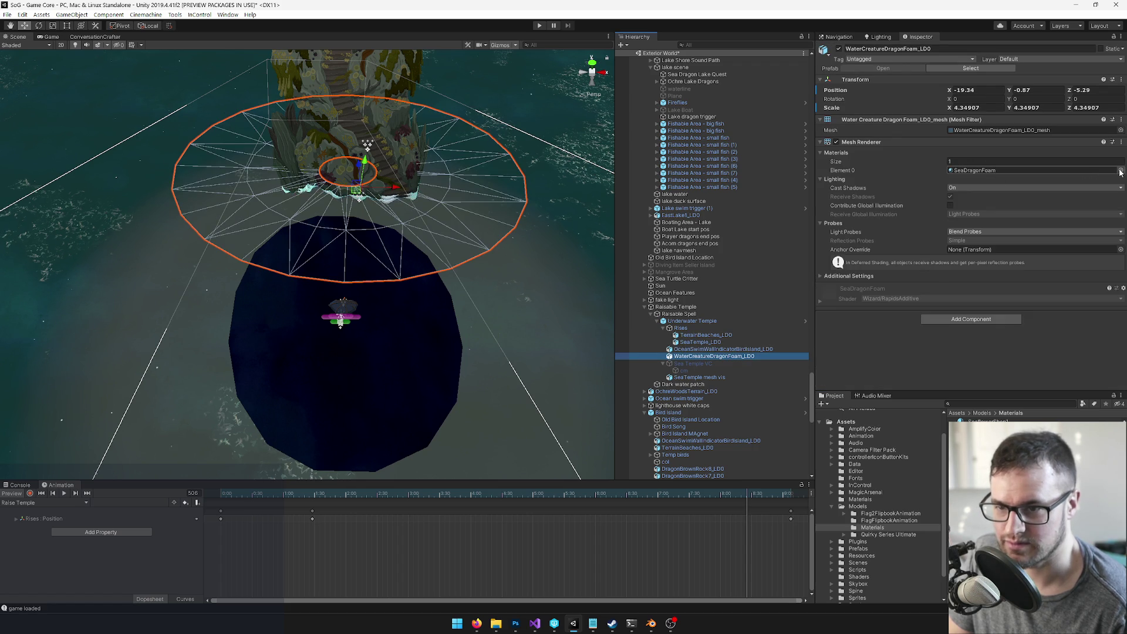
pyautogui.click(1119, 171)
pyautogui.write('sea')
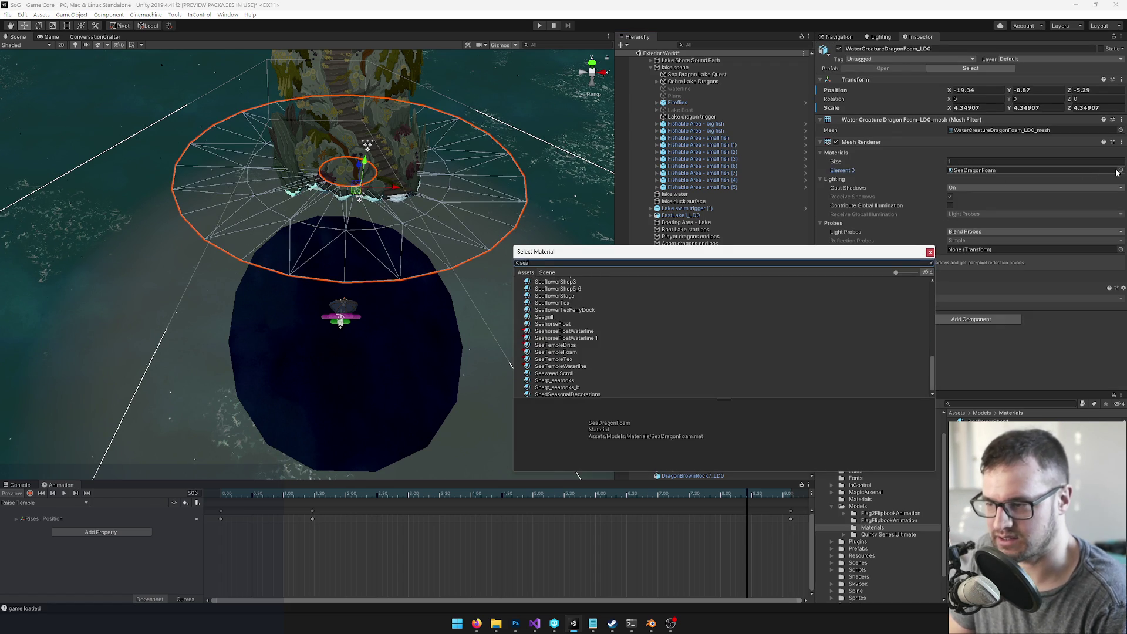
pyautogui.write('templ')
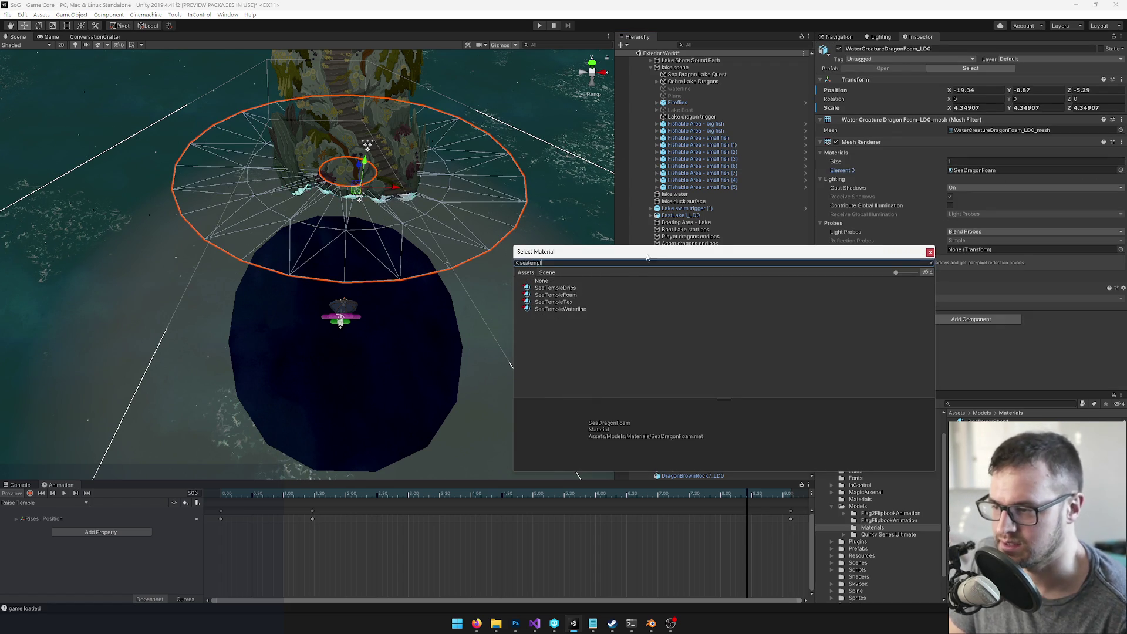
pyautogui.click(565, 296)
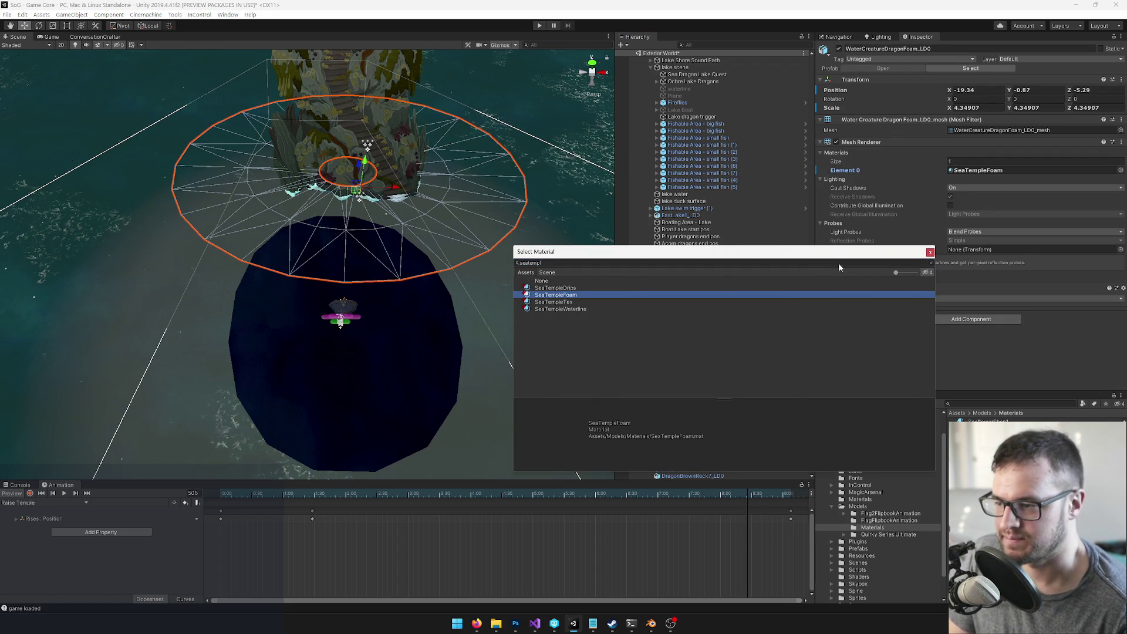
pyautogui.click(930, 253)
pyautogui.moveTo(680, 493)
pyautogui.mouseDown()
pyautogui.moveTo(220, 493)
pyautogui.moveTo(479, 490)
pyautogui.moveTo(183, 503)
pyautogui.mouseUp()
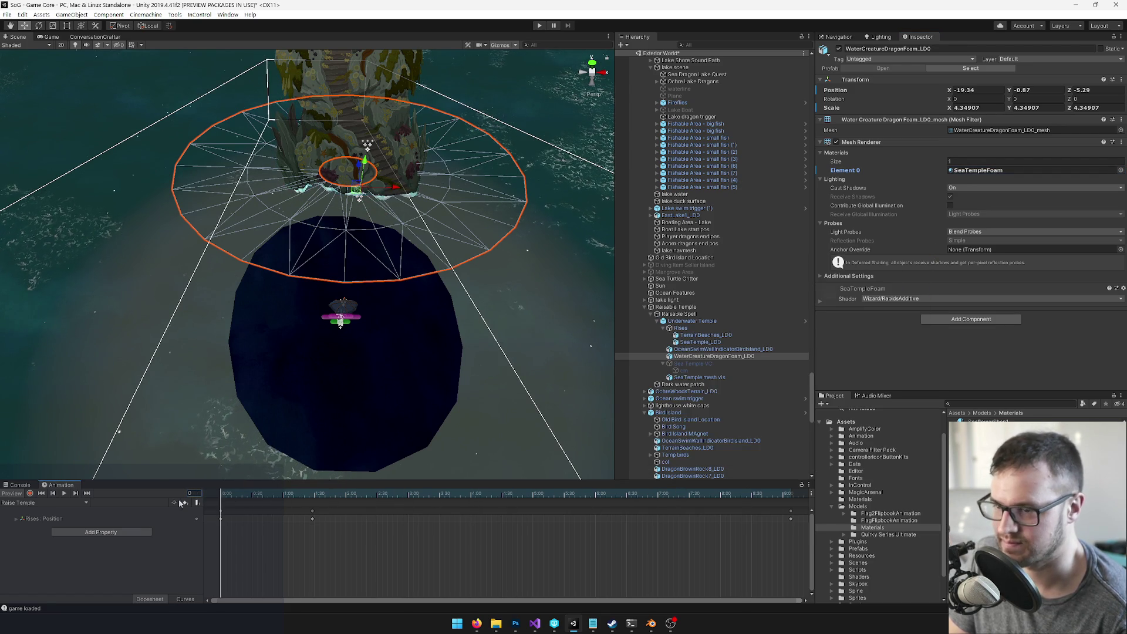
pyautogui.moveTo(313, 437)
pyautogui.mouseDown()
pyautogui.moveTo(263, 355)
pyautogui.moveTo(190, 434)
pyautogui.mouseUp()
pyautogui.click(30, 493)
pyautogui.click(30, 493)
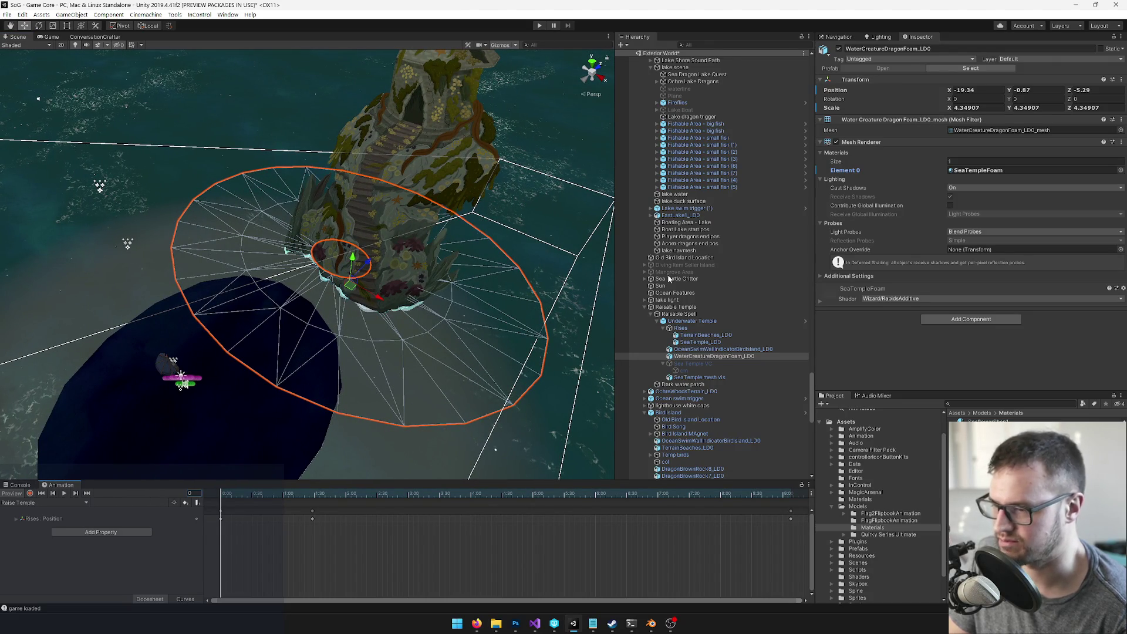
# Step: Apply all overrides to the Underwater Temple prefab
pyautogui.click(684, 321)
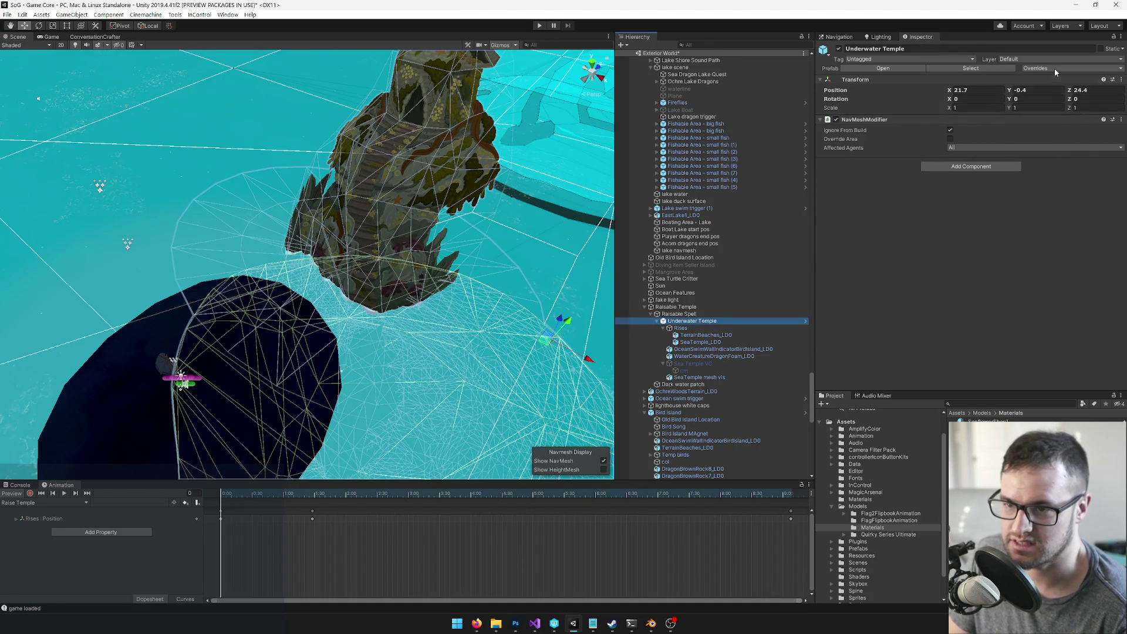
pyautogui.click(1055, 70)
pyautogui.click(1098, 225)
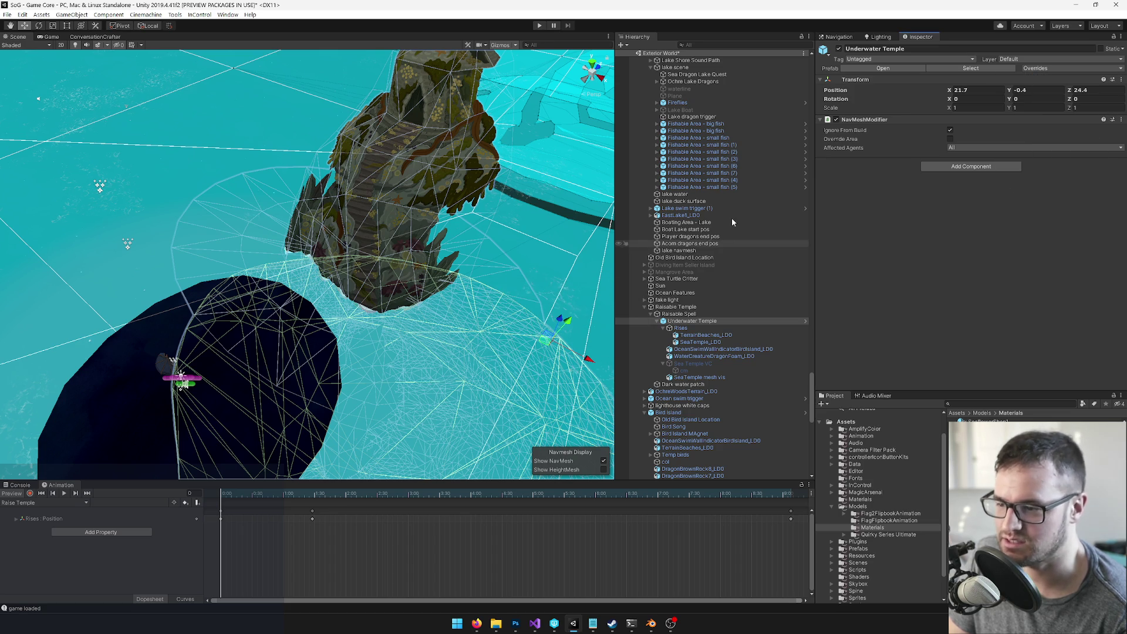
pyautogui.rightClick(686, 322)
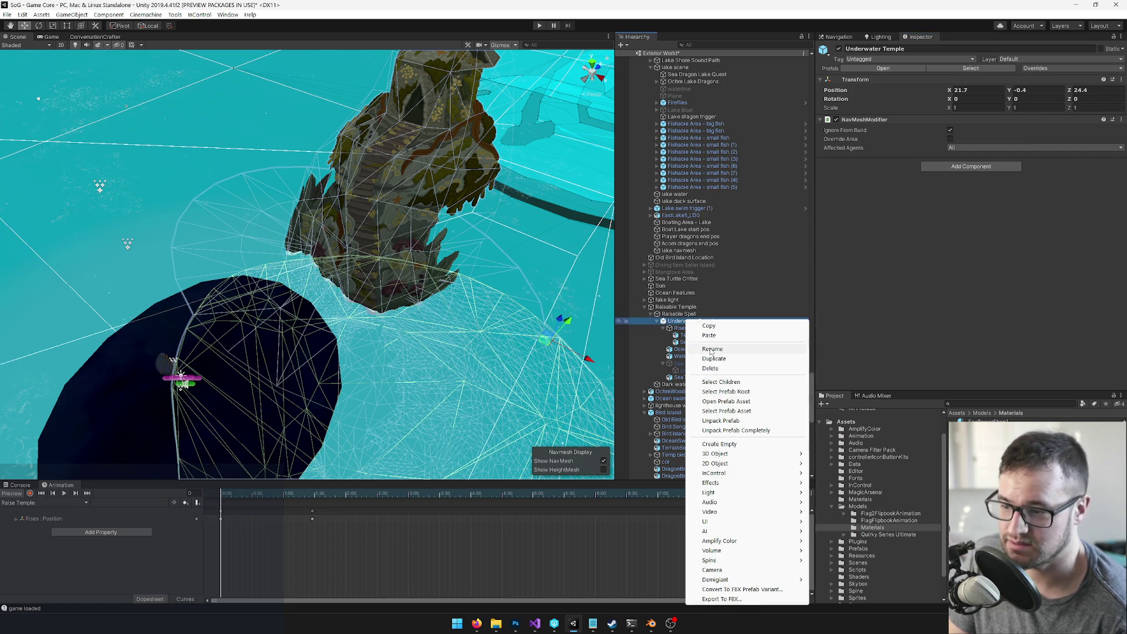
# Step: Unpack the Underwater Temple object and locate its prefab asset by searching 'underwater temp'
pyautogui.click(721, 421)
pyautogui.click(1006, 403)
pyautogui.write('underwater temp')
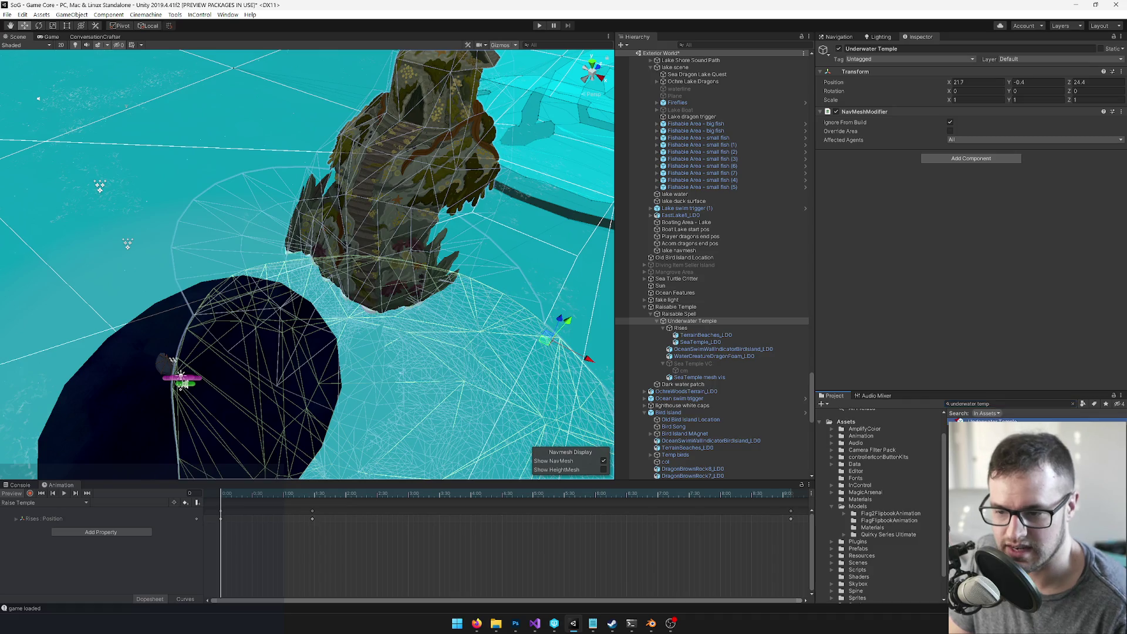
pyautogui.click(992, 422)
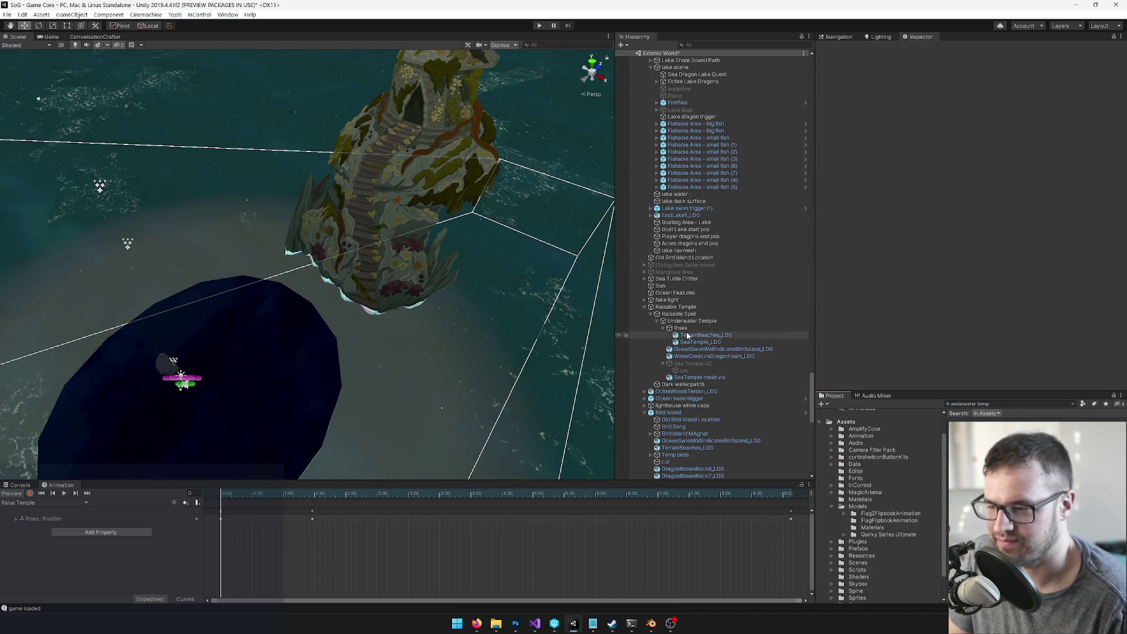
# Step: Watch the beach terrain rise in the Raise Temple clip, then deactivate SeaTemple mesh vis
pyautogui.click(638, 336)
pyautogui.press('f')
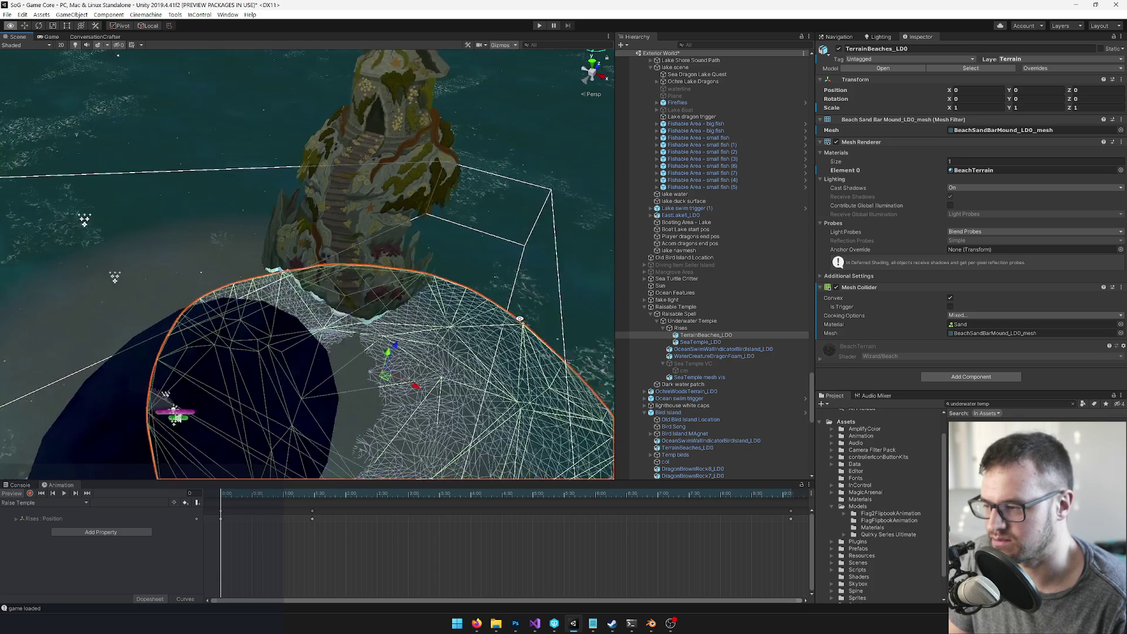
pyautogui.moveTo(466, 324)
pyautogui.mouseDown()
pyautogui.moveTo(525, 307)
pyautogui.moveTo(485, 300)
pyautogui.moveTo(441, 379)
pyautogui.mouseUp()
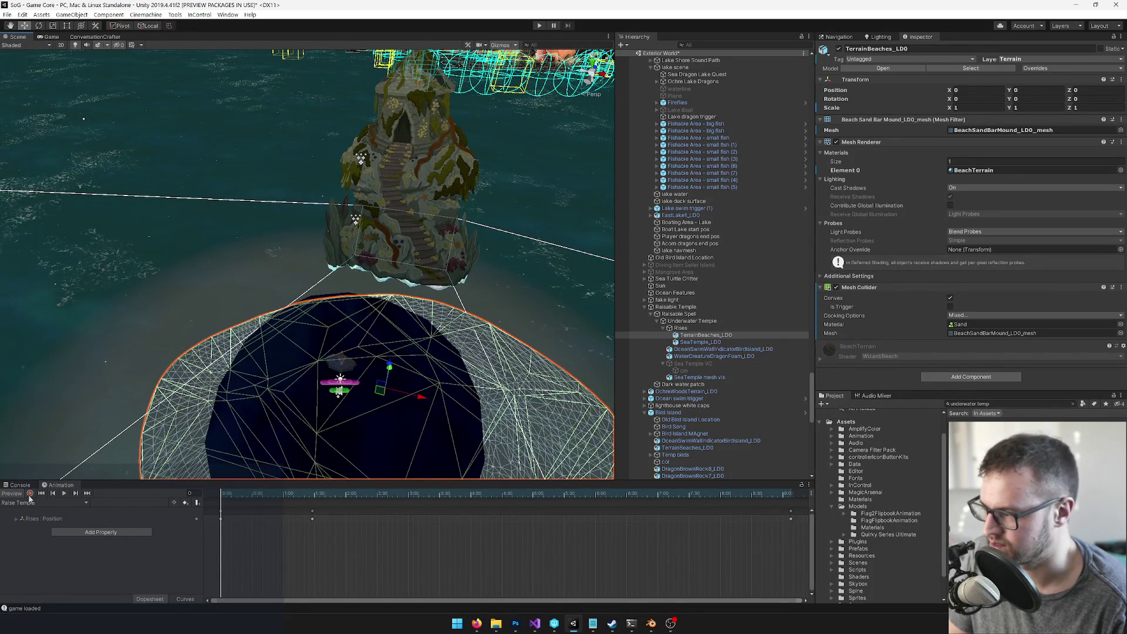
pyautogui.moveTo(239, 495); pyautogui.dragTo(627, 491)
pyautogui.moveTo(694, 490)
pyautogui.mouseDown()
pyautogui.moveTo(381, 488)
pyautogui.moveTo(583, 478)
pyautogui.moveTo(600, 492)
pyautogui.moveTo(489, 474)
pyautogui.moveTo(346, 384)
pyautogui.mouseUp()
pyautogui.moveTo(346, 384); pyautogui.dragTo(376, 376)
pyautogui.moveTo(444, 494)
pyautogui.mouseDown()
pyautogui.moveTo(378, 494)
pyautogui.moveTo(414, 495)
pyautogui.moveTo(398, 496)
pyautogui.mouseUp()
pyautogui.click(699, 378)
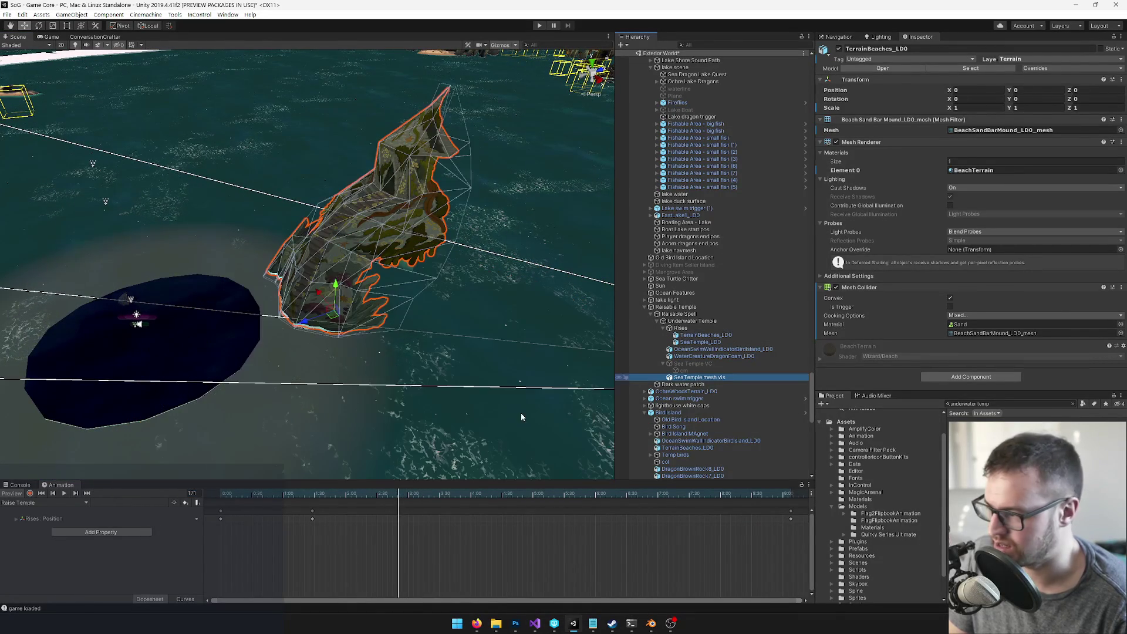
pyautogui.click(839, 49)
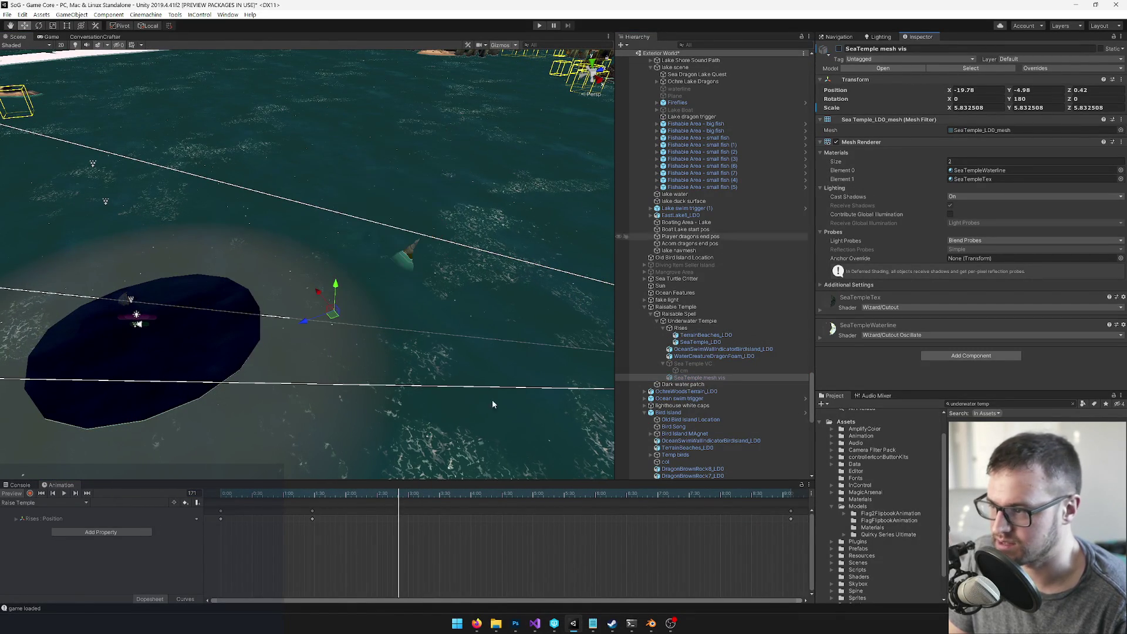
# Step: At an earlier clip frame, rename WaterCreatureDragonFoam_LD0 to 'foam' in the Inspector
pyautogui.moveTo(382, 496)
pyautogui.mouseDown()
pyautogui.moveTo(337, 498)
pyautogui.moveTo(428, 493)
pyautogui.moveTo(313, 502)
pyautogui.mouseUp()
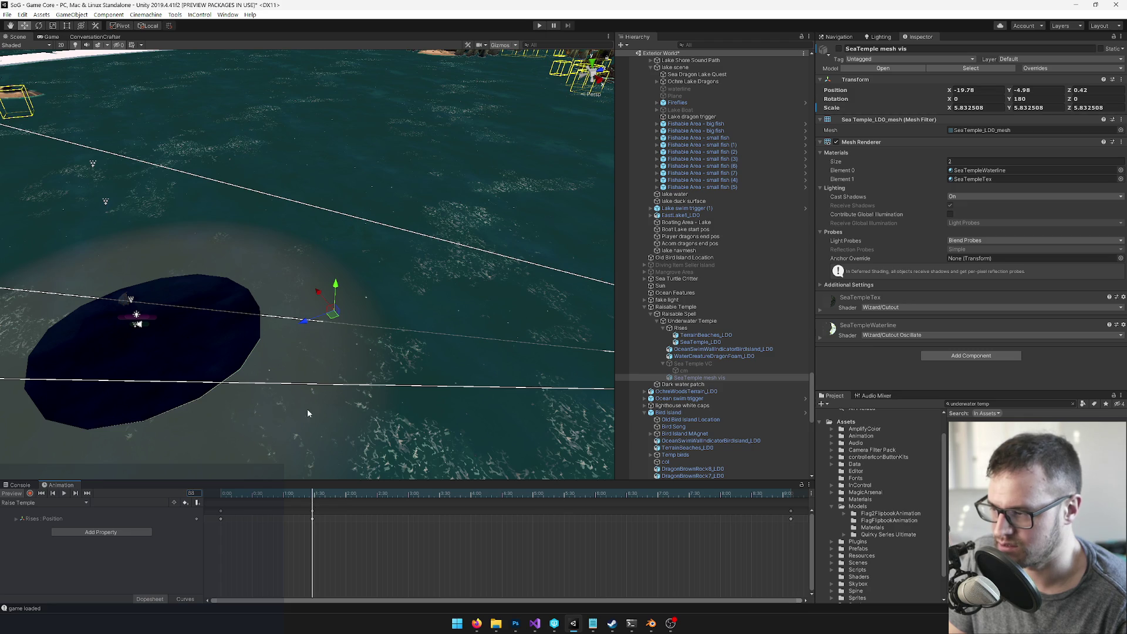
pyautogui.scroll(2, 311, 468)
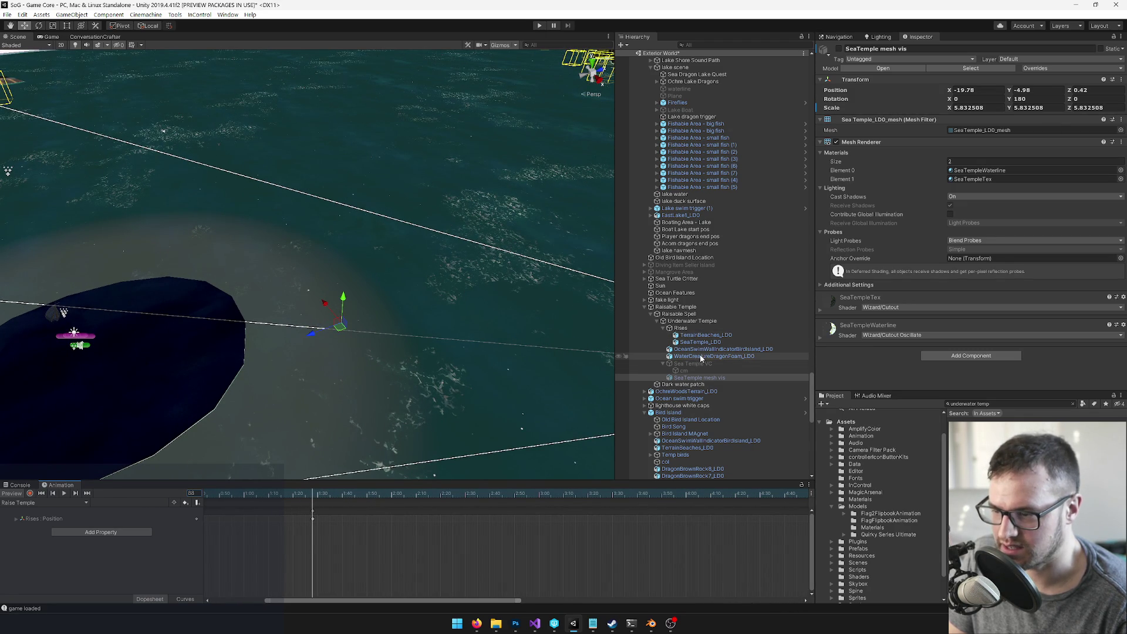
pyautogui.click(900, 48)
pyautogui.write('foam')
pyautogui.press('Return')
pyautogui.moveTo(372, 264)
pyautogui.mouseDown()
pyautogui.moveTo(493, 241)
pyautogui.moveTo(422, 239)
pyautogui.moveTo(368, 263)
pyautogui.moveTo(350, 257)
pyautogui.moveTo(23, 428)
pyautogui.mouseUp()
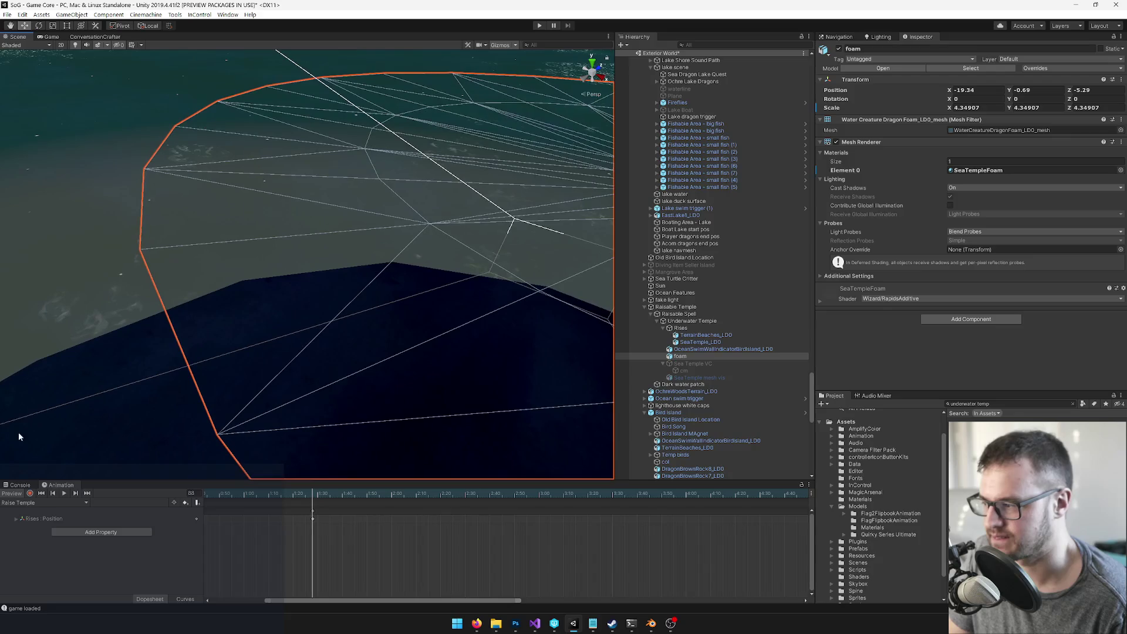
# Step: With recording on, key the SeaTempleFoam Main Color as black at the current frame
pyautogui.click(30, 493)
pyautogui.scroll(-5, 270, 352)
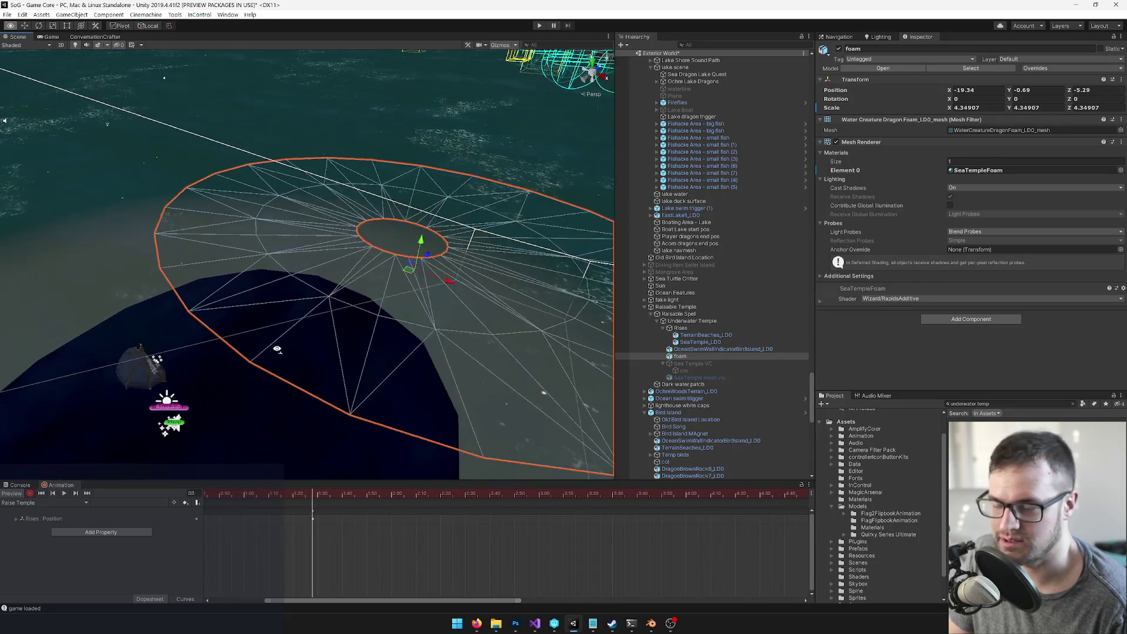
pyautogui.click(823, 303)
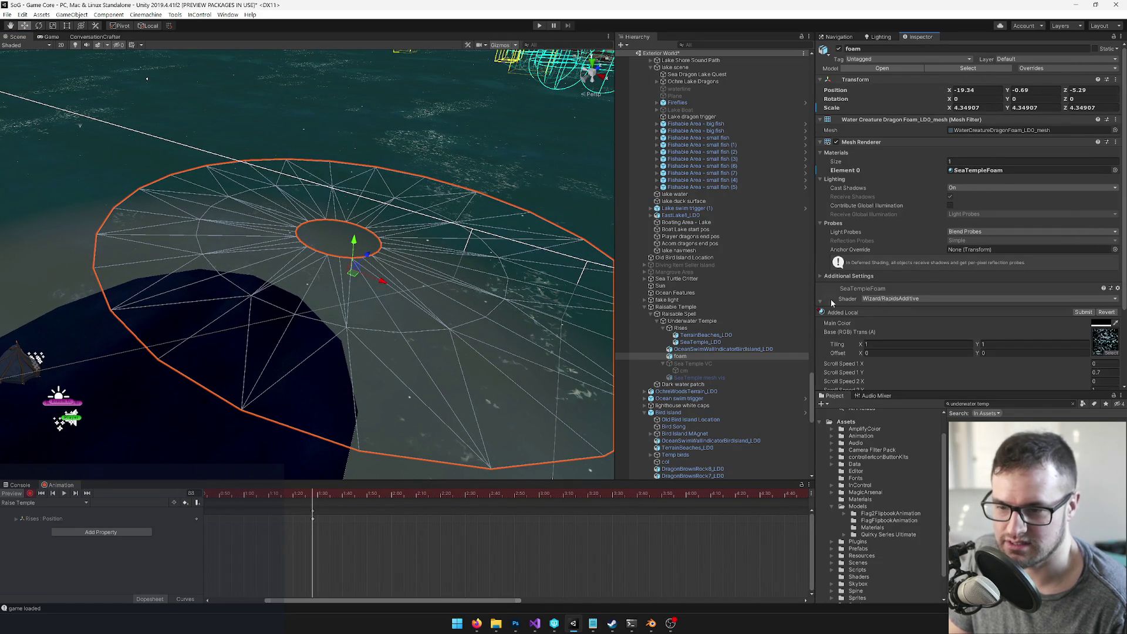
pyautogui.scroll(-2, 895, 274)
pyautogui.scroll(-1, 907, 277)
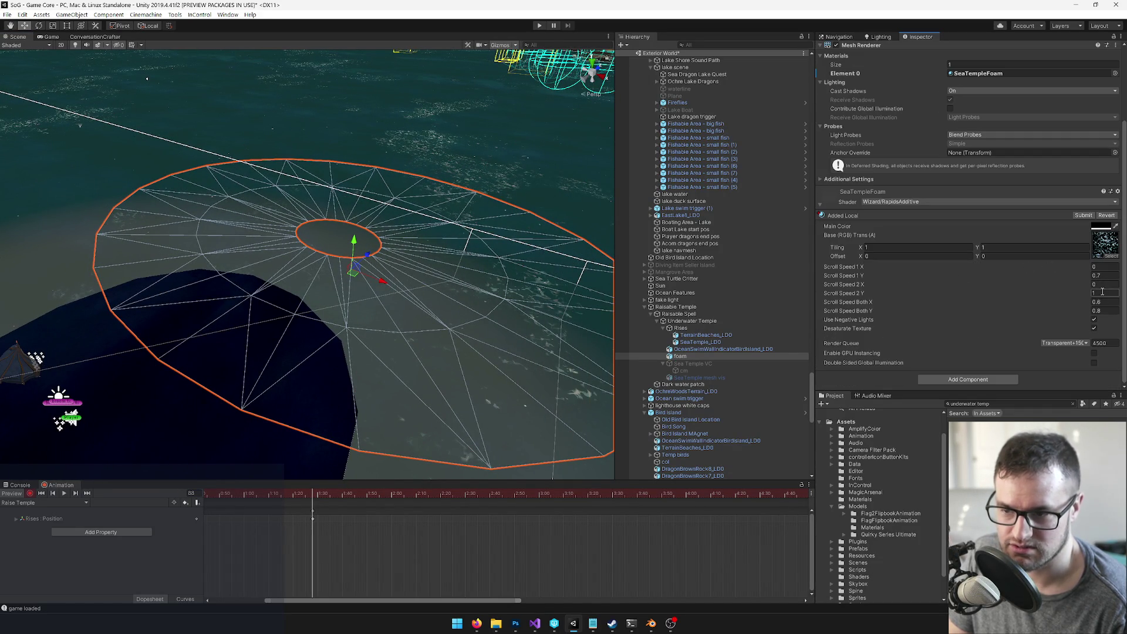
pyautogui.click(1097, 228)
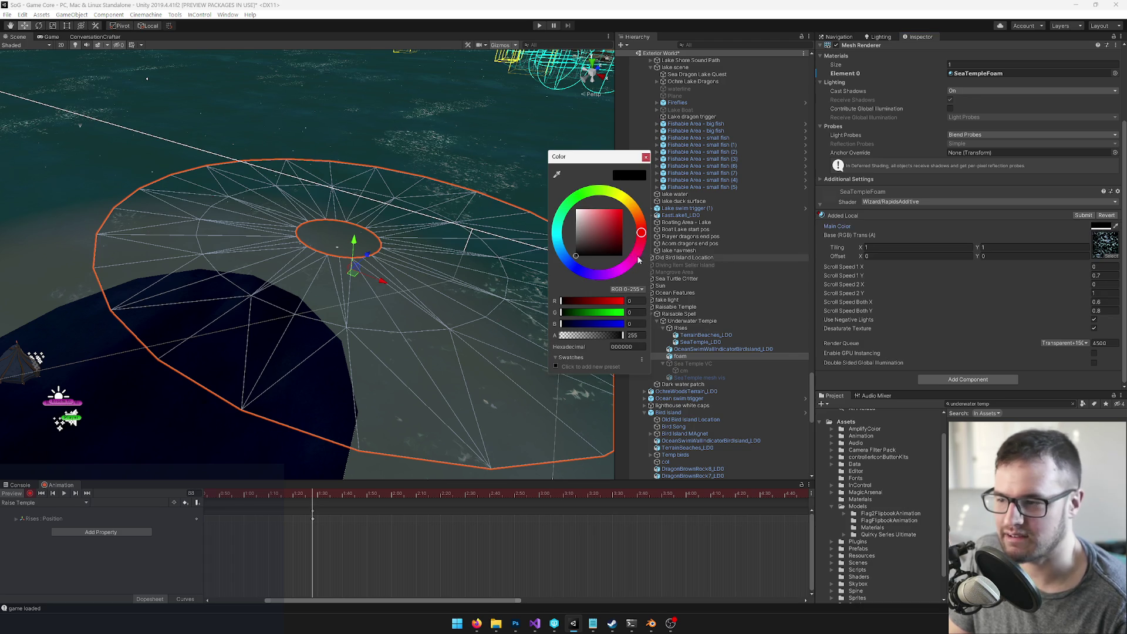
pyautogui.click(645, 157)
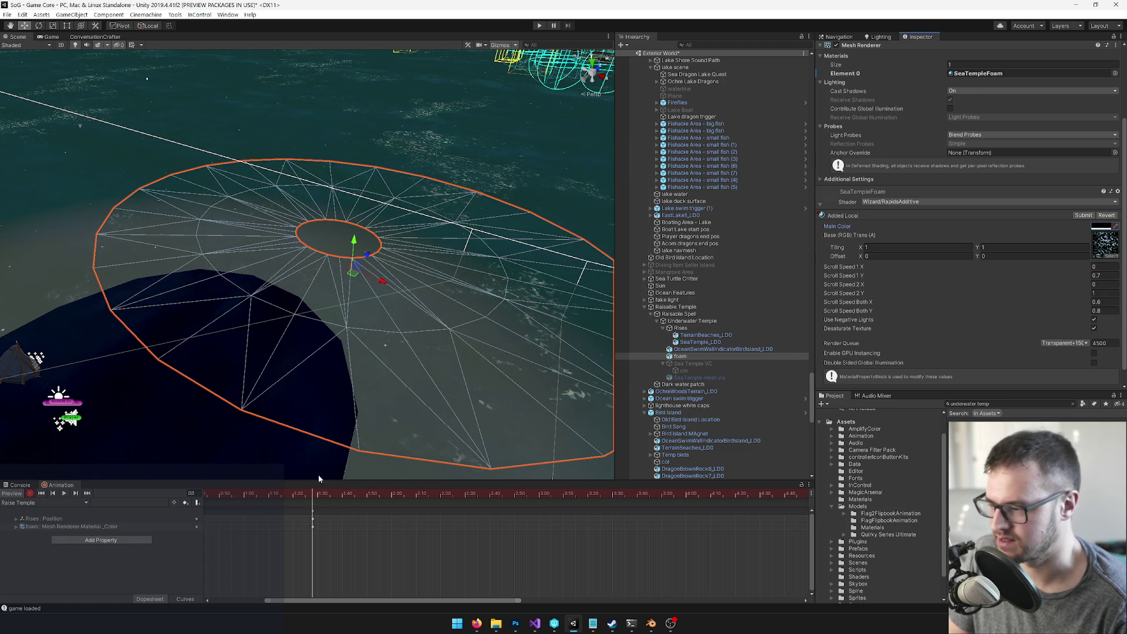
pyautogui.scroll(-5, 364, 520)
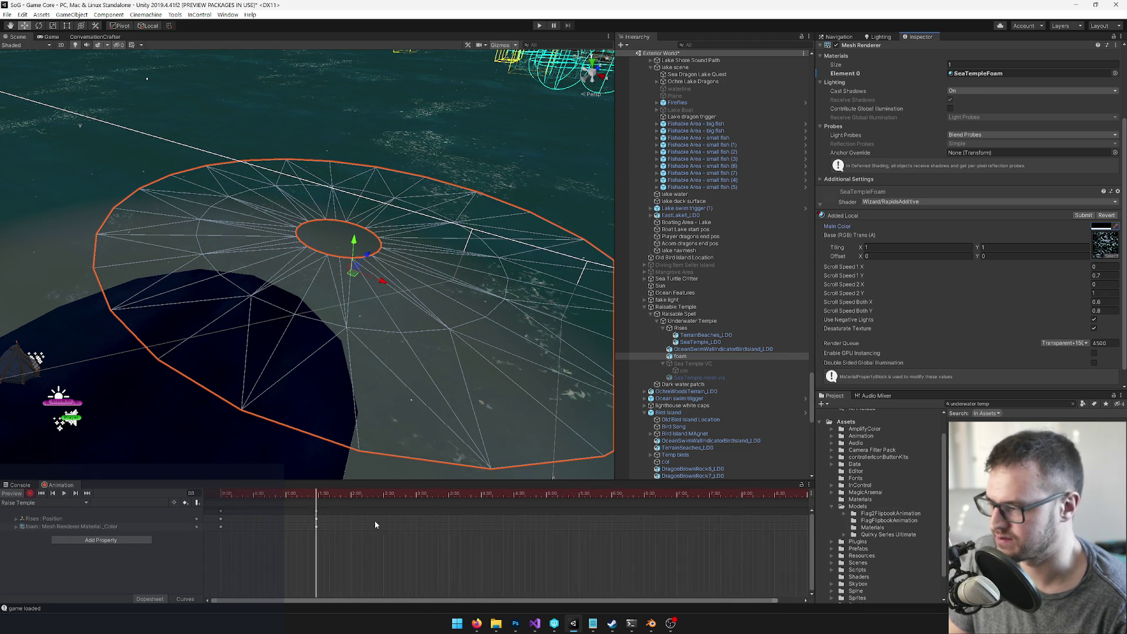
pyautogui.scroll(-3, 357, 504)
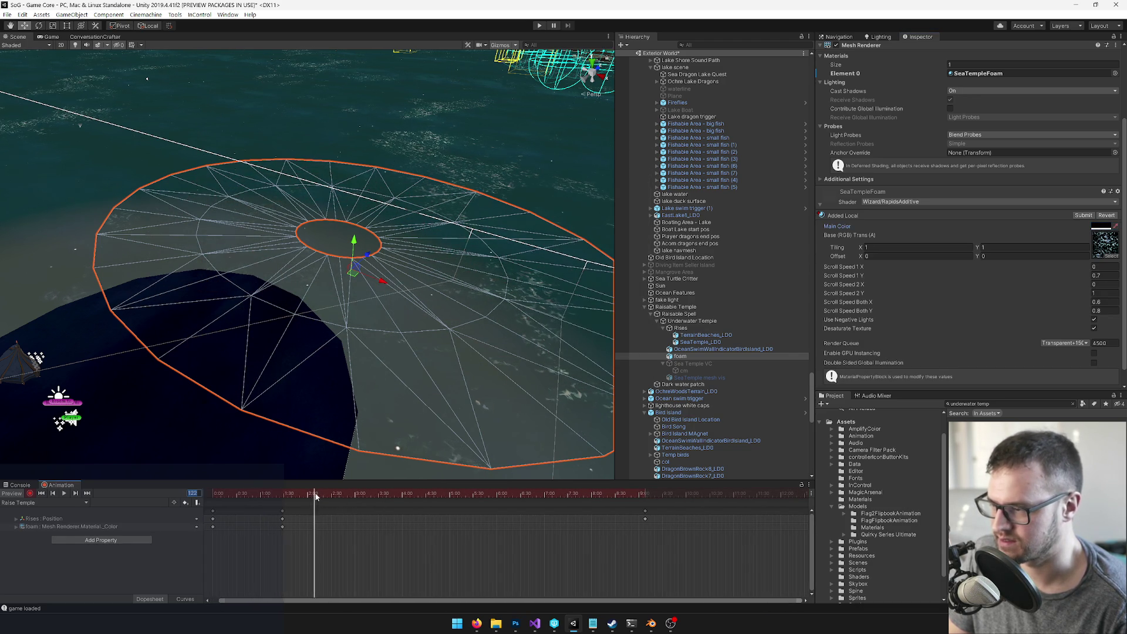
# Step: Key the foam colour to light grey AEAEAE later in the clip, then shift that key earlier
pyautogui.moveTo(351, 494)
pyautogui.mouseDown()
pyautogui.moveTo(386, 494)
pyautogui.moveTo(375, 495)
pyautogui.mouseUp()
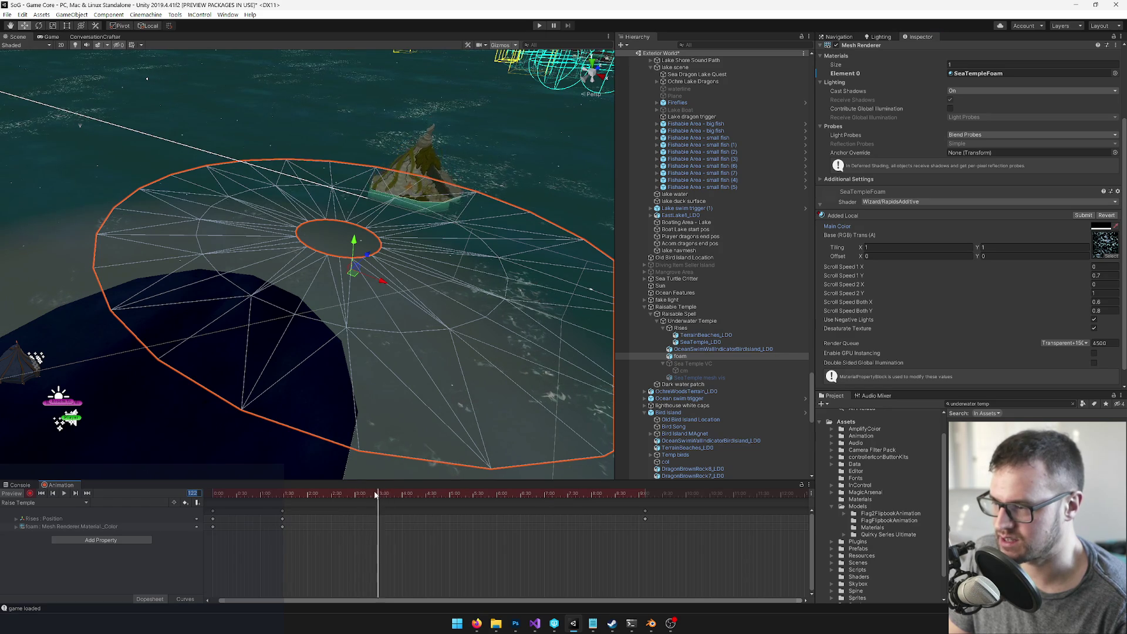
pyautogui.click(1102, 227)
pyautogui.moveTo(563, 242); pyautogui.dragTo(564, 228)
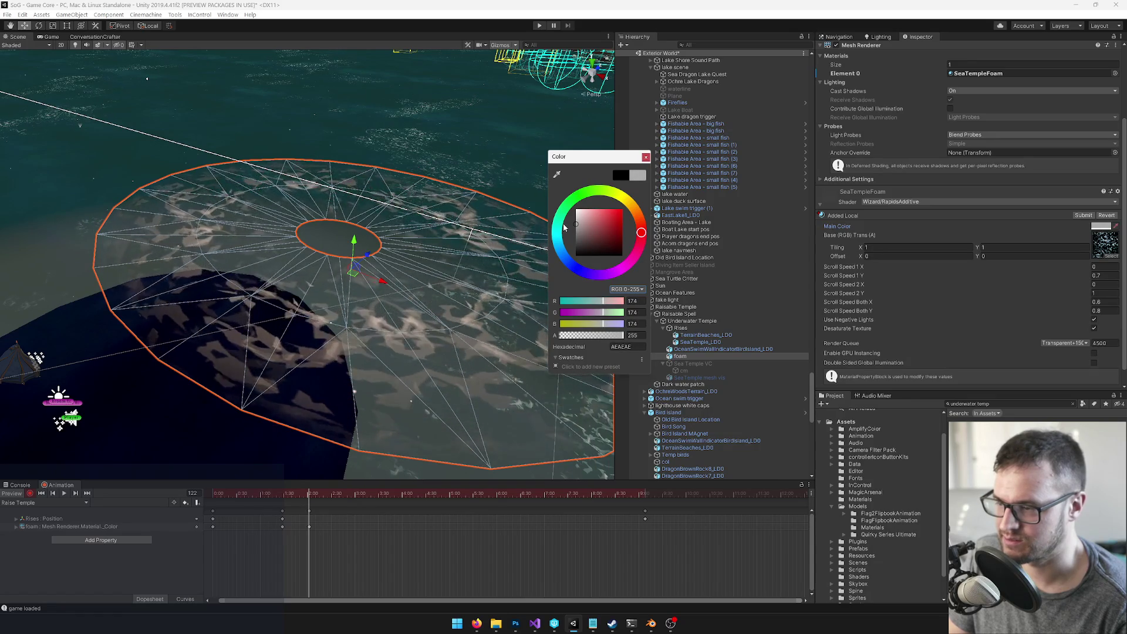
pyautogui.click(381, 193)
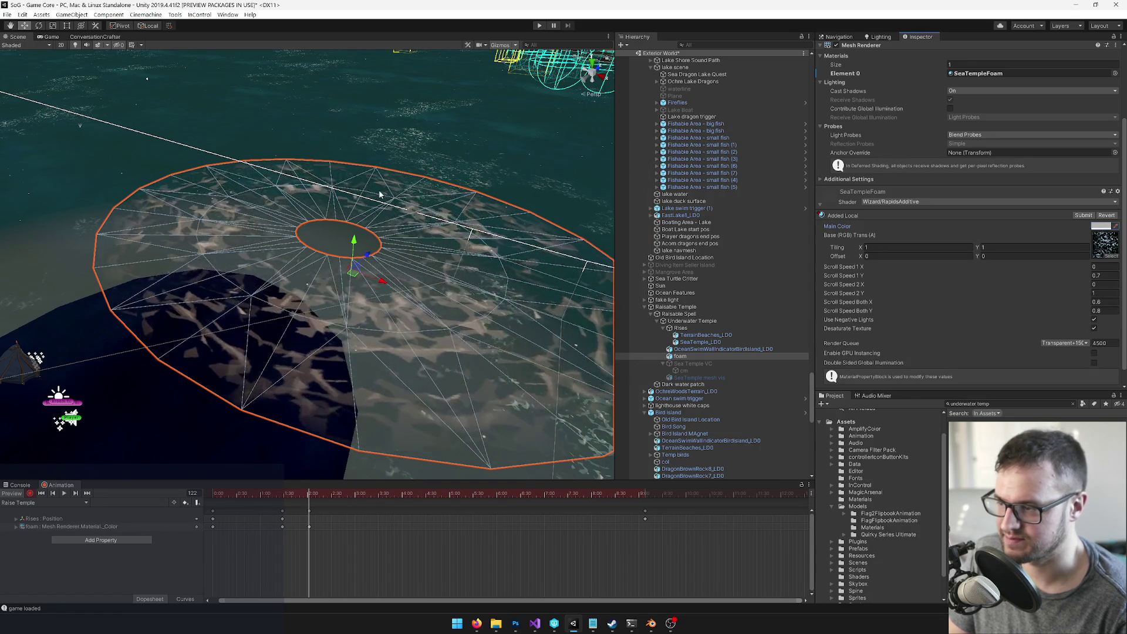
pyautogui.press('f')
pyautogui.moveTo(306, 496)
pyautogui.mouseDown()
pyautogui.moveTo(265, 494)
pyautogui.moveTo(307, 486)
pyautogui.mouseUp()
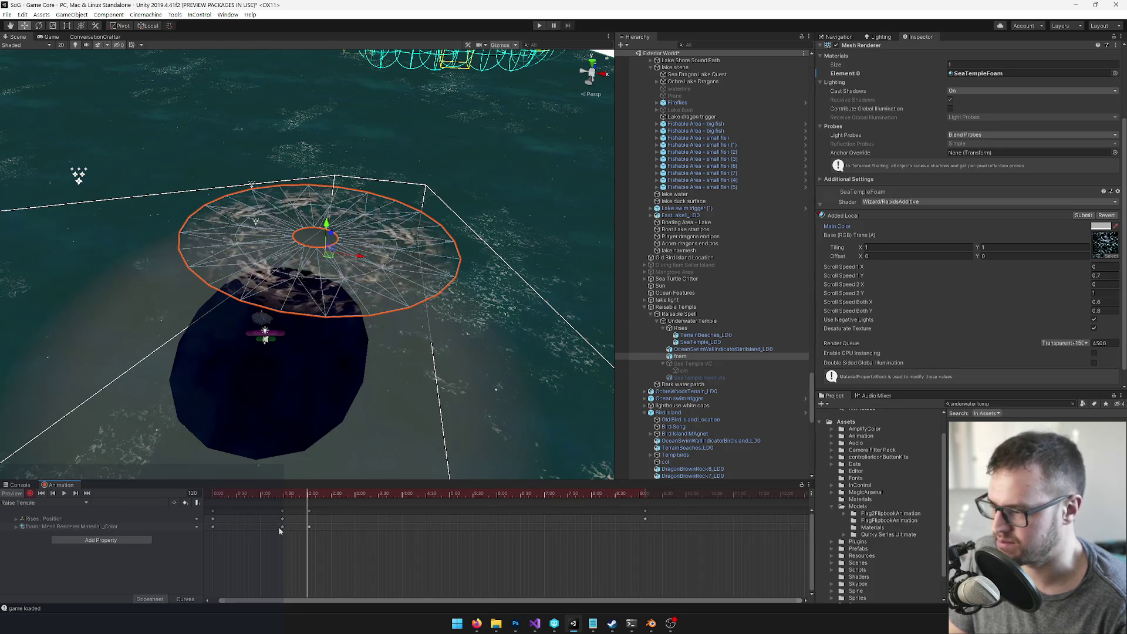
pyautogui.moveTo(283, 527); pyautogui.dragTo(260, 528)
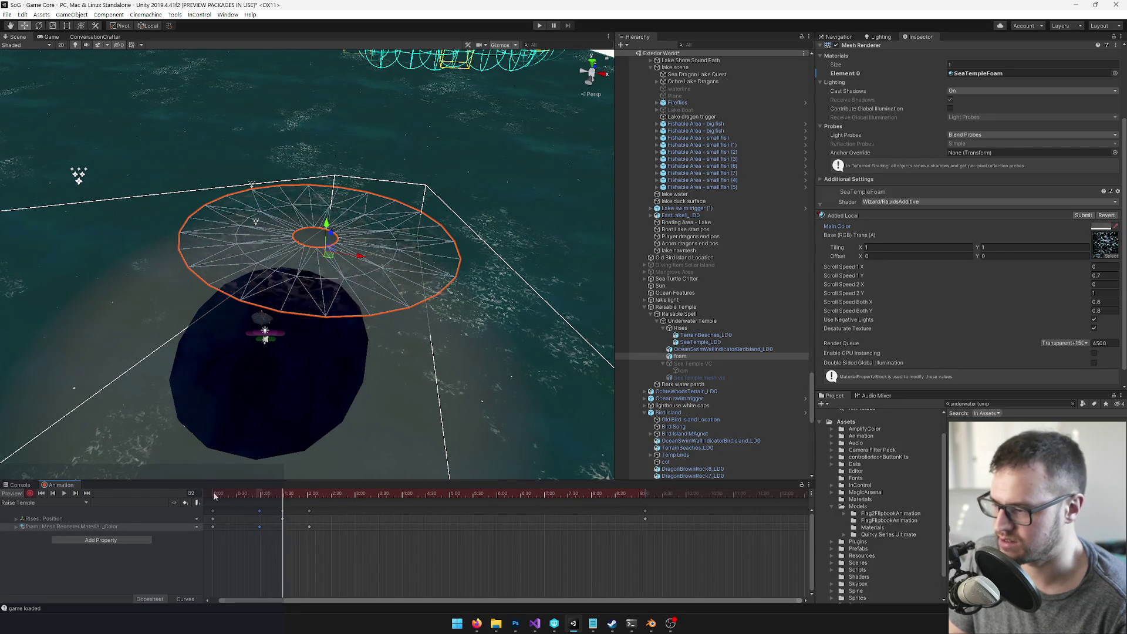
pyautogui.click(64, 494)
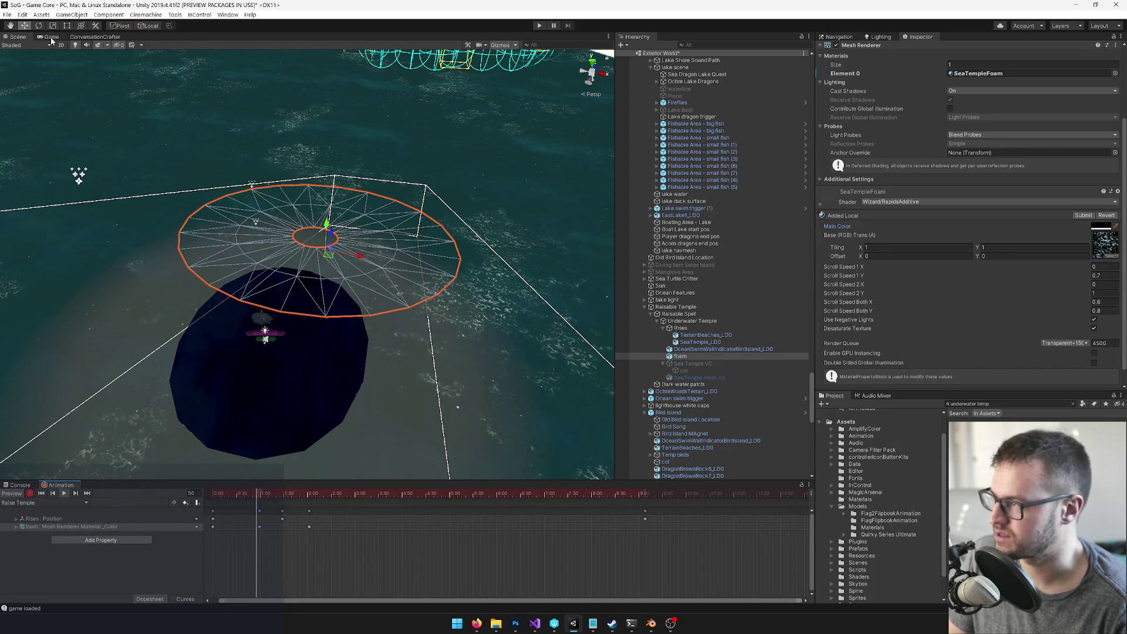
# Step: Preview the rise in the Game view, stop recording, and resize the foam ring
pyautogui.click(51, 37)
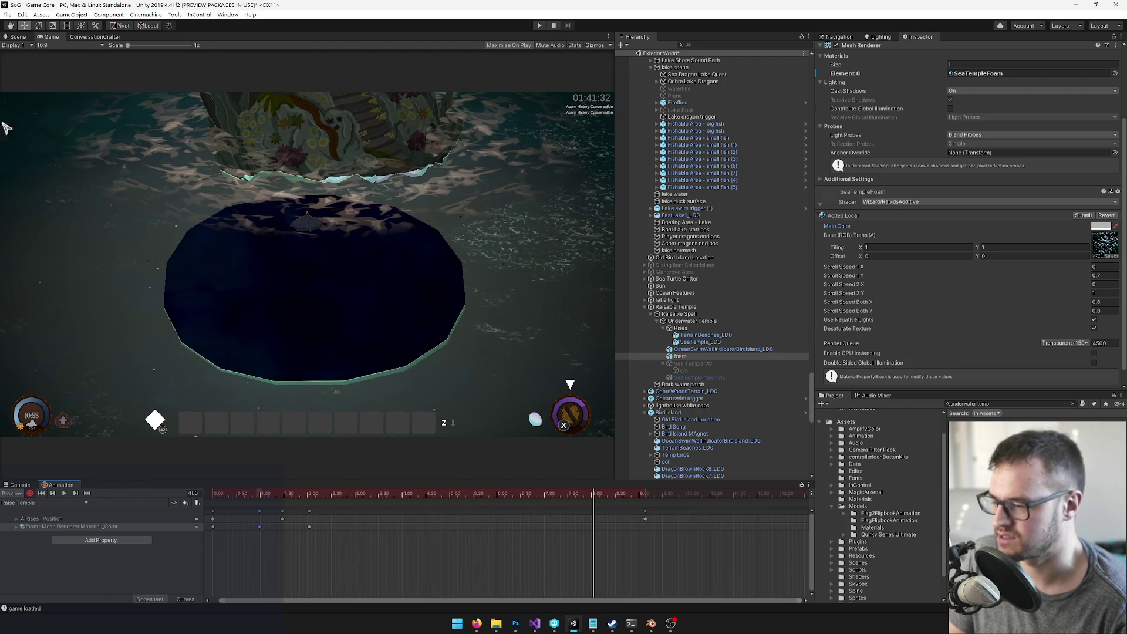
pyautogui.click(14, 36)
pyautogui.click(29, 493)
pyautogui.moveTo(375, 294)
pyautogui.mouseDown()
pyautogui.moveTo(400, 308)
pyautogui.moveTo(345, 224)
pyautogui.moveTo(347, 237)
pyautogui.moveTo(349, 202)
pyautogui.moveTo(347, 221)
pyautogui.moveTo(374, 267)
pyautogui.moveTo(353, 289)
pyautogui.moveTo(463, 281)
pyautogui.mouseUp()
pyautogui.press('r')
pyautogui.press('w')
# Step: Duplicate foam as foam (1), stretch it into a wider flat ring, and place it under foam
pyautogui.hotkey('ctrl', 'd')
pyautogui.press('e')
pyautogui.press('r')
pyautogui.moveTo(387, 275)
pyautogui.mouseDown()
pyautogui.moveTo(350, 265)
pyautogui.moveTo(369, 256)
pyautogui.moveTo(399, 305)
pyautogui.mouseUp()
pyautogui.press('w')
pyautogui.moveTo(681, 384); pyautogui.dragTo(692, 364)
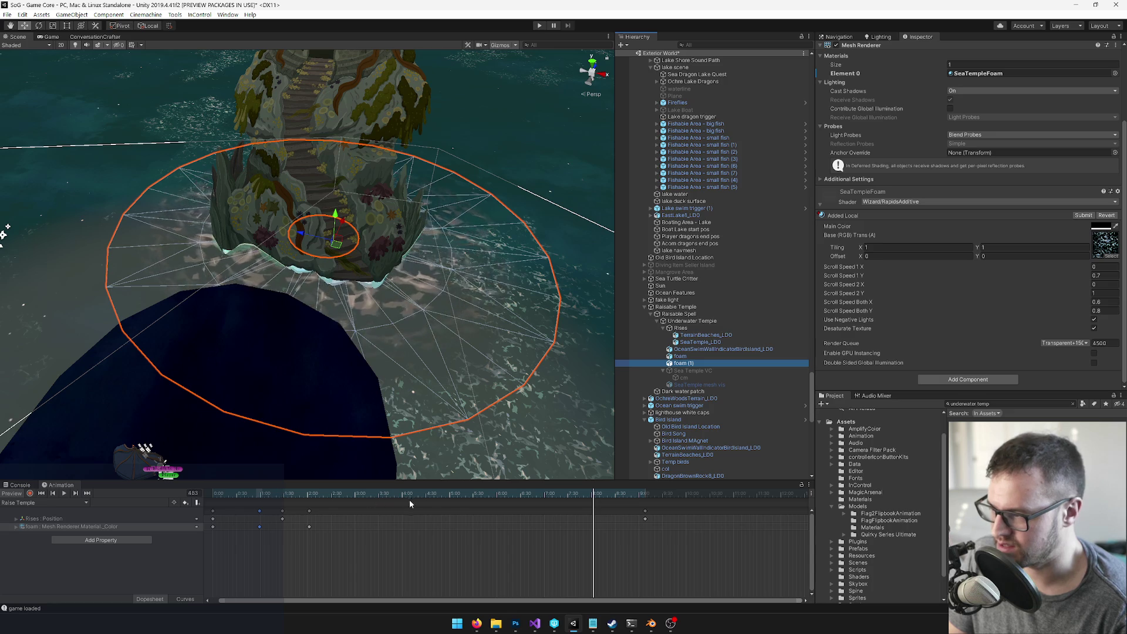
# Step: Scrub the Raise Temple clip to check the foam fade-in as the temple spire emerges
pyautogui.moveTo(551, 498); pyautogui.dragTo(305, 499)
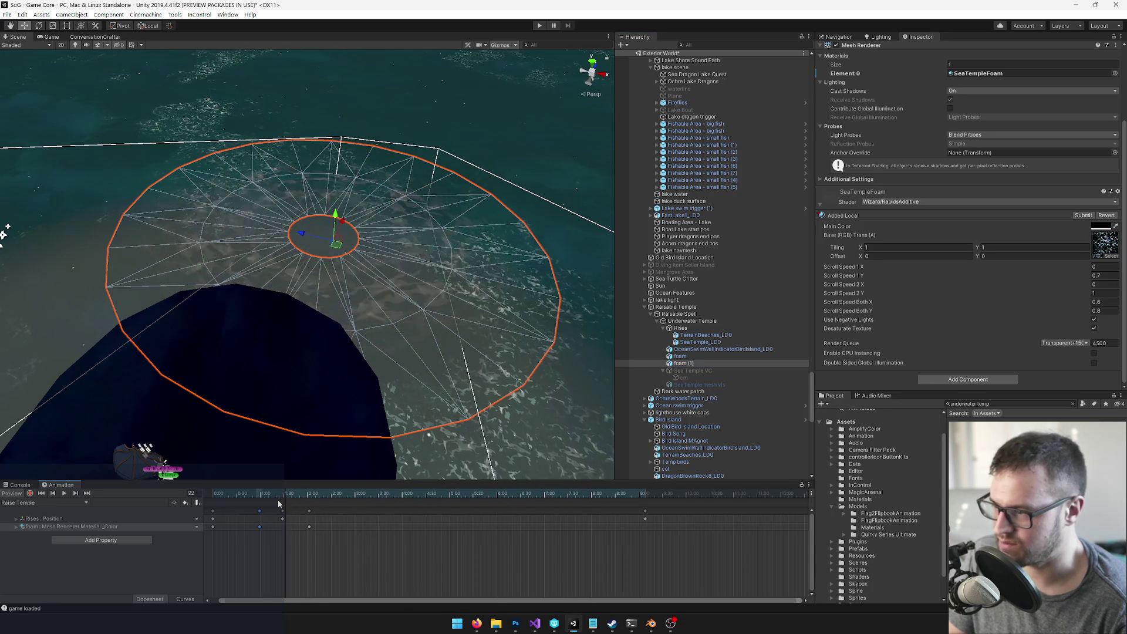
pyautogui.click(317, 498)
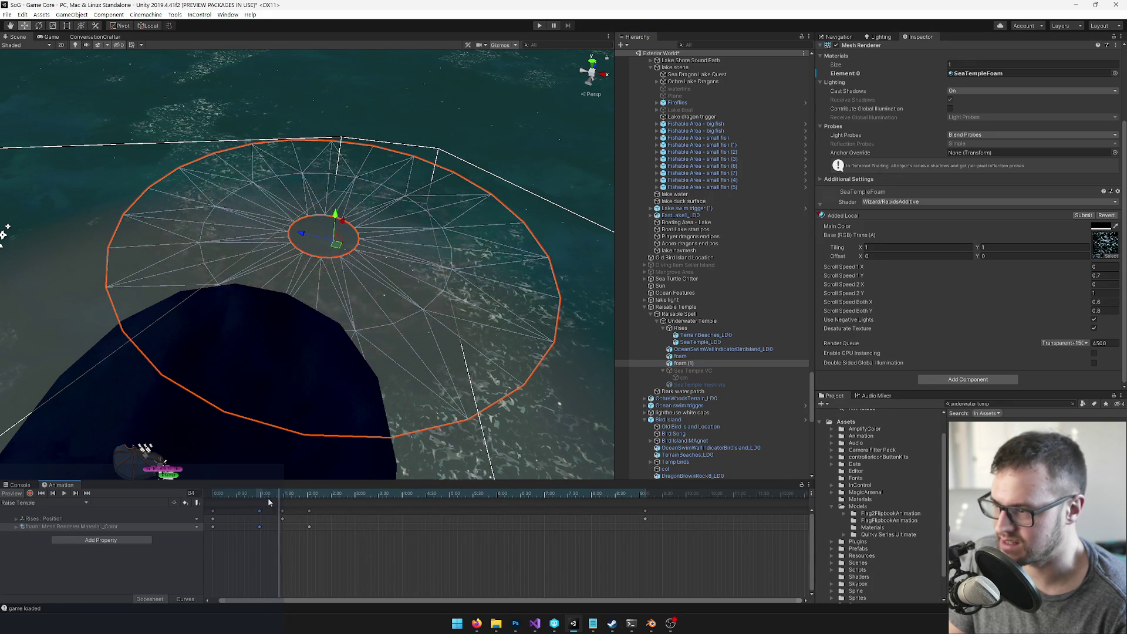
pyautogui.moveTo(275, 496)
pyautogui.mouseDown()
pyautogui.moveTo(295, 497)
pyautogui.moveTo(286, 506)
pyautogui.mouseUp()
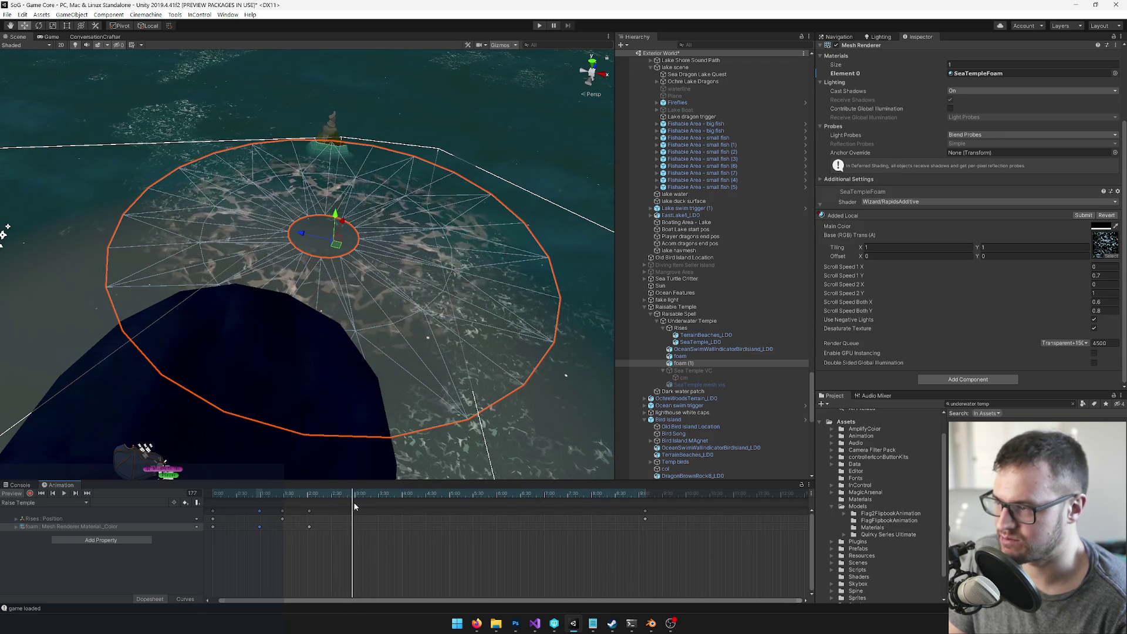
pyautogui.moveTo(399, 506)
pyautogui.mouseDown()
pyautogui.moveTo(420, 507)
pyautogui.moveTo(376, 515)
pyautogui.mouseUp()
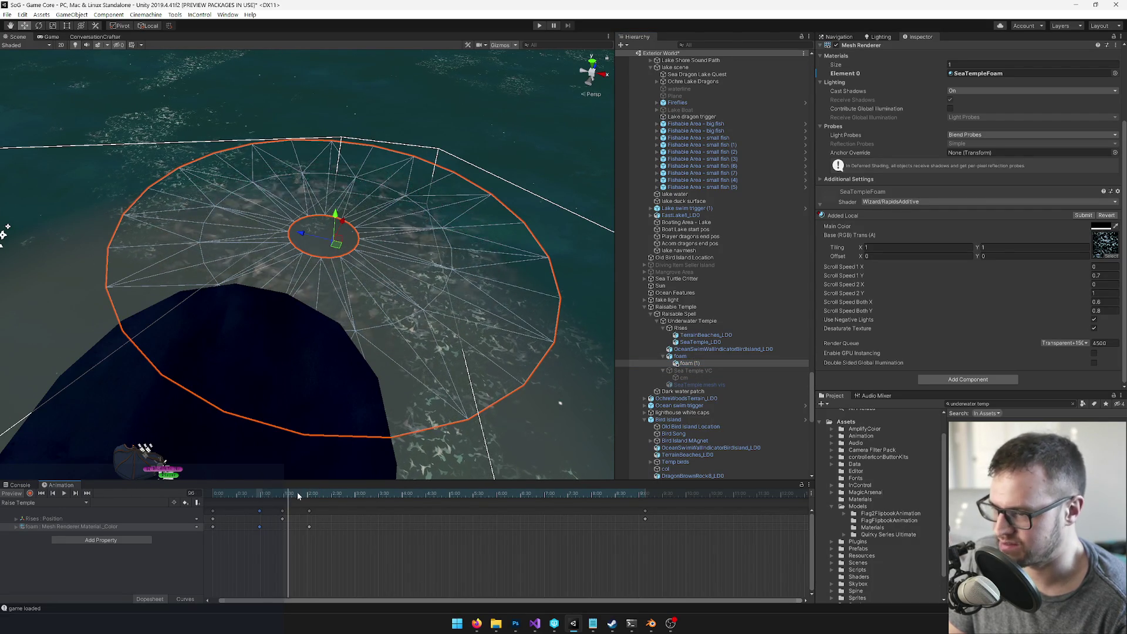
pyautogui.moveTo(414, 495); pyautogui.dragTo(260, 496)
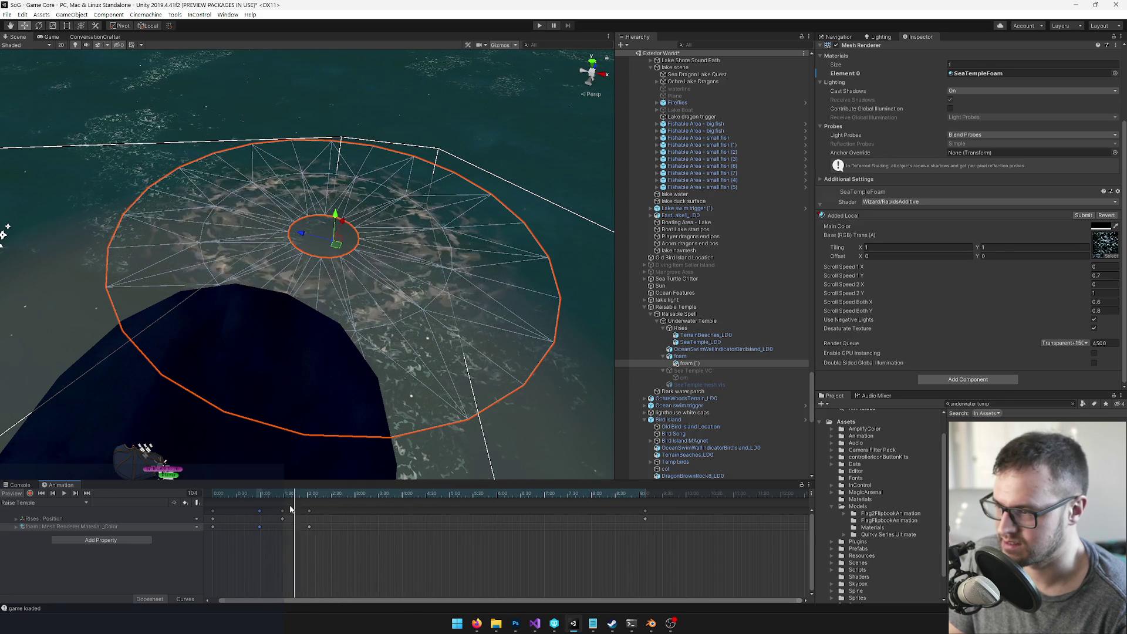
pyautogui.moveTo(298, 508); pyautogui.dragTo(353, 499)
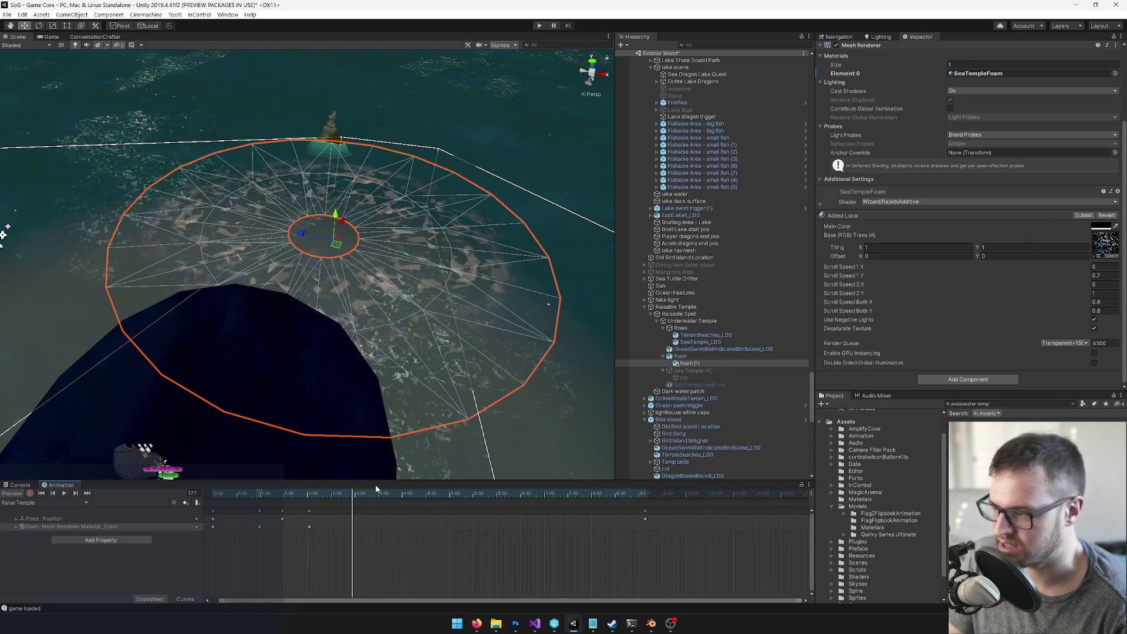
# Step: Turn recording back on at an earlier frame and select the foam object
pyautogui.click(30, 493)
pyautogui.moveTo(323, 494)
pyautogui.mouseDown()
pyautogui.moveTo(239, 497)
pyautogui.moveTo(342, 494)
pyautogui.mouseUp()
pyautogui.click(337, 435)
pyautogui.moveTo(324, 319)
pyautogui.mouseDown()
pyautogui.moveTo(259, 287)
pyautogui.moveTo(247, 295)
pyautogui.moveTo(254, 262)
pyautogui.moveTo(317, 321)
pyautogui.mouseUp()
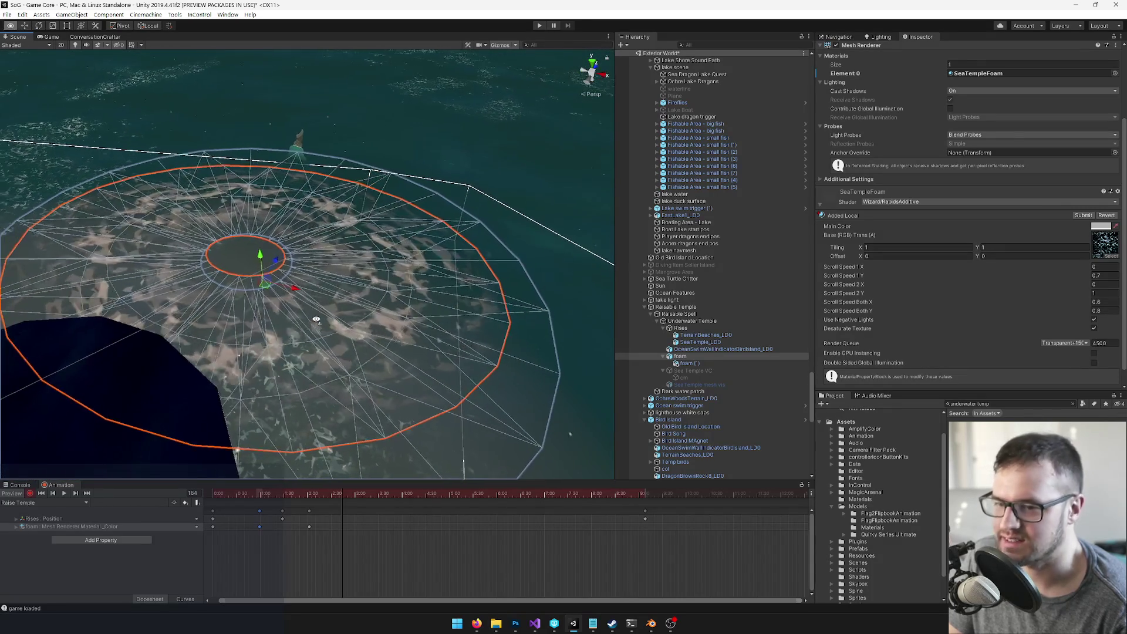
# Step: At frame 122, darken the foam ring's main colour to mid grey
pyautogui.click(310, 494)
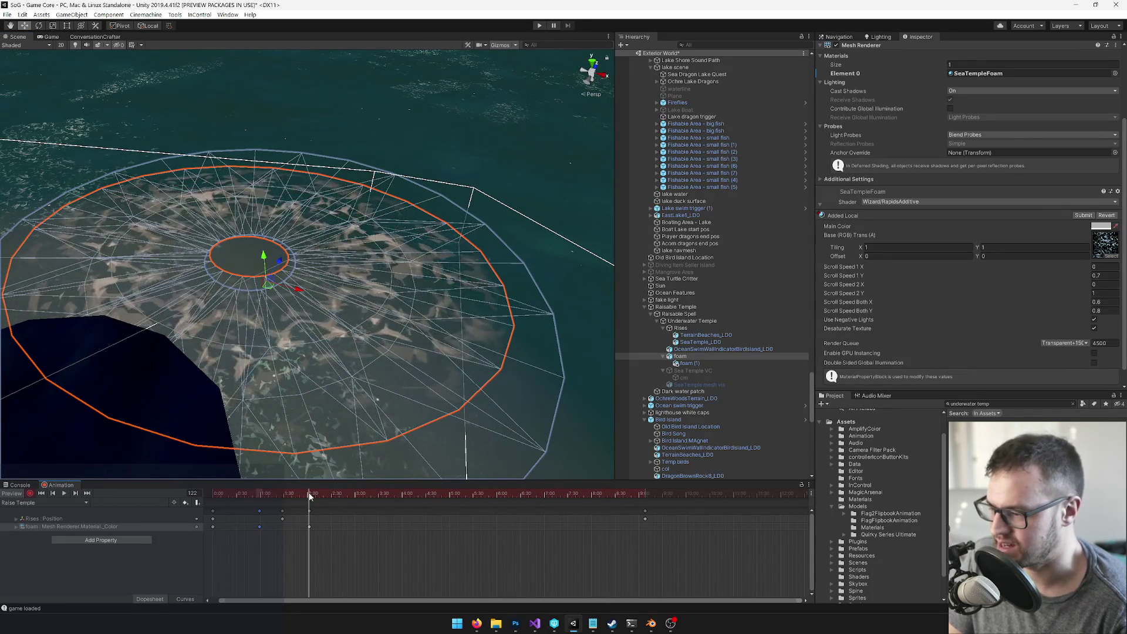
pyautogui.click(1101, 226)
pyautogui.moveTo(584, 235); pyautogui.dragTo(575, 234)
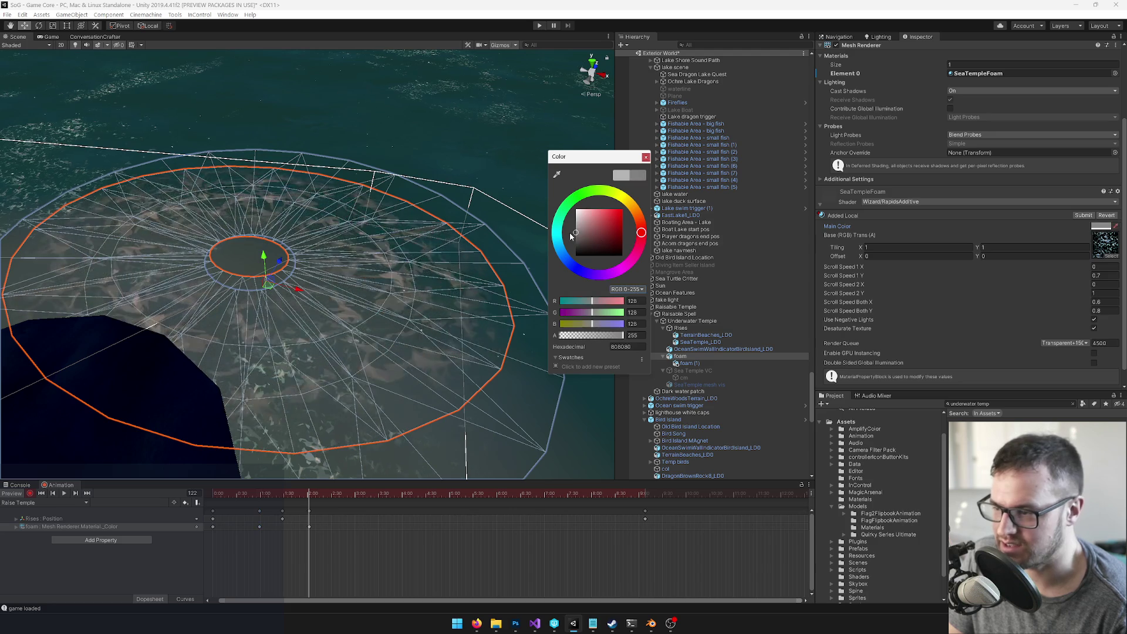
pyautogui.click(646, 158)
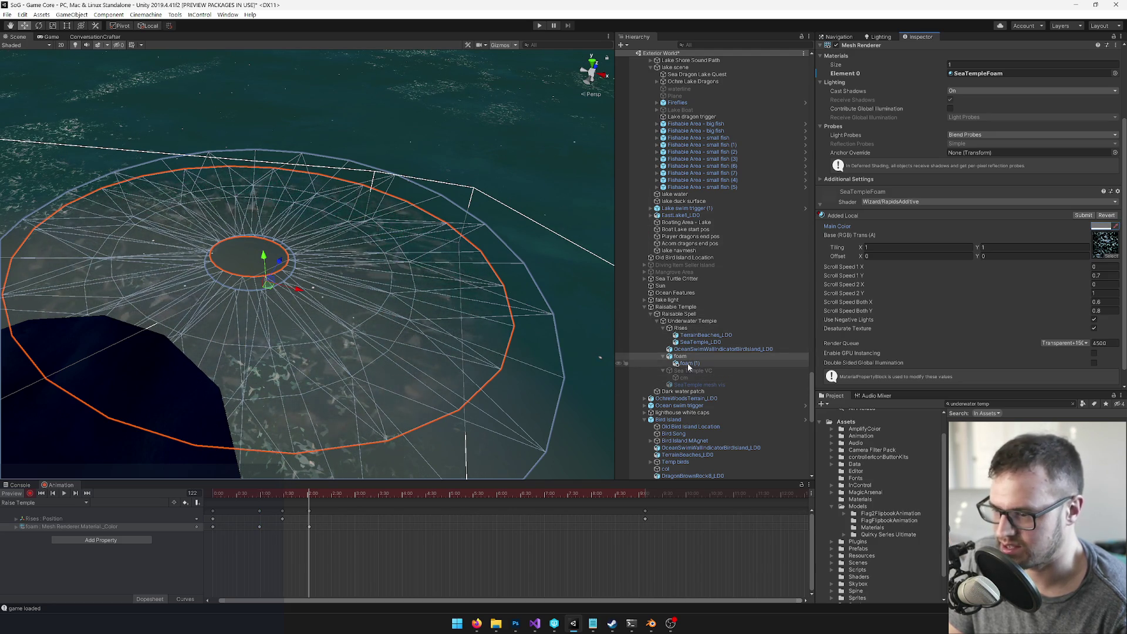
# Step: Key foam (1)'s main colour black at an earlier frame and grey 858585 at frame 122
pyautogui.click(688, 364)
pyautogui.moveTo(273, 493); pyautogui.dragTo(261, 496)
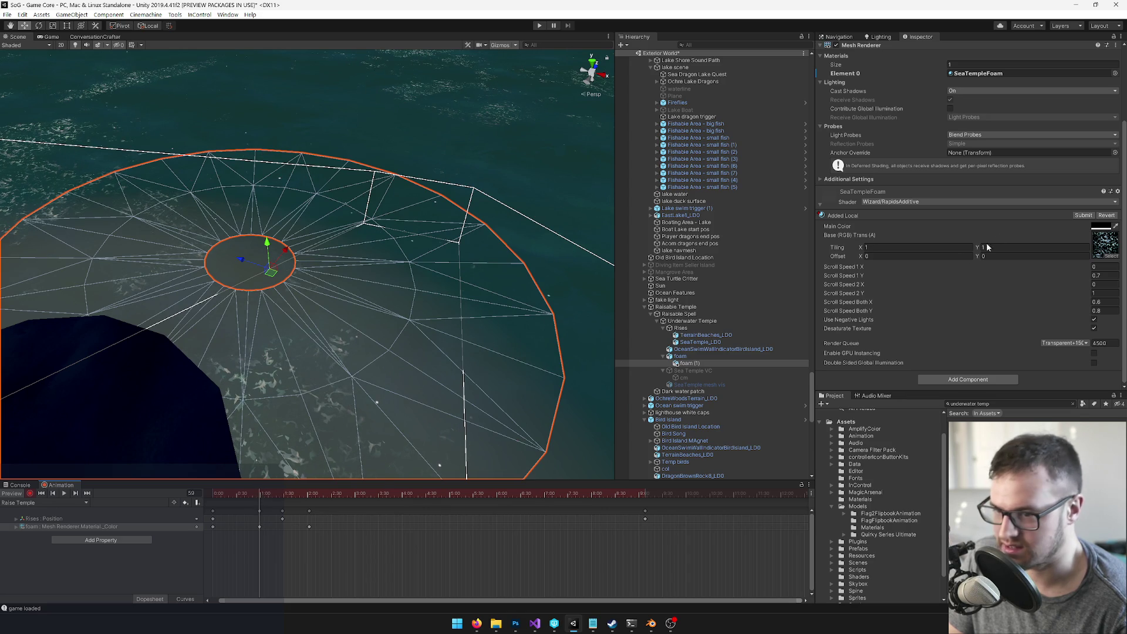
pyautogui.click(1102, 227)
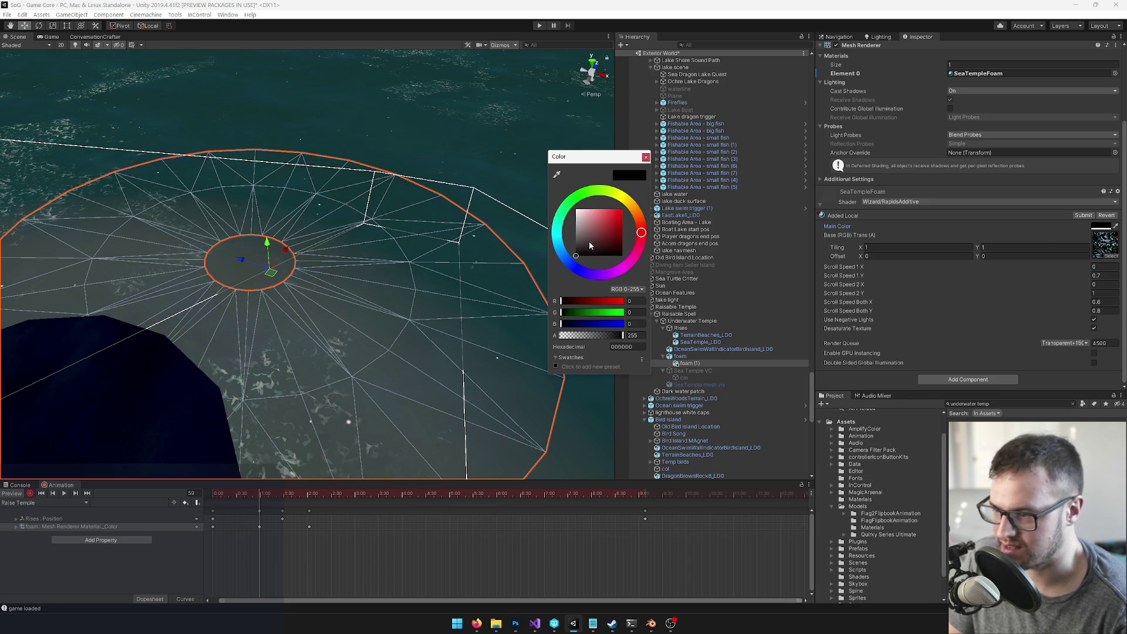
pyautogui.click(646, 157)
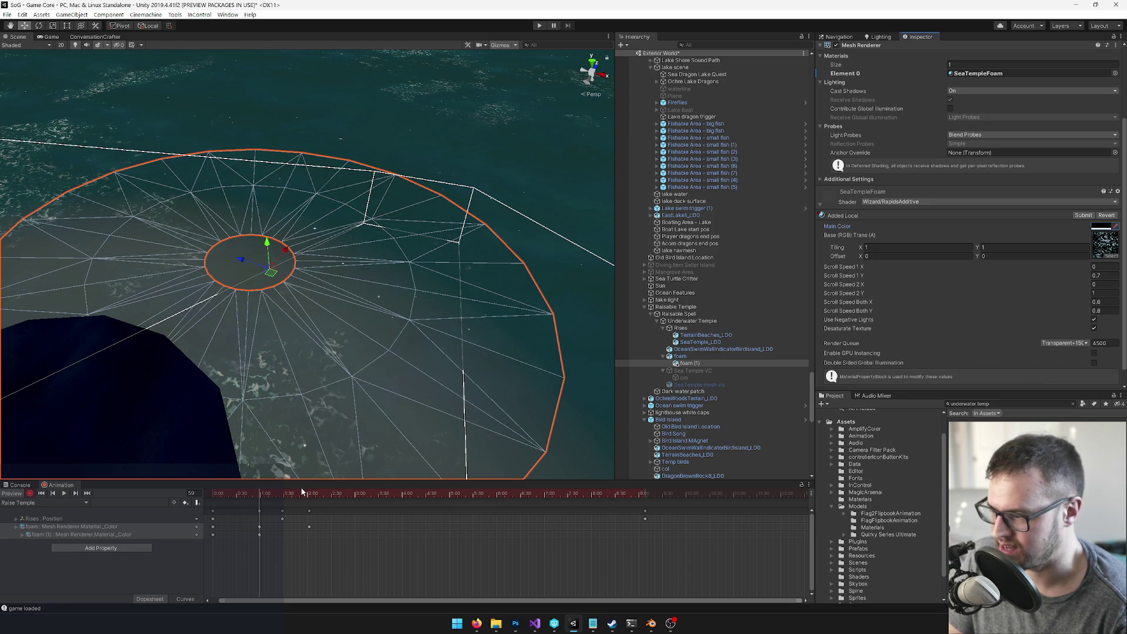
pyautogui.click(306, 495)
pyautogui.moveTo(310, 495); pyautogui.dragTo(308, 496)
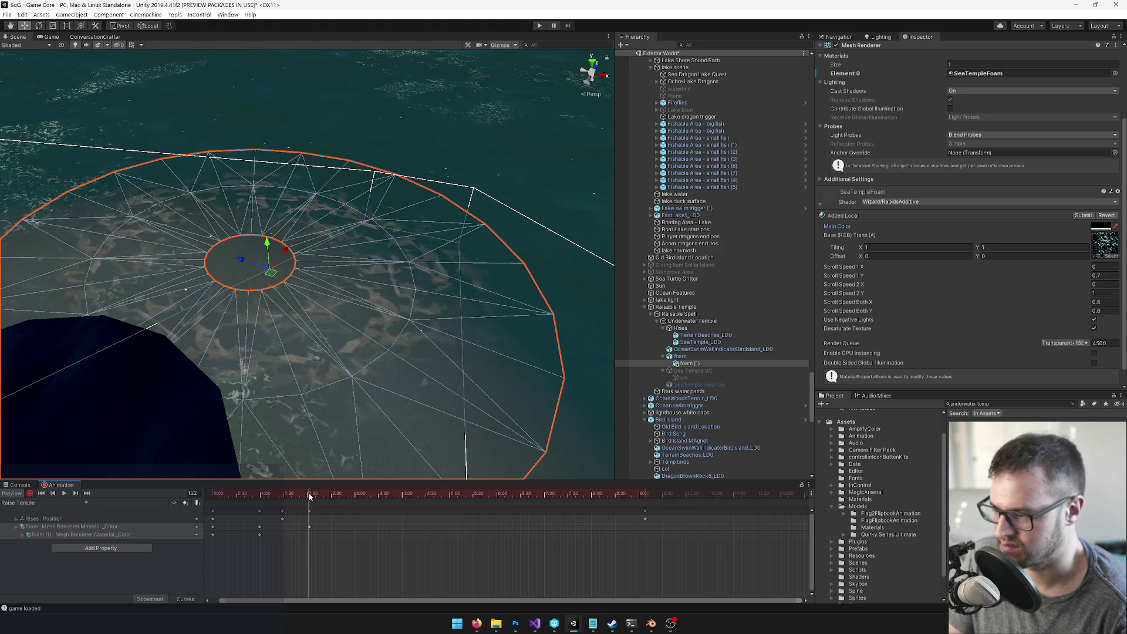
pyautogui.click(1101, 227)
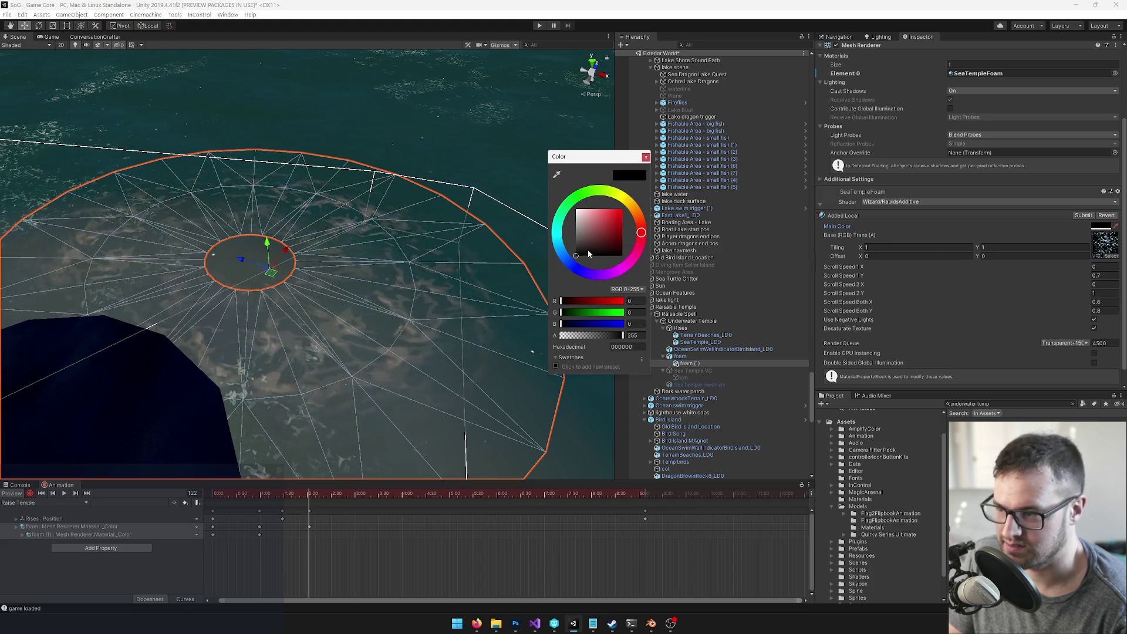
pyautogui.moveTo(588, 254)
pyautogui.mouseDown()
pyautogui.moveTo(558, 234)
pyautogui.moveTo(551, 245)
pyautogui.mouseUp()
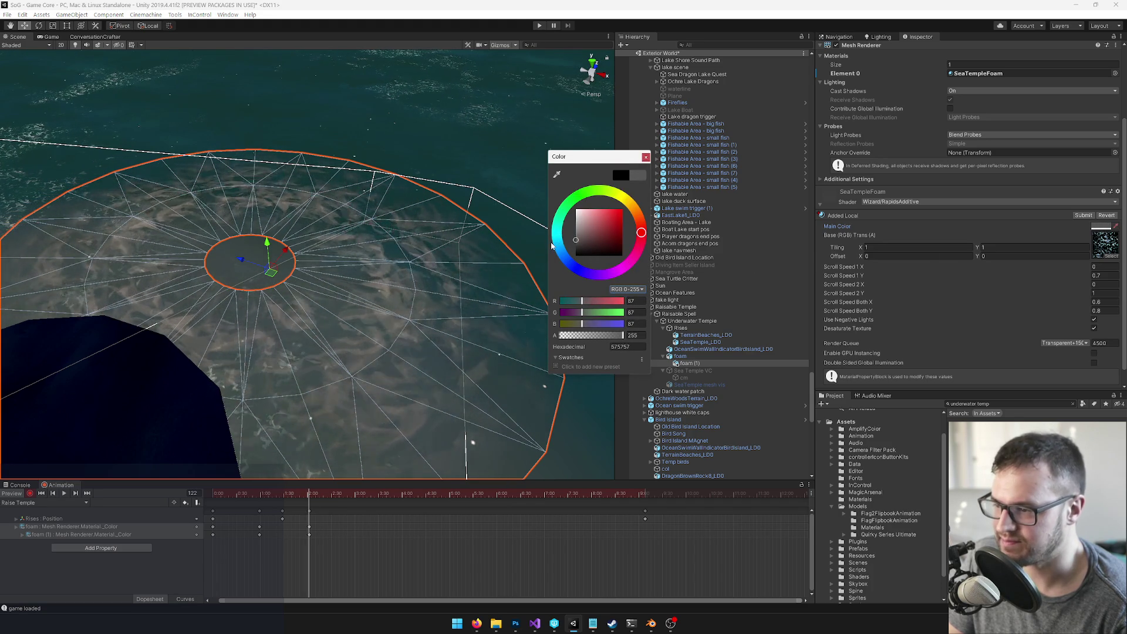
pyautogui.click(645, 156)
# Step: Rotate and scale the foam (1) ring in the Scene view
pyautogui.moveTo(376, 252); pyautogui.dragTo(405, 276)
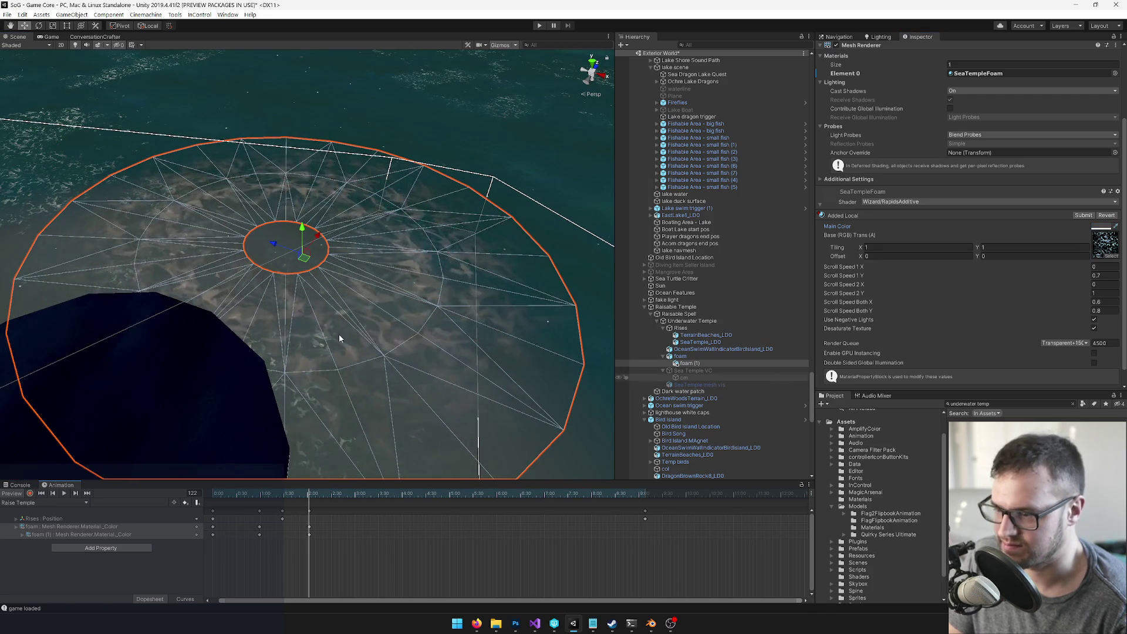
pyautogui.click(681, 356)
pyautogui.click(688, 363)
pyautogui.press('e')
pyautogui.moveTo(317, 299)
pyautogui.mouseDown()
pyautogui.moveTo(376, 291)
pyautogui.moveTo(405, 305)
pyautogui.mouseUp()
pyautogui.click(679, 355)
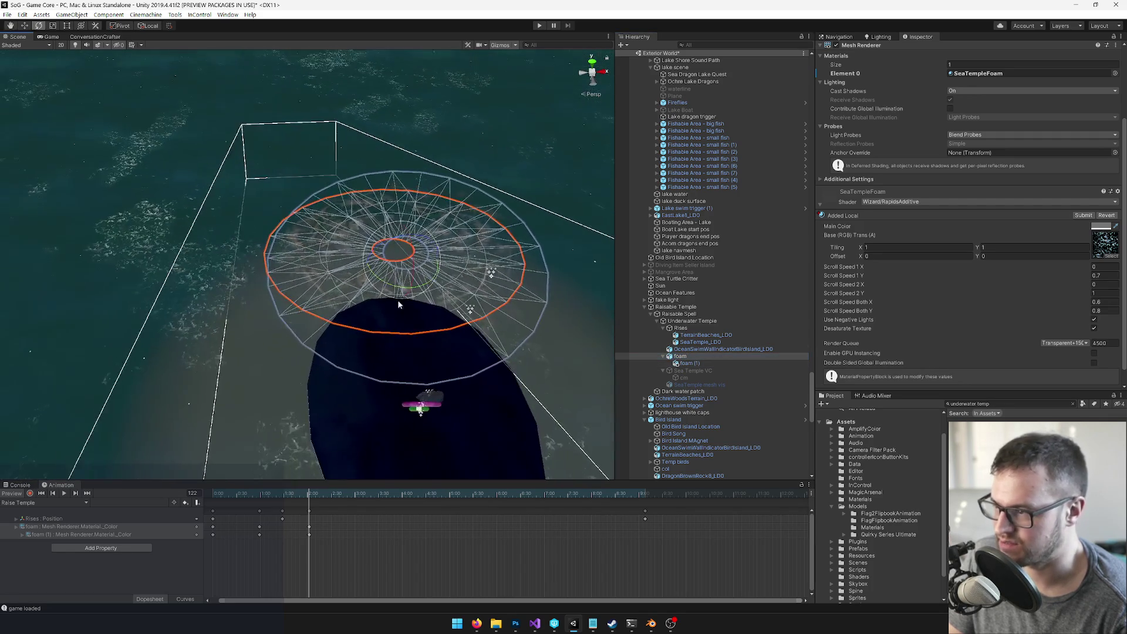
pyautogui.click(688, 364)
pyautogui.press('w')
pyautogui.press('r')
pyautogui.scroll(3, 435, 271)
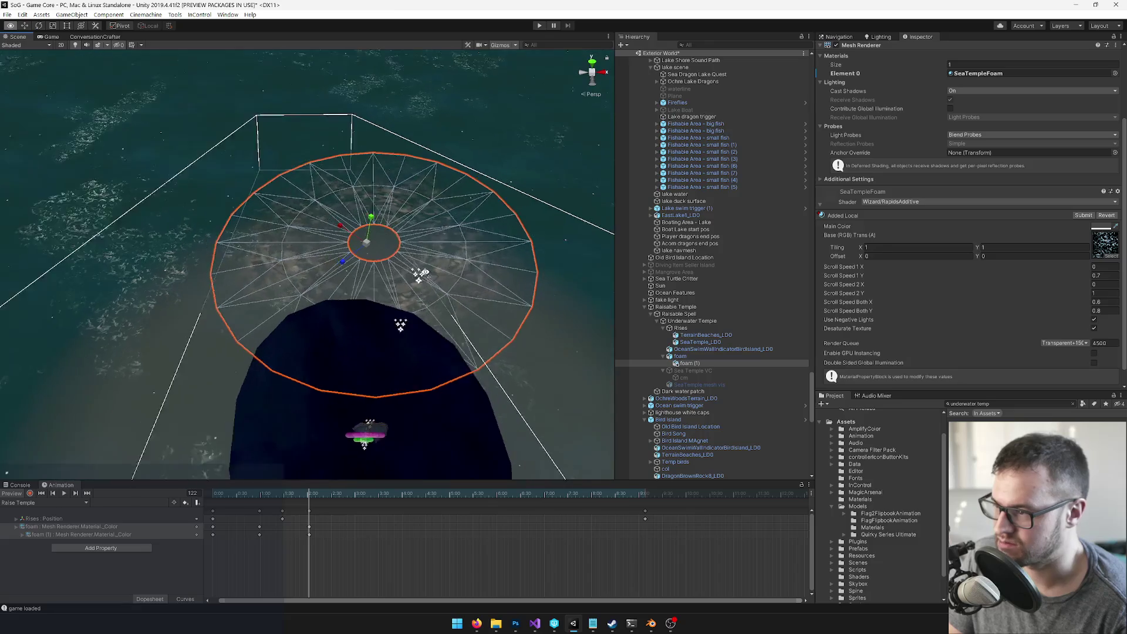
pyautogui.click(680, 356)
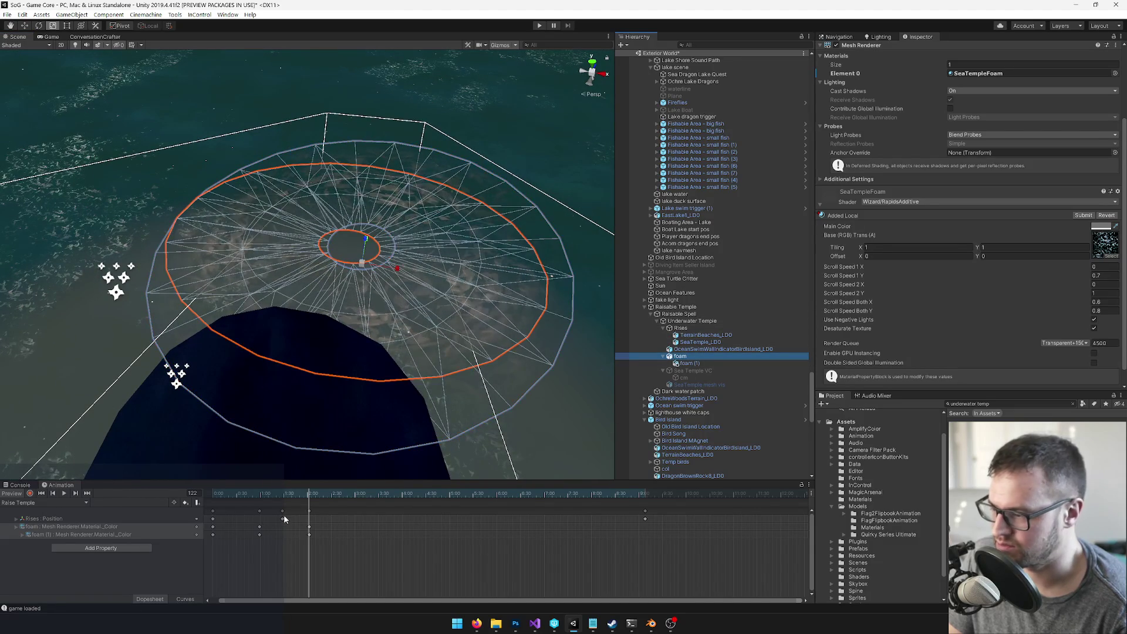
# Step: At frame 159, raise the foam rings higher toward the surface
pyautogui.moveTo(297, 494)
pyautogui.mouseDown()
pyautogui.moveTo(273, 494)
pyautogui.moveTo(372, 494)
pyautogui.moveTo(324, 501)
pyautogui.mouseUp()
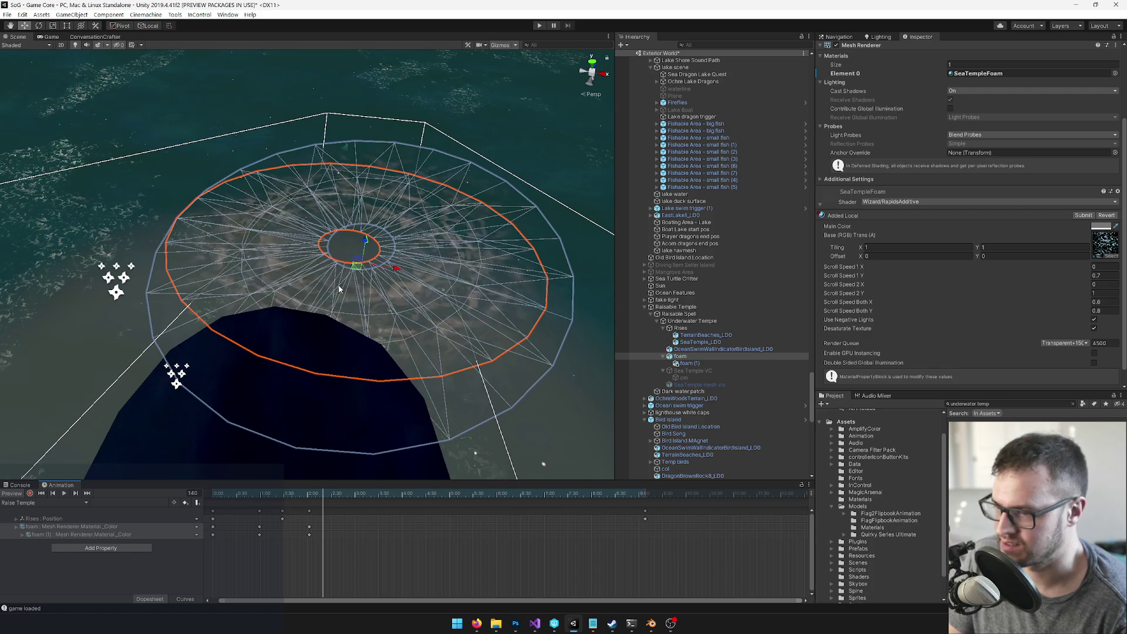
pyautogui.press('w')
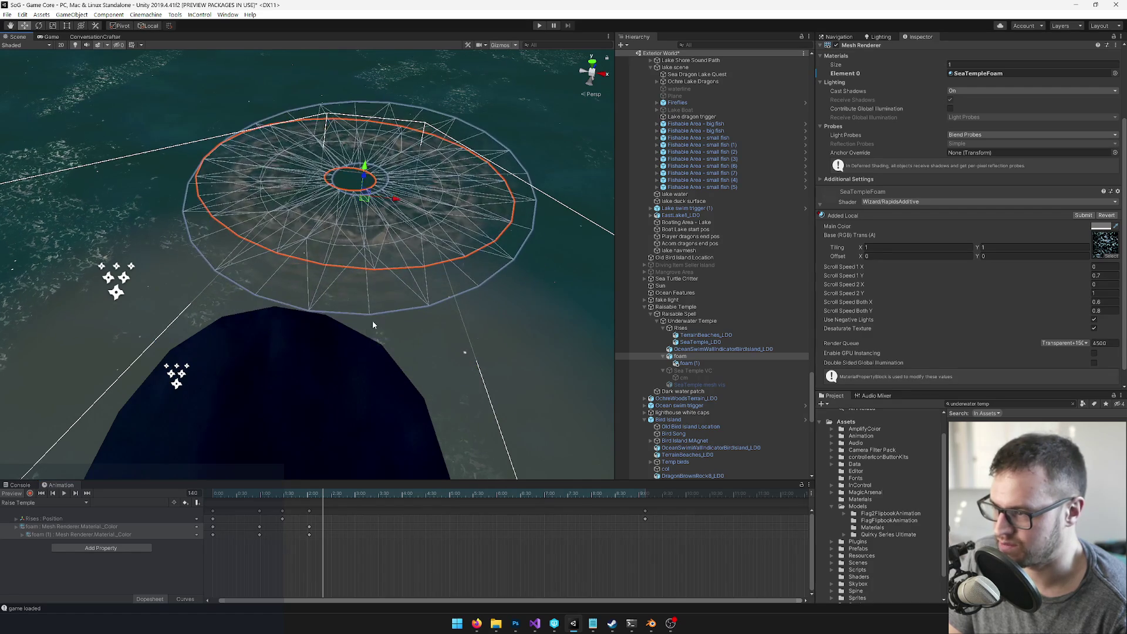
pyautogui.moveTo(330, 487); pyautogui.dragTo(338, 490)
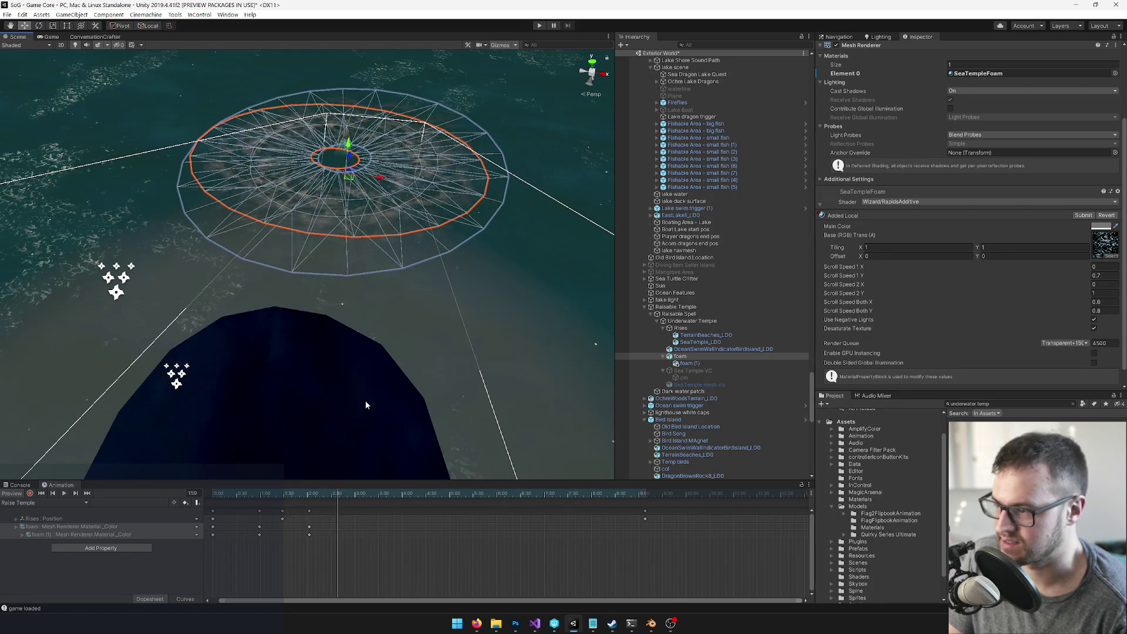
pyautogui.moveTo(331, 253)
pyautogui.mouseDown()
pyautogui.moveTo(334, 206)
pyautogui.moveTo(336, 235)
pyautogui.mouseUp()
pyautogui.click(336, 493)
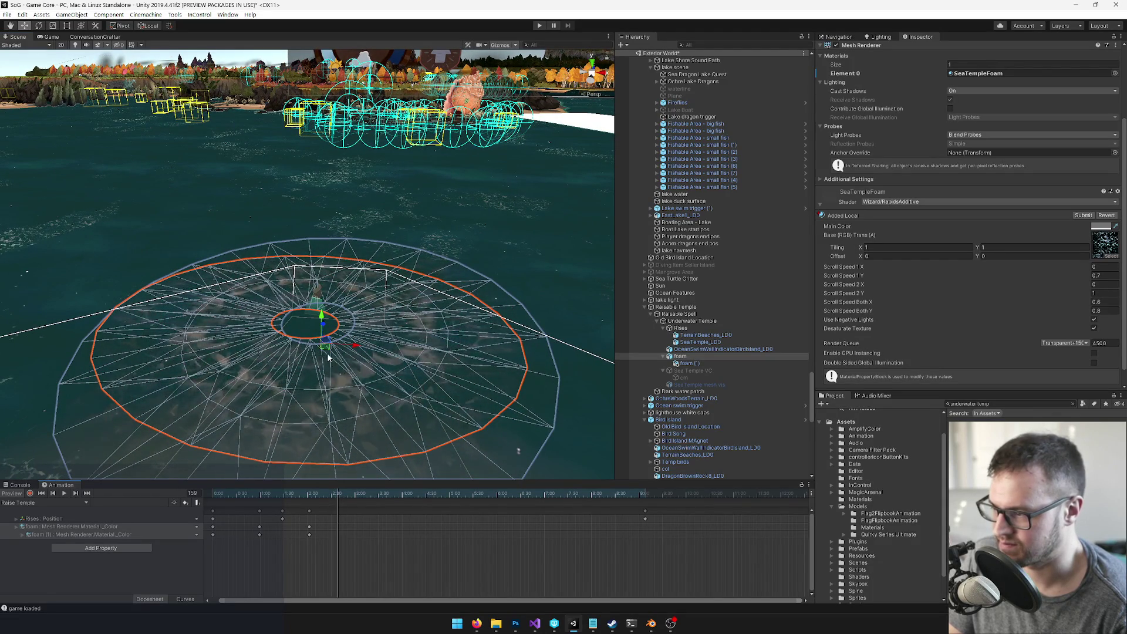
pyautogui.moveTo(327, 346); pyautogui.dragTo(327, 321)
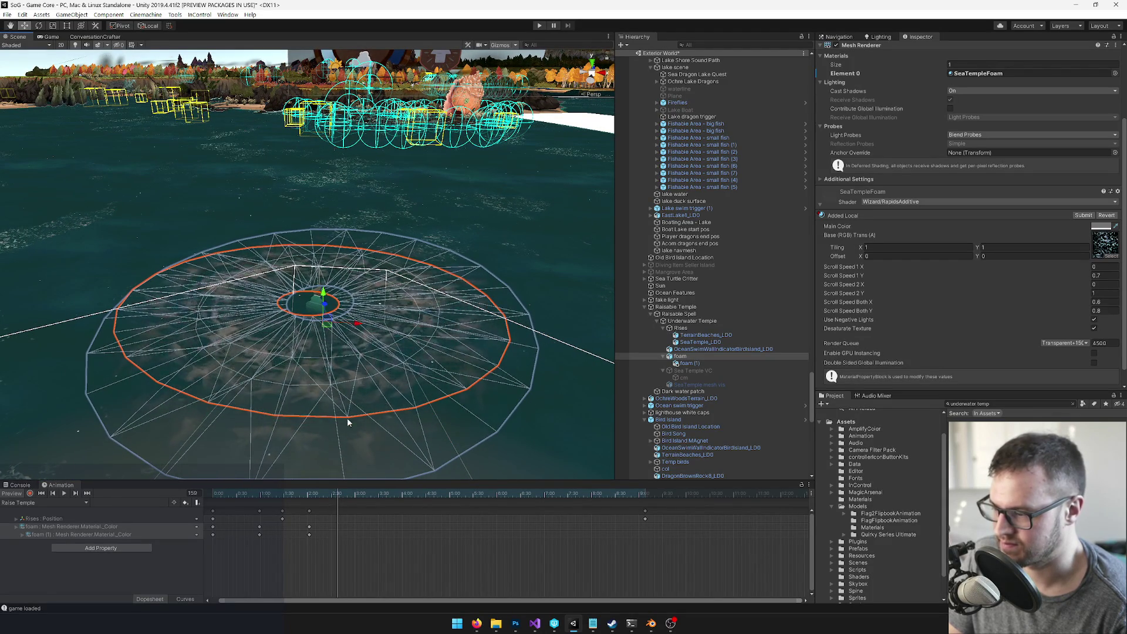
pyautogui.click(29, 493)
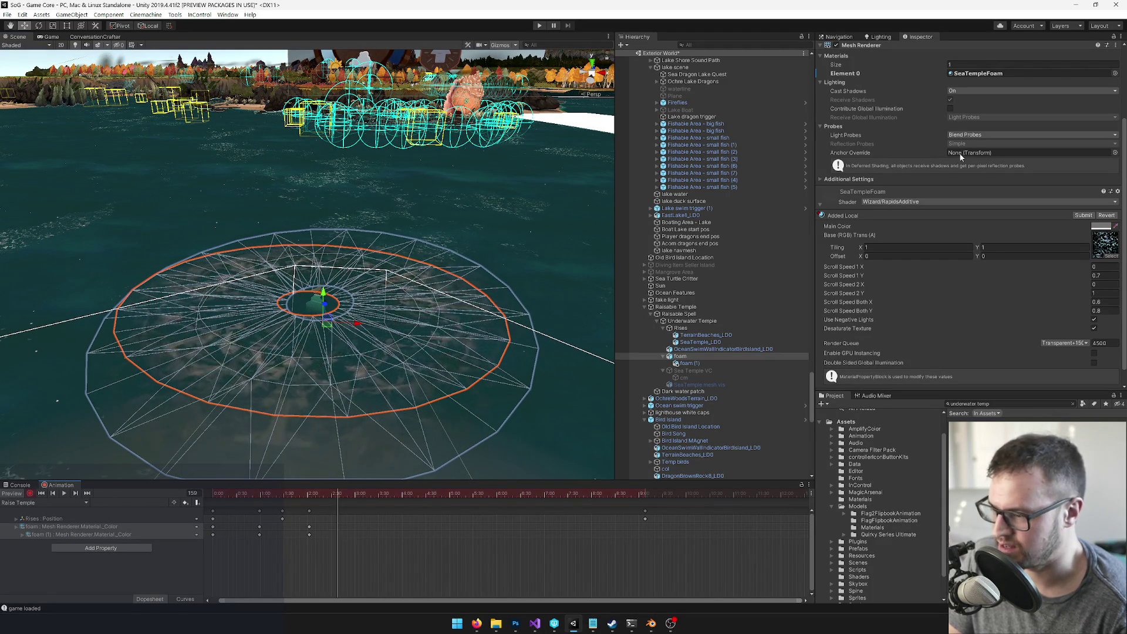
# Step: Record a position keyframe for the raised foam ring and scrub through the temple rise
pyautogui.moveTo(330, 322); pyautogui.dragTo(332, 320)
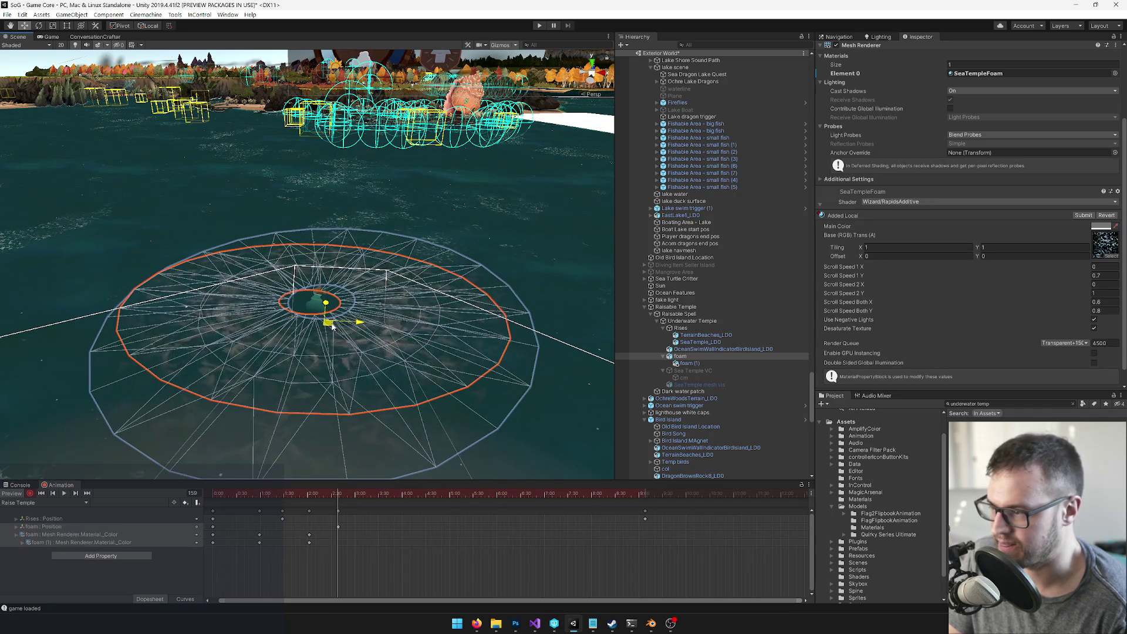
pyautogui.moveTo(341, 492); pyautogui.dragTo(640, 514)
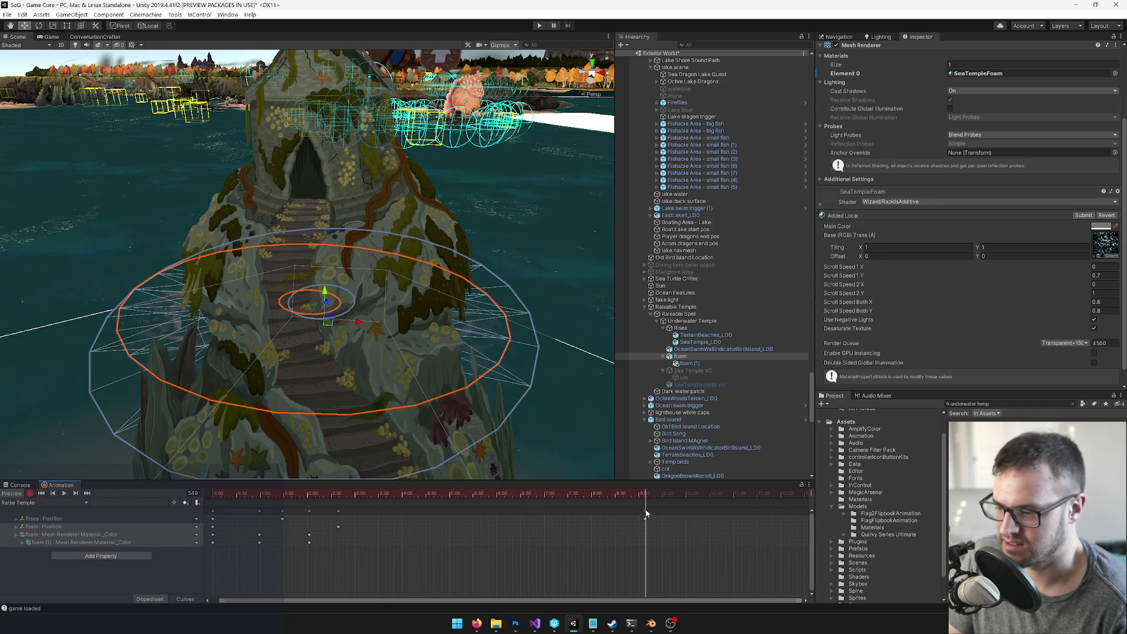
pyautogui.moveTo(464, 337)
pyautogui.mouseDown()
pyautogui.moveTo(354, 370)
pyautogui.moveTo(511, 304)
pyautogui.moveTo(311, 267)
pyautogui.moveTo(306, 224)
pyautogui.moveTo(320, 334)
pyautogui.mouseUp()
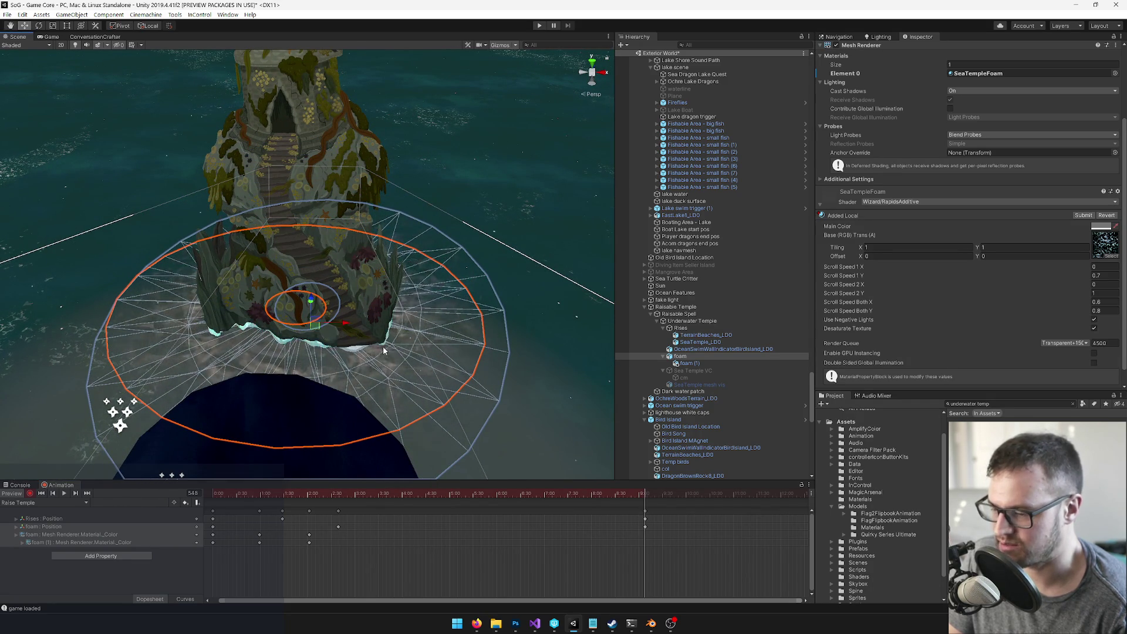
pyautogui.moveTo(508, 437); pyautogui.dragTo(423, 390)
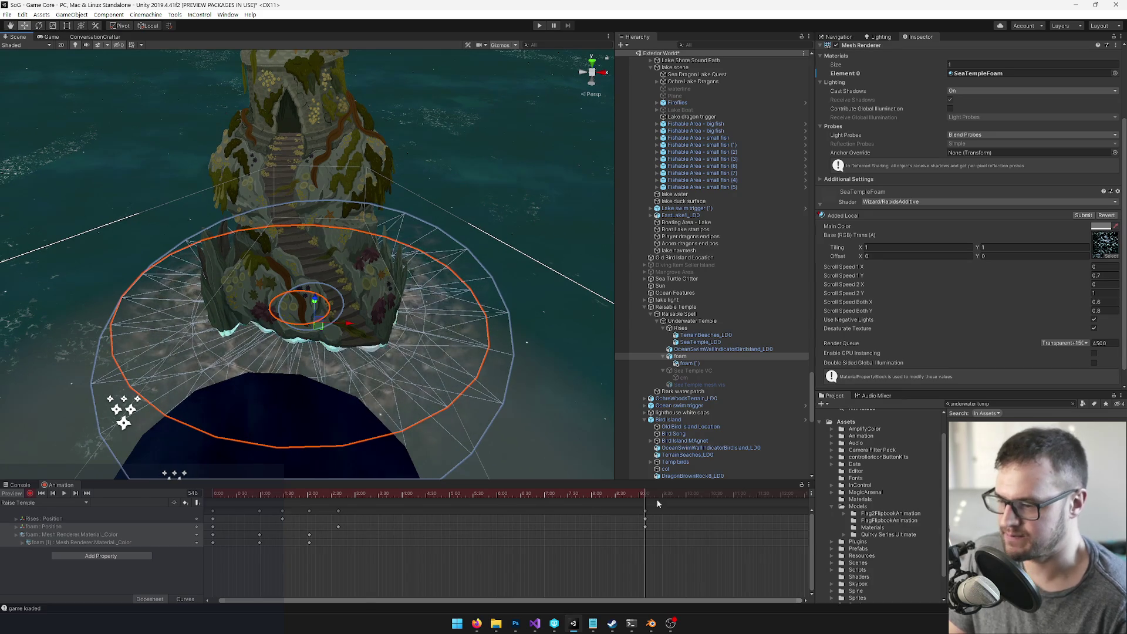
pyautogui.moveTo(631, 494); pyautogui.dragTo(257, 511)
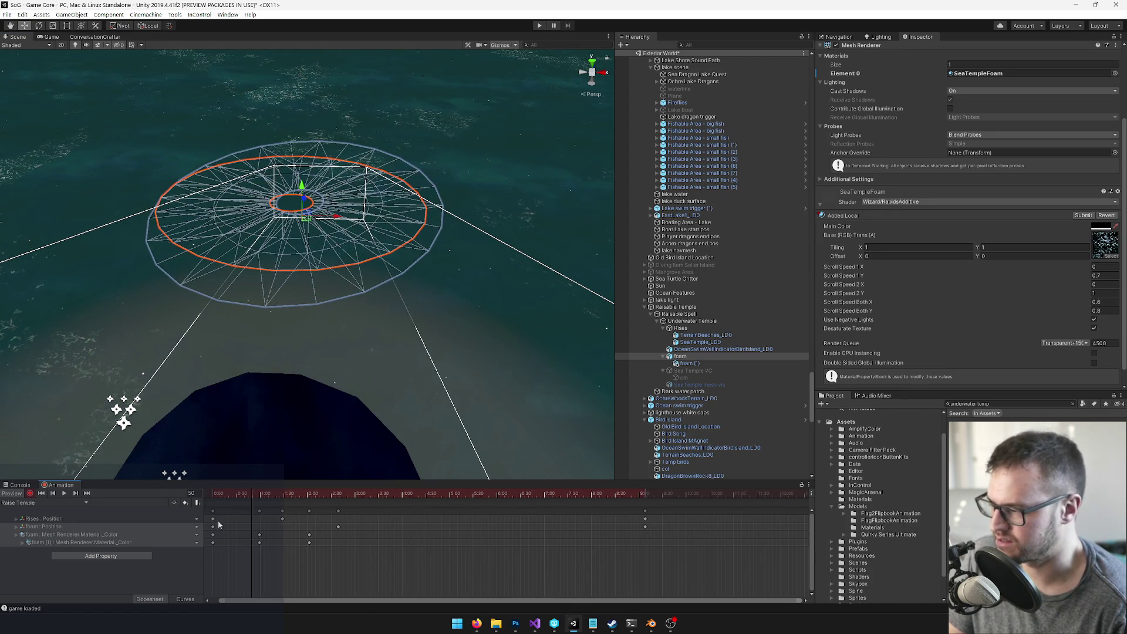
# Step: Preview the shot in the Game view, then return to the Scene and select the dark water patch
pyautogui.click(56, 38)
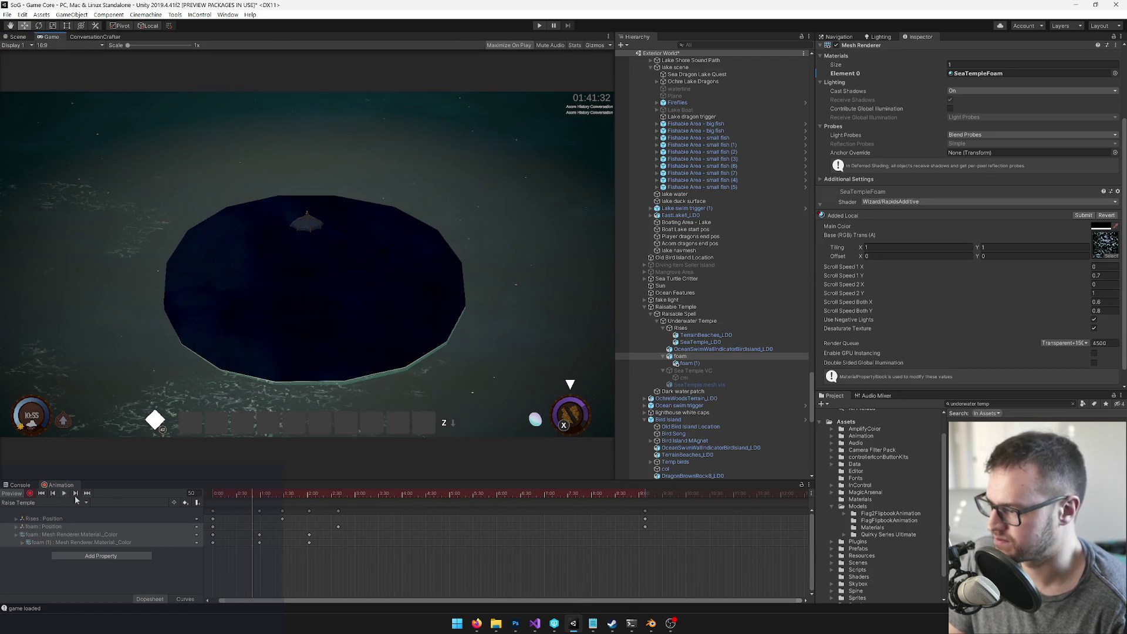
pyautogui.click(6, 38)
pyautogui.scroll(5, 367, 323)
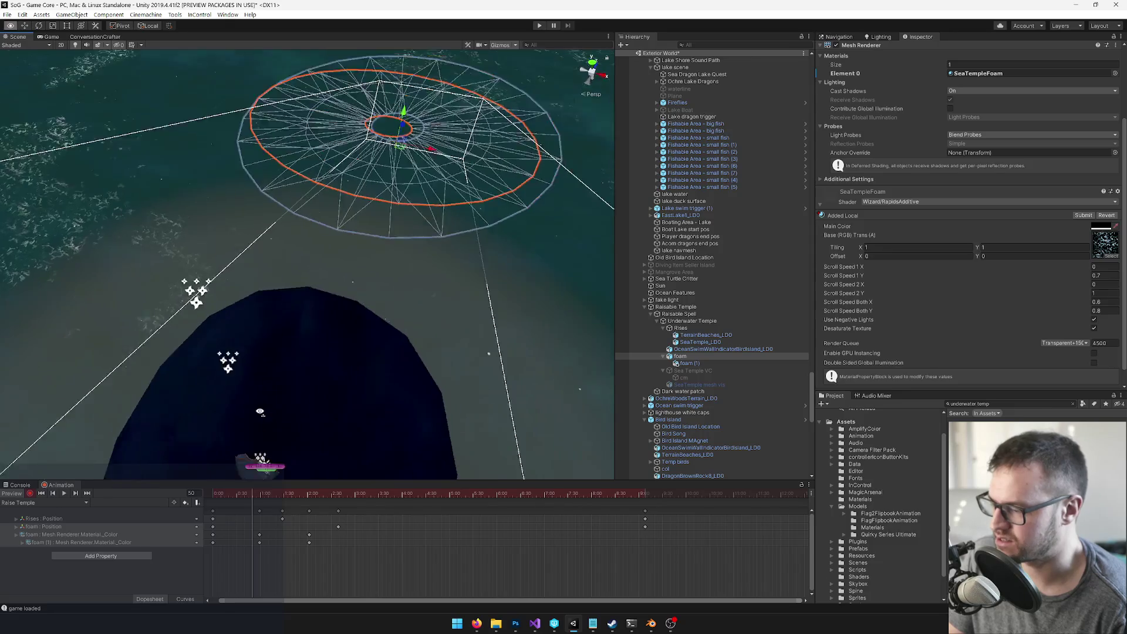
pyautogui.click(367, 323)
# Step: Shrink the dark water patch from 18.16 to 6.11 scale, shift it to X -13.44, then select Raisable Spell
pyautogui.press('f')
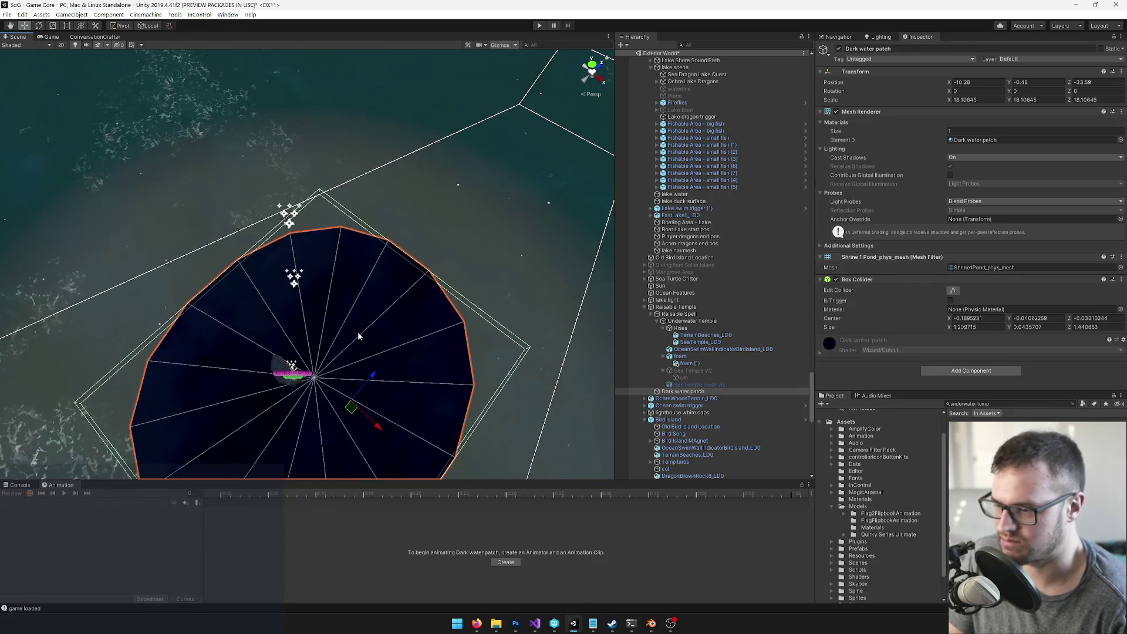
pyautogui.press('r')
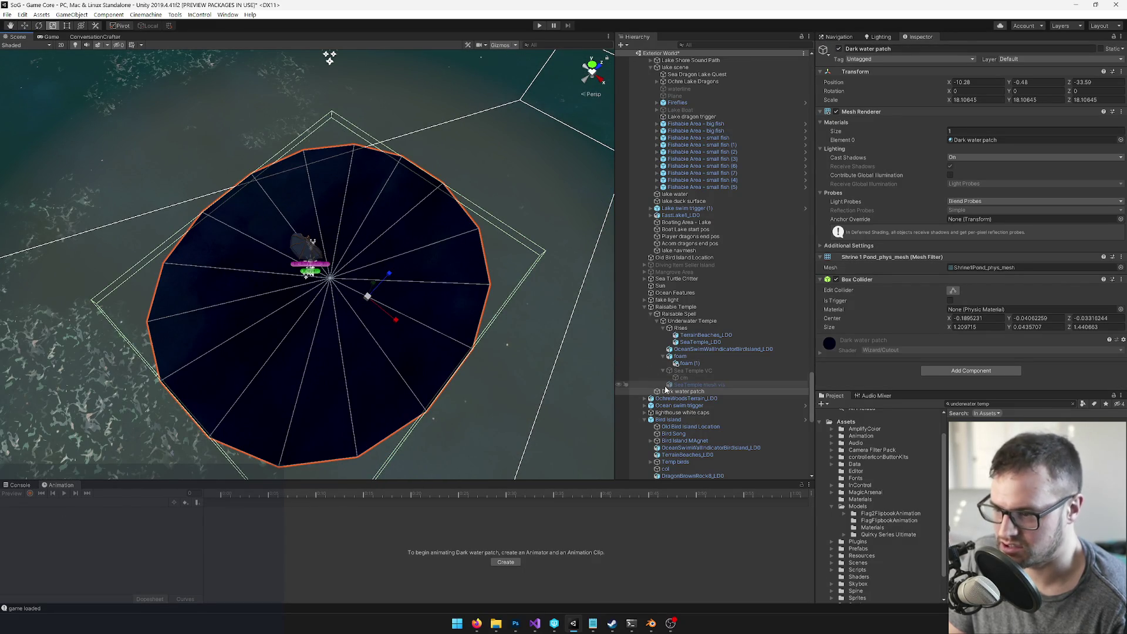
pyautogui.moveTo(355, 295)
pyautogui.mouseDown()
pyautogui.moveTo(361, 237)
pyautogui.moveTo(320, 276)
pyautogui.moveTo(351, 274)
pyautogui.mouseUp()
pyautogui.press('w')
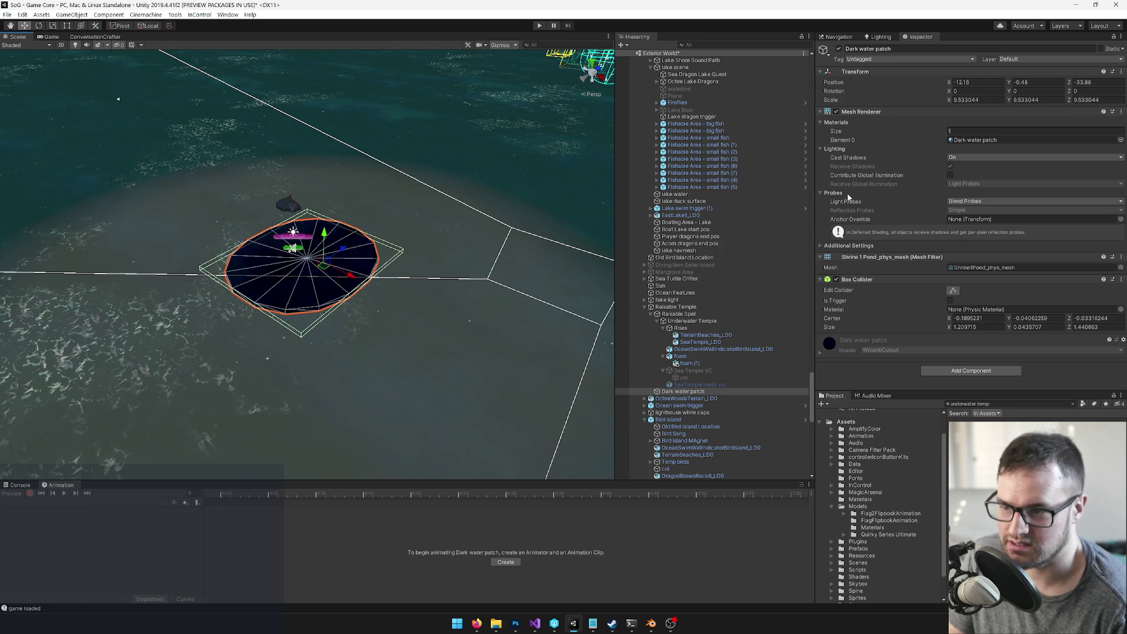
pyautogui.click(836, 111)
pyautogui.click(836, 112)
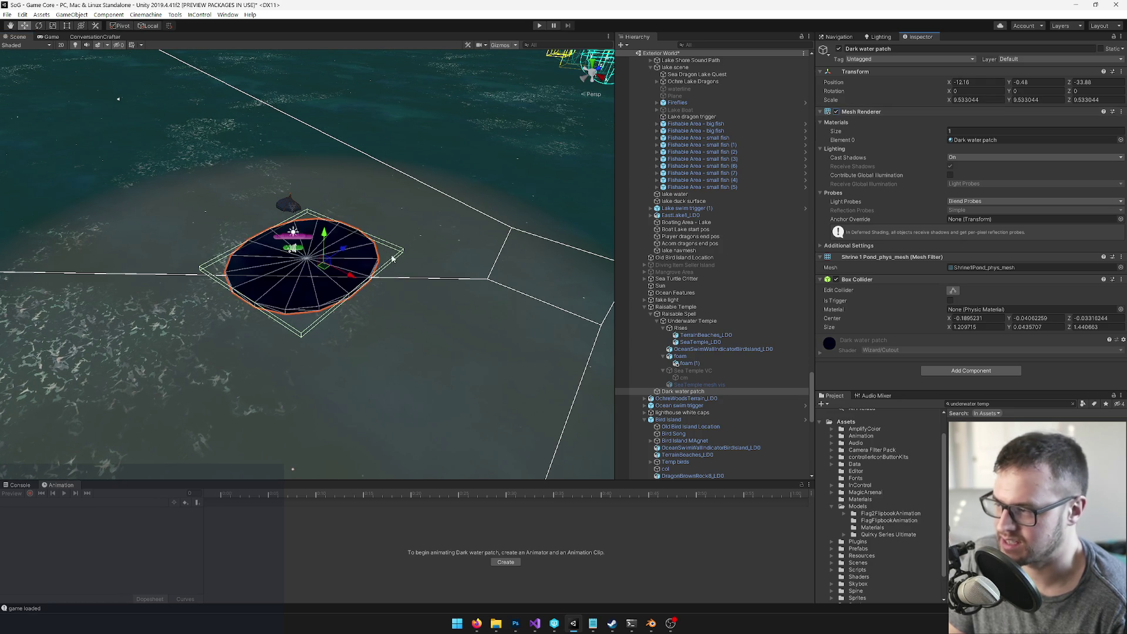
pyautogui.moveTo(327, 270); pyautogui.dragTo(313, 264)
pyautogui.press('w')
pyautogui.moveTo(716, 341)
pyautogui.mouseDown()
pyautogui.moveTo(704, 362)
pyautogui.moveTo(687, 313)
pyautogui.moveTo(677, 315)
pyautogui.mouseUp()
pyautogui.click(677, 315)
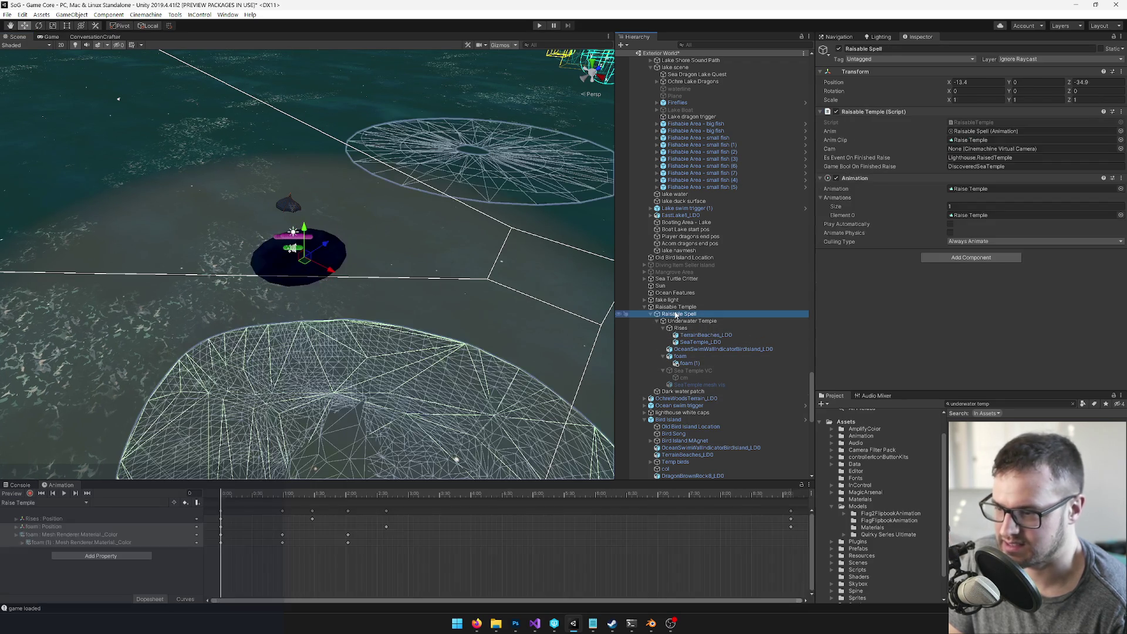
# Step: In the Game view, activate Sea Temple VC and play the Raise Temple preview, returning to frame 69
pyautogui.click(54, 37)
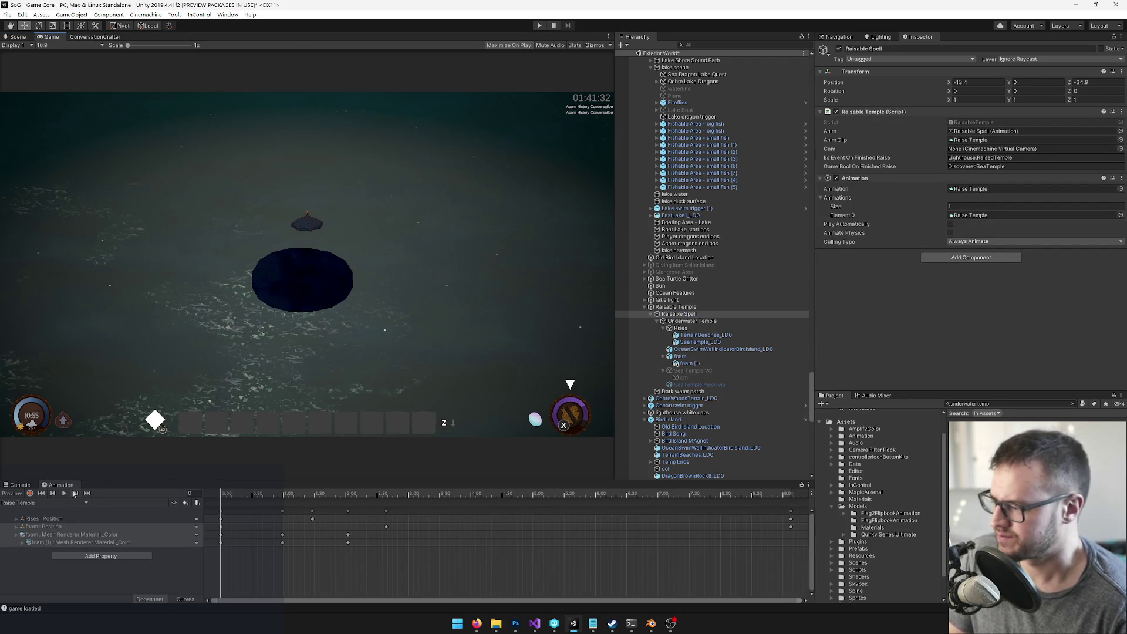
pyautogui.click(700, 371)
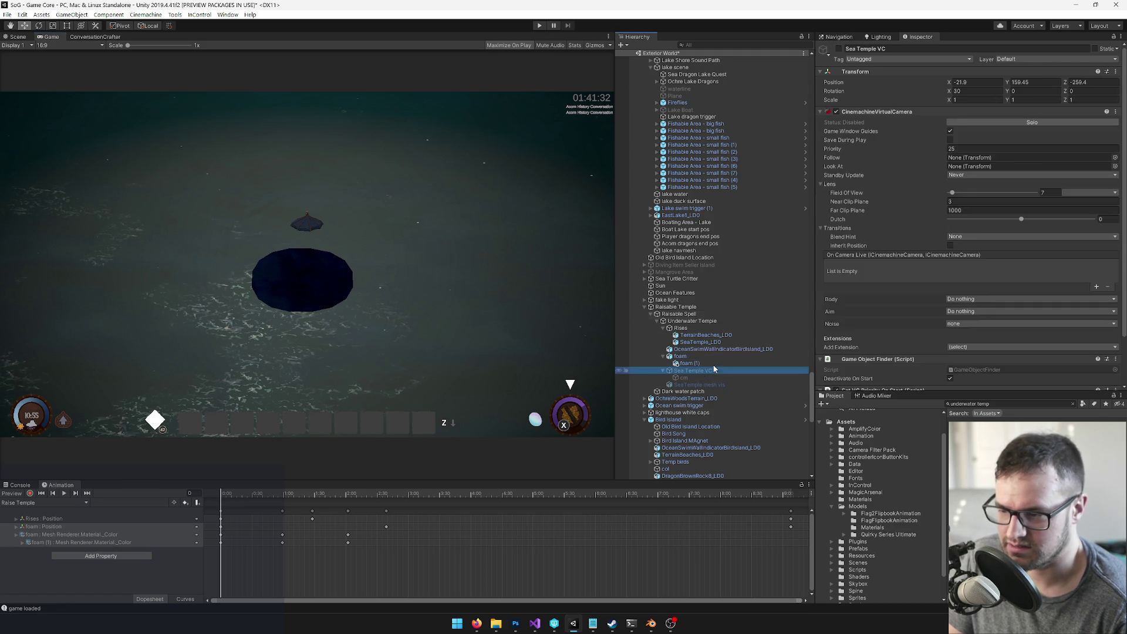
pyautogui.click(838, 50)
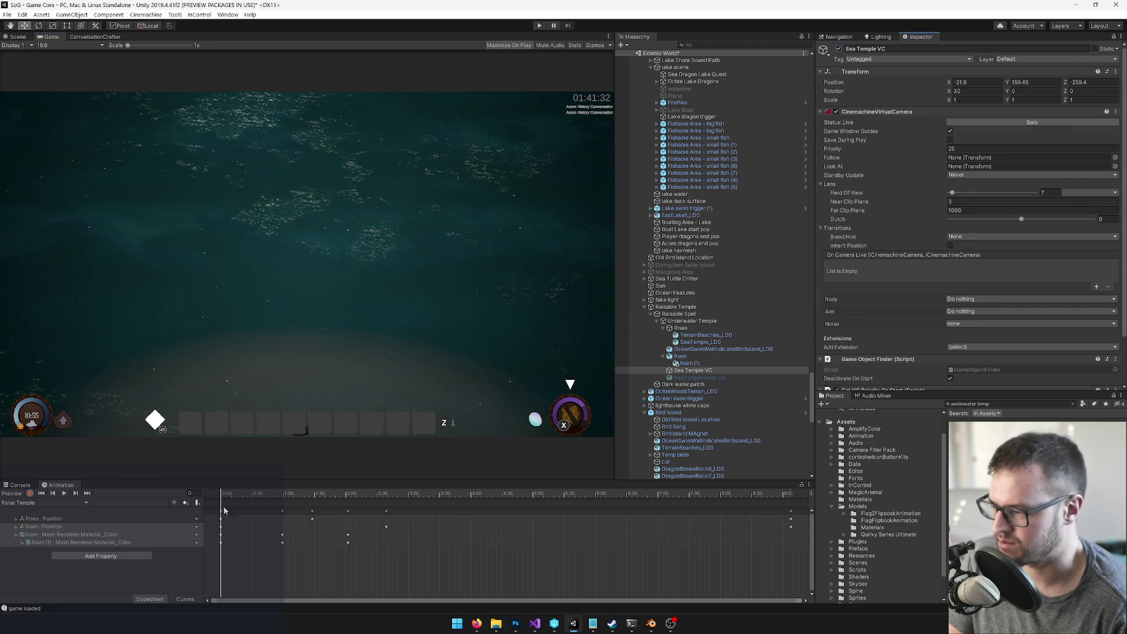
pyautogui.click(64, 494)
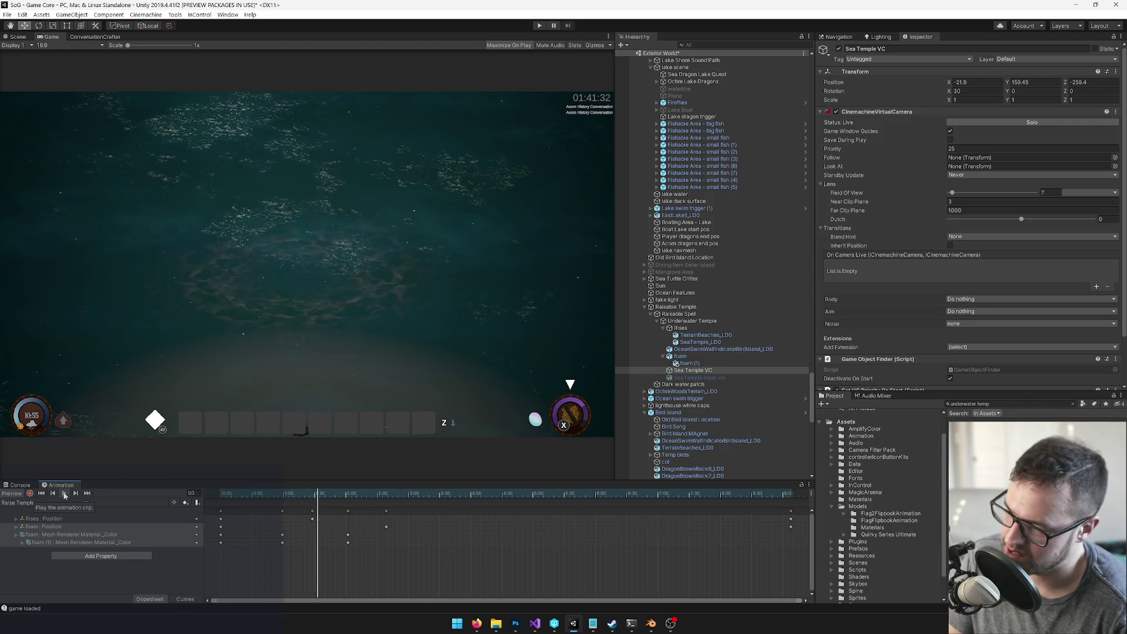
pyautogui.click(65, 496)
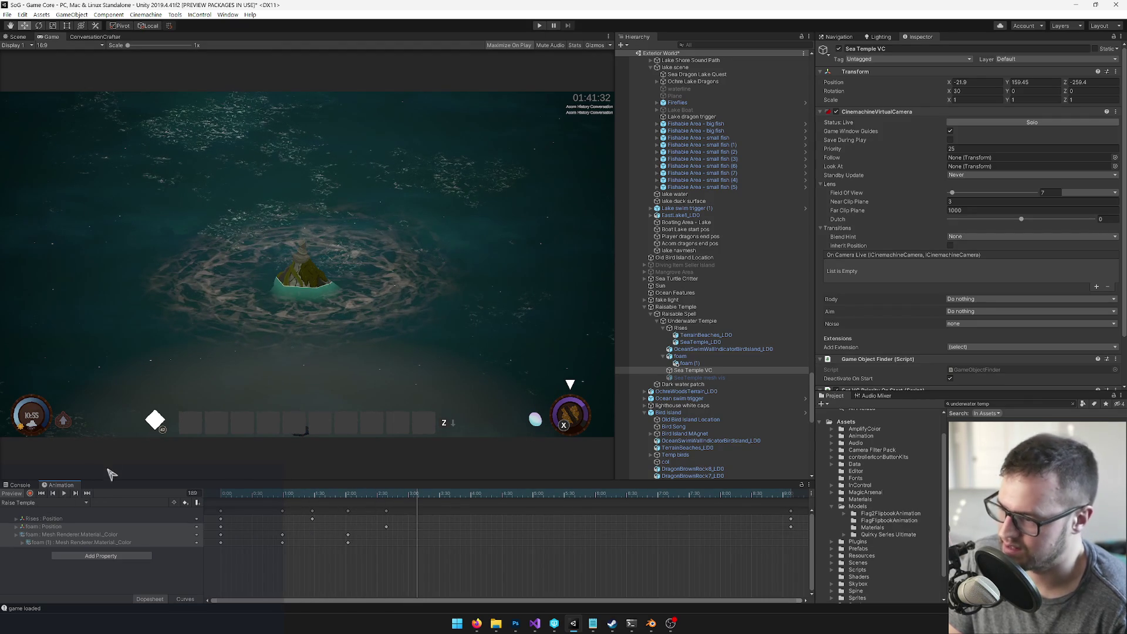
pyautogui.click(288, 493)
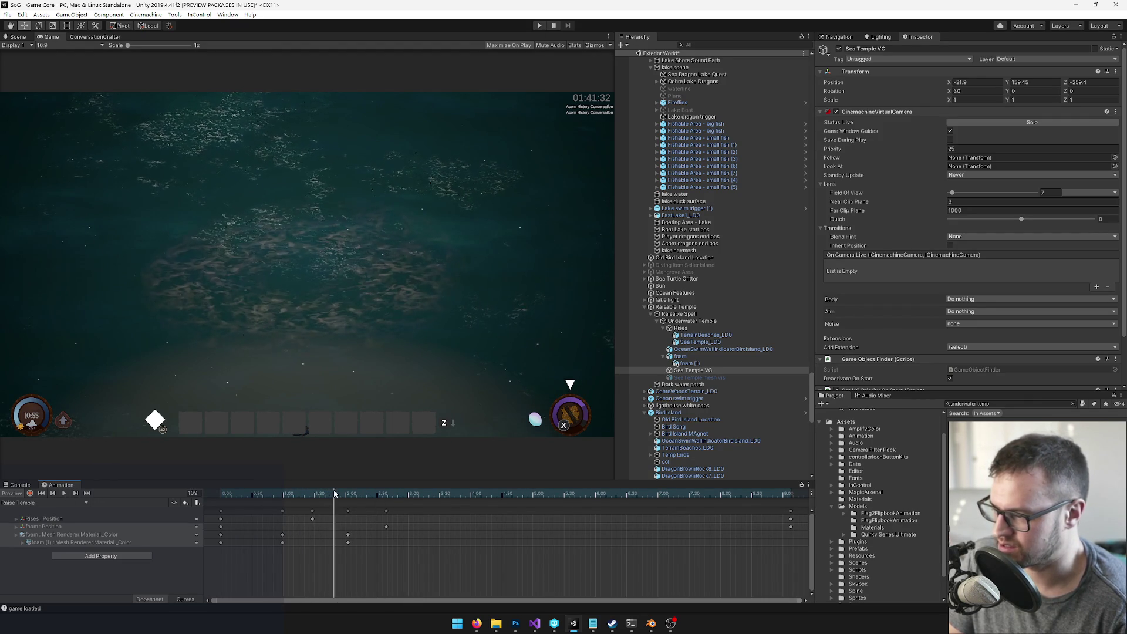
# Step: Shift the foam Material Color keyframes later to about 0:44 and scrub the rise to check timing
pyautogui.moveTo(344, 530); pyautogui.dragTo(354, 546)
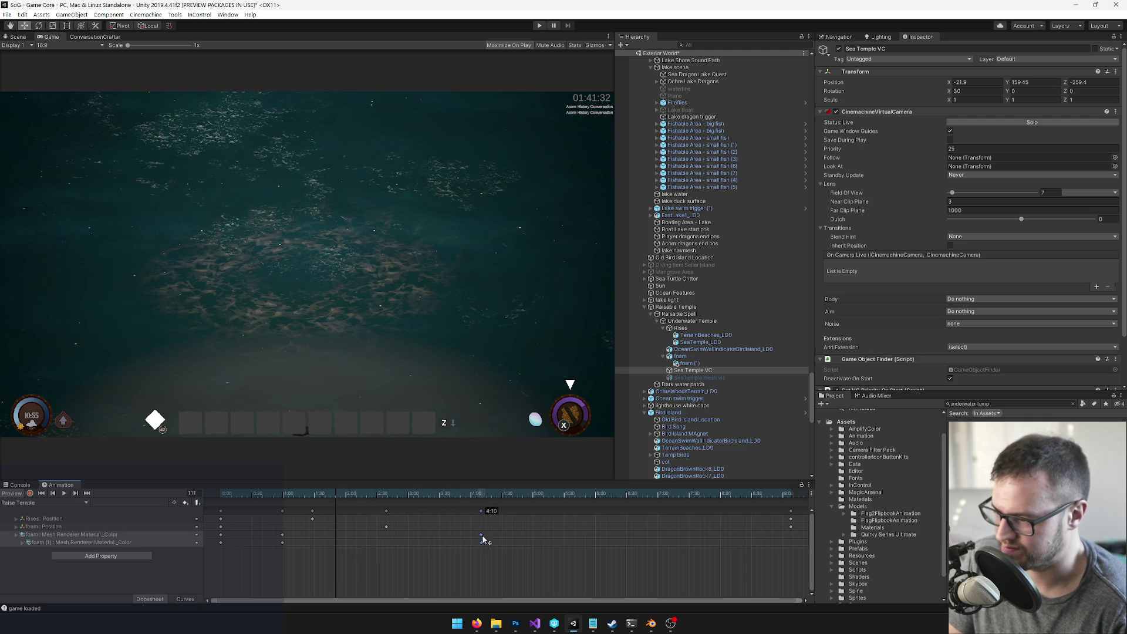
pyautogui.moveTo(481, 539); pyautogui.dragTo(485, 539)
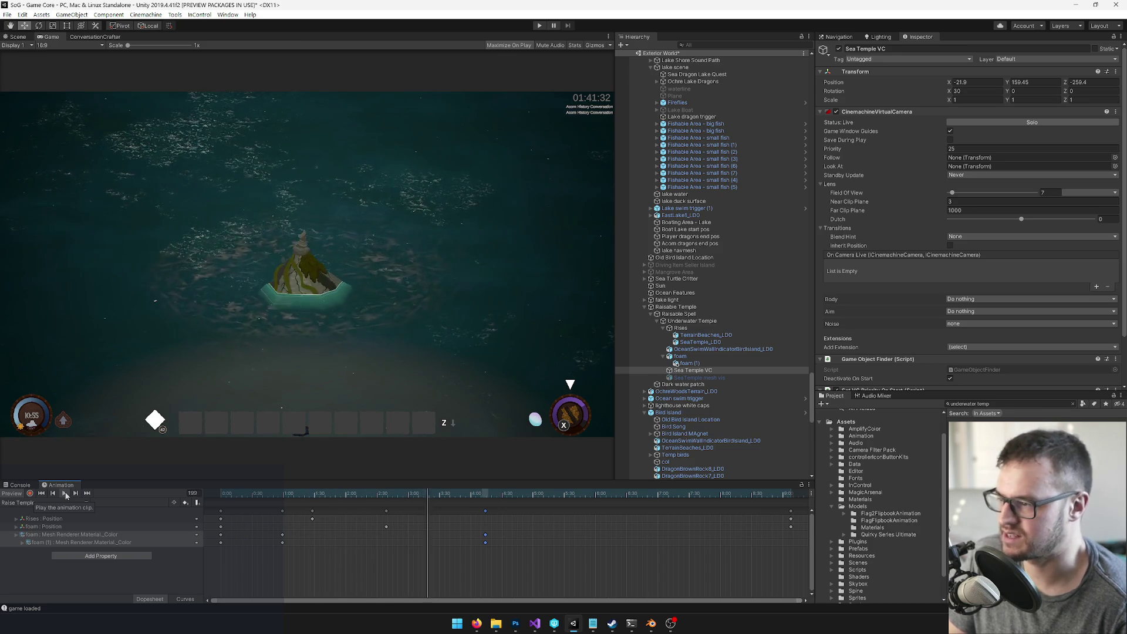
pyautogui.moveTo(283, 510); pyautogui.dragTo(262, 513)
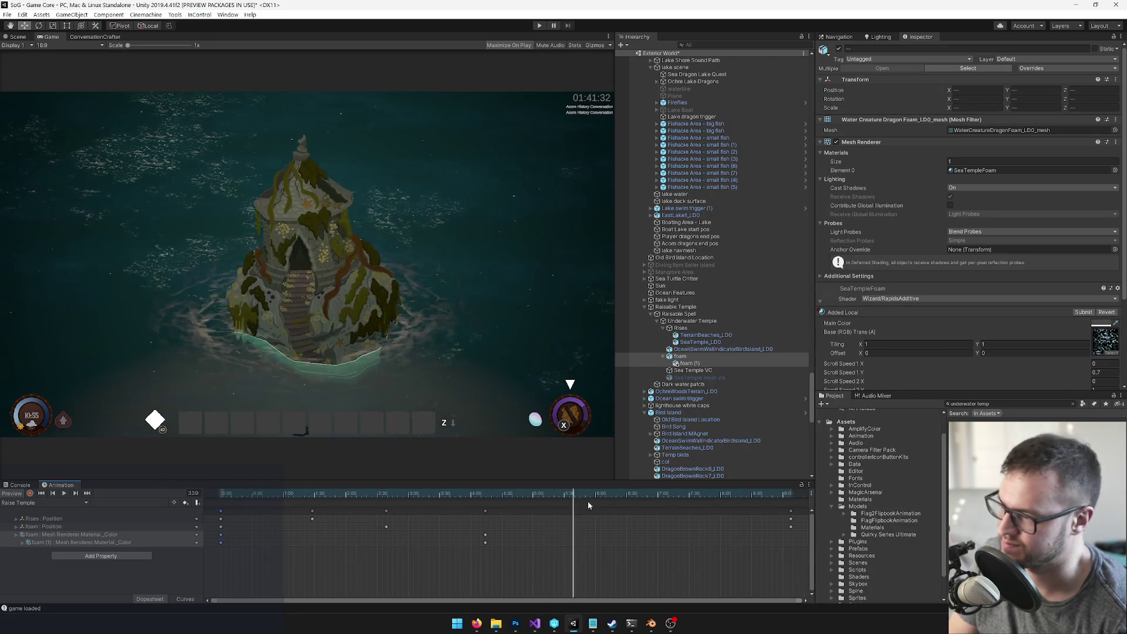
pyautogui.click(489, 508)
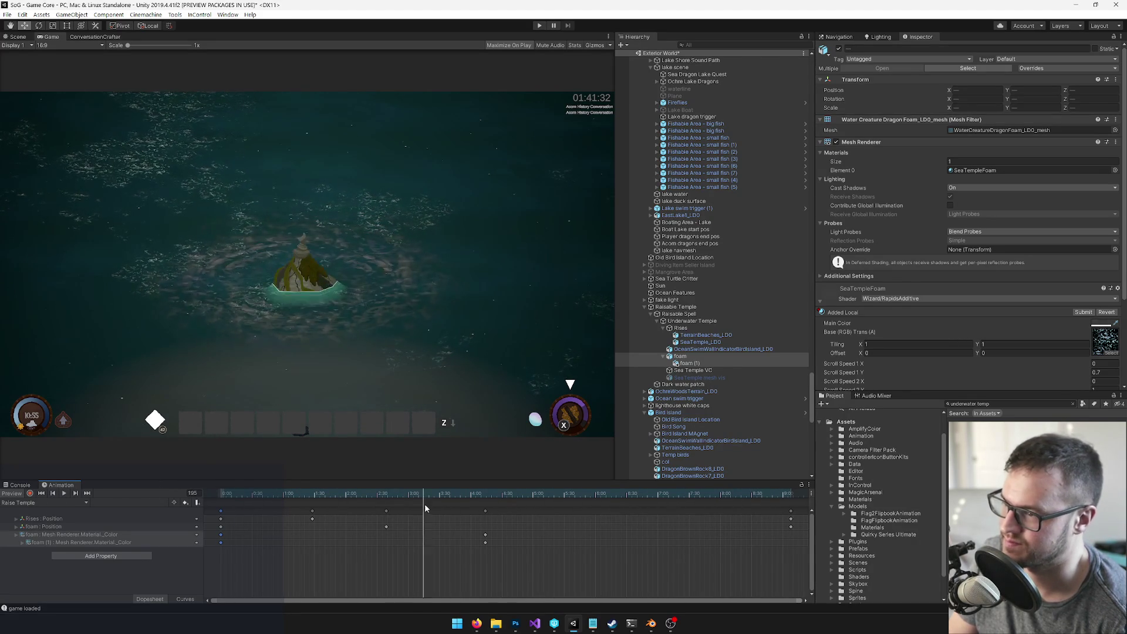
pyautogui.moveTo(476, 506)
pyautogui.mouseDown()
pyautogui.moveTo(584, 503)
pyautogui.moveTo(382, 507)
pyautogui.mouseUp()
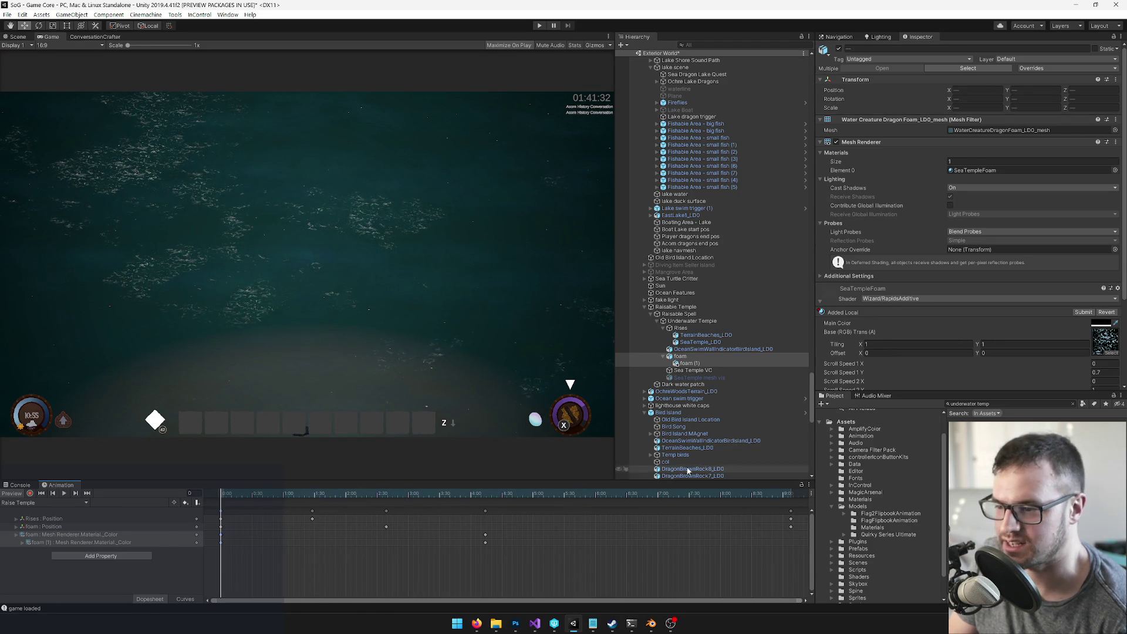
pyautogui.click(699, 377)
# Step: Remove the Set VC Priority On Start script from Sea Temple VC
pyautogui.click(692, 370)
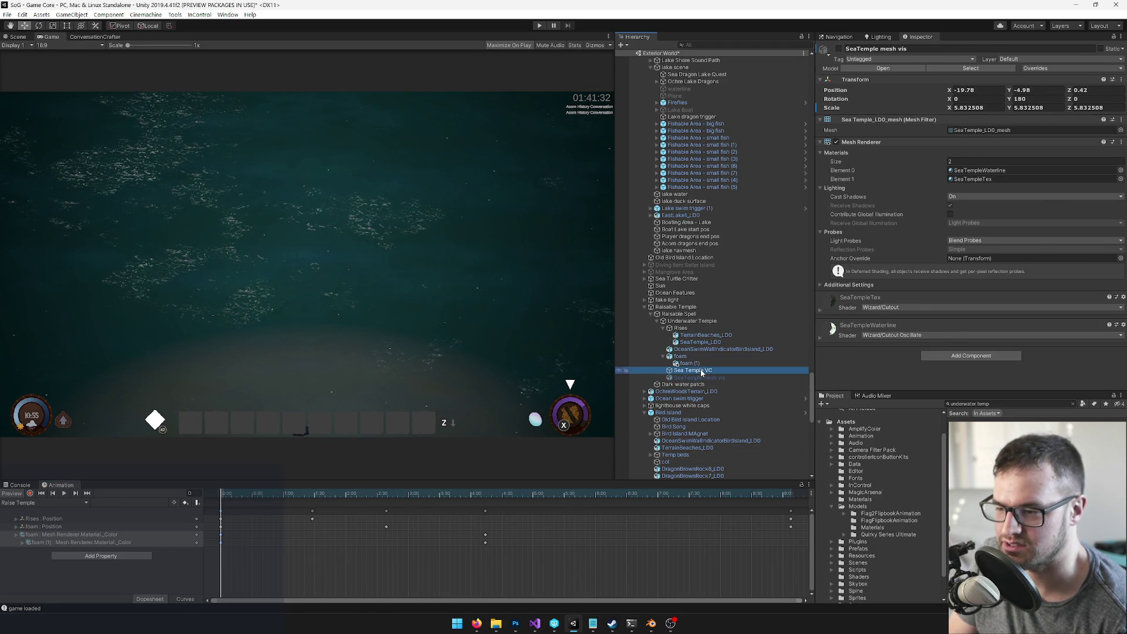
pyautogui.click(685, 322)
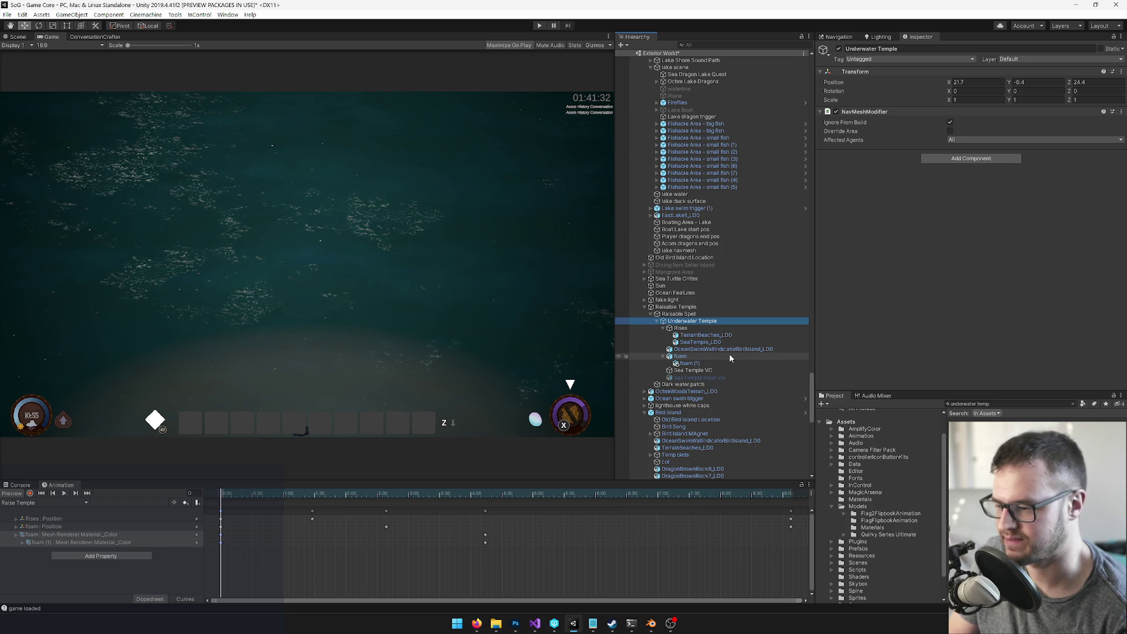
pyautogui.click(701, 371)
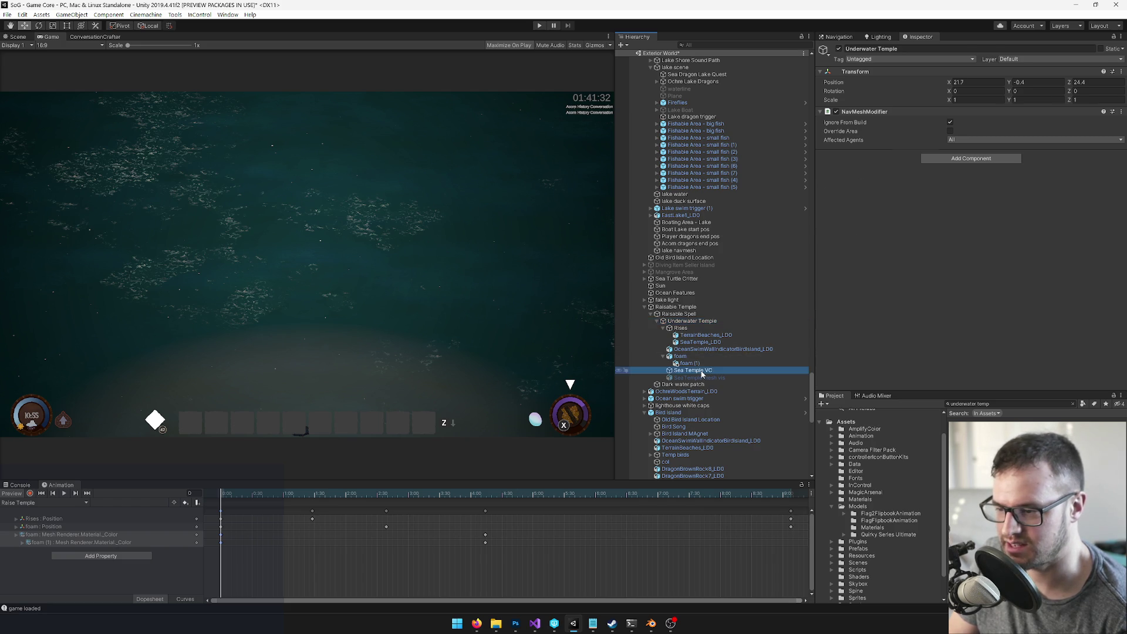
pyautogui.scroll(-3, 967, 272)
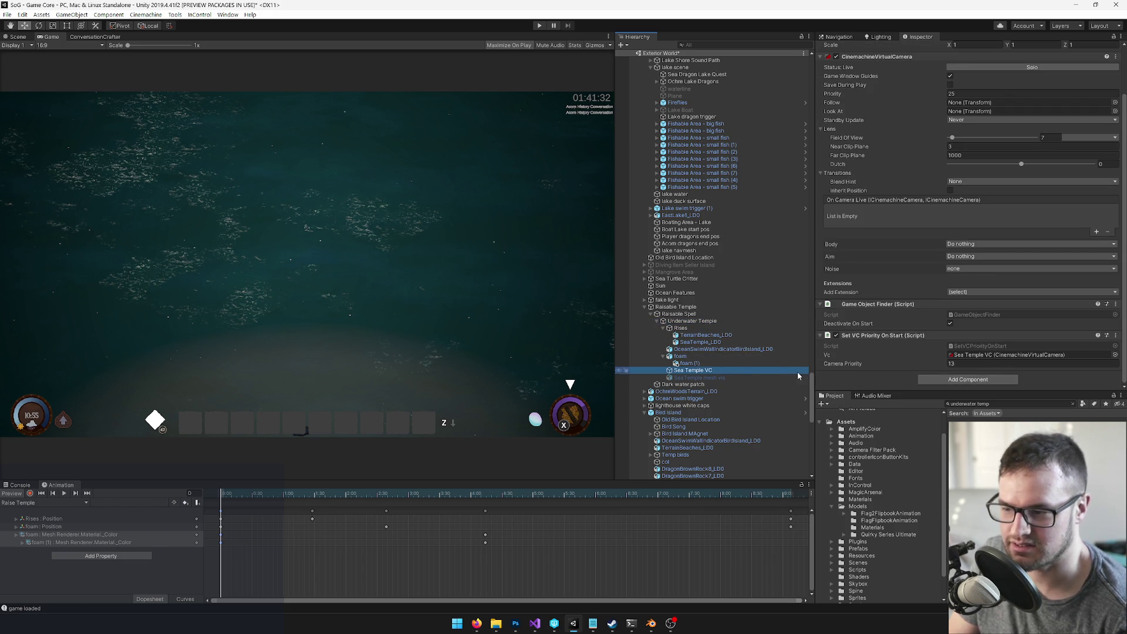
pyautogui.click(983, 381)
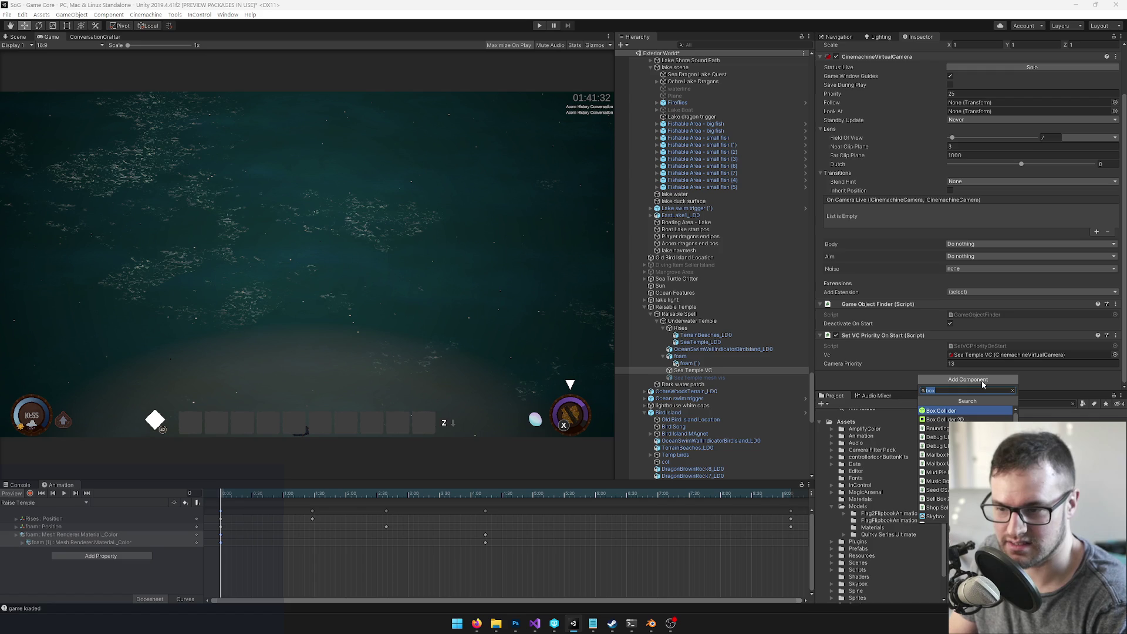
pyautogui.press('Escape')
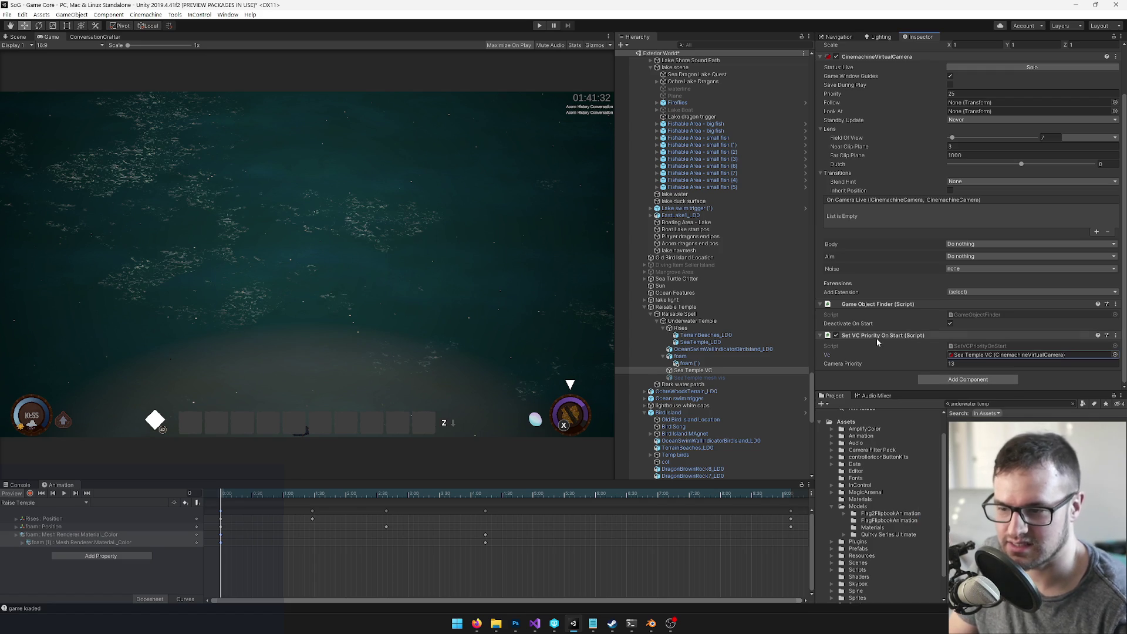
pyautogui.rightClick(876, 339)
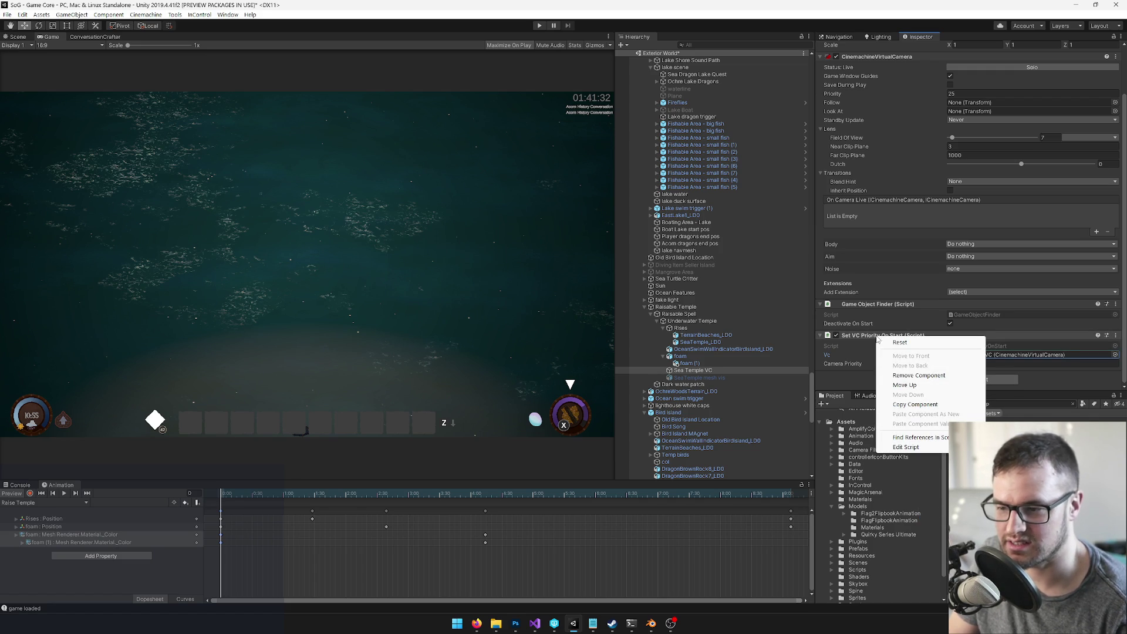
pyautogui.click(907, 376)
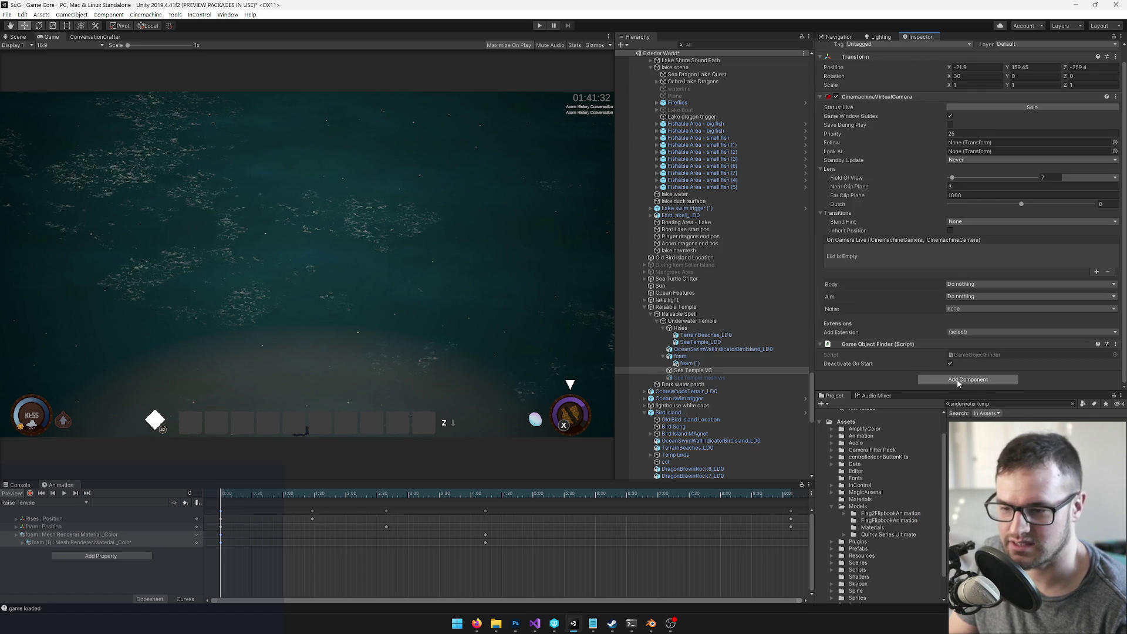
# Step: Add a Camera Shaker script to Sea Temple VC via a 'cameras' component search
pyautogui.click(957, 380)
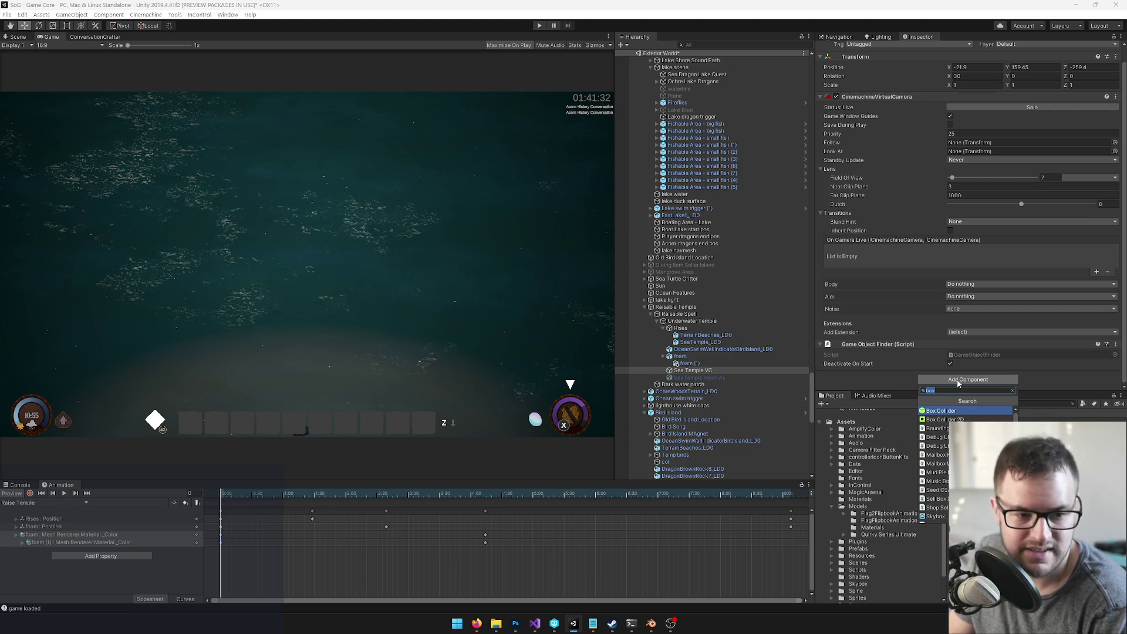
pyautogui.write('camera')
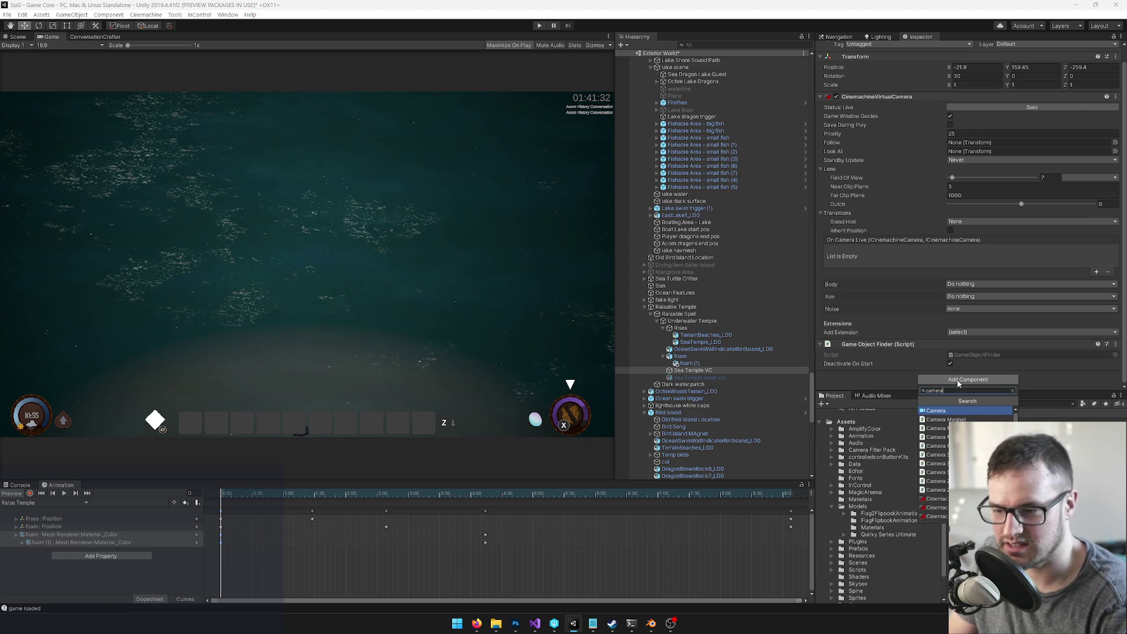
pyautogui.write('s')
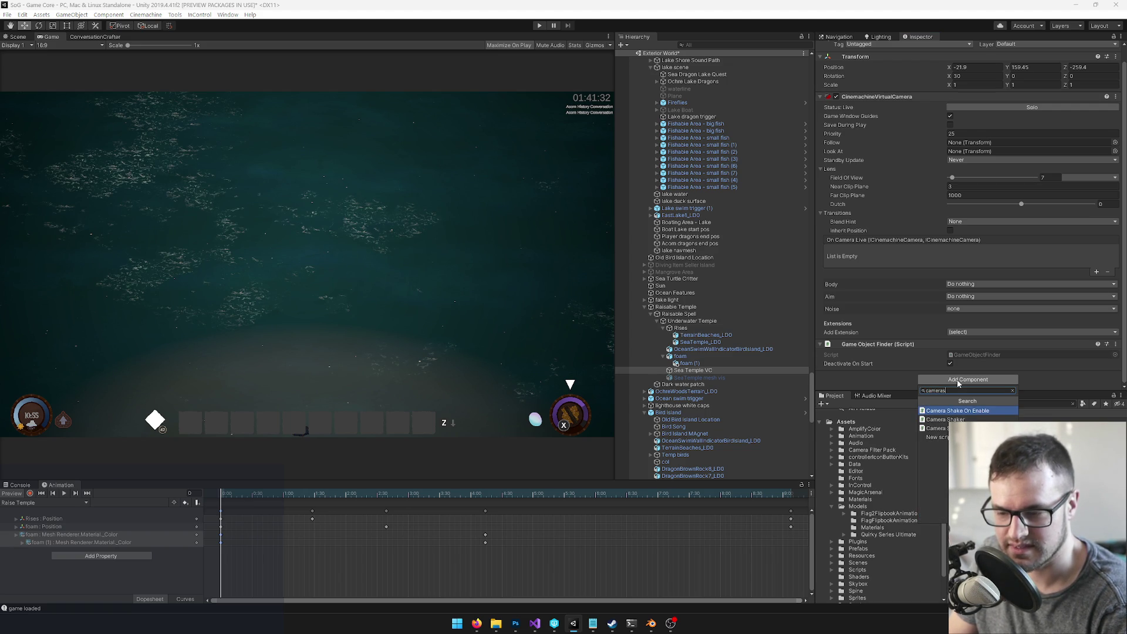
pyautogui.press('Down')
pyautogui.press('Return')
pyautogui.scroll(-2, 957, 380)
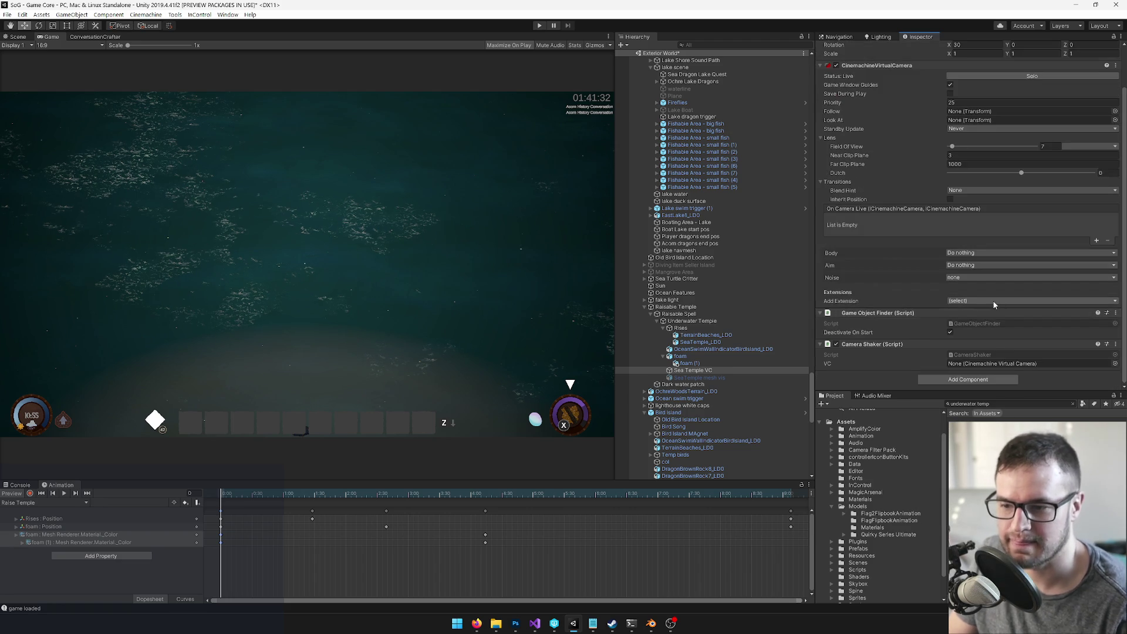
pyautogui.moveTo(692, 371); pyautogui.dragTo(997, 363)
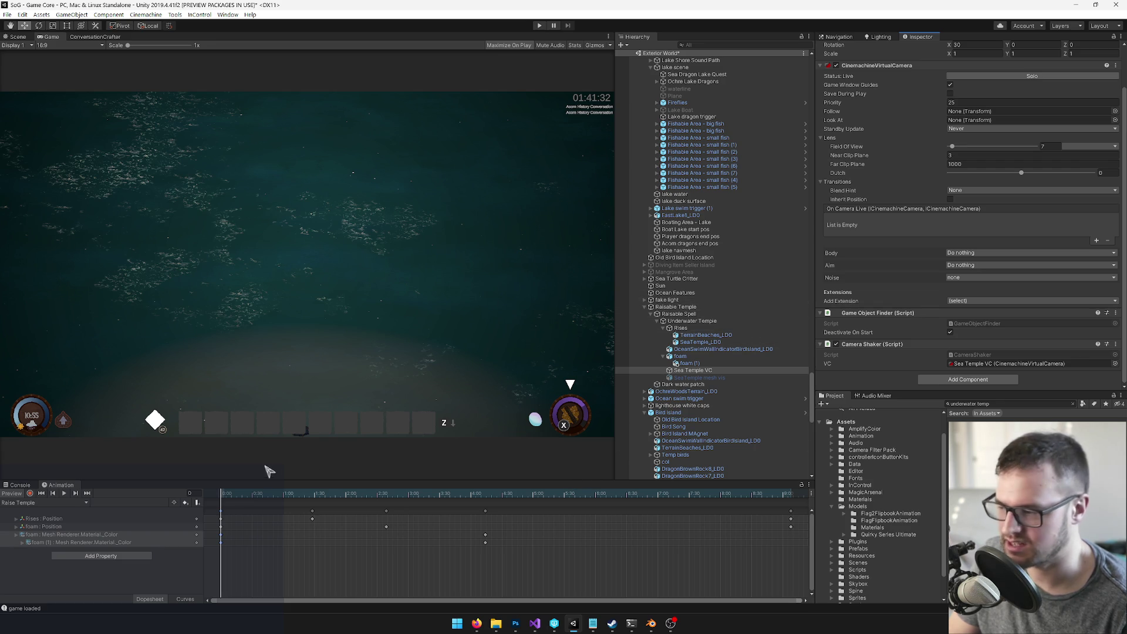
# Step: Put Sea Temple VC in the Camera Shaker's VC field, scrubbing the preview to the raised temple and back
pyautogui.moveTo(324, 494)
pyautogui.mouseDown()
pyautogui.moveTo(624, 513)
pyautogui.moveTo(455, 519)
pyautogui.mouseUp()
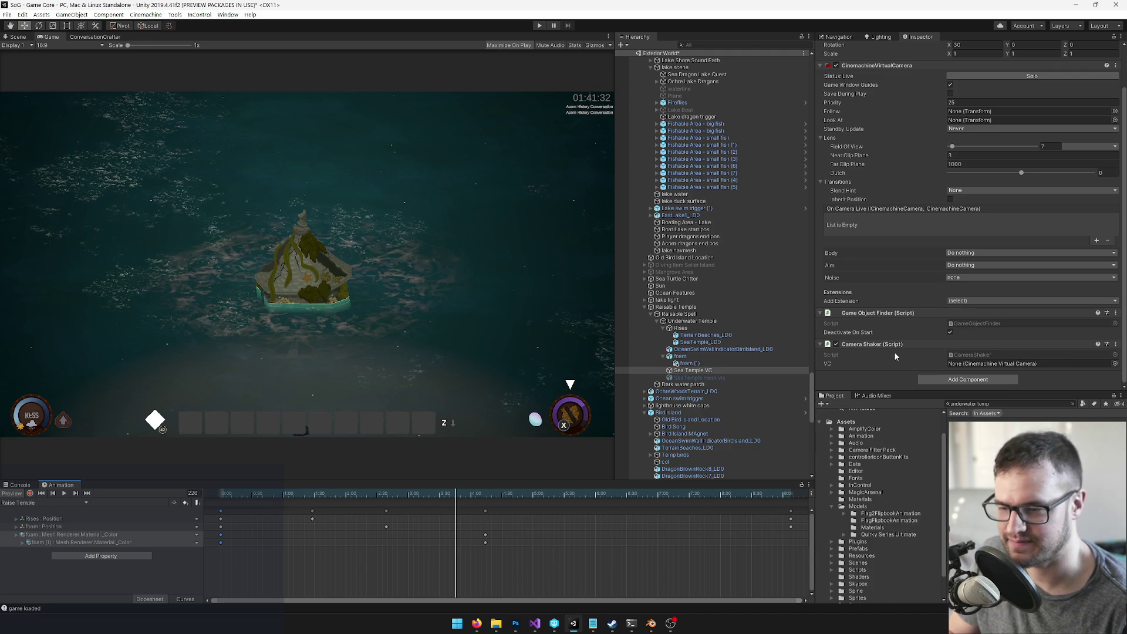
pyautogui.moveTo(693, 369); pyautogui.dragTo(1010, 364)
pyautogui.moveTo(318, 495); pyautogui.dragTo(134, 481)
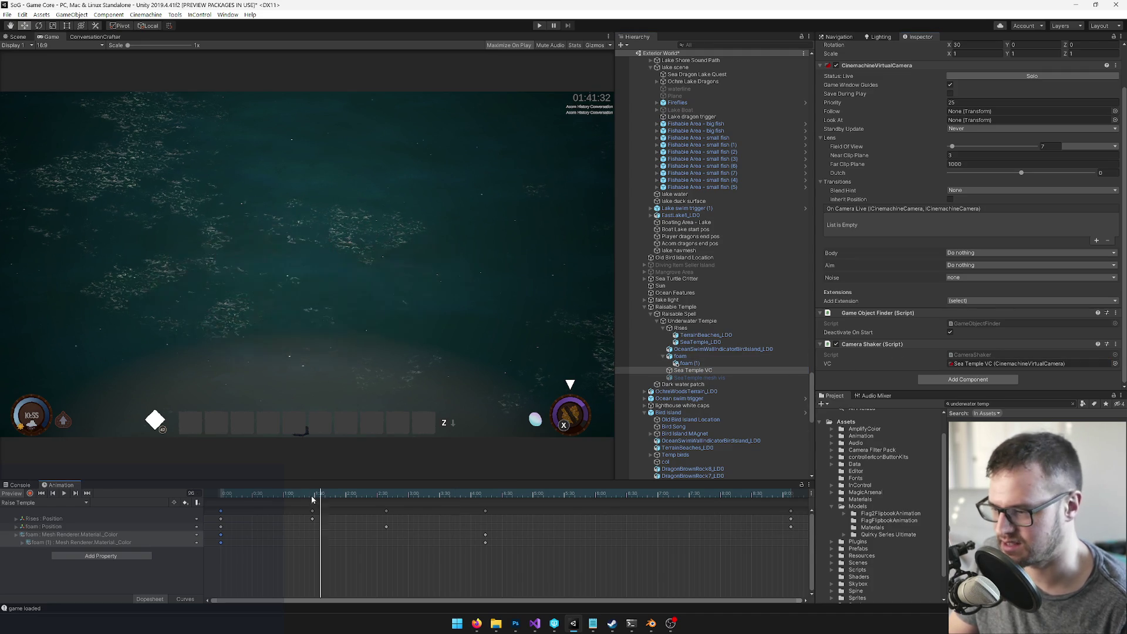
pyautogui.click(680, 329)
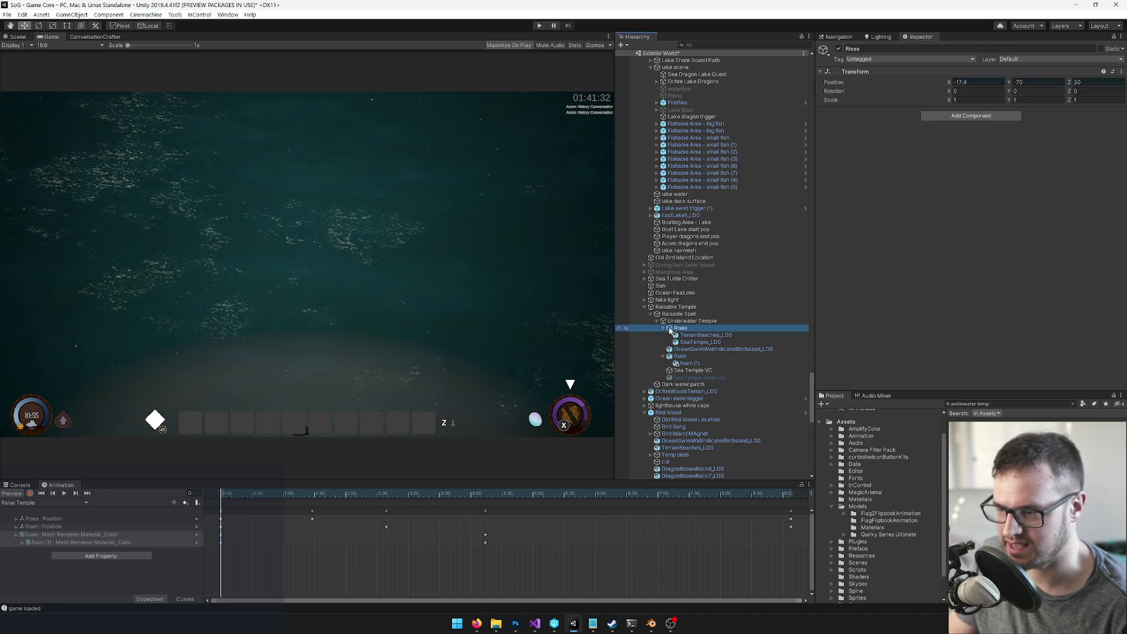
# Step: Create an empty child under Underwater Temple named 'camera shake on enable'
pyautogui.click(662, 328)
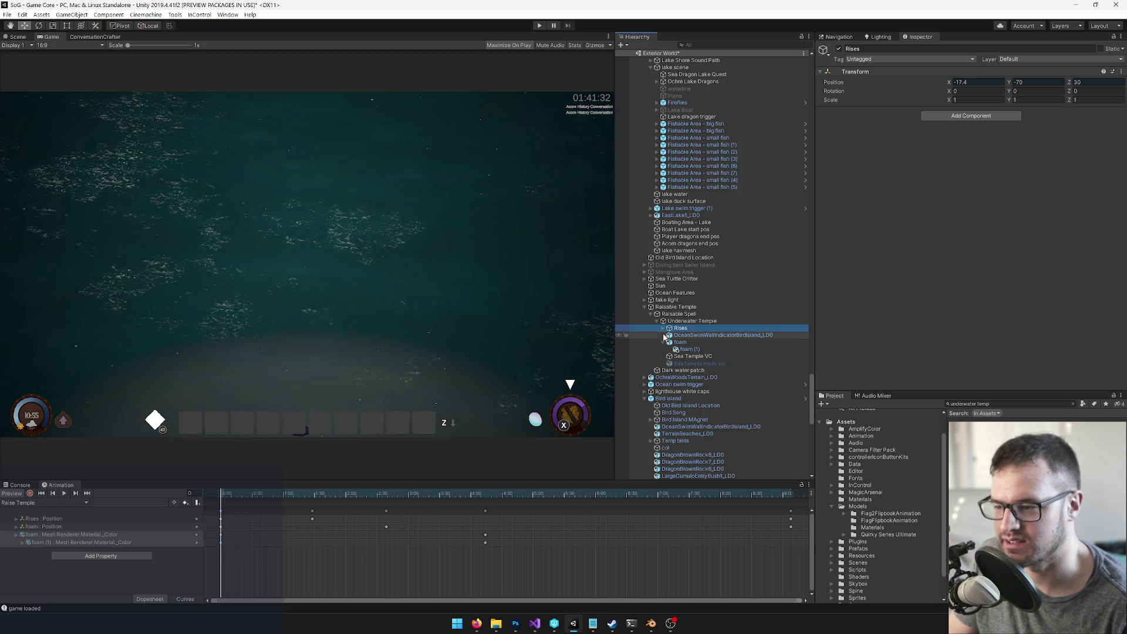
pyautogui.click(684, 322)
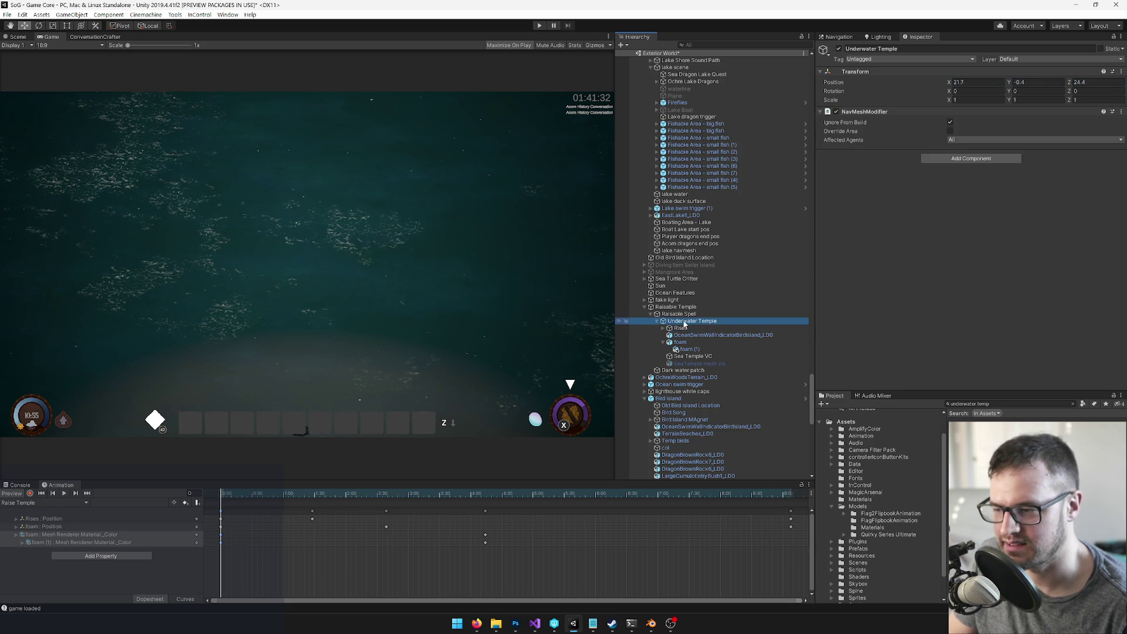
pyautogui.rightClick(688, 328)
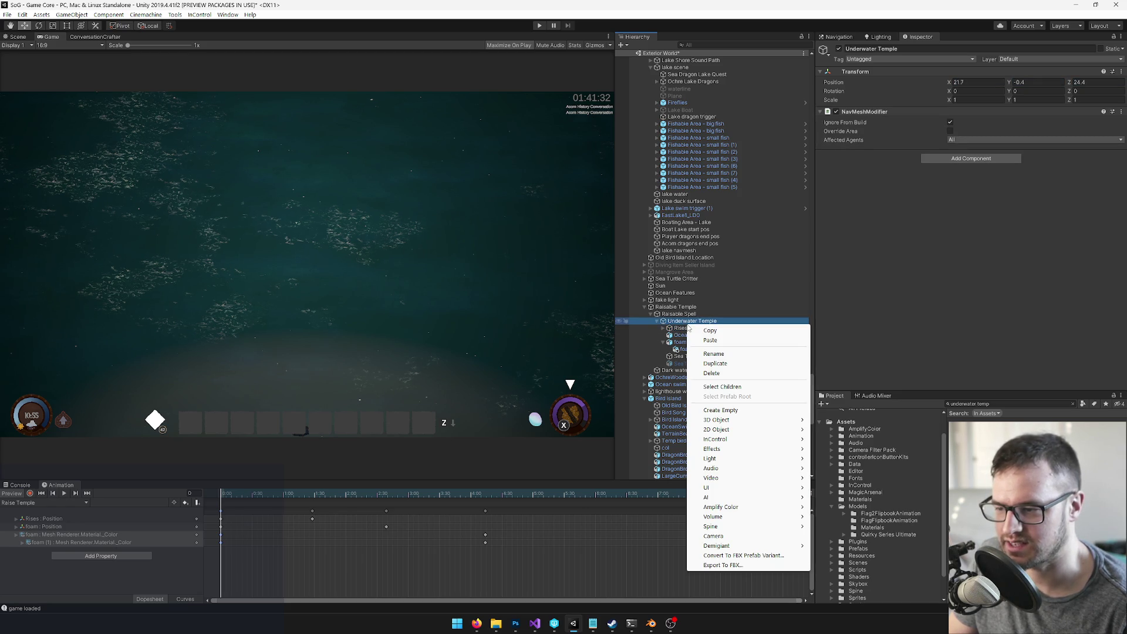
pyautogui.click(719, 408)
pyautogui.click(912, 48)
pyautogui.write('camera')
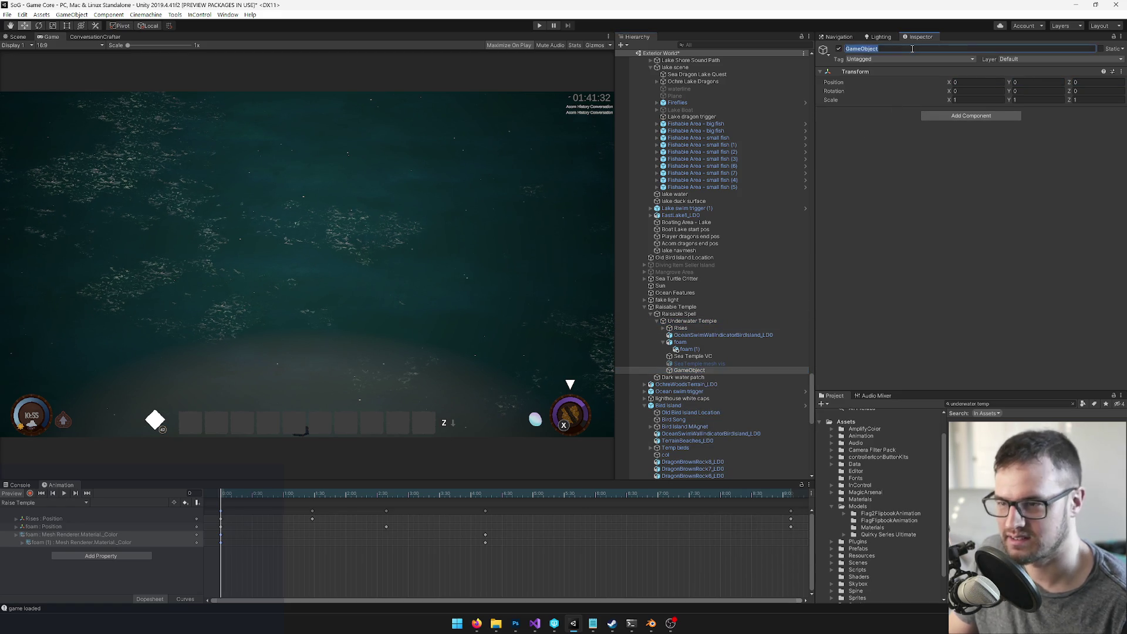
pyautogui.write(' shake')
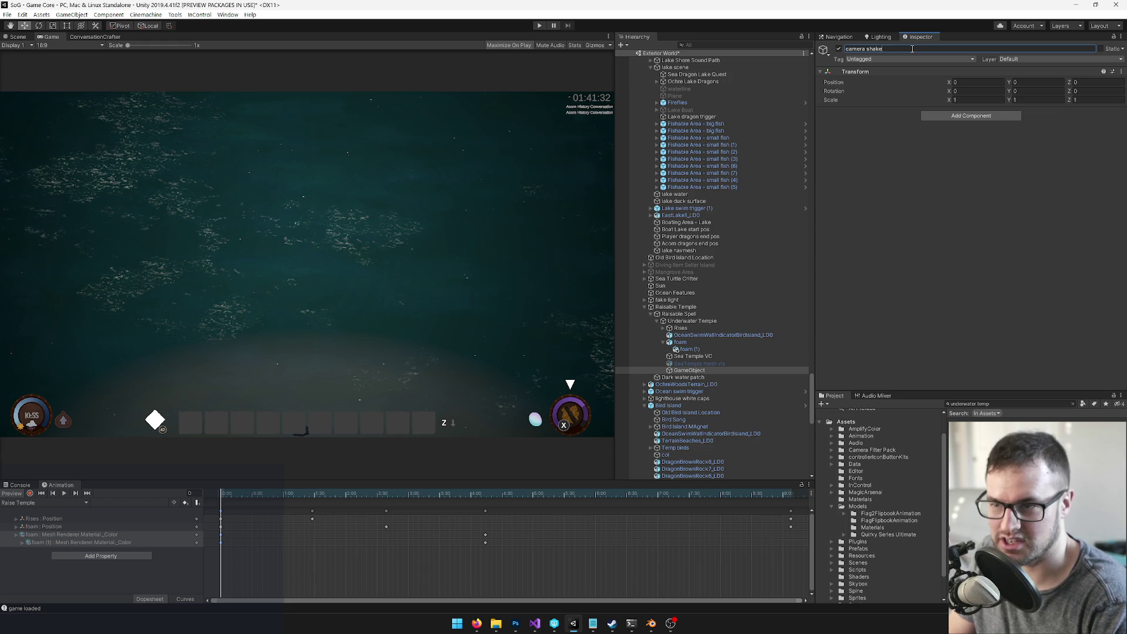
pyautogui.write(' on enable')
pyautogui.press('Return')
# Step: Add a Camera Shake On Enable component with Sea Temple VC as its Camera Shaker
pyautogui.click(945, 116)
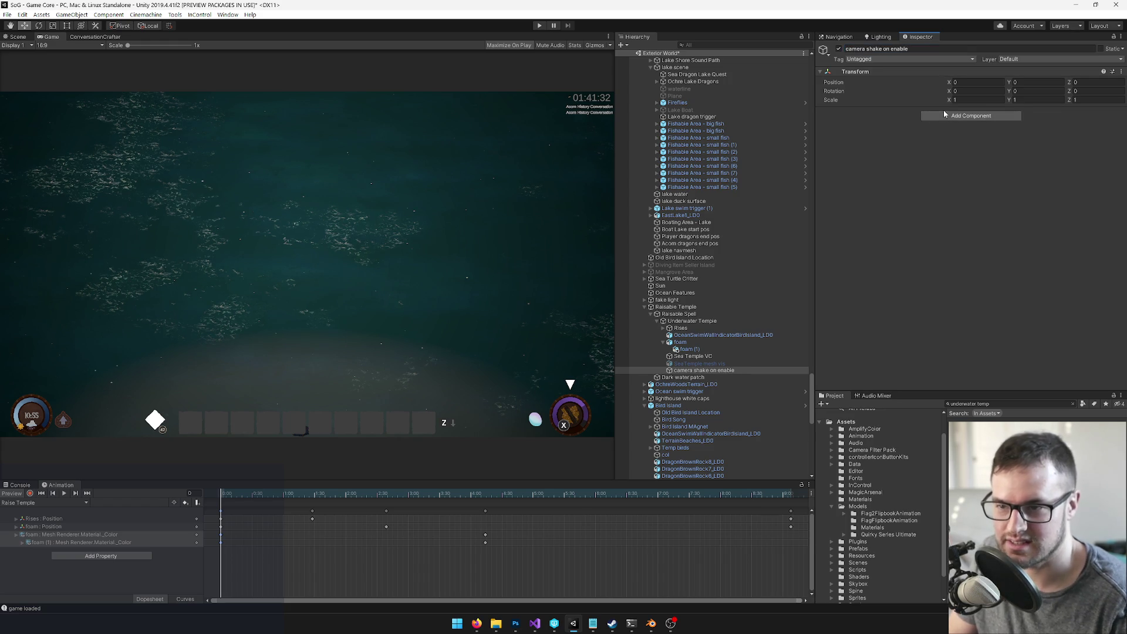
pyautogui.write('shade on')
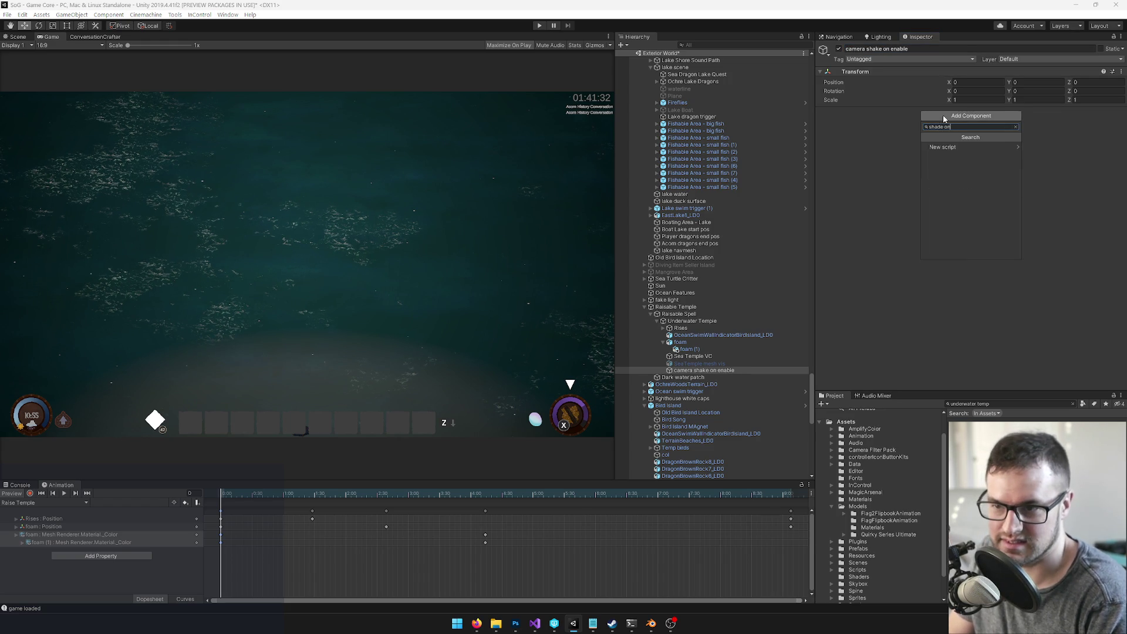
pyautogui.press('BackSpace')
pyautogui.press('BackSpace')
pyautogui.write('ke')
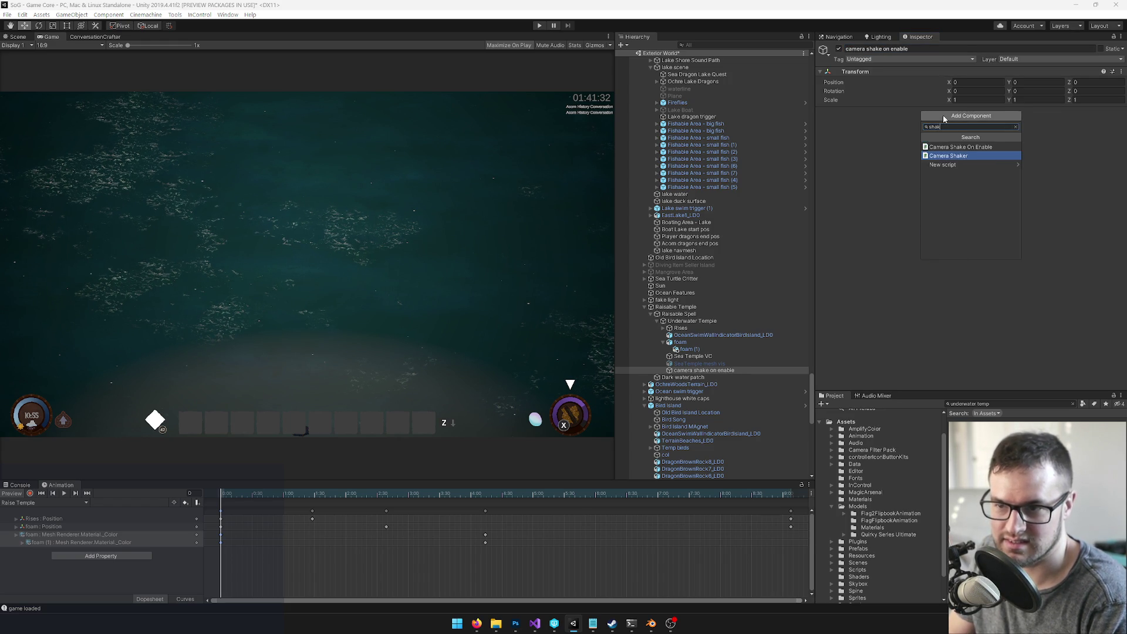
pyautogui.press('Up')
pyautogui.press('Return')
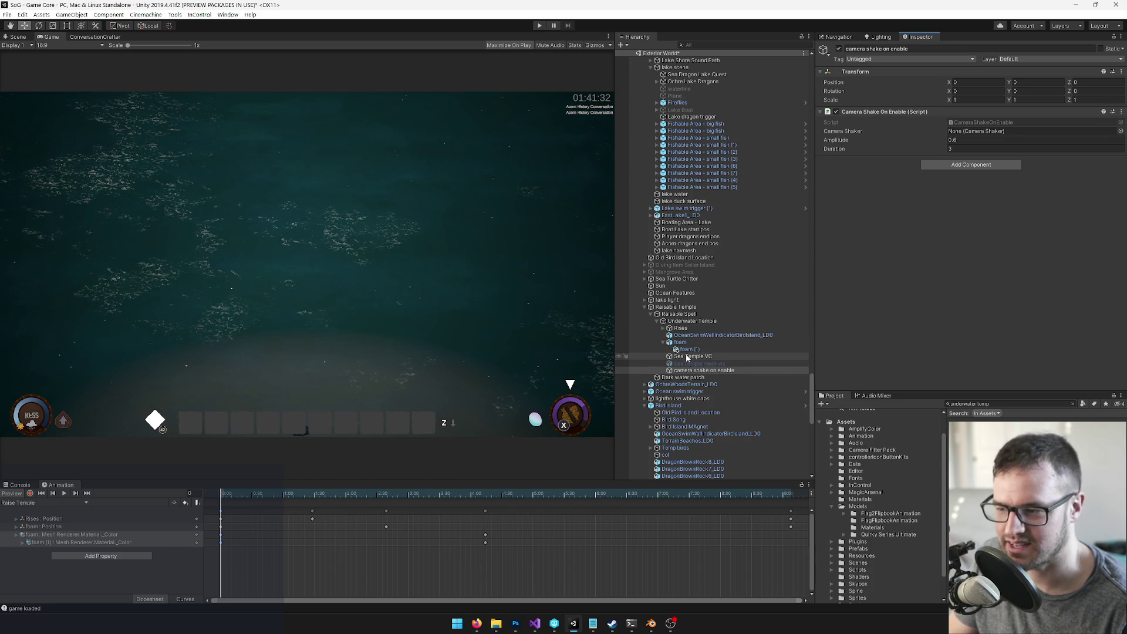
pyautogui.moveTo(687, 358)
pyautogui.mouseDown()
pyautogui.moveTo(933, 232)
pyautogui.moveTo(953, 144)
pyautogui.moveTo(967, 134)
pyautogui.mouseUp()
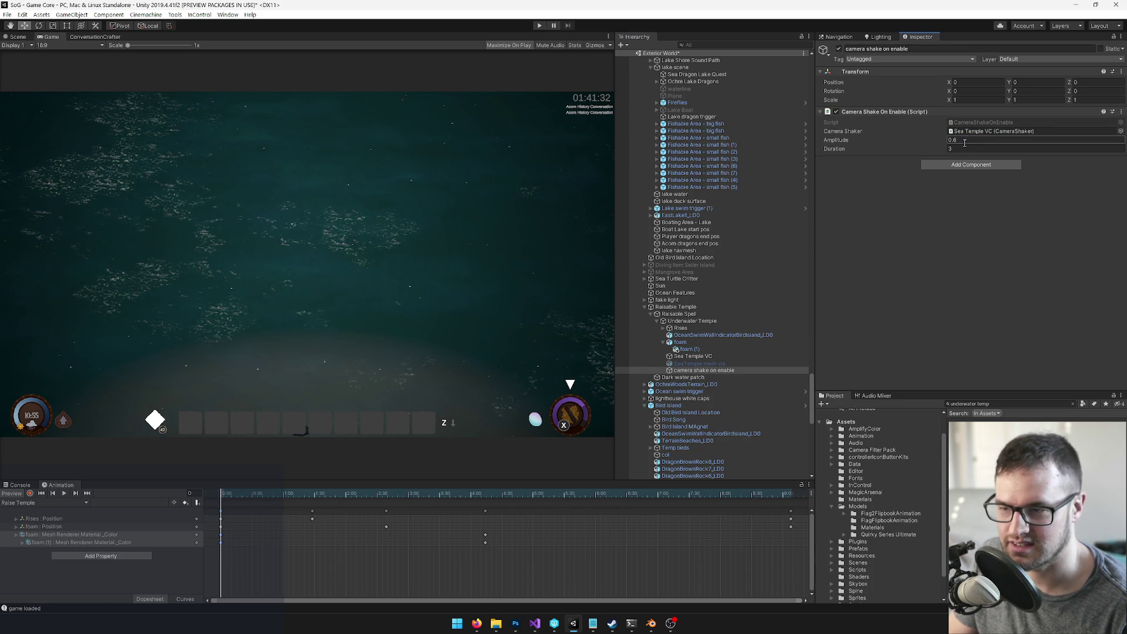
pyautogui.moveTo(233, 497)
pyautogui.mouseDown()
pyautogui.moveTo(252, 497)
pyautogui.moveTo(221, 501)
pyautogui.mouseUp()
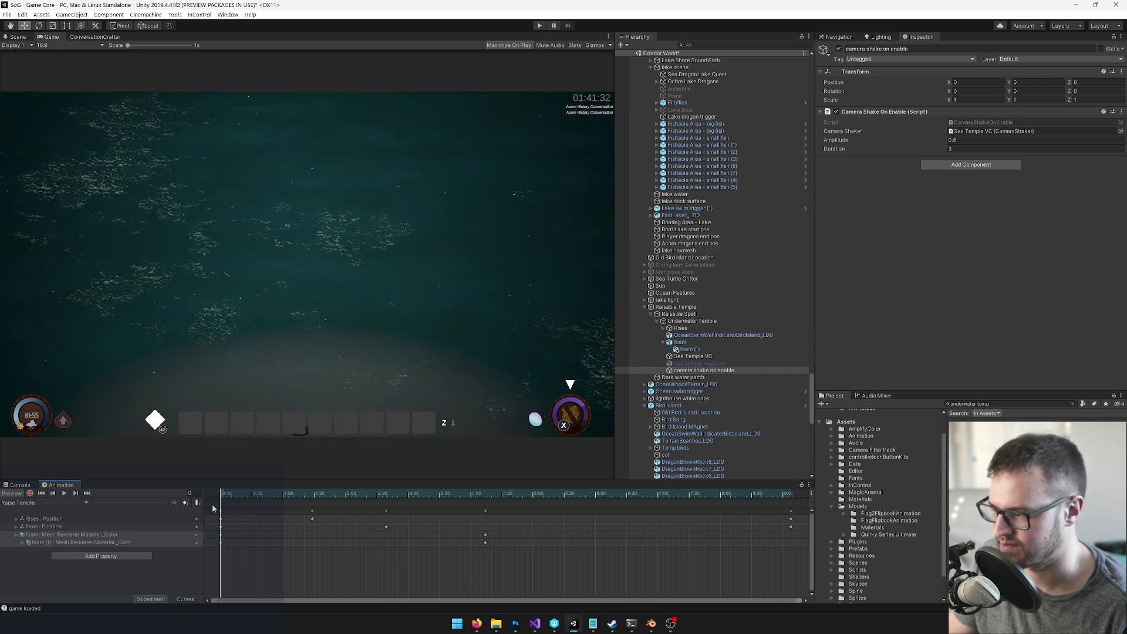
# Step: Key Sea Temple VC's Is Active track: off as the starting state, then switched on
pyautogui.click(689, 322)
pyautogui.click(683, 316)
pyautogui.click(30, 493)
pyautogui.click(703, 364)
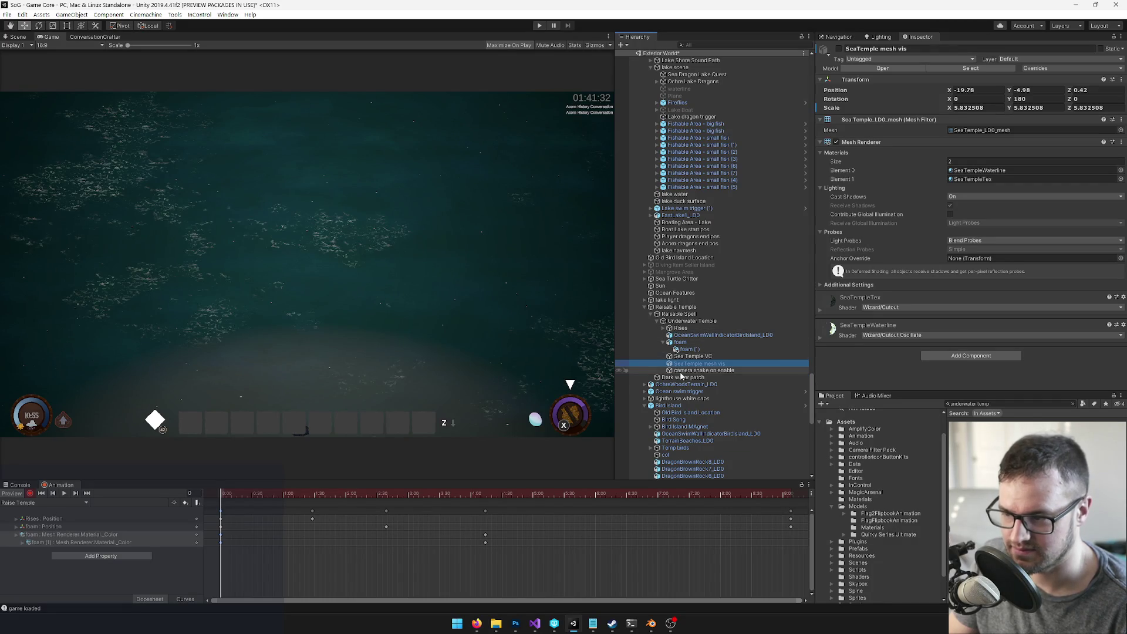
pyautogui.click(687, 356)
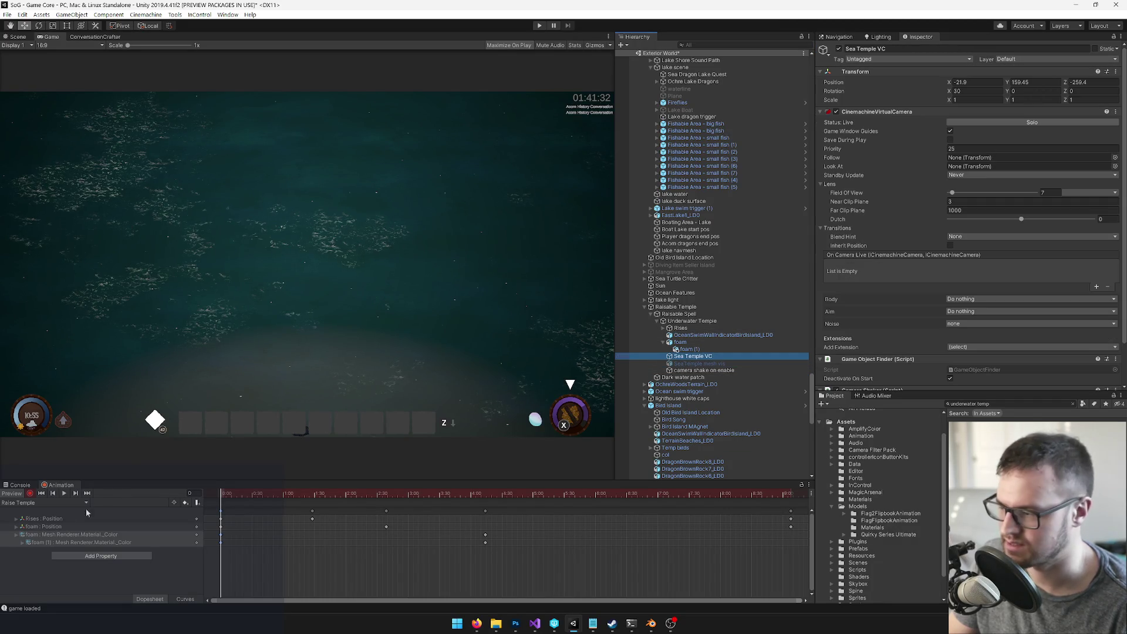
pyautogui.click(30, 494)
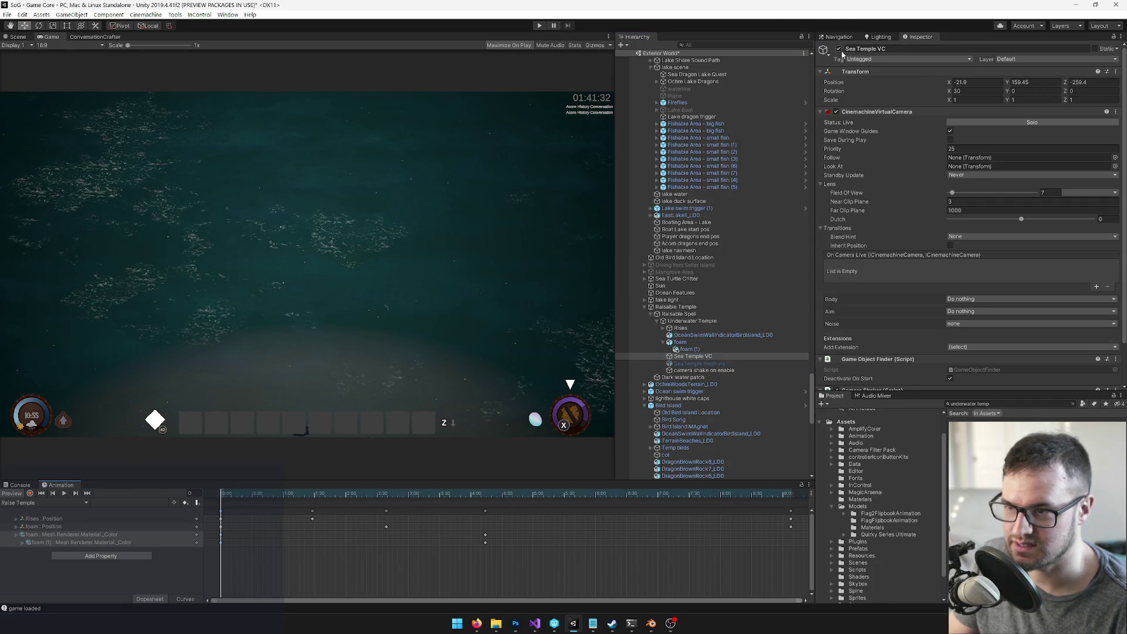
pyautogui.click(839, 49)
pyautogui.click(29, 493)
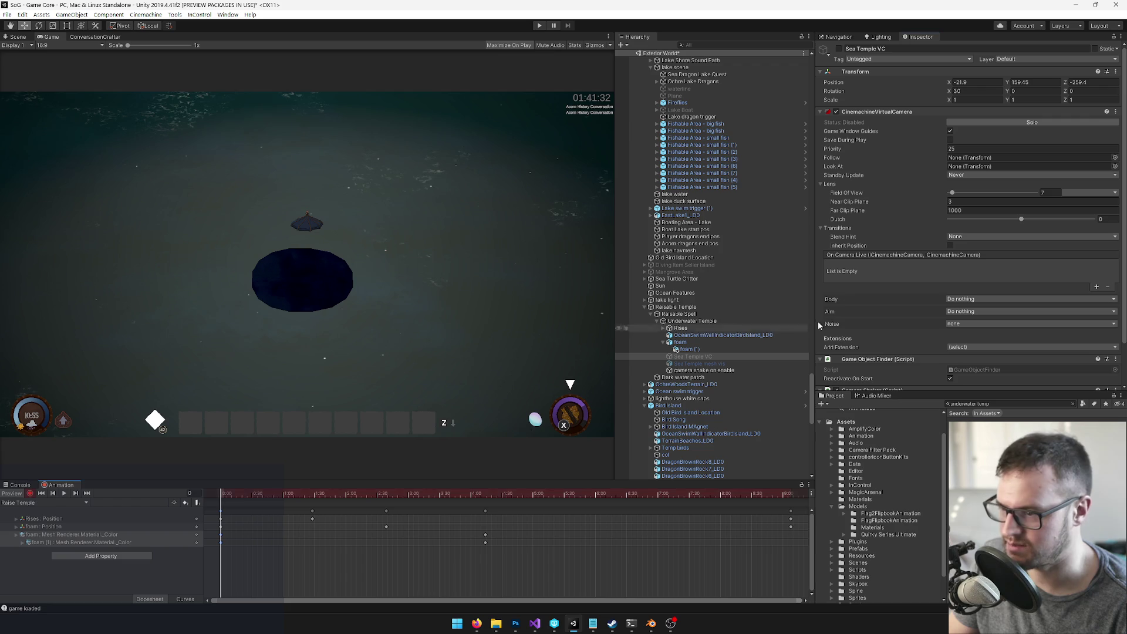
pyautogui.click(839, 49)
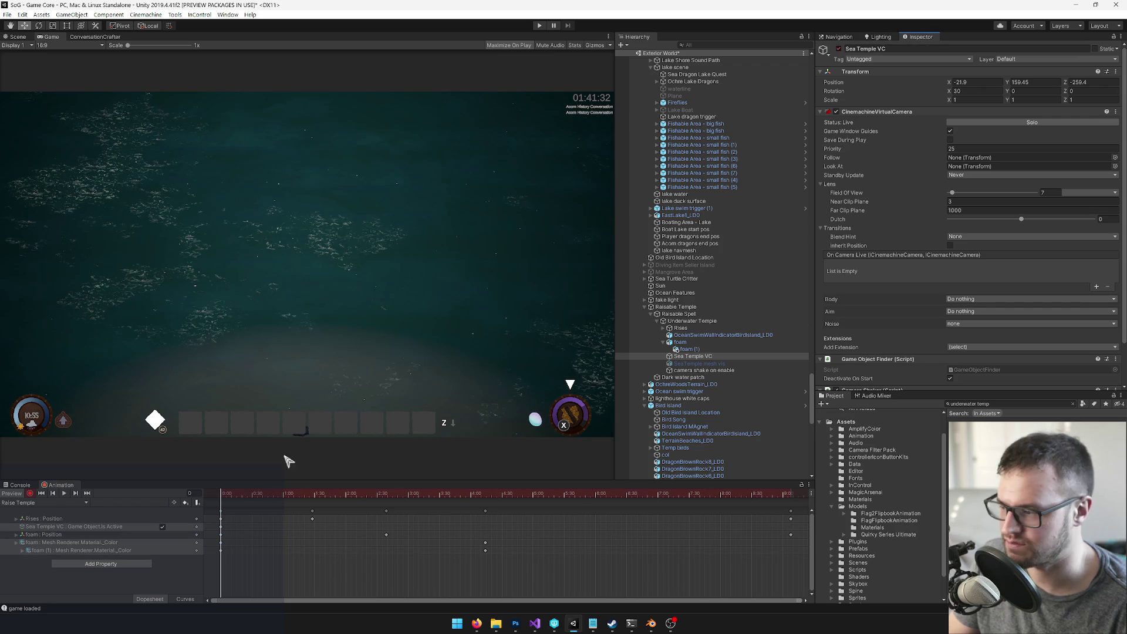
pyautogui.click(692, 364)
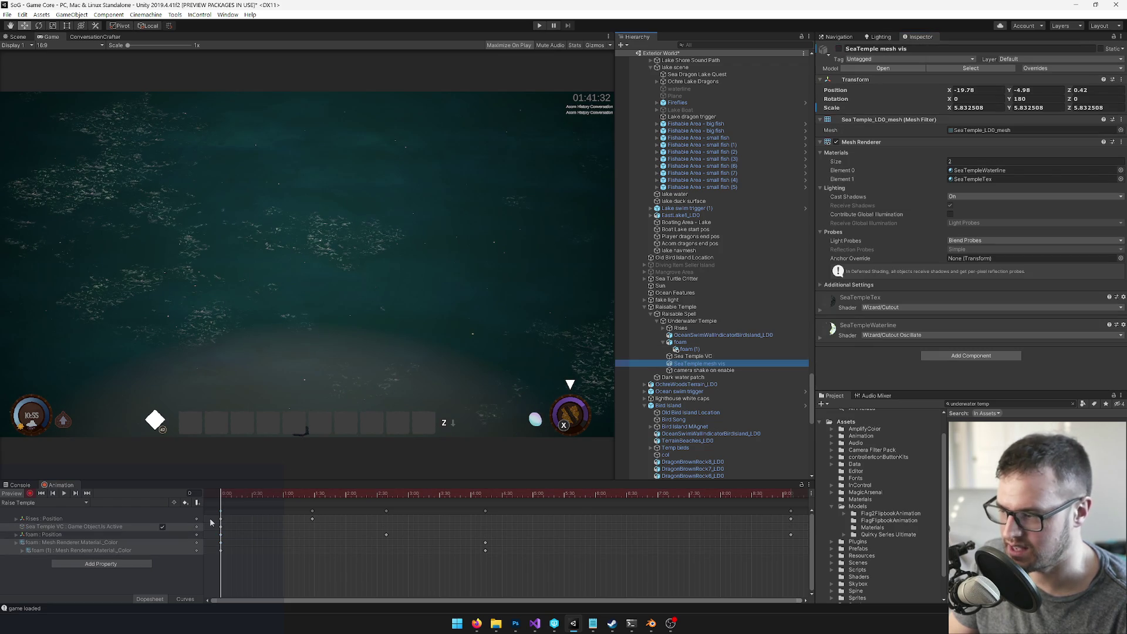
pyautogui.moveTo(223, 494)
pyautogui.mouseDown()
pyautogui.moveTo(314, 508)
pyautogui.moveTo(269, 509)
pyautogui.mouseUp()
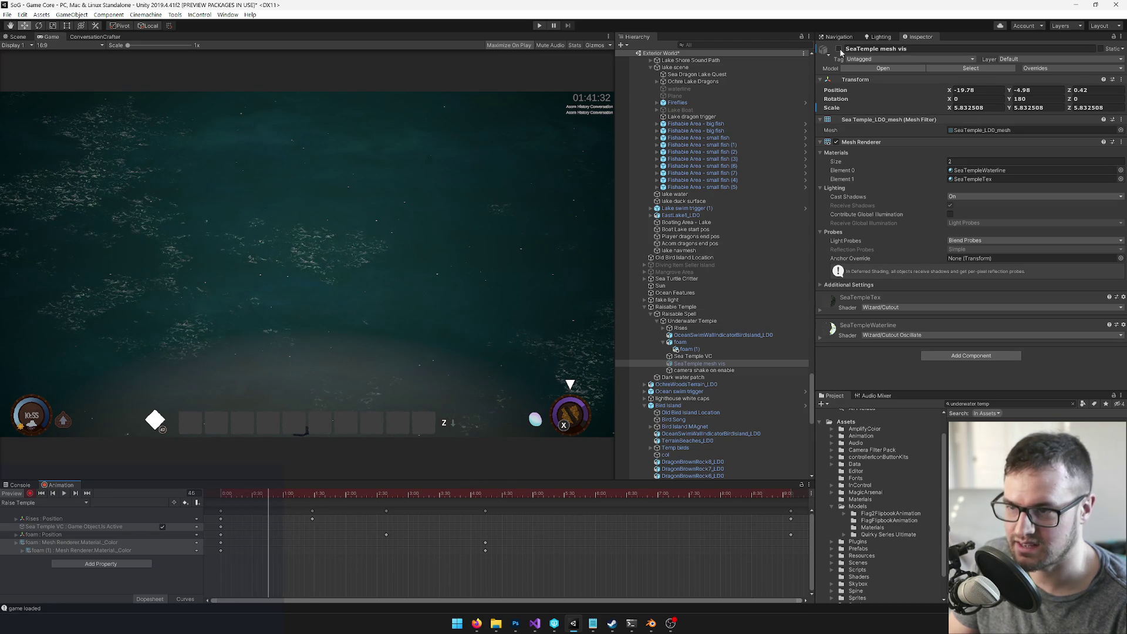
# Step: Key the camera shake on enable object's Is Active track: off, then switched on
pyautogui.click(686, 370)
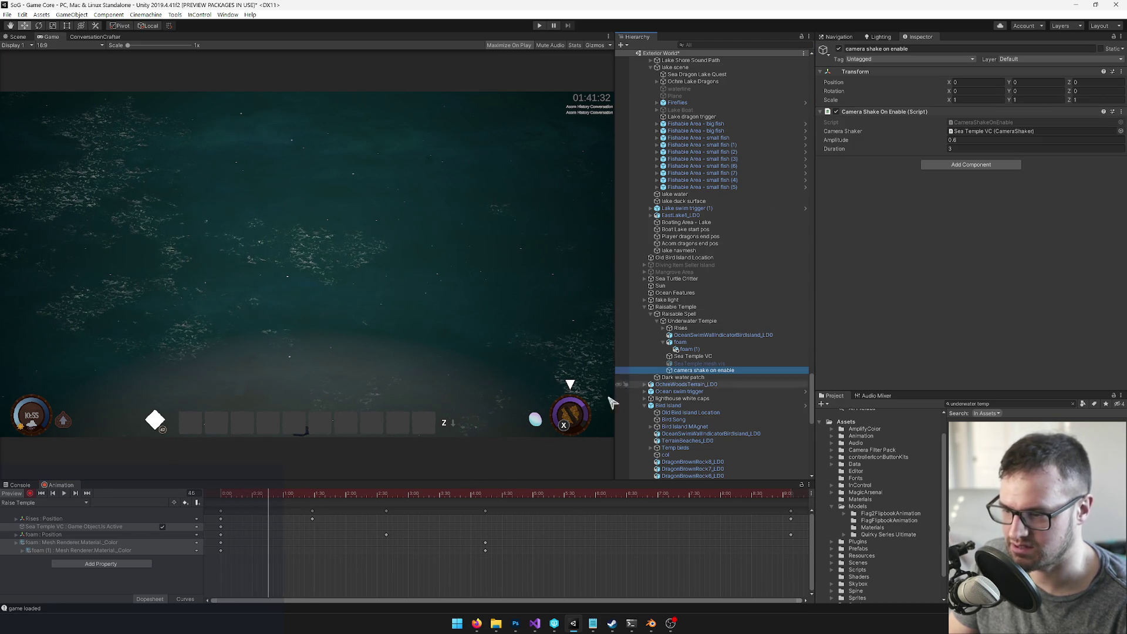
pyautogui.click(30, 493)
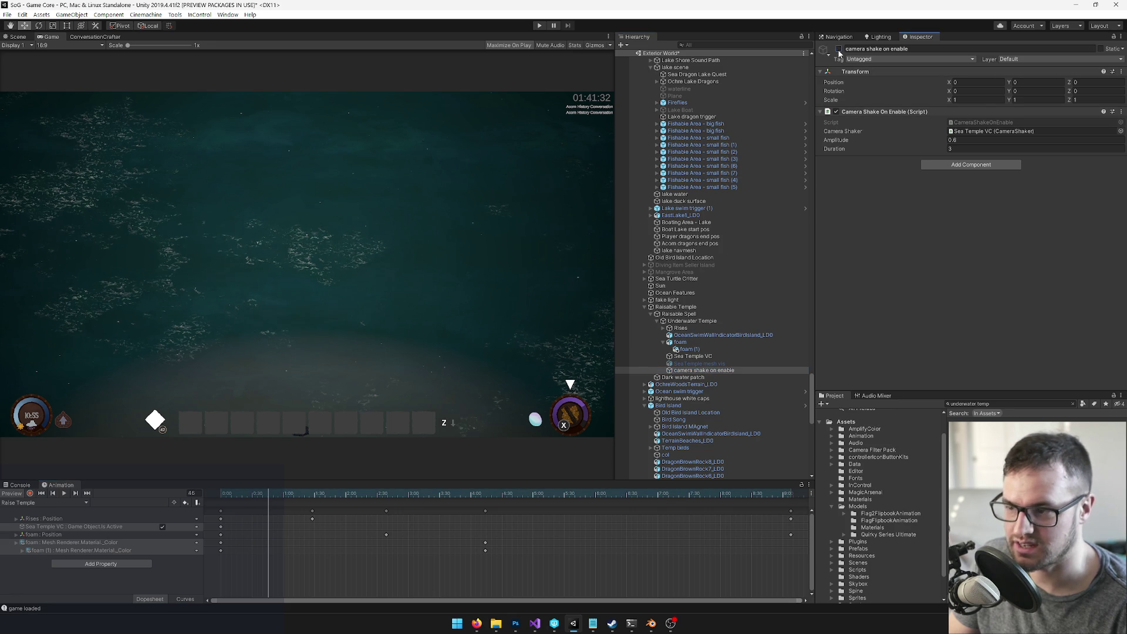
pyautogui.click(30, 493)
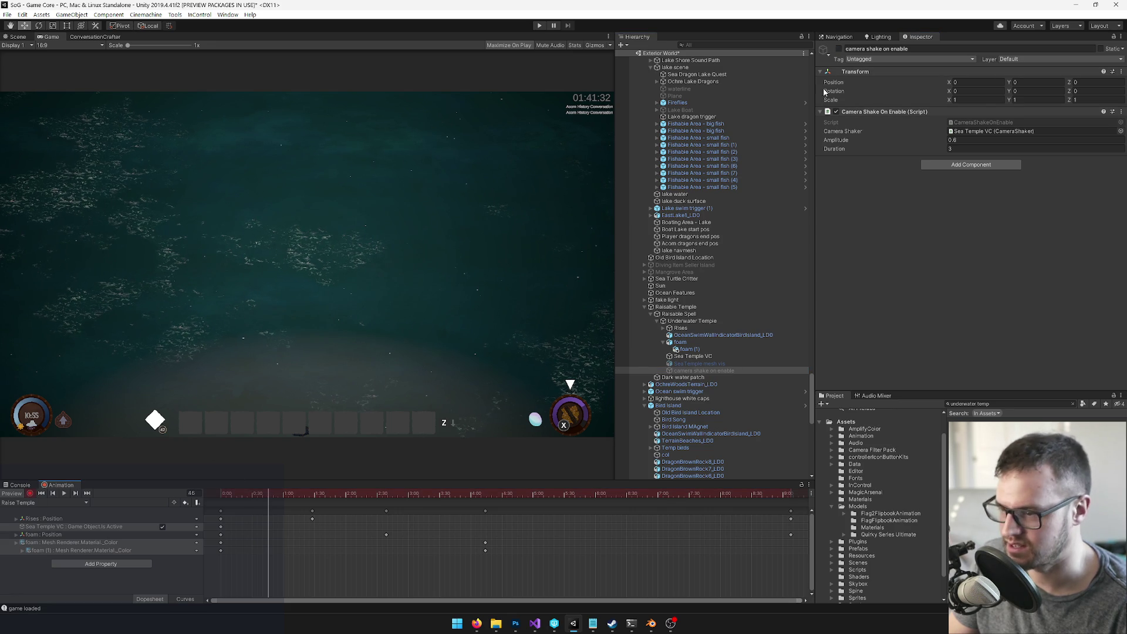
pyautogui.click(839, 49)
pyautogui.moveTo(268, 494)
pyautogui.mouseDown()
pyautogui.moveTo(364, 495)
pyautogui.moveTo(266, 498)
pyautogui.moveTo(315, 498)
pyautogui.moveTo(268, 508)
pyautogui.mouseUp()
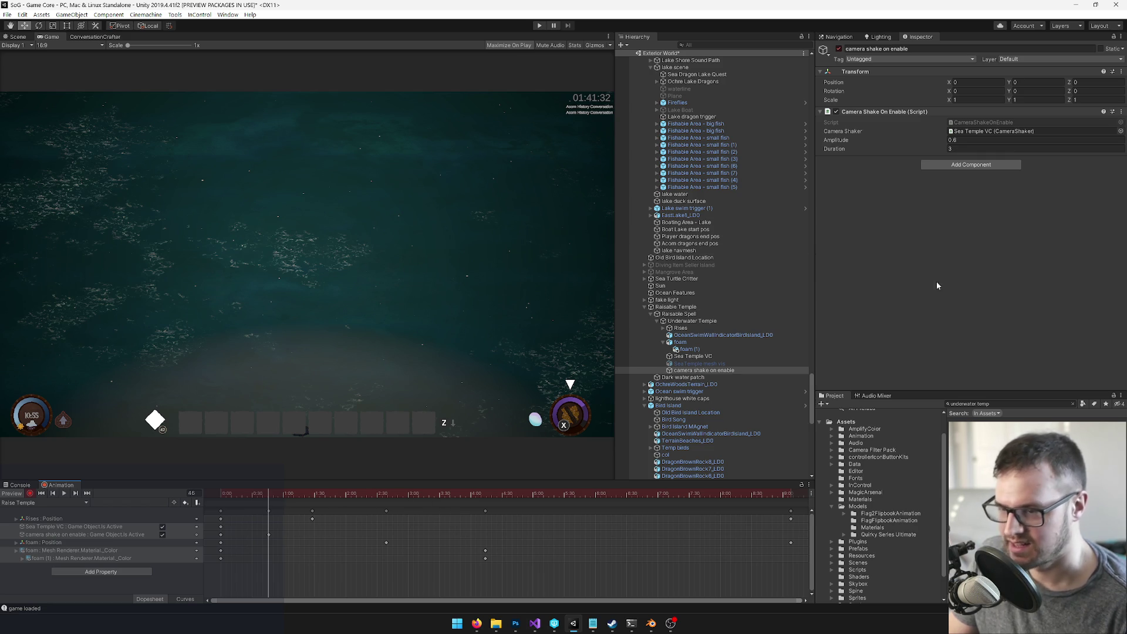
# Step: With recording off, raise the Camera Shake On Enable Duration from 3 to 7
pyautogui.click(966, 149)
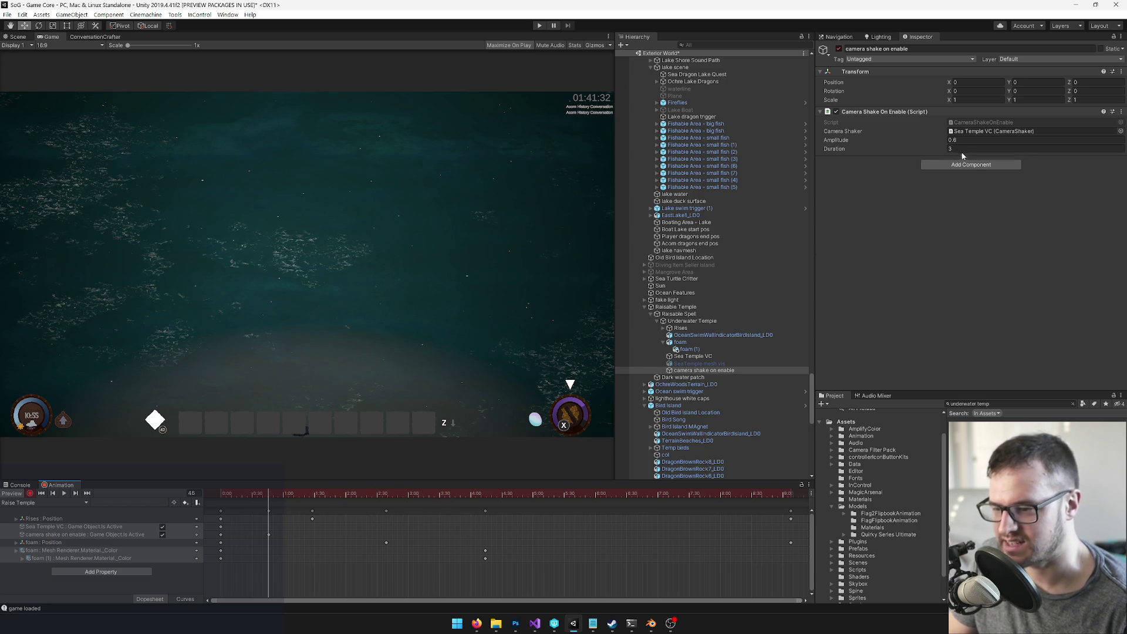
pyautogui.click(30, 495)
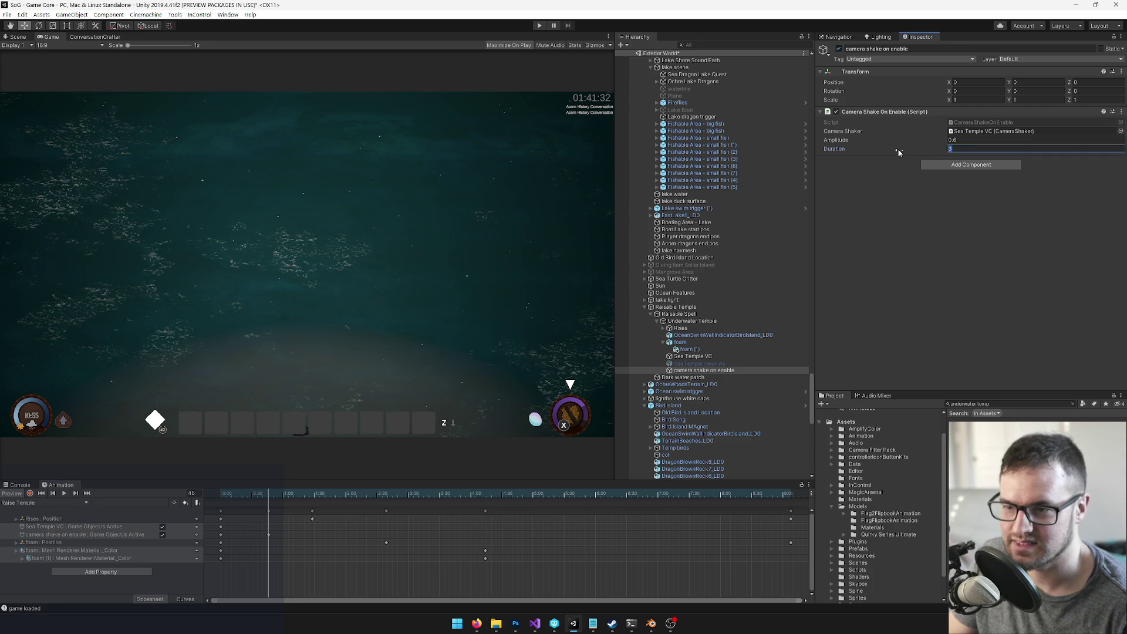
pyautogui.write('7')
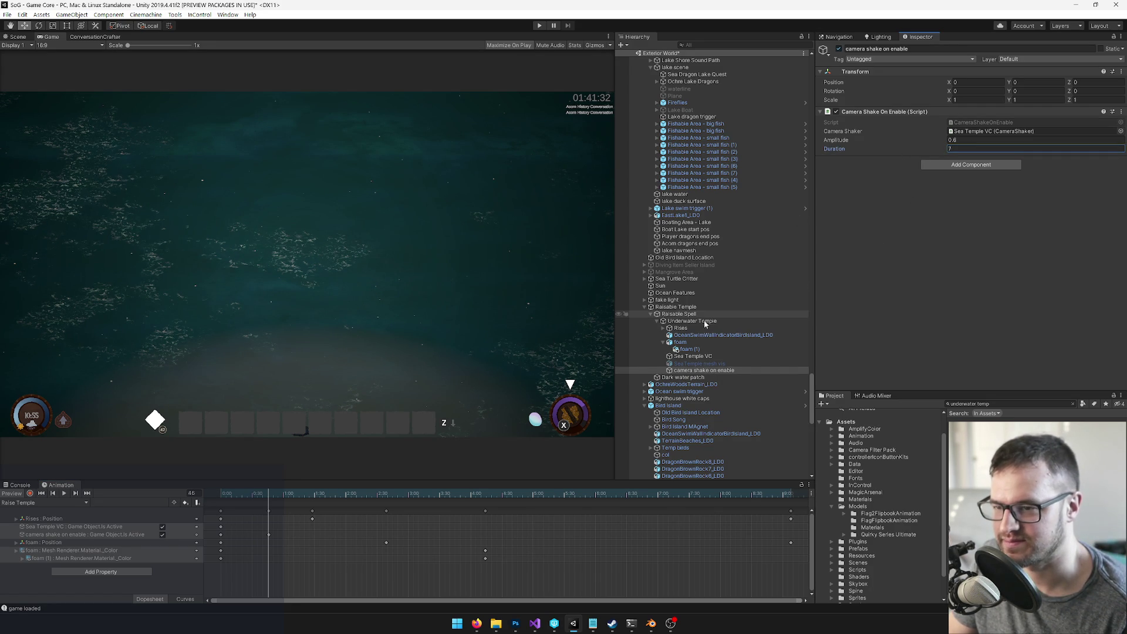
pyautogui.moveTo(288, 495)
pyautogui.mouseDown()
pyautogui.moveTo(386, 494)
pyautogui.moveTo(238, 496)
pyautogui.moveTo(174, 512)
pyautogui.mouseUp()
pyautogui.click(988, 402)
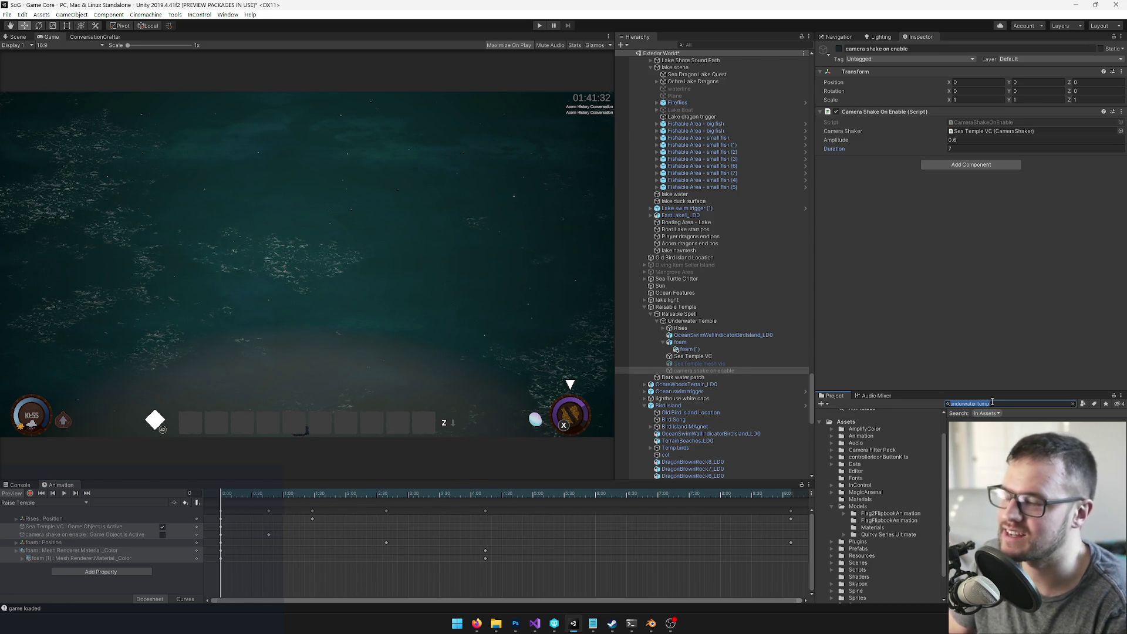
# Step: Search the Project for 'emerg' and audition the Emerge and DiveEmerge audio clips
pyautogui.write('seat')
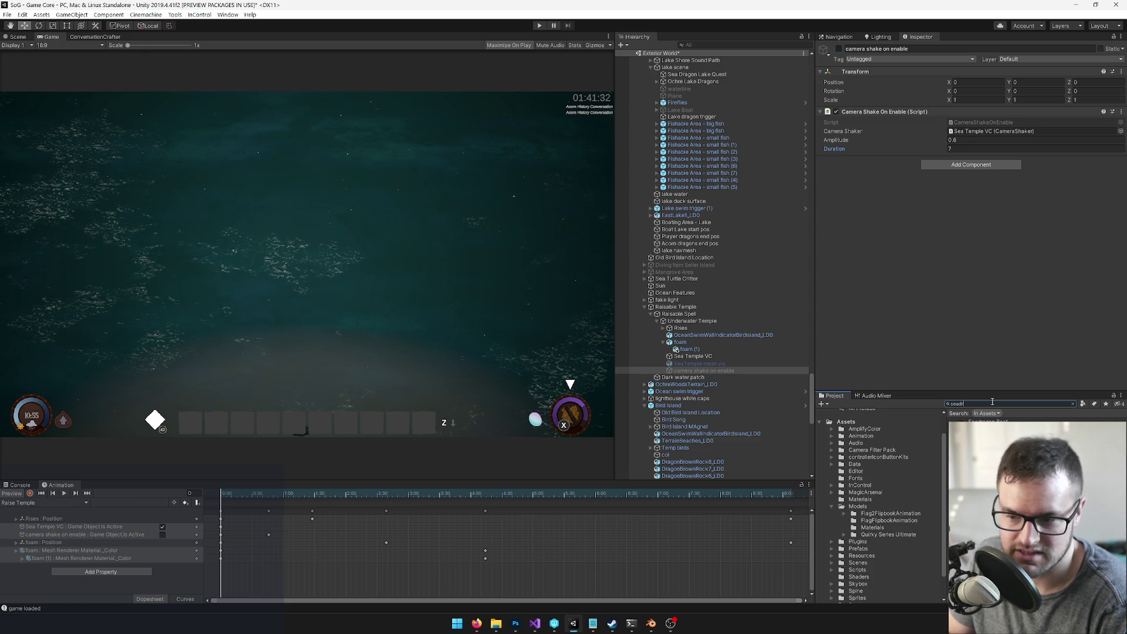
pyautogui.press('BackSpace')
pyautogui.press('BackSpace')
pyautogui.press('BackSpace')
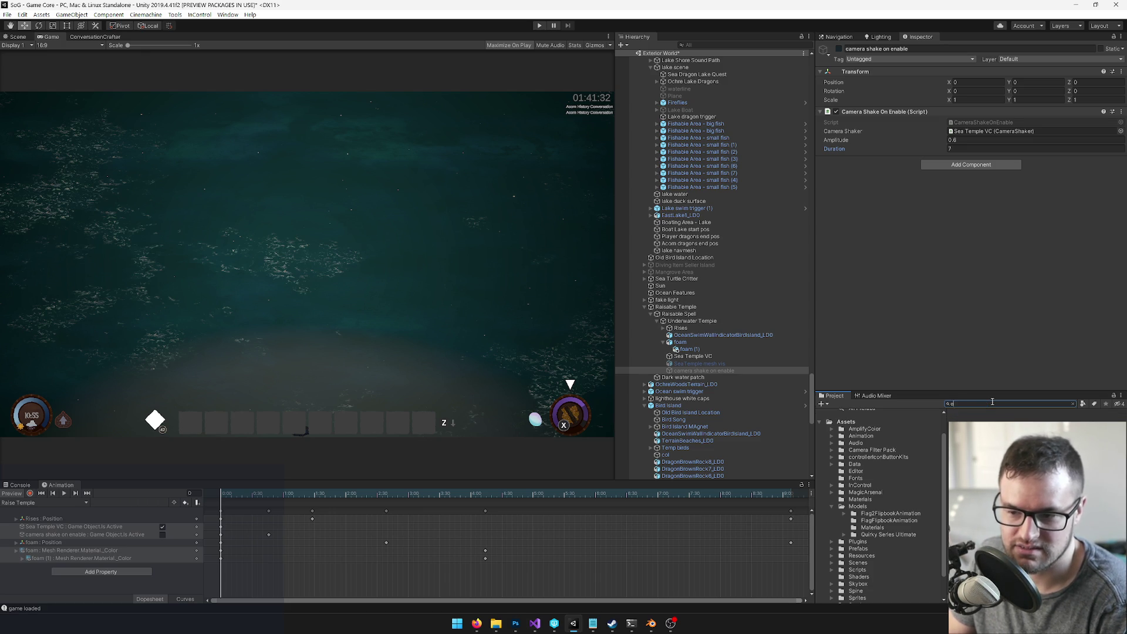
pyautogui.write('merg')
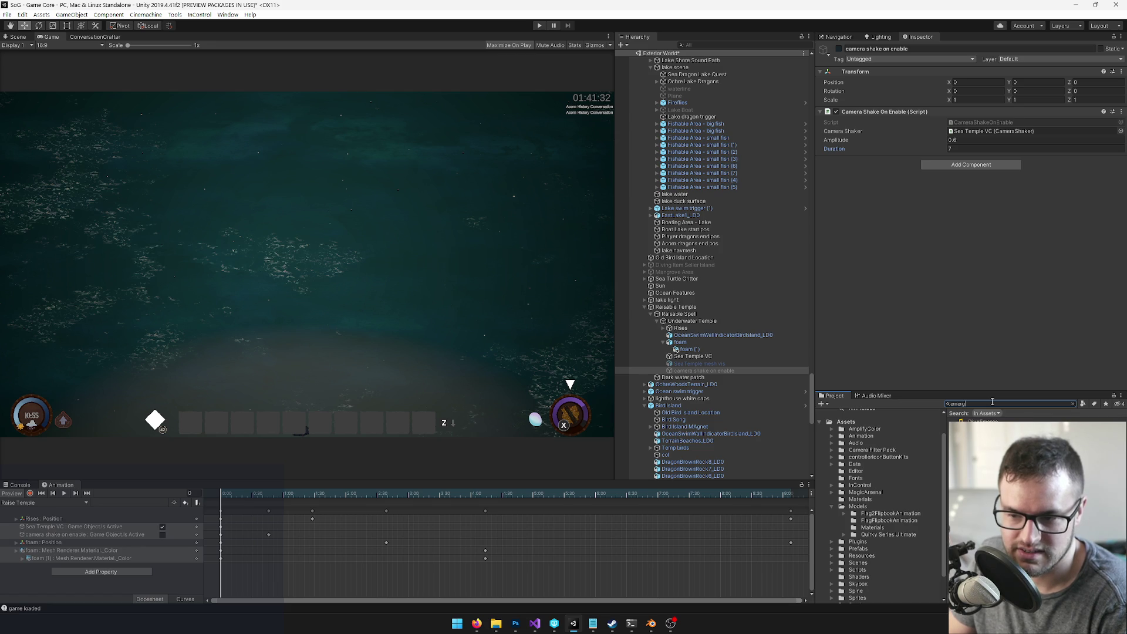
pyautogui.click(974, 429)
pyautogui.click(1091, 293)
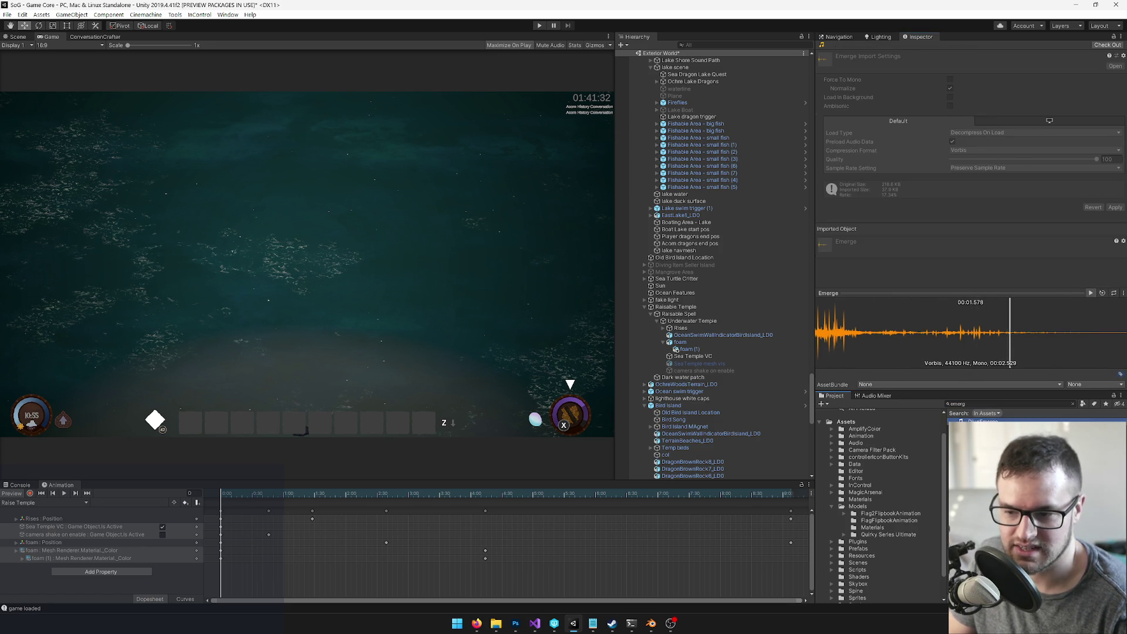
pyautogui.press('Up')
# Step: Search audio clips for 'dragon t:audioclip', then 'rise', then 'water' sounds
pyautogui.hotkey('ctrl', 'f')
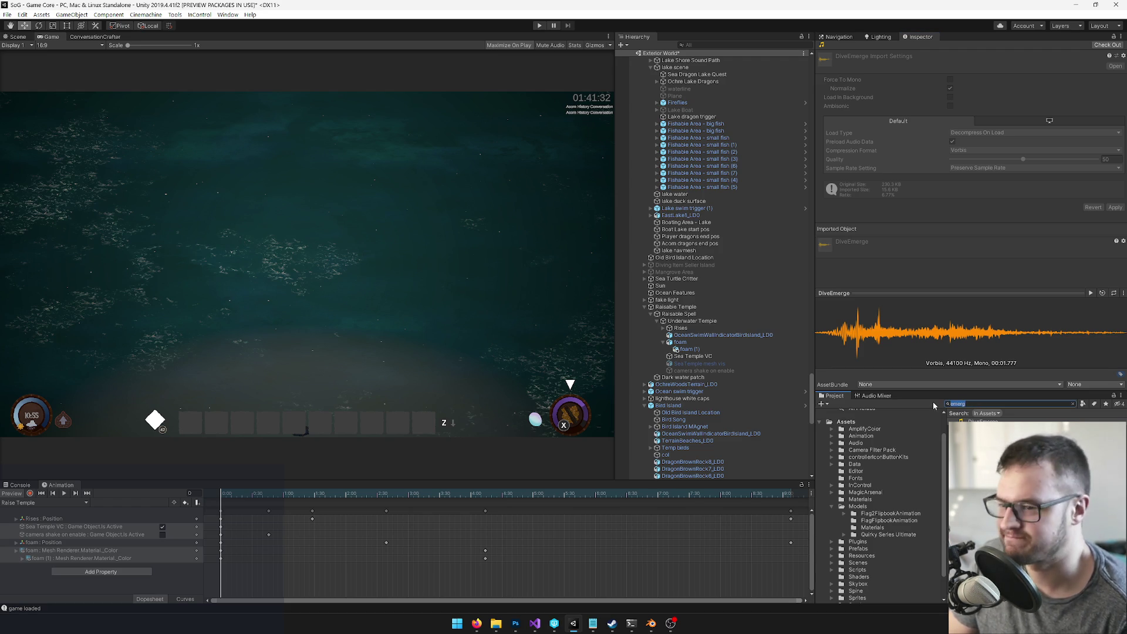
pyautogui.write('dragon')
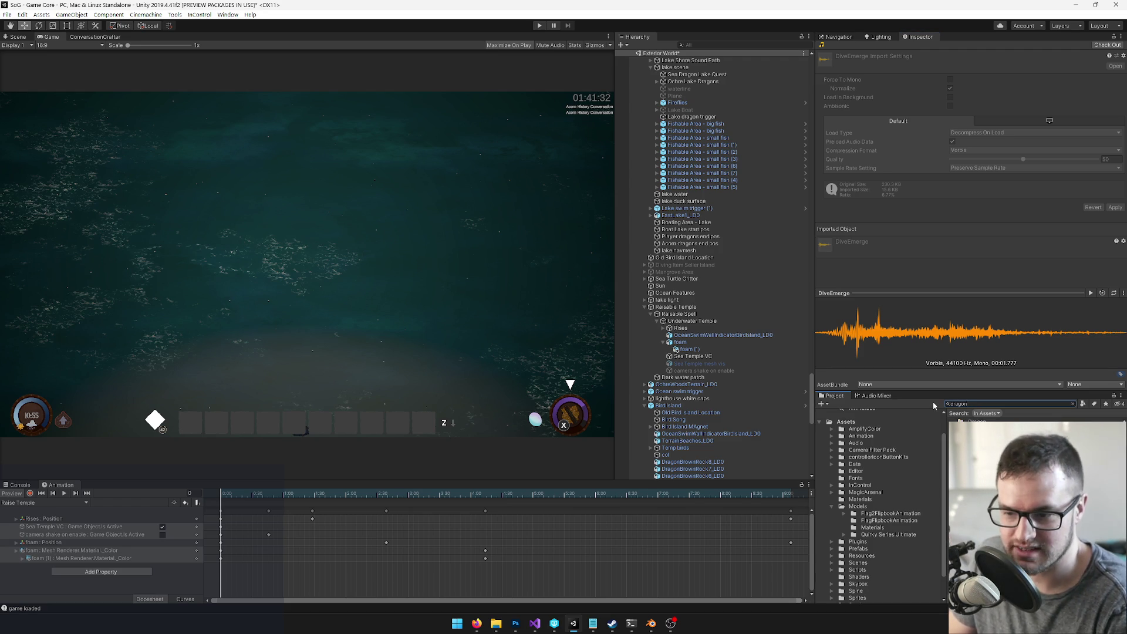
pyautogui.write(' t:audioclip')
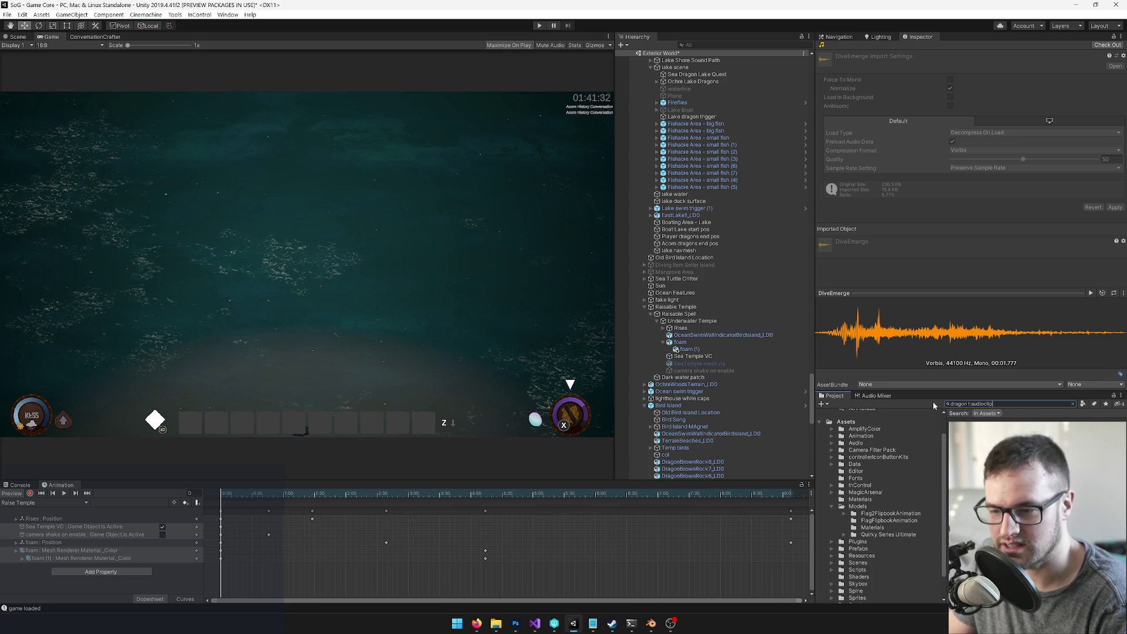
pyautogui.doubleClick(964, 403)
pyautogui.write('rise')
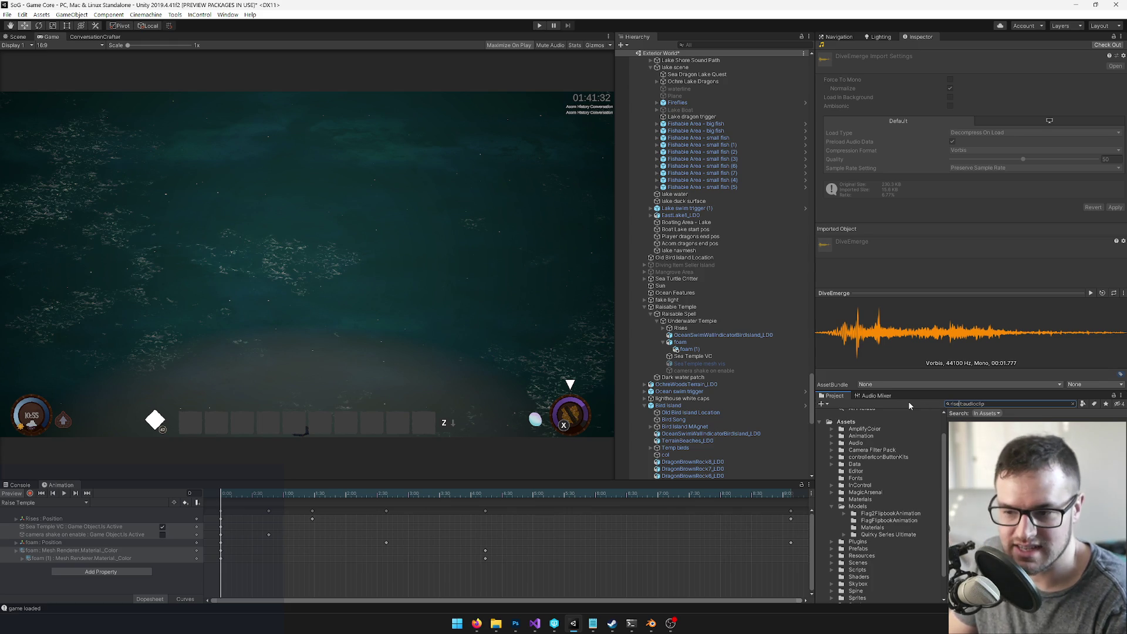
pyautogui.press('BackSpace')
pyautogui.press('BackSpace')
pyautogui.press('BackSpace')
pyautogui.write('water')
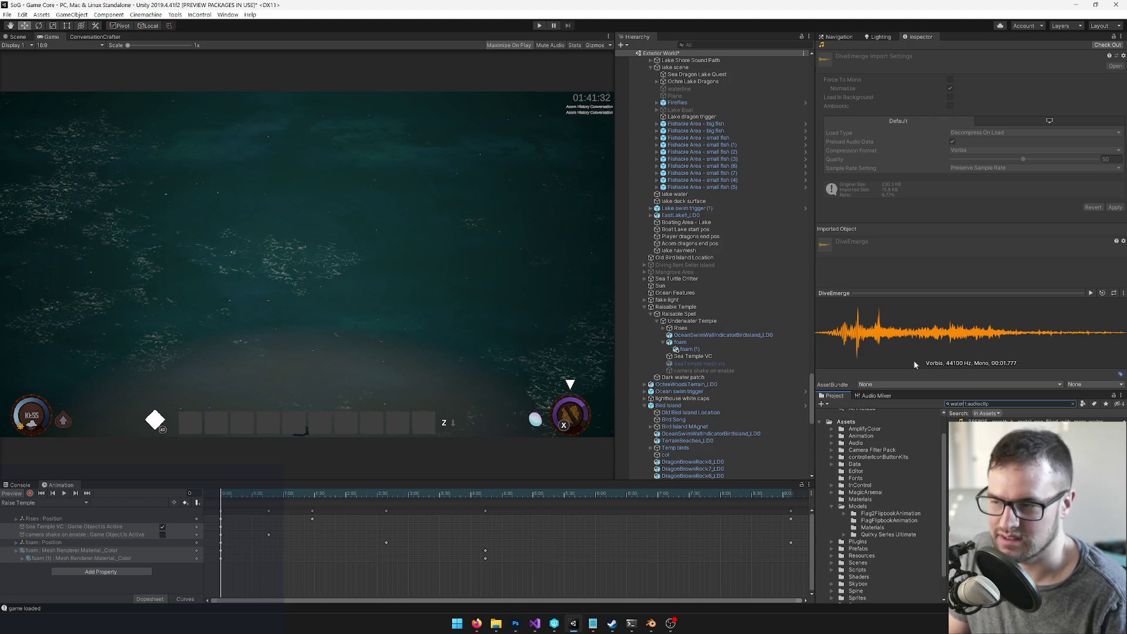
# Step: In the Scene view, fly to the dragon scene and frame the drips dragon mesh
pyautogui.click(18, 37)
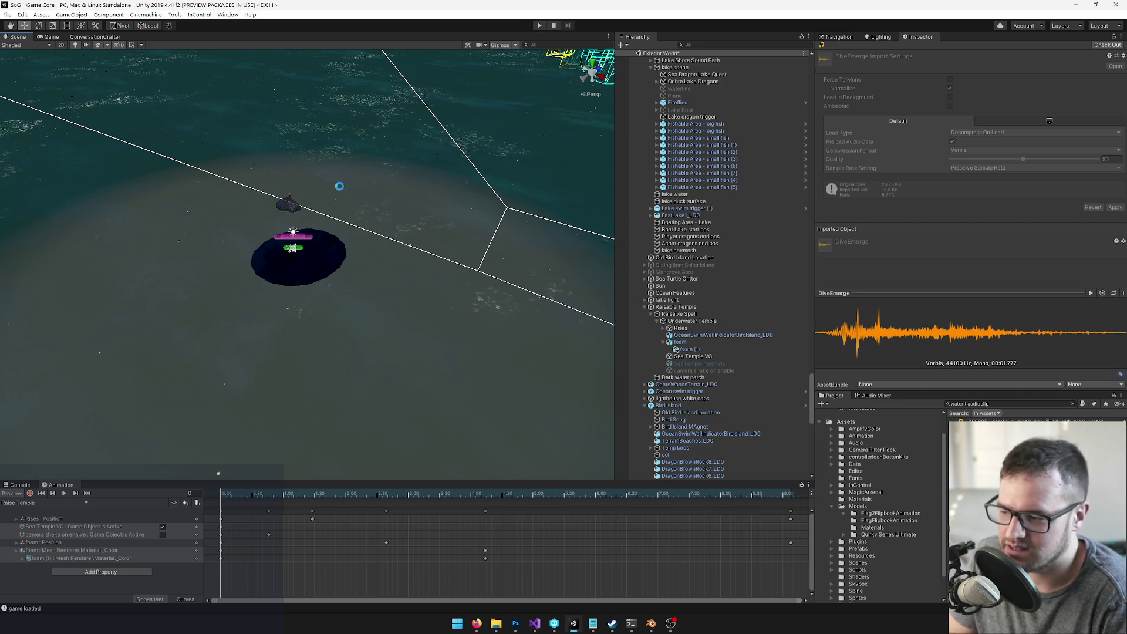
pyautogui.moveTo(339, 187); pyautogui.dragTo(441, 101)
pyautogui.moveTo(444, 97)
pyautogui.mouseDown()
pyautogui.moveTo(448, 61)
pyautogui.moveTo(421, 83)
pyautogui.moveTo(281, 101)
pyautogui.moveTo(352, 140)
pyautogui.moveTo(478, 164)
pyautogui.moveTo(481, 183)
pyautogui.moveTo(560, 225)
pyautogui.moveTo(539, 232)
pyautogui.moveTo(494, 173)
pyautogui.moveTo(352, 130)
pyautogui.mouseUp()
pyautogui.click(262, 117)
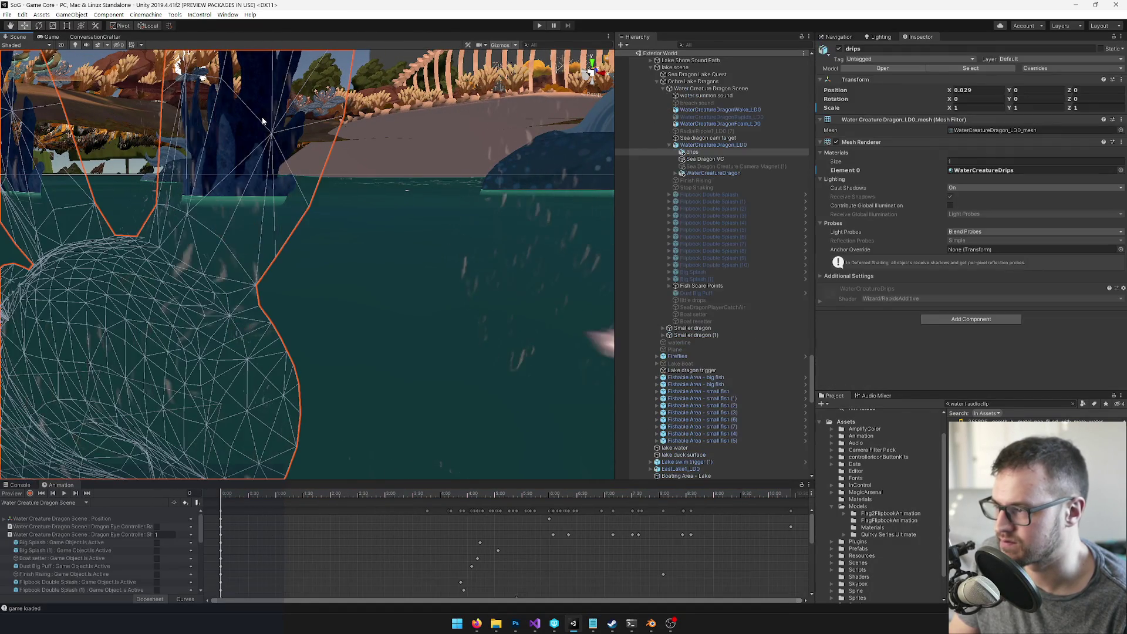
pyautogui.press('f')
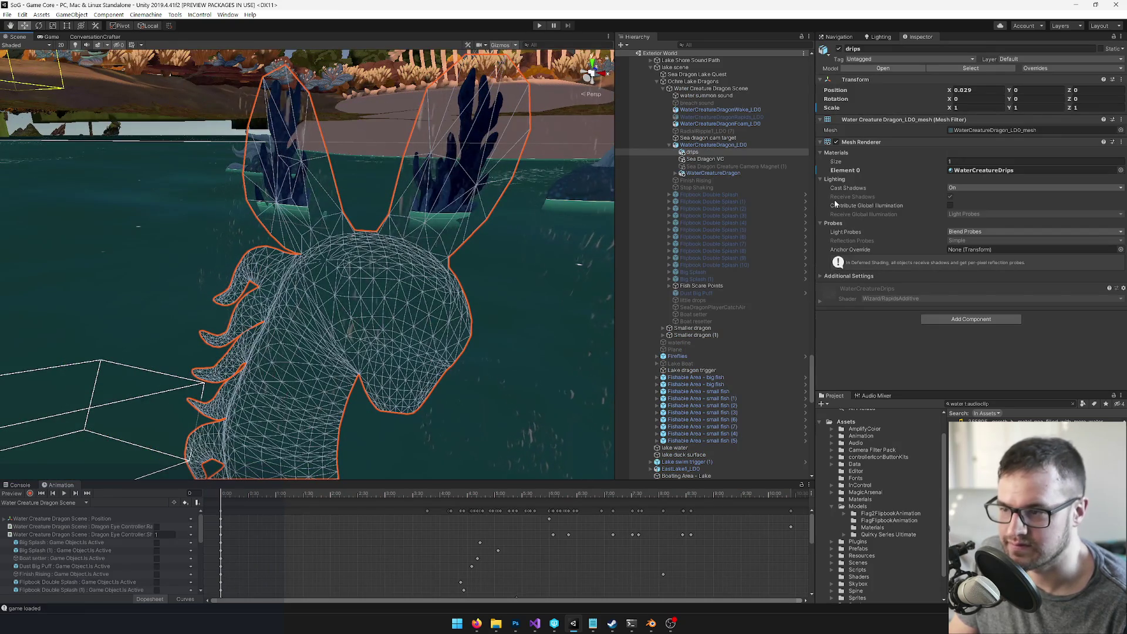
# Step: Review WaterCreatureDragon's children and copy the Flipbook Double Splash objects
pyautogui.click(676, 173)
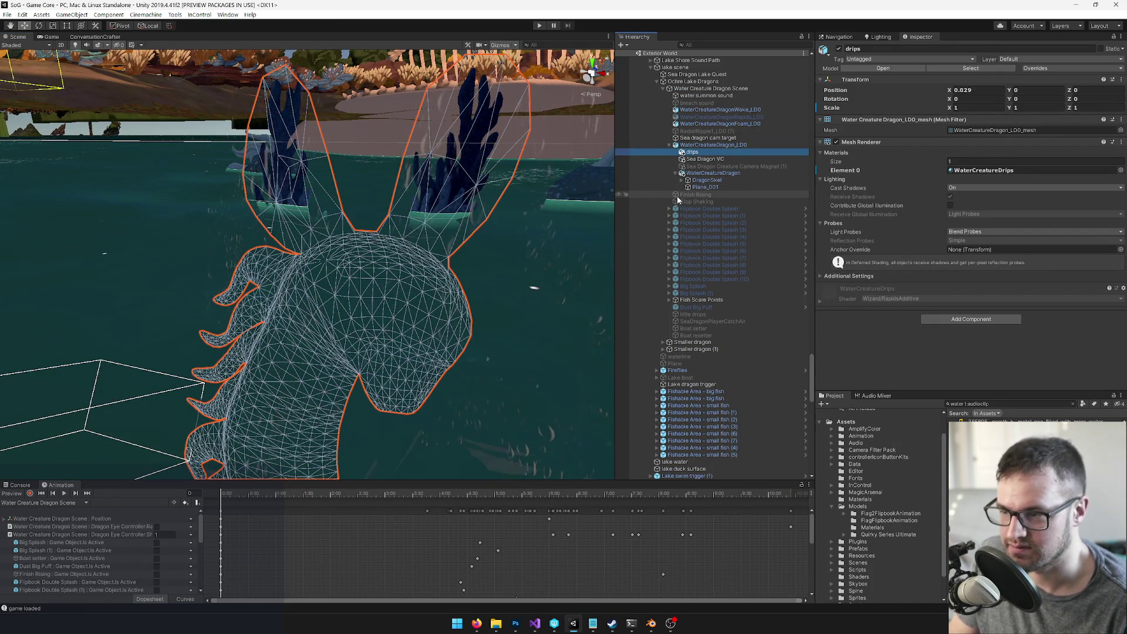
pyautogui.click(687, 201)
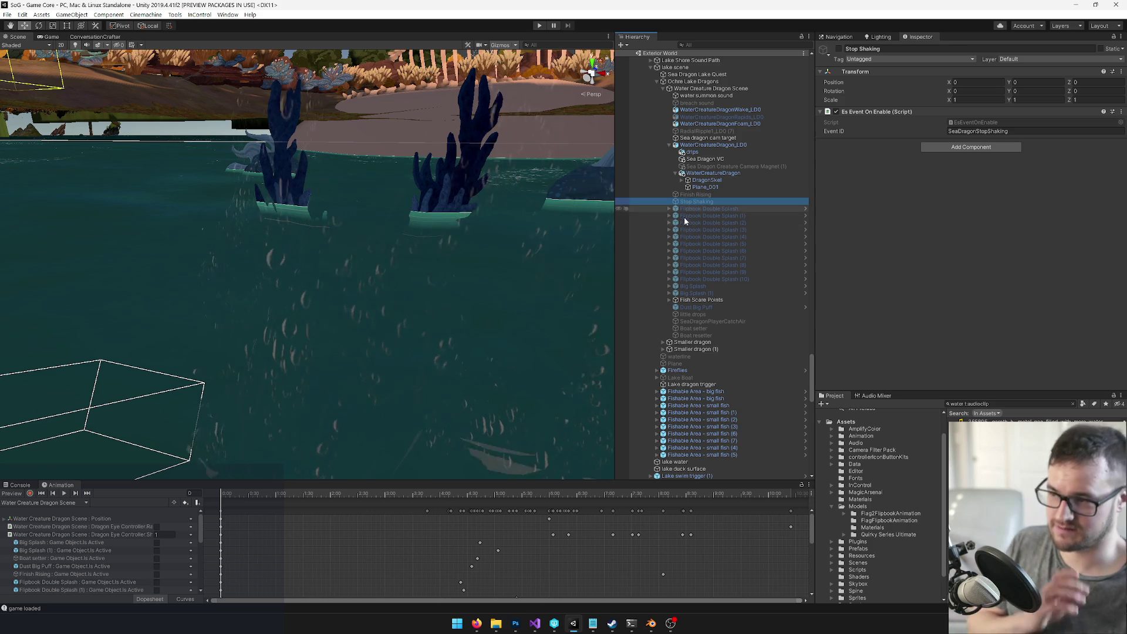
pyautogui.click(704, 314)
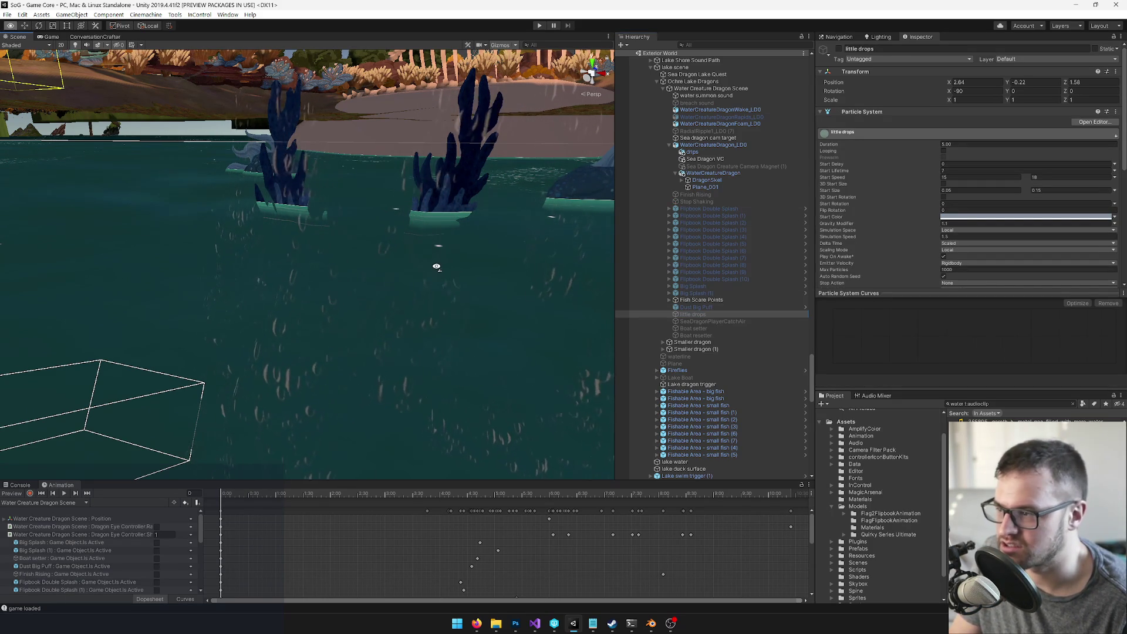
pyautogui.click(688, 328)
pyautogui.click(706, 280)
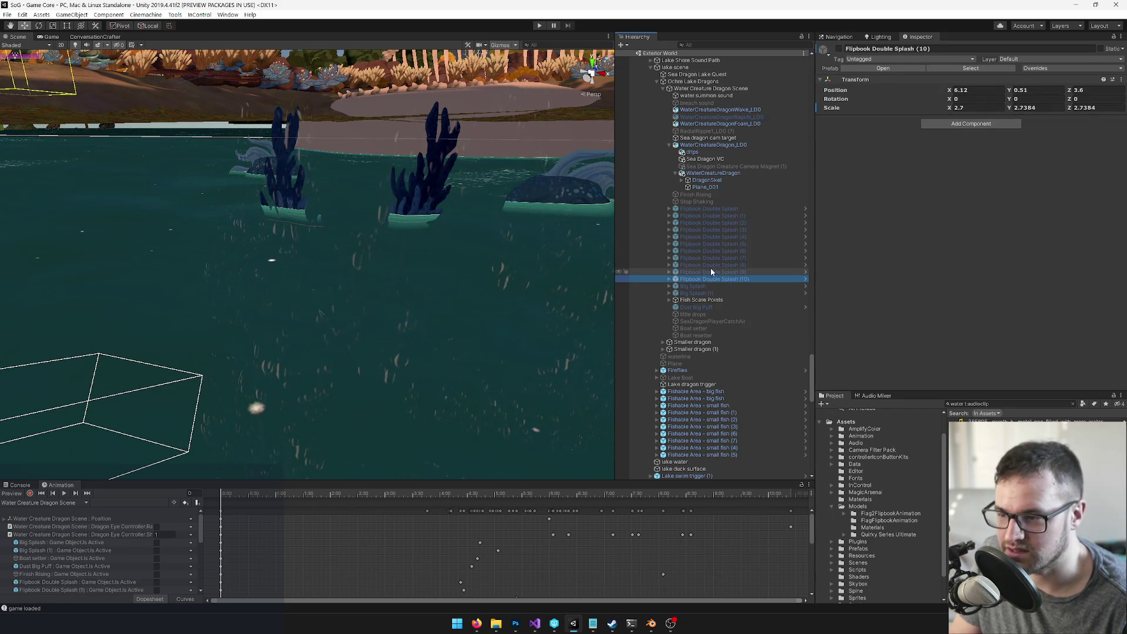
pyautogui.keyDown('shift'); pyautogui.click(716, 210); pyautogui.keyUp('shift')
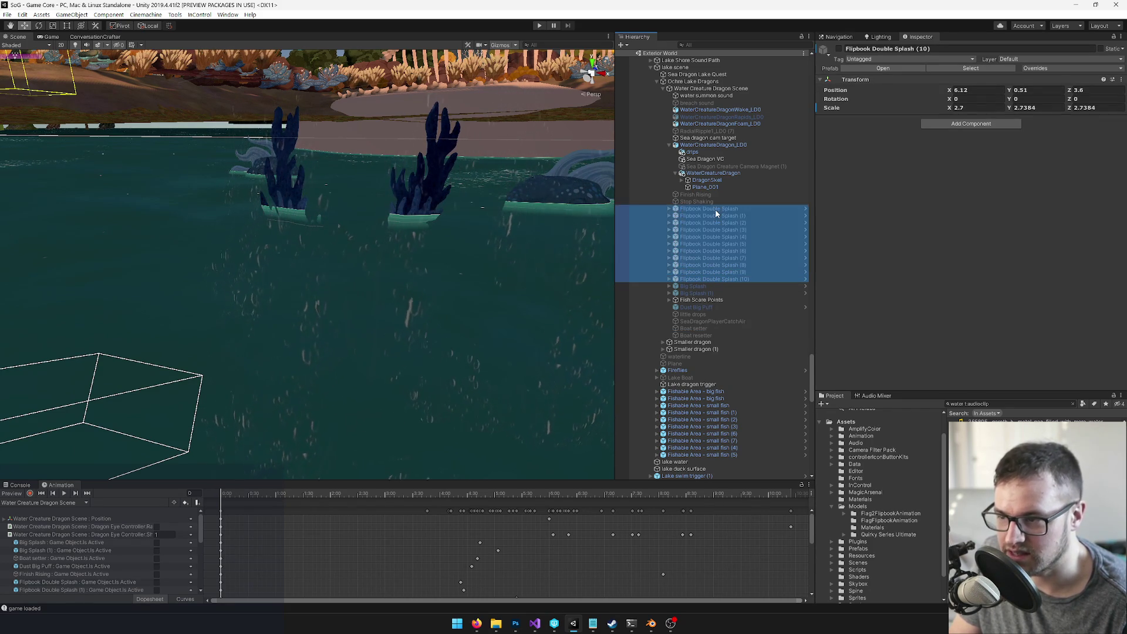
pyautogui.rightClick(715, 213)
pyautogui.click(730, 217)
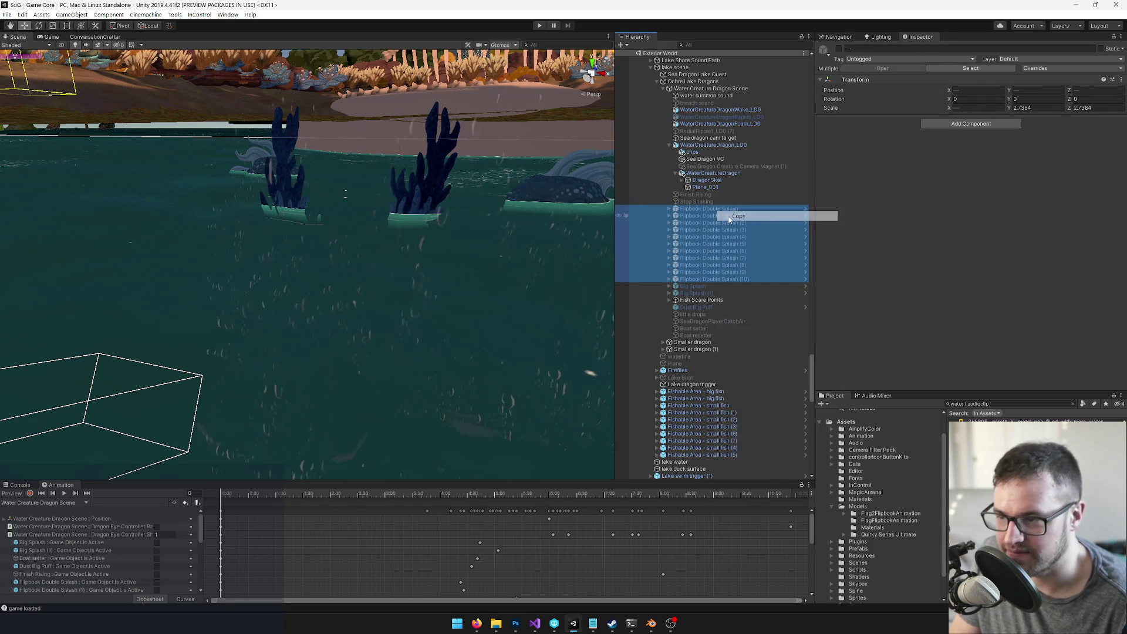
# Step: Inspect the Stop Shaking and Finish Rising events, then the breach sound's Audio Source clip
pyautogui.click(709, 200)
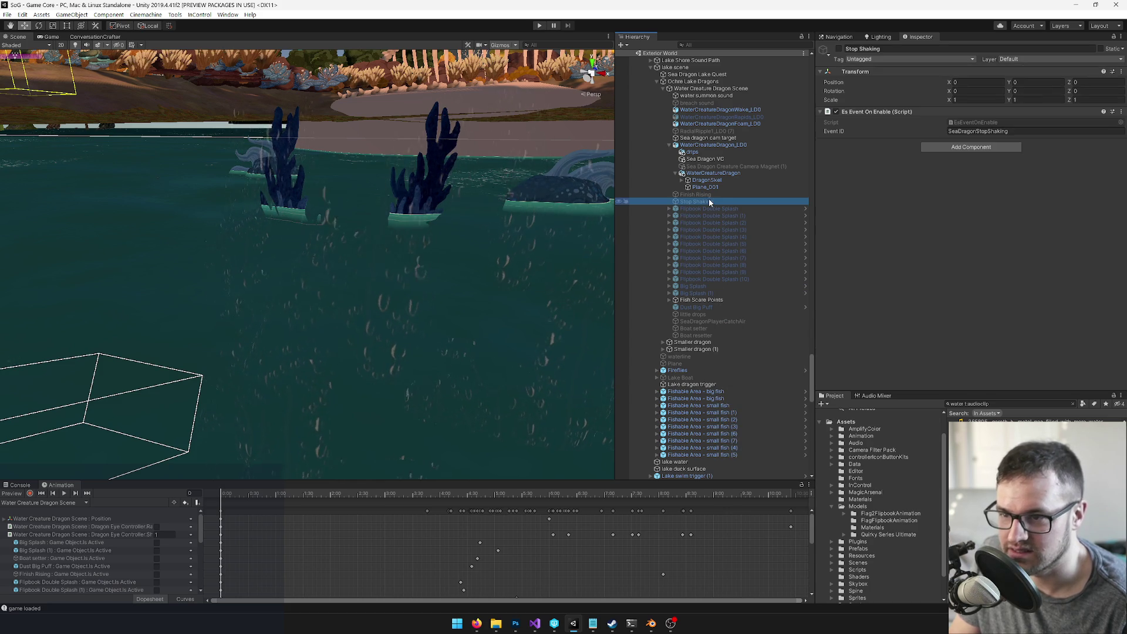
pyautogui.click(709, 194)
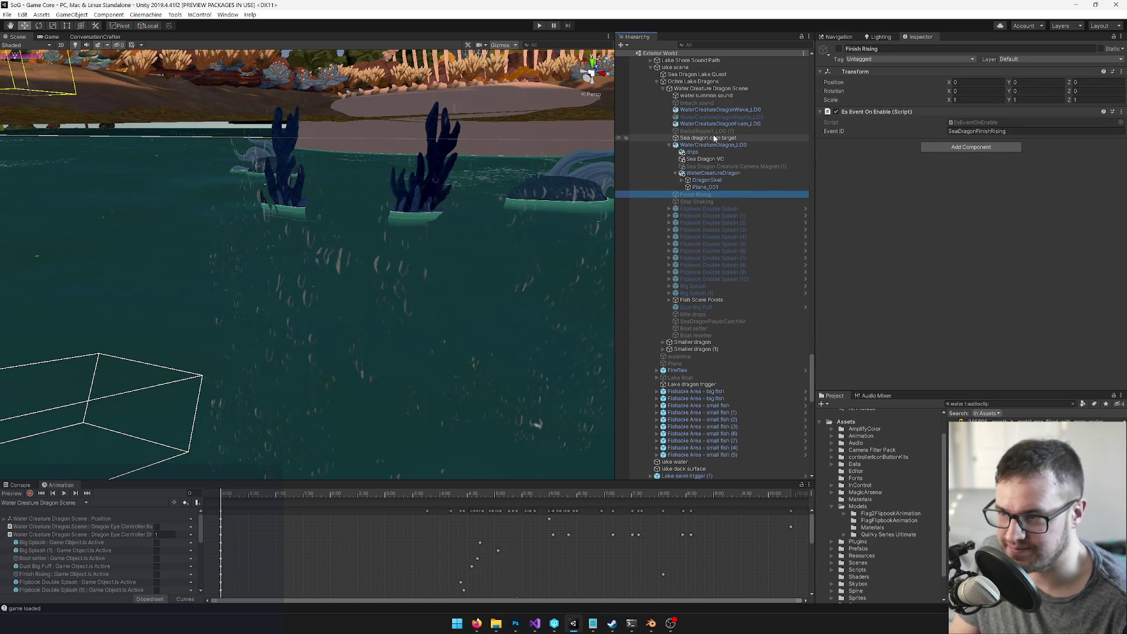
pyautogui.click(704, 103)
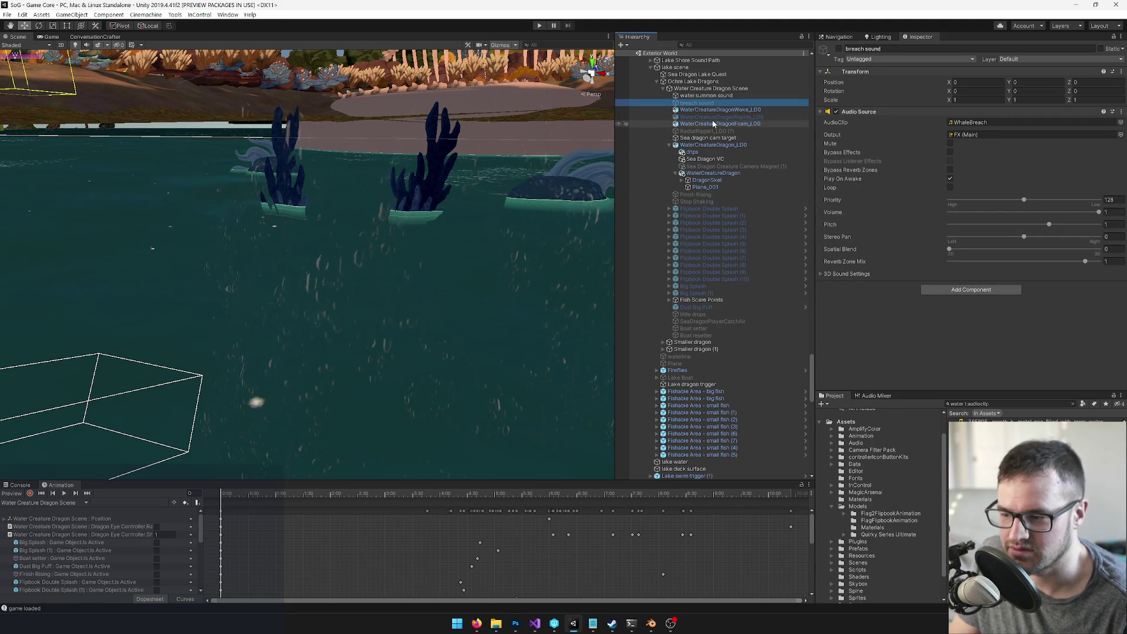
pyautogui.click(969, 123)
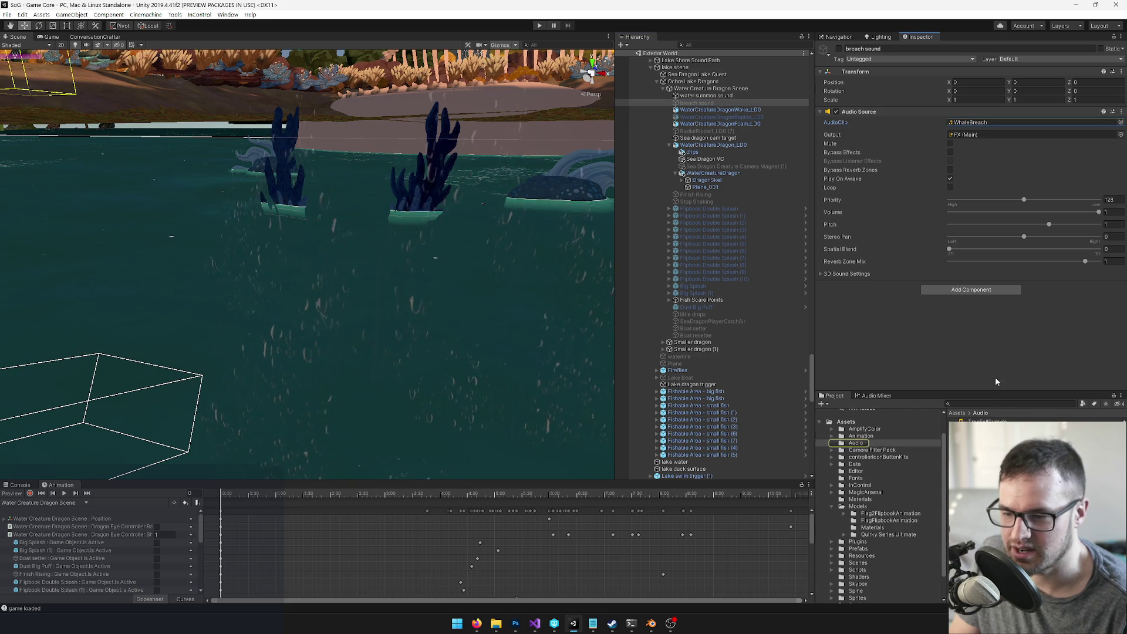
# Step: Preview the WhaleBreach sound, then reselect the first Flipbook Double Splash object
pyautogui.doubleClick(975, 122)
pyautogui.click(1092, 293)
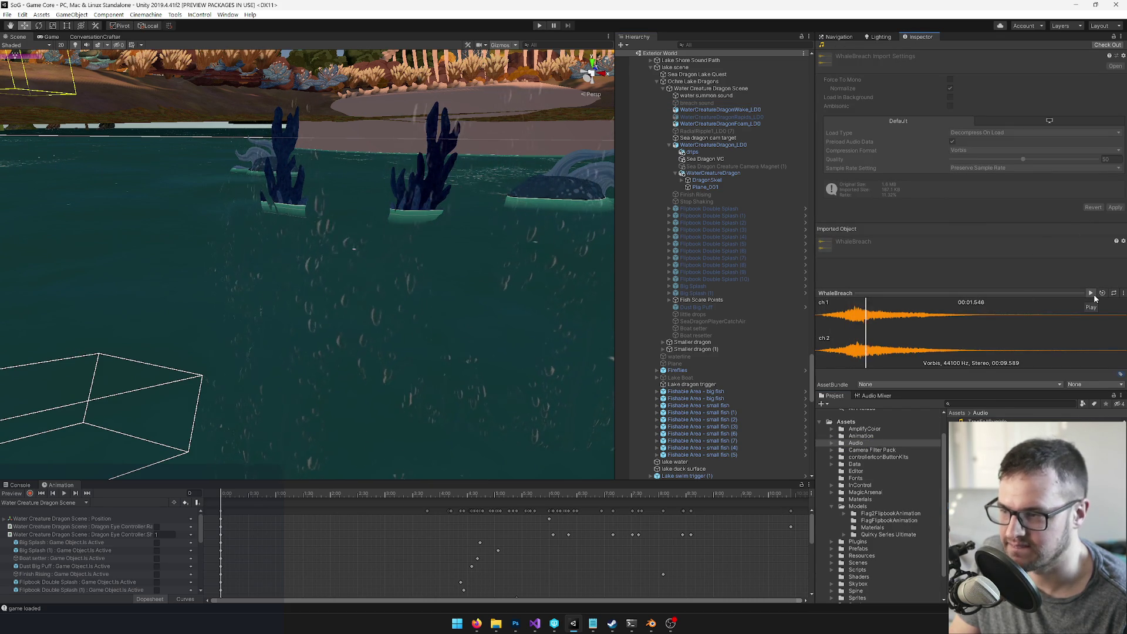
pyautogui.click(1092, 294)
pyautogui.click(473, 621)
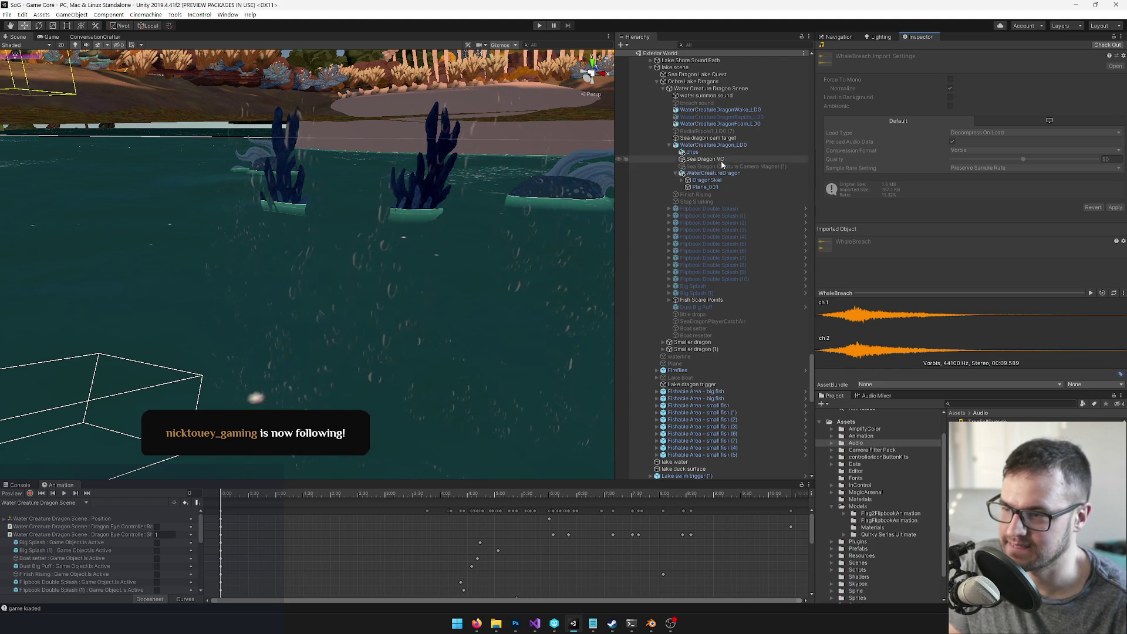
pyautogui.click(696, 208)
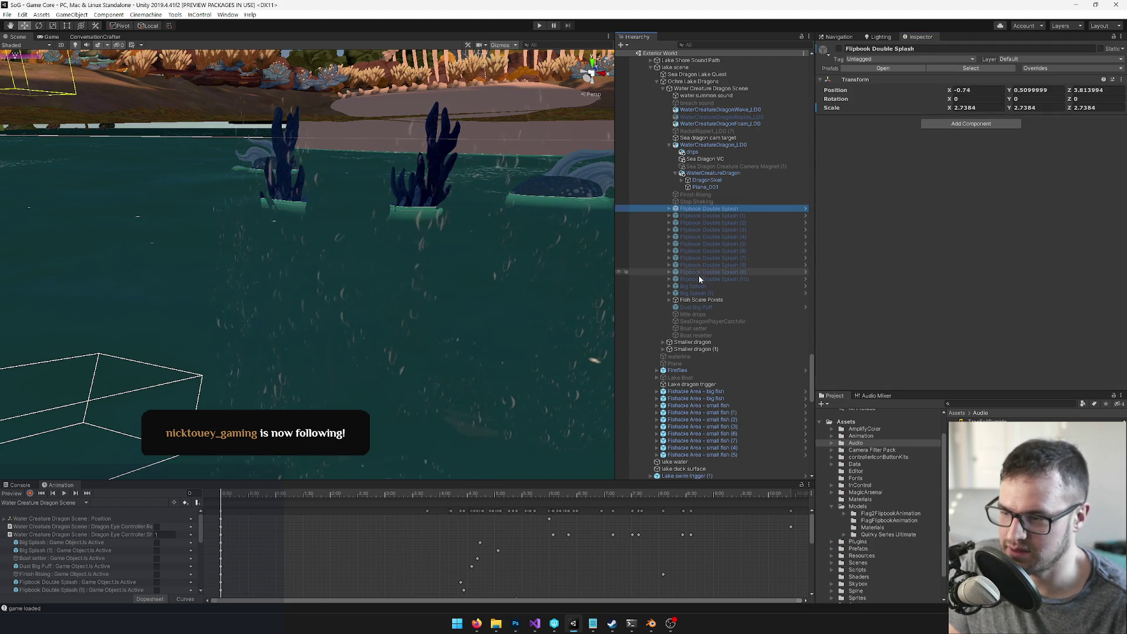
# Step: Copy Flipbook Double Splash through Big Splash (1) plus the breach and water summon sounds
pyautogui.keyDown('shift'); pyautogui.click(694, 293); pyautogui.keyUp('shift')
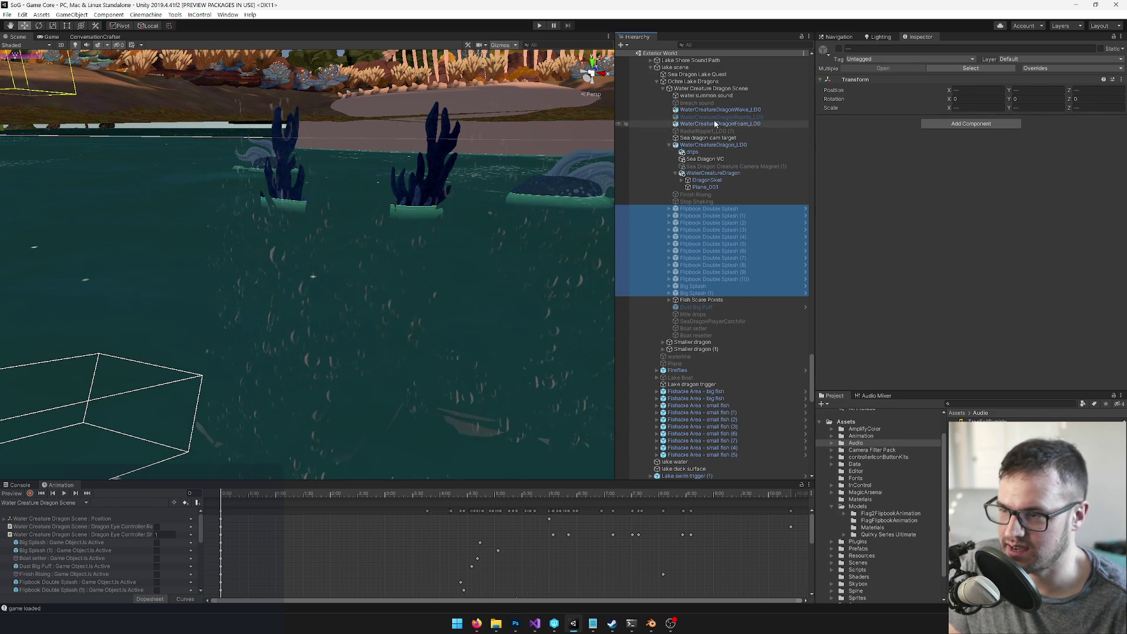
pyautogui.keyDown('ctrl'); pyautogui.click(707, 104); pyautogui.keyUp('ctrl')
pyautogui.keyDown('ctrl'); pyautogui.click(712, 96); pyautogui.keyUp('ctrl')
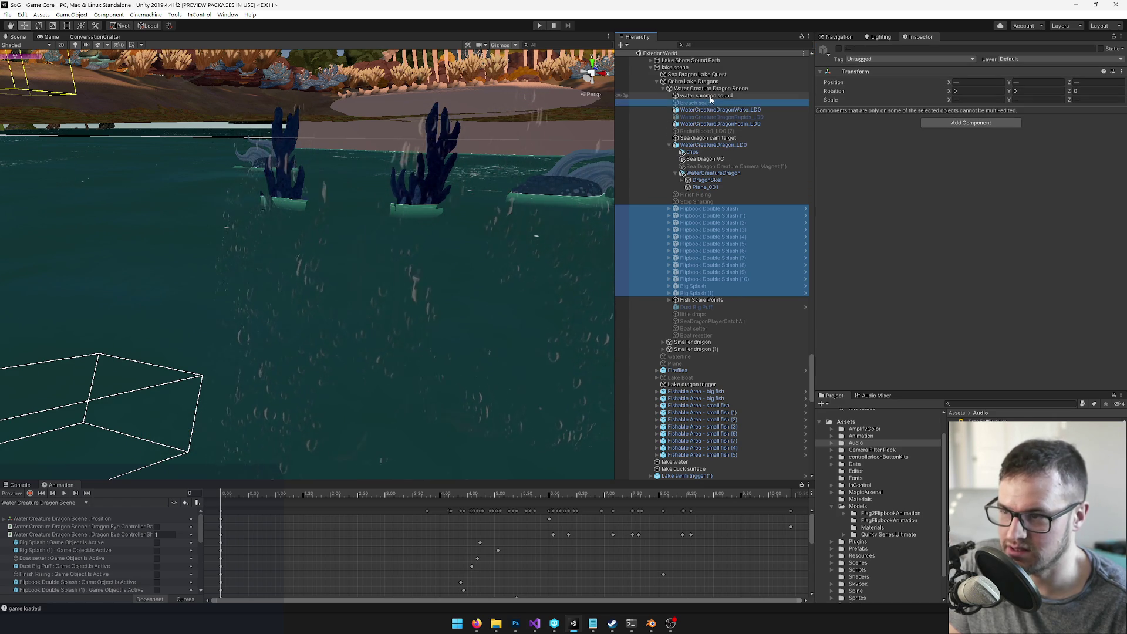
pyautogui.rightClick(715, 97)
pyautogui.click(728, 101)
pyautogui.scroll(-3, 720, 120)
pyautogui.scroll(15, 705, 182)
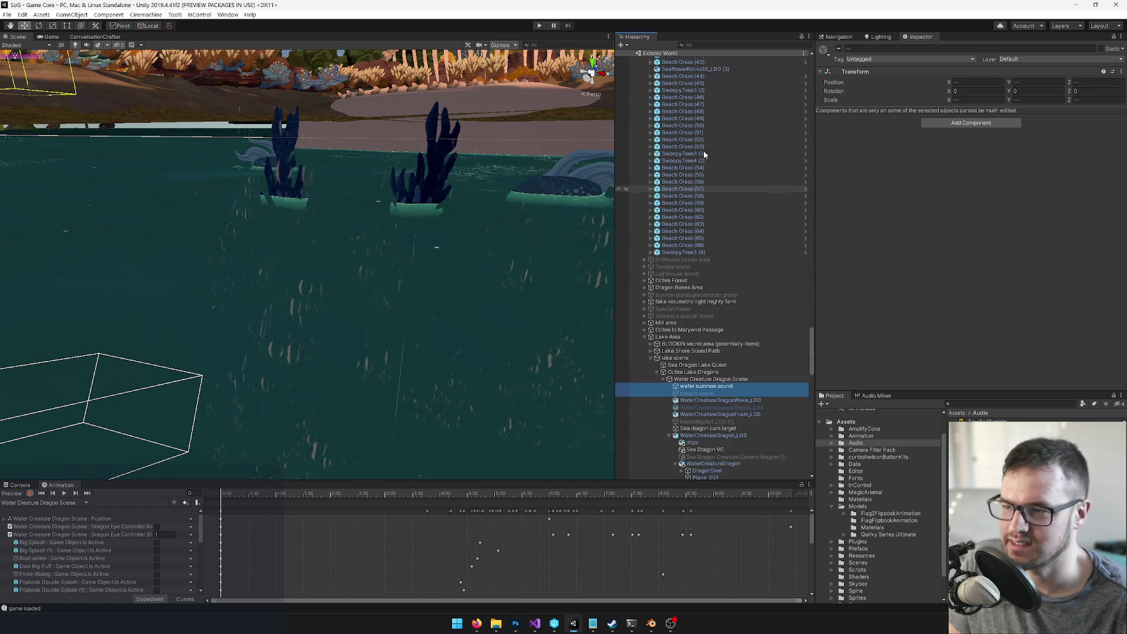
pyautogui.click(710, 105)
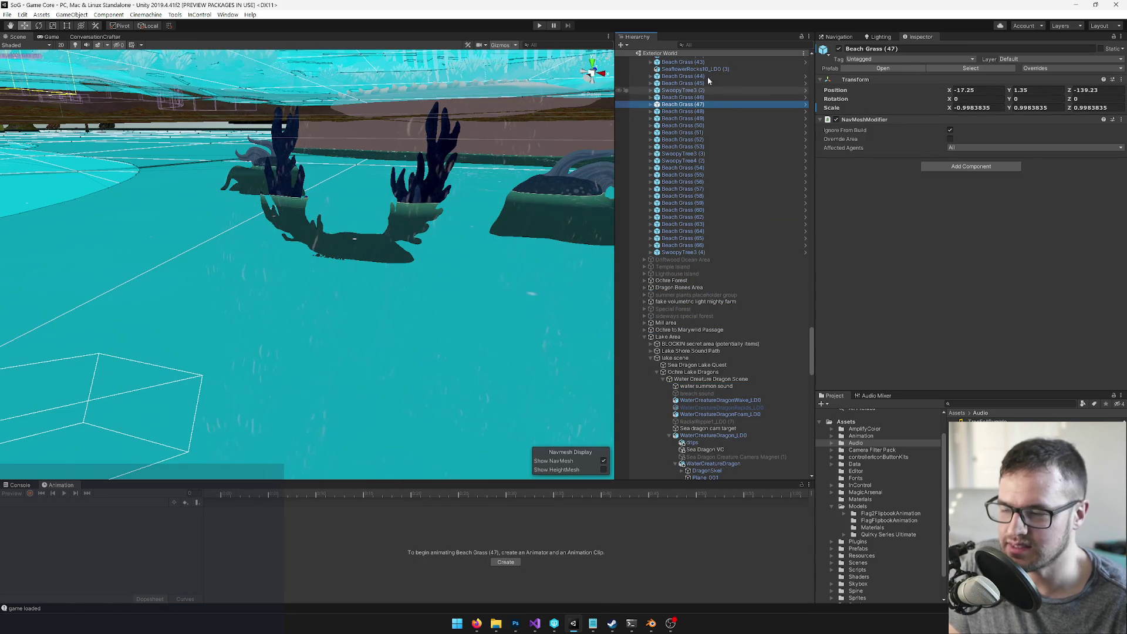
# Step: Filter the Hierarchy by 'sea temp' to find Sea Temple VC, then select Underwater Temple
pyautogui.click(713, 45)
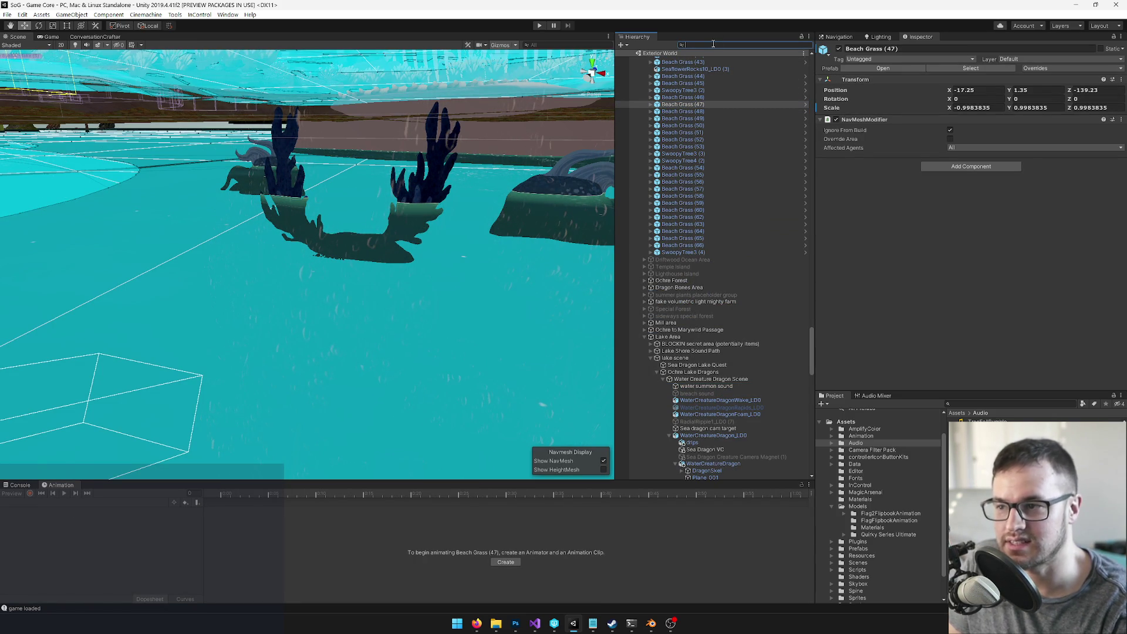
pyautogui.write('sea te')
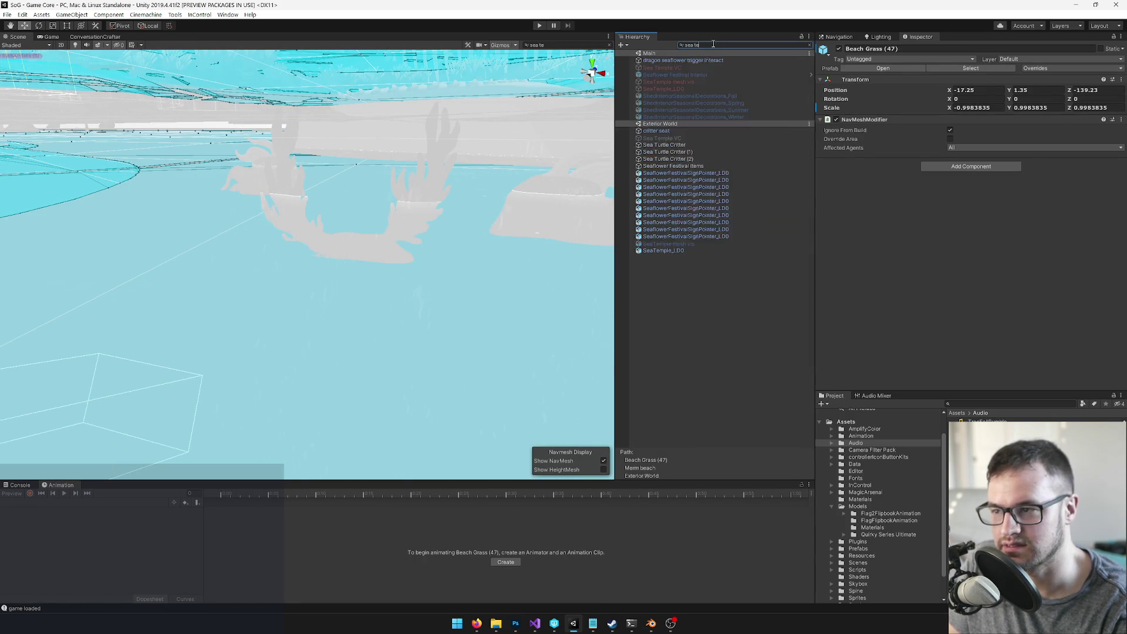
pyautogui.write('m')
pyautogui.click(675, 89)
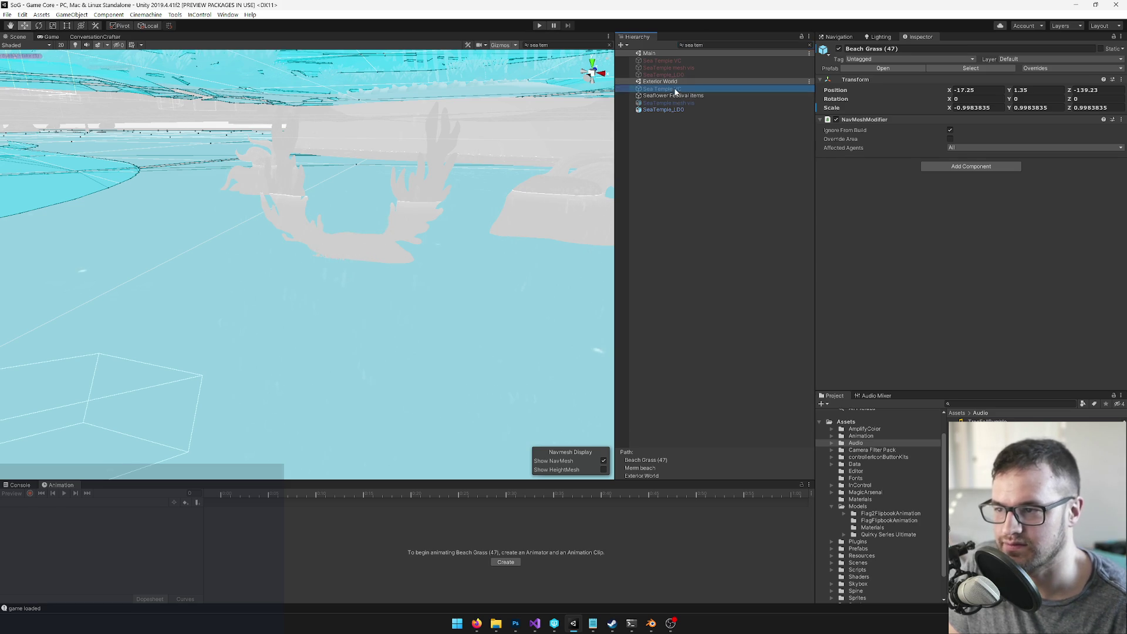
pyautogui.click(811, 47)
pyautogui.scroll(-10, 267, 259)
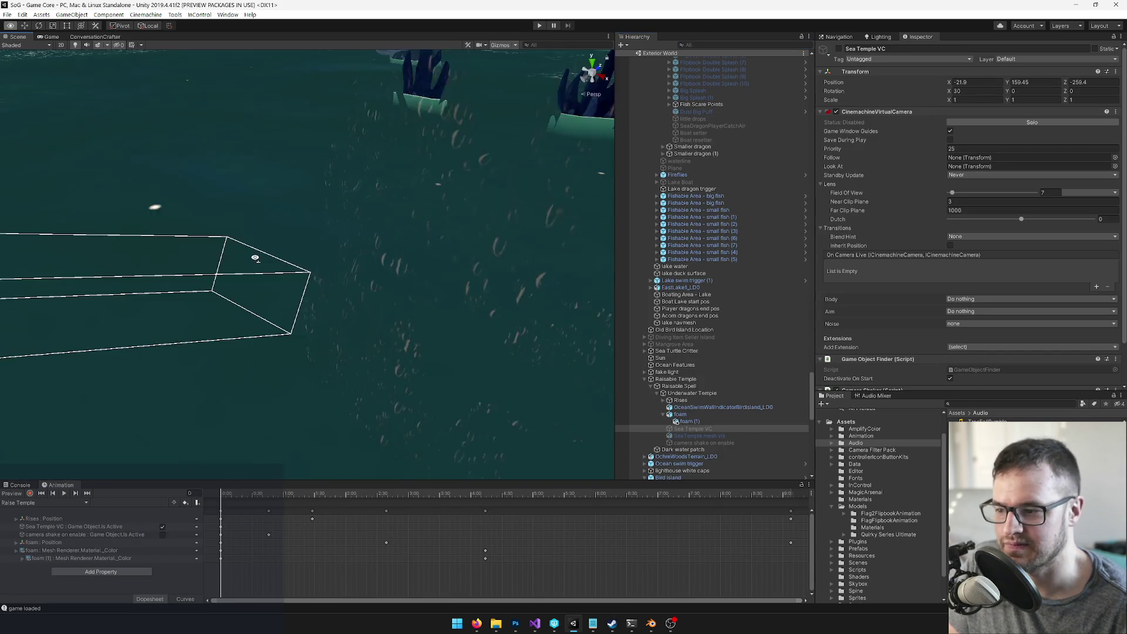
pyautogui.moveTo(268, 259); pyautogui.dragTo(446, 250)
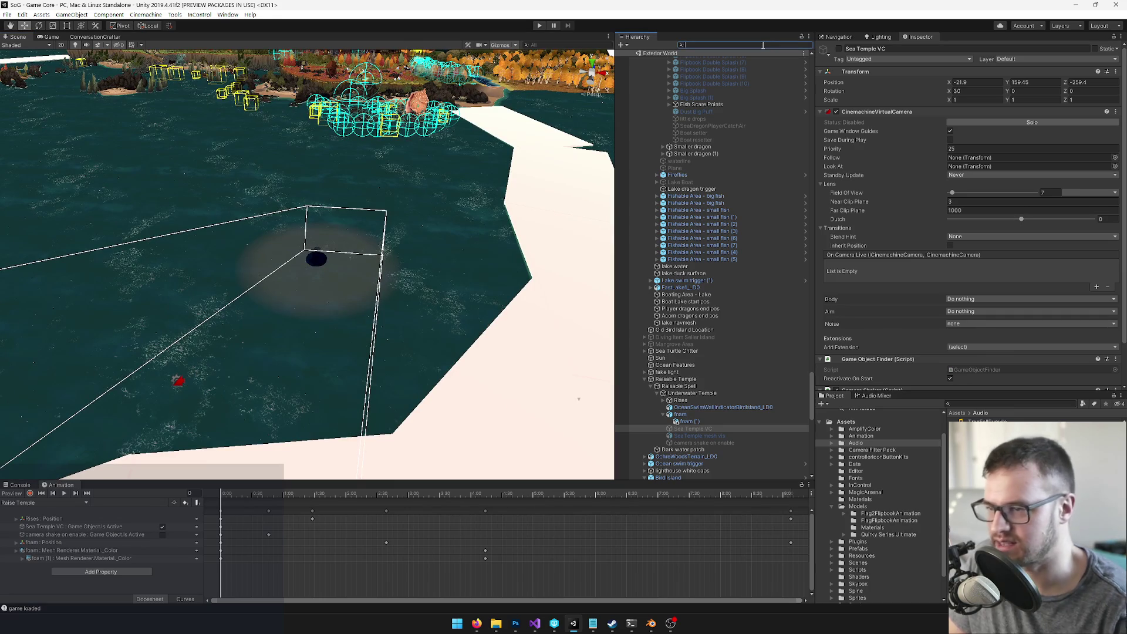
pyautogui.write('sea temp')
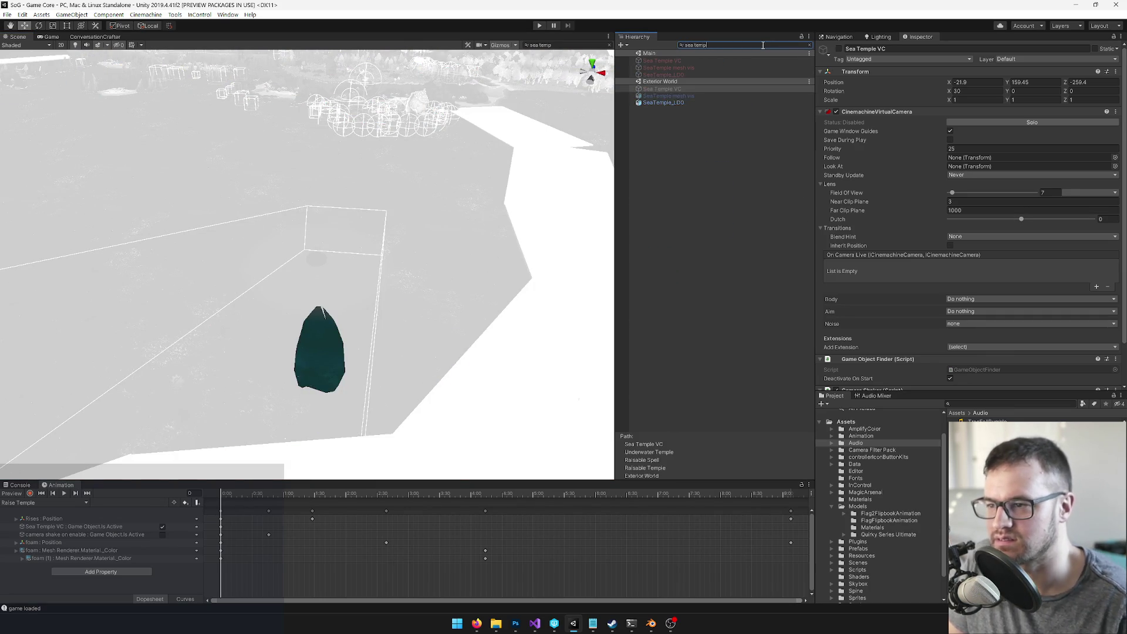
pyautogui.click(663, 62)
pyautogui.click(809, 45)
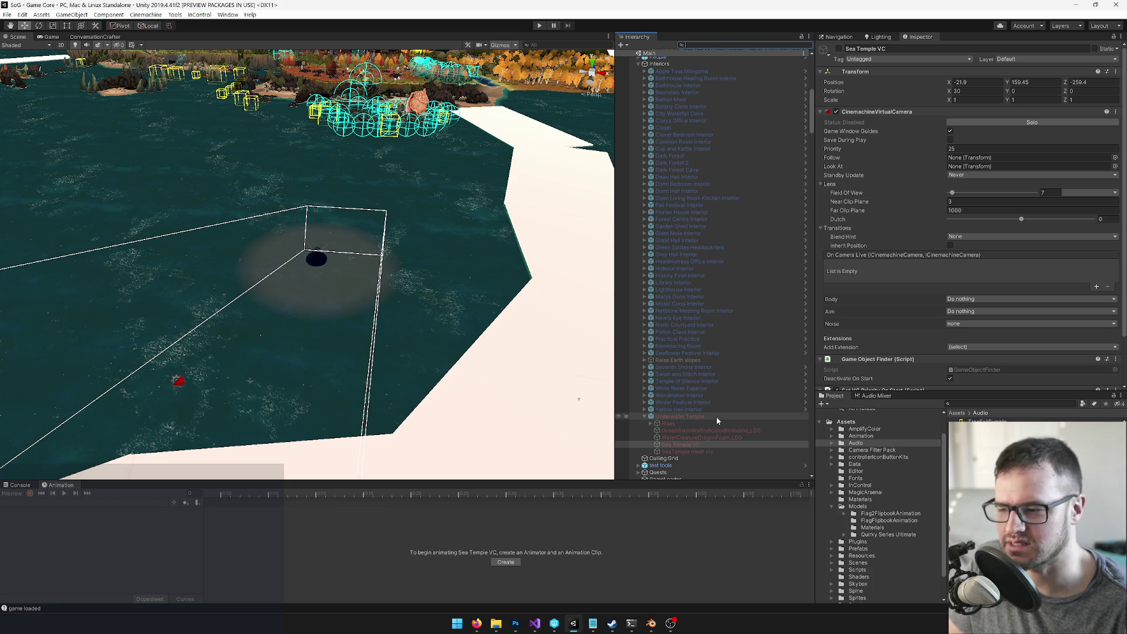
pyautogui.scroll(-9, 716, 417)
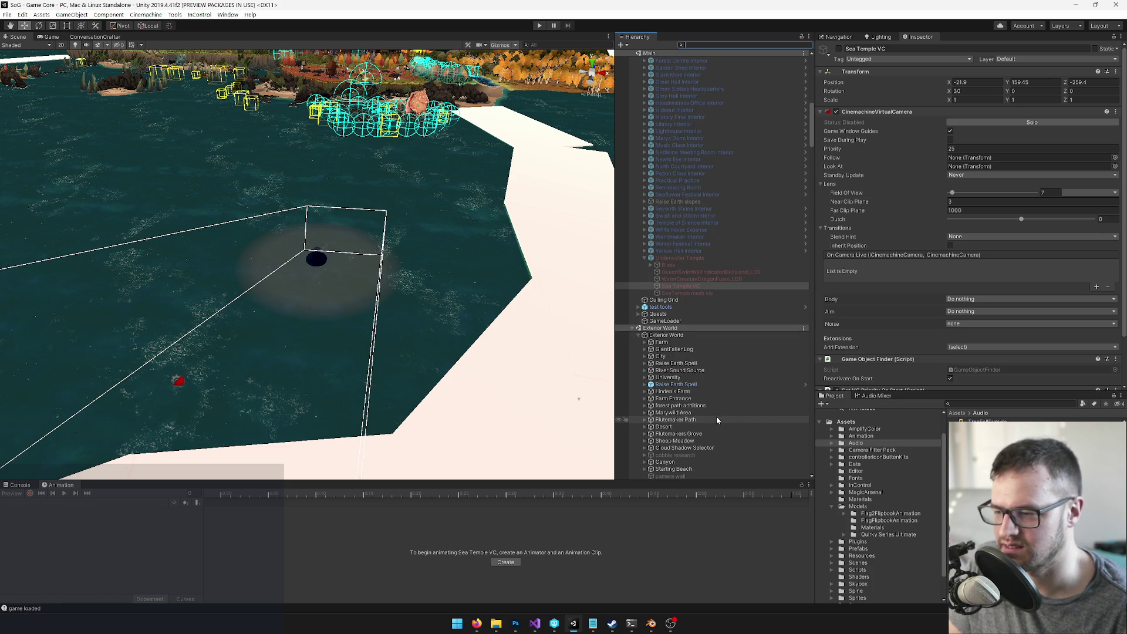
pyautogui.click(691, 258)
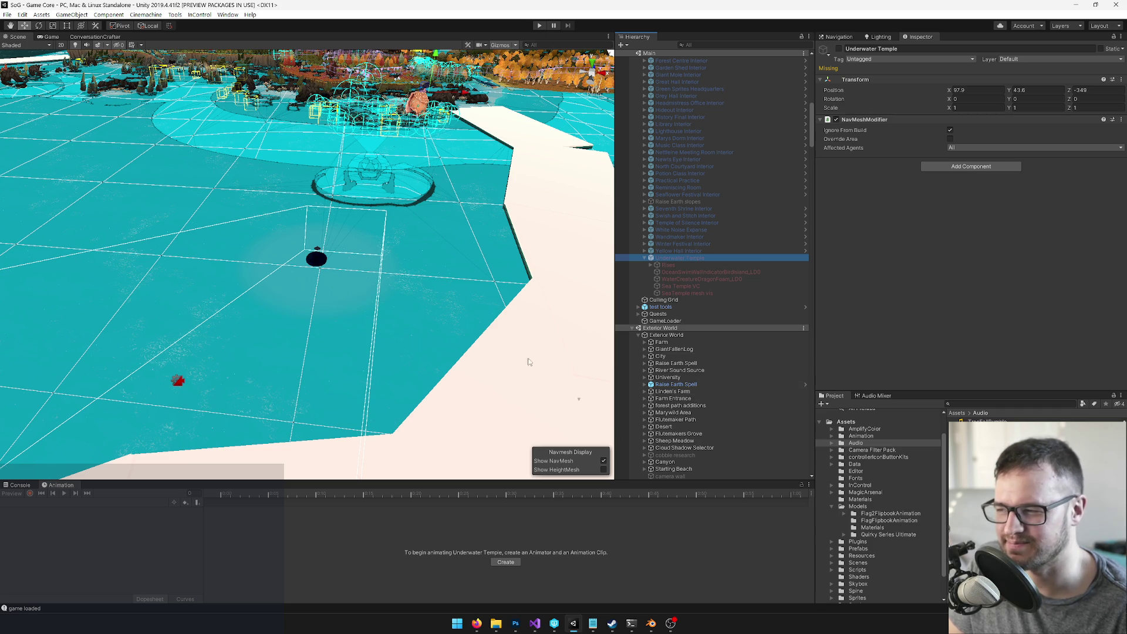
pyautogui.click(554, 622)
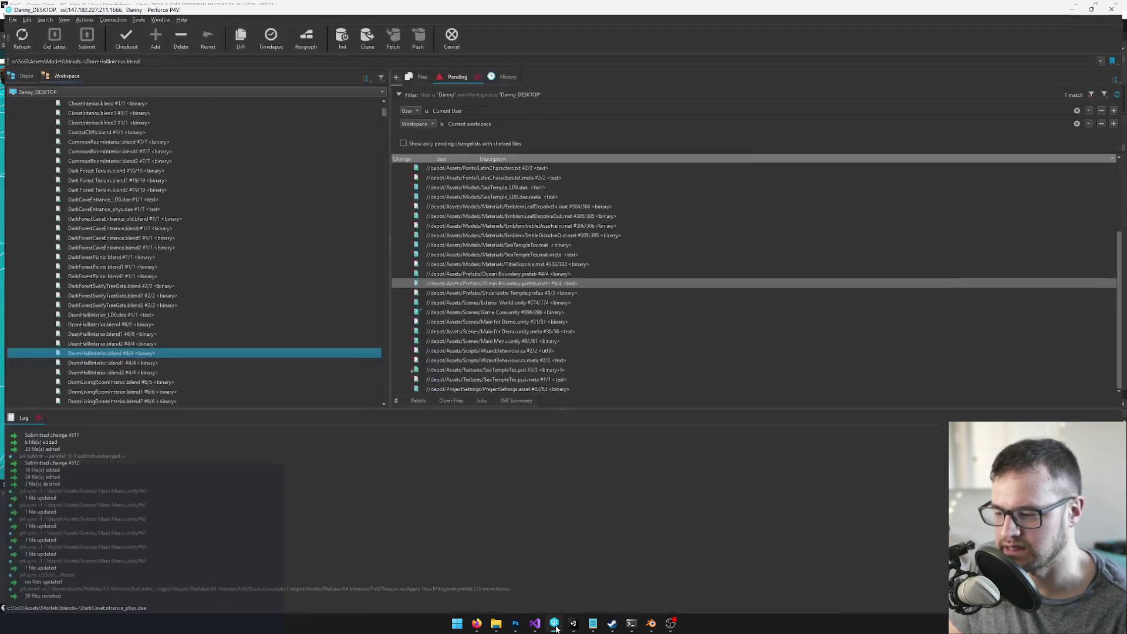
# Step: Sync the c:\SoG workspace root to the latest revision
pyautogui.scroll(-5, 501, 288)
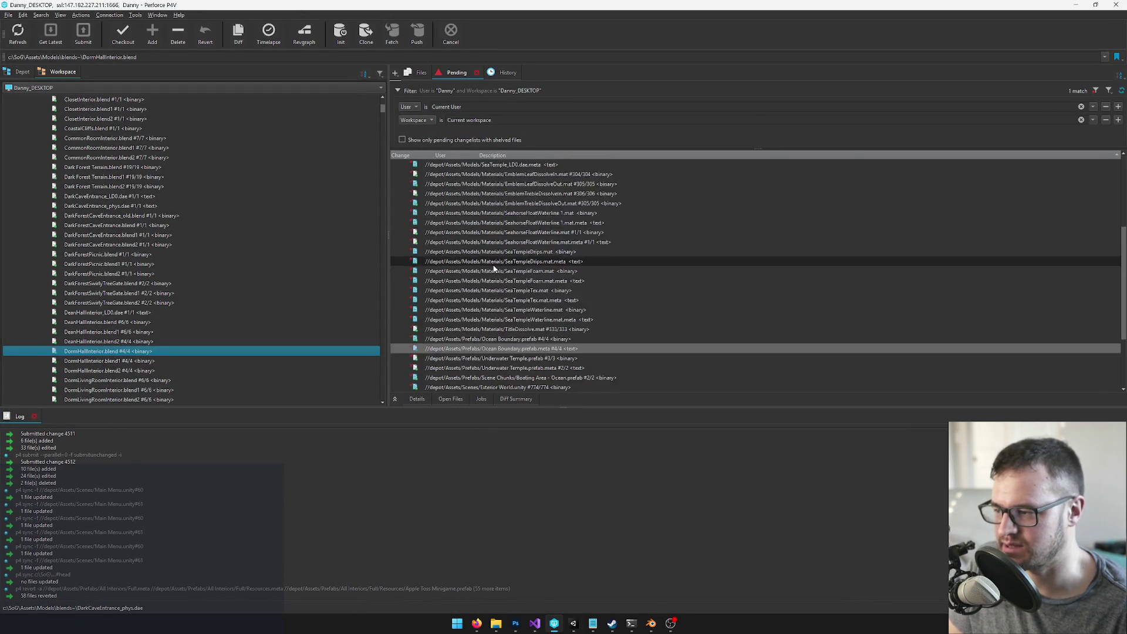
pyautogui.click(486, 341)
pyautogui.scroll(5, 411, 343)
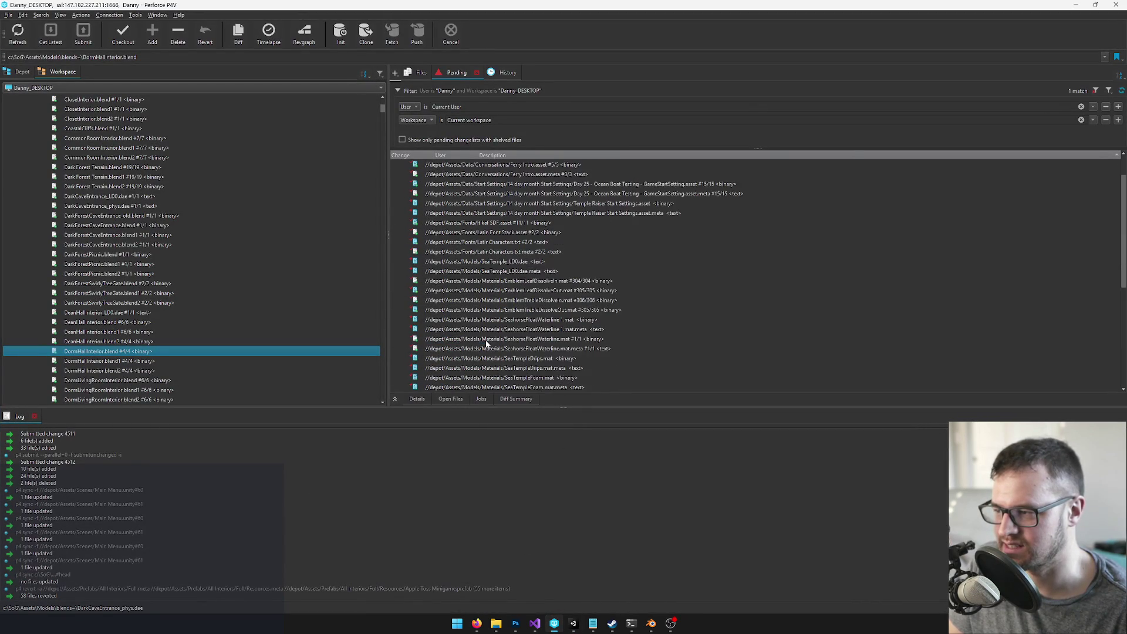
pyautogui.scroll(6, 173, 152)
pyautogui.scroll(10, 173, 151)
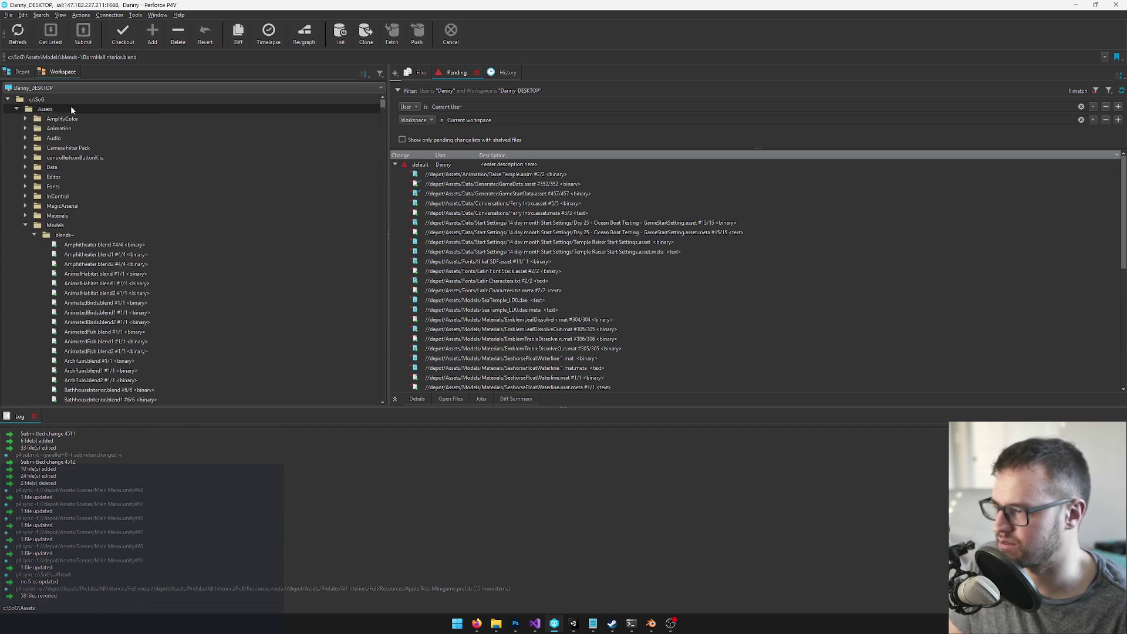
pyautogui.click(37, 99)
pyautogui.click(42, 35)
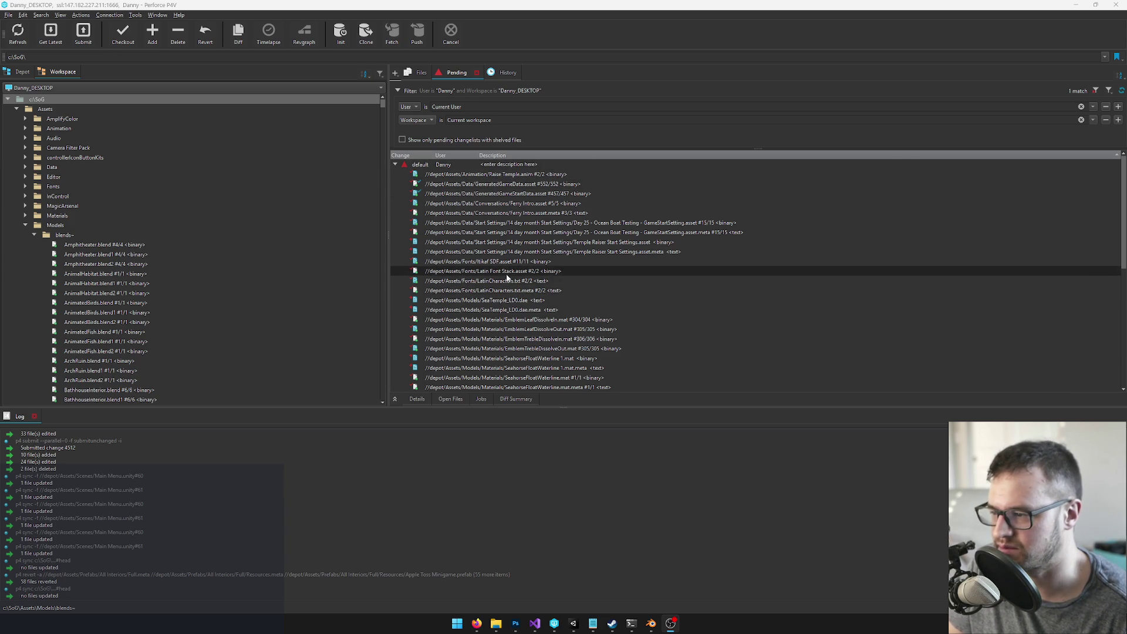
# Step: Revert Underwater Temple.prefab and its .meta from the pending changelist
pyautogui.scroll(-2, 506, 253)
pyautogui.scroll(-6, 506, 251)
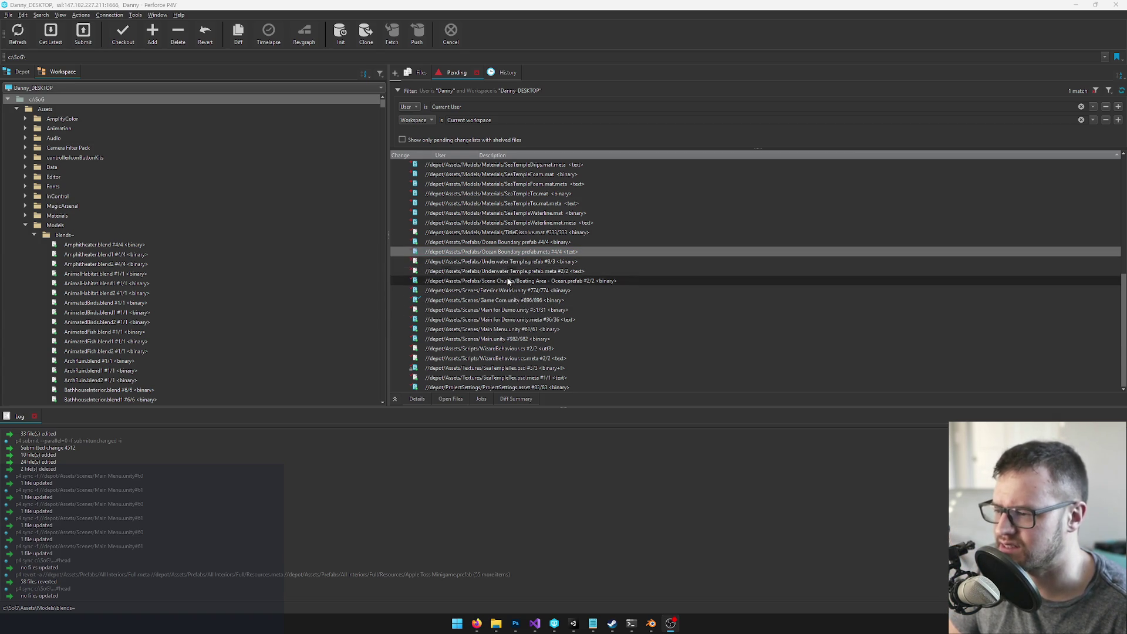
pyautogui.scroll(10, 509, 316)
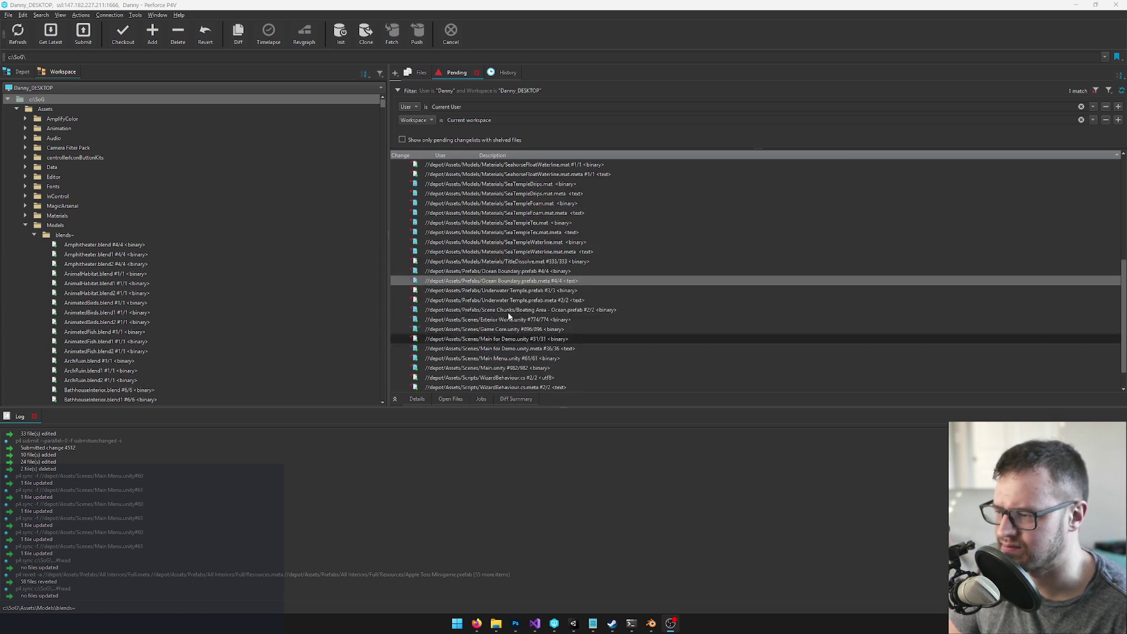
pyautogui.scroll(-10, 506, 295)
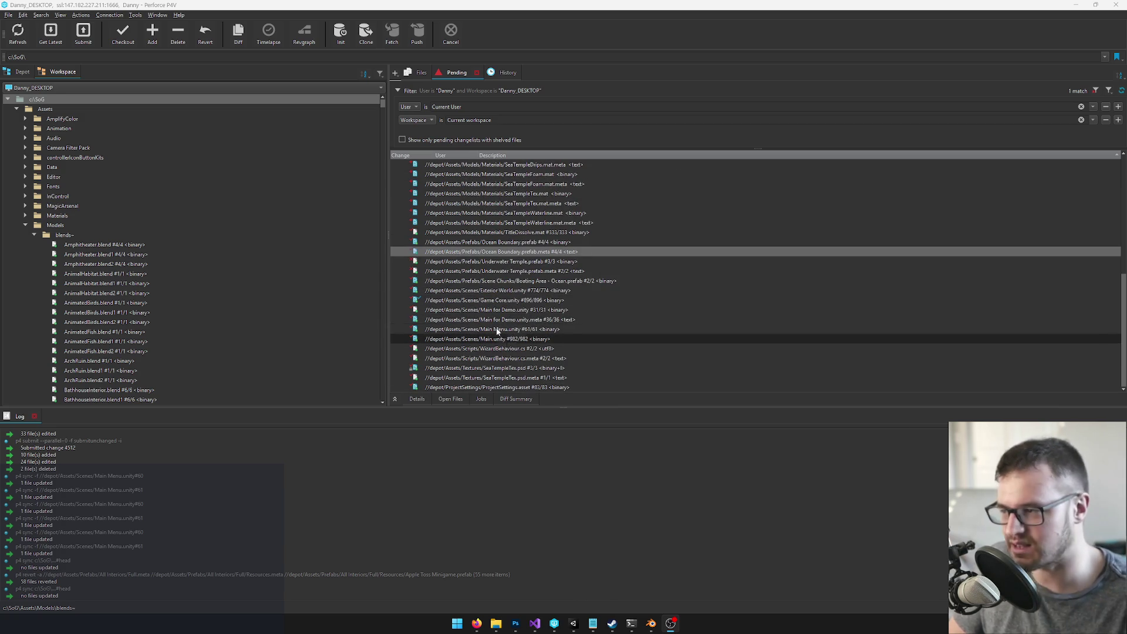
pyautogui.scroll(10, 508, 345)
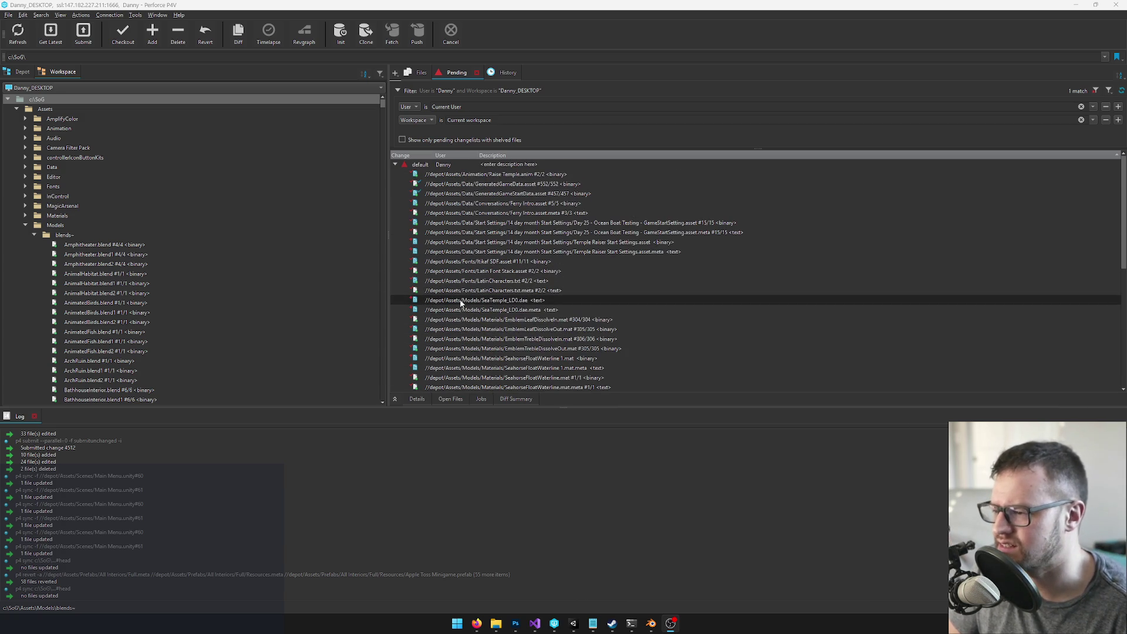
pyautogui.scroll(-8, 468, 238)
pyautogui.scroll(-1, 468, 250)
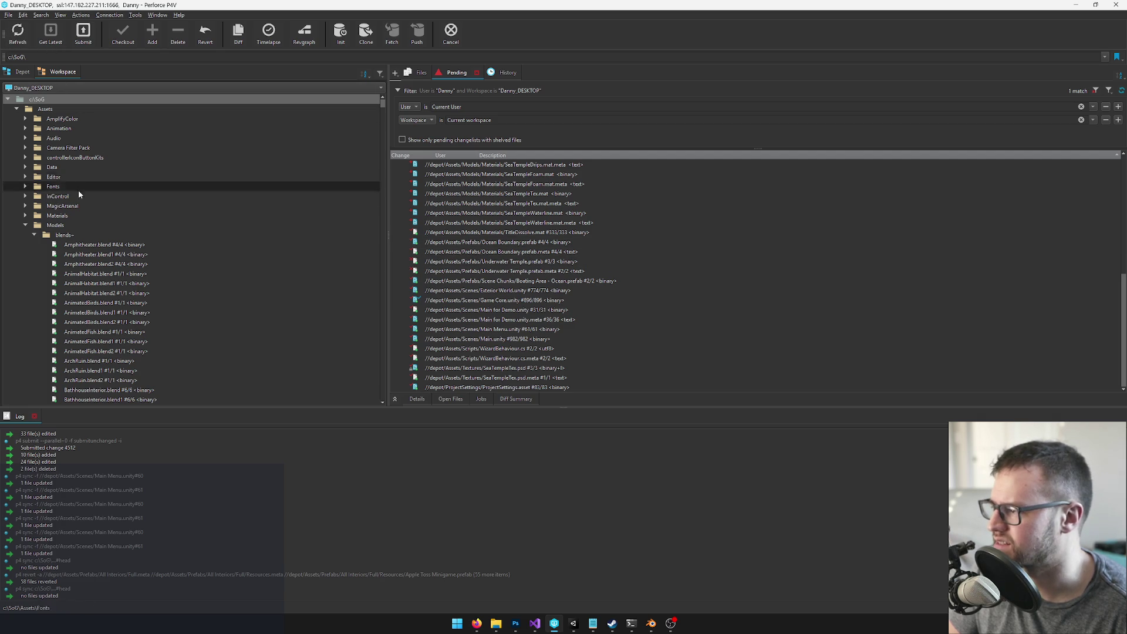
pyautogui.scroll(1, 540, 254)
pyautogui.click(431, 290)
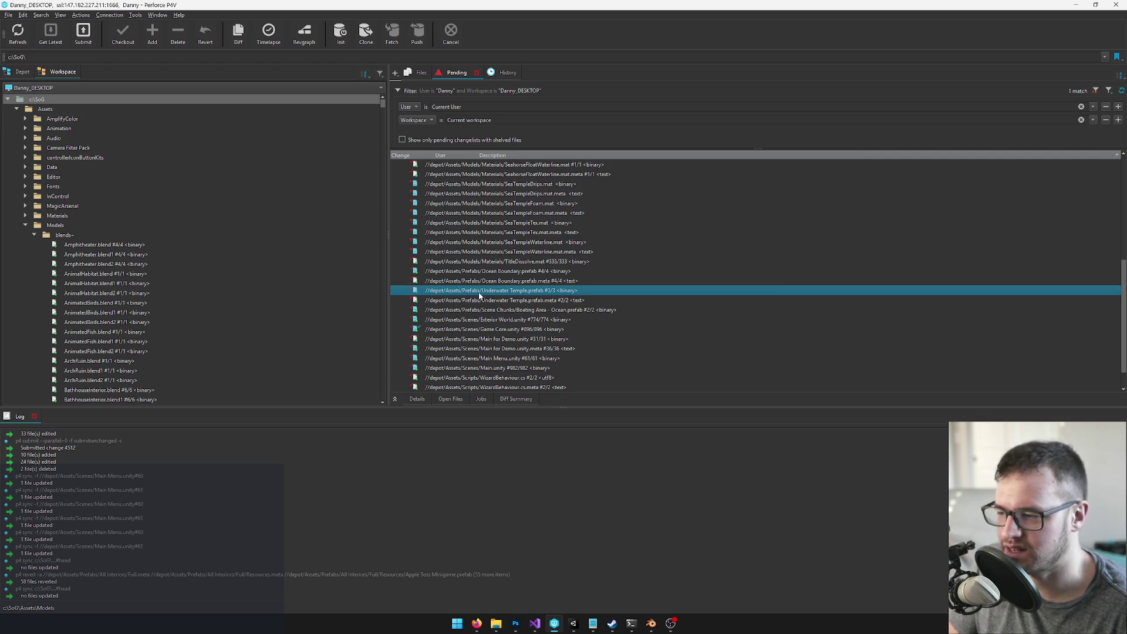
pyautogui.keyDown('shift'); pyautogui.click(464, 300); pyautogui.keyUp('shift')
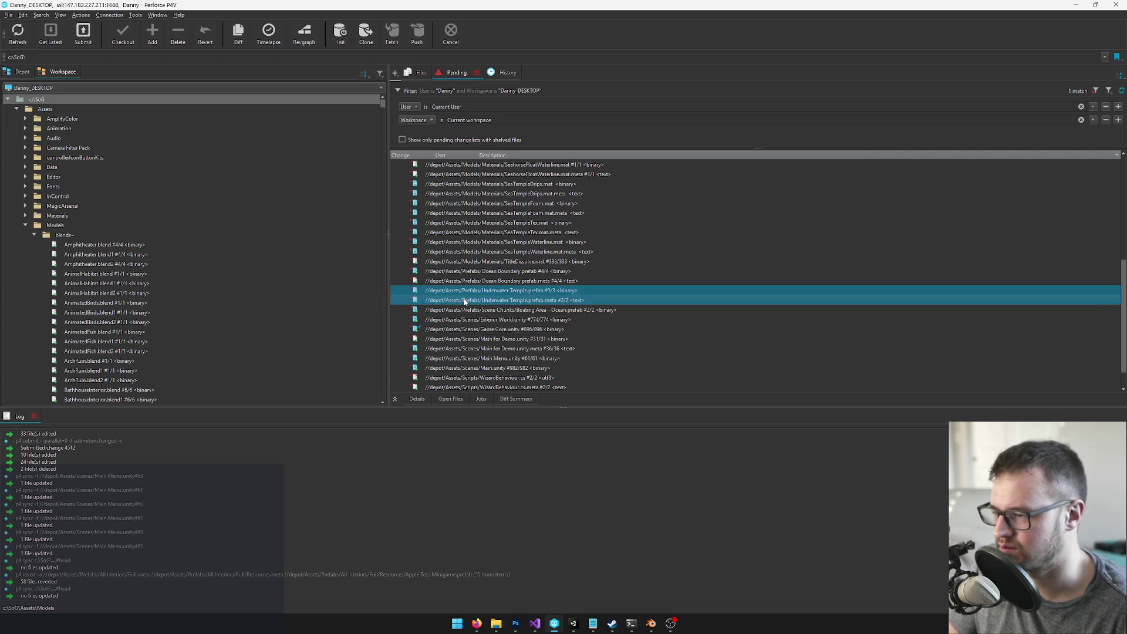
pyautogui.rightClick(464, 301)
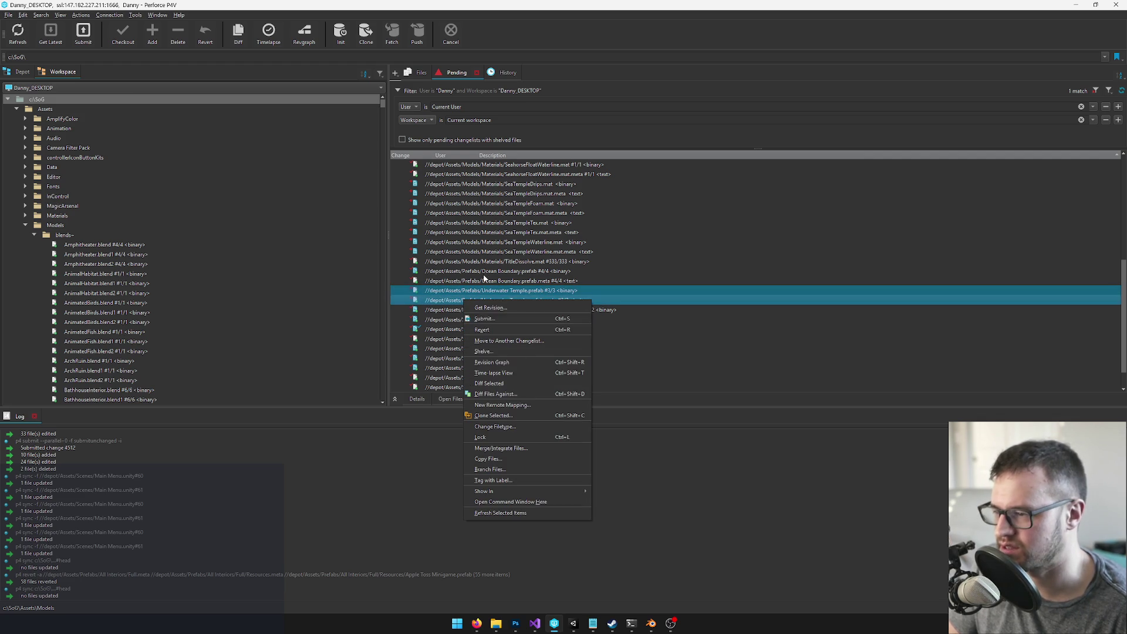
pyautogui.click(482, 329)
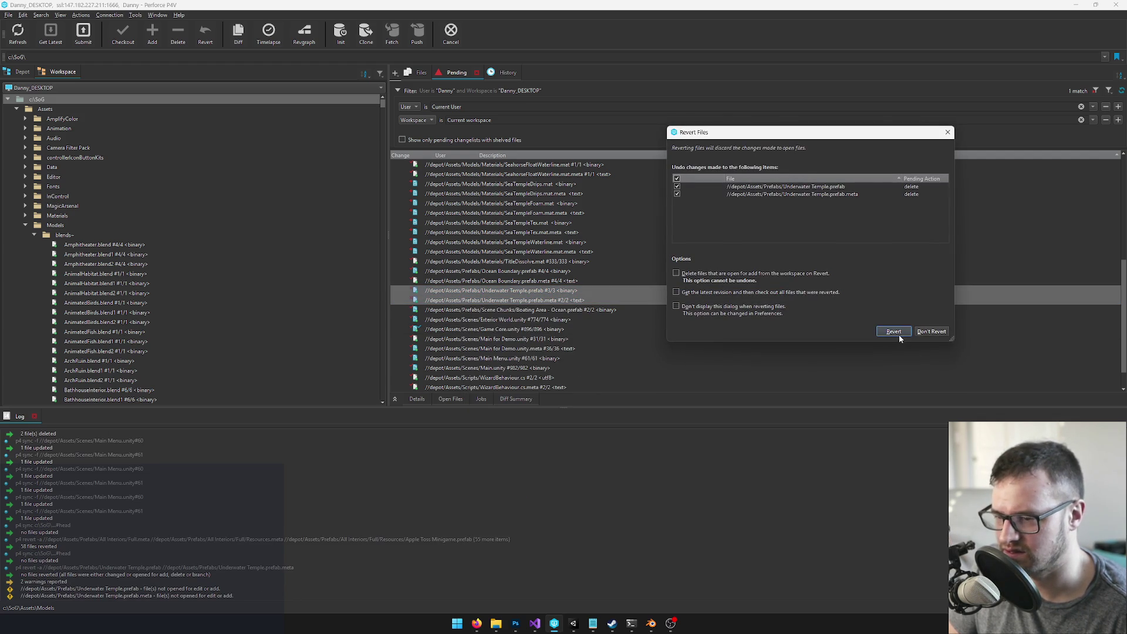
pyautogui.click(898, 333)
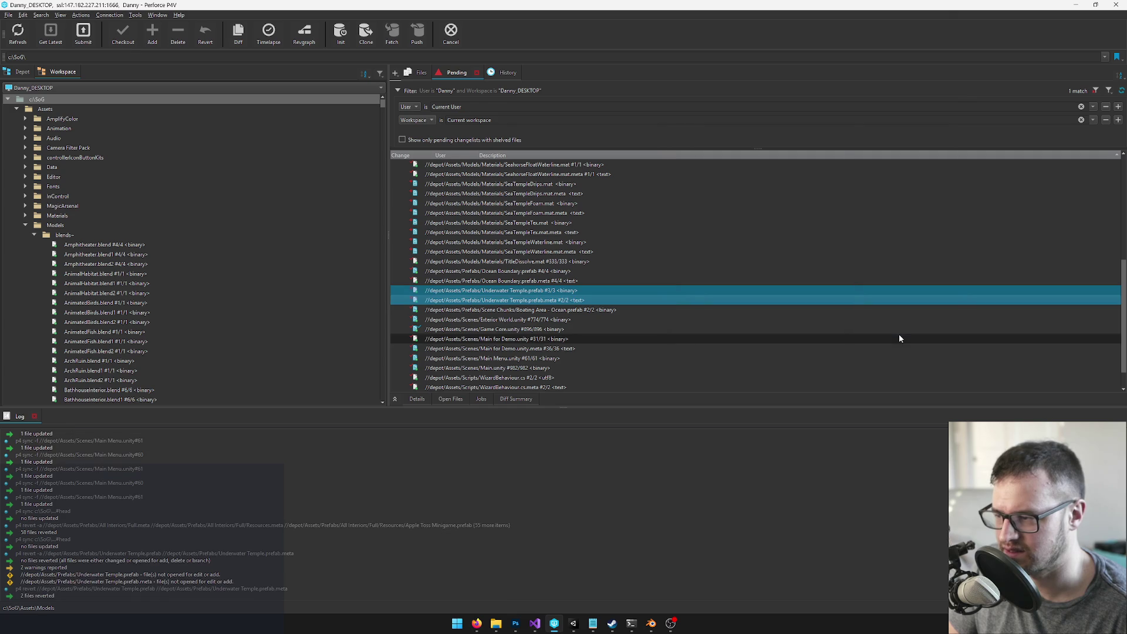
pyautogui.click(1091, 6)
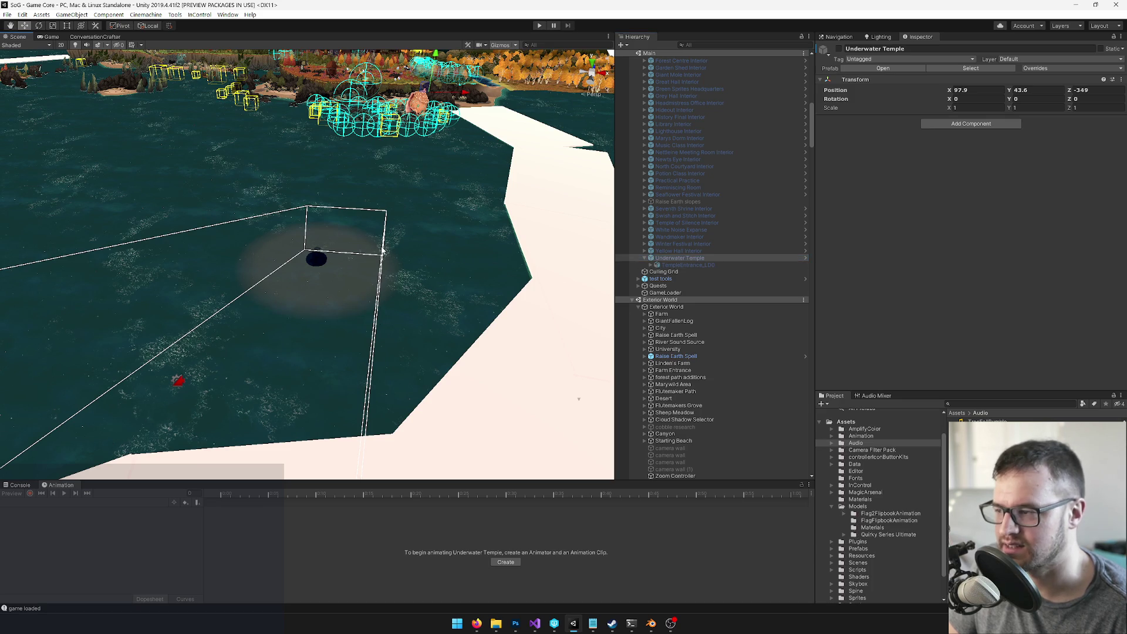
# Step: Open Underwater Temple in prefab mode for a quick look, then exit to the main scene
pyautogui.moveTo(506, 261); pyautogui.dragTo(543, 258)
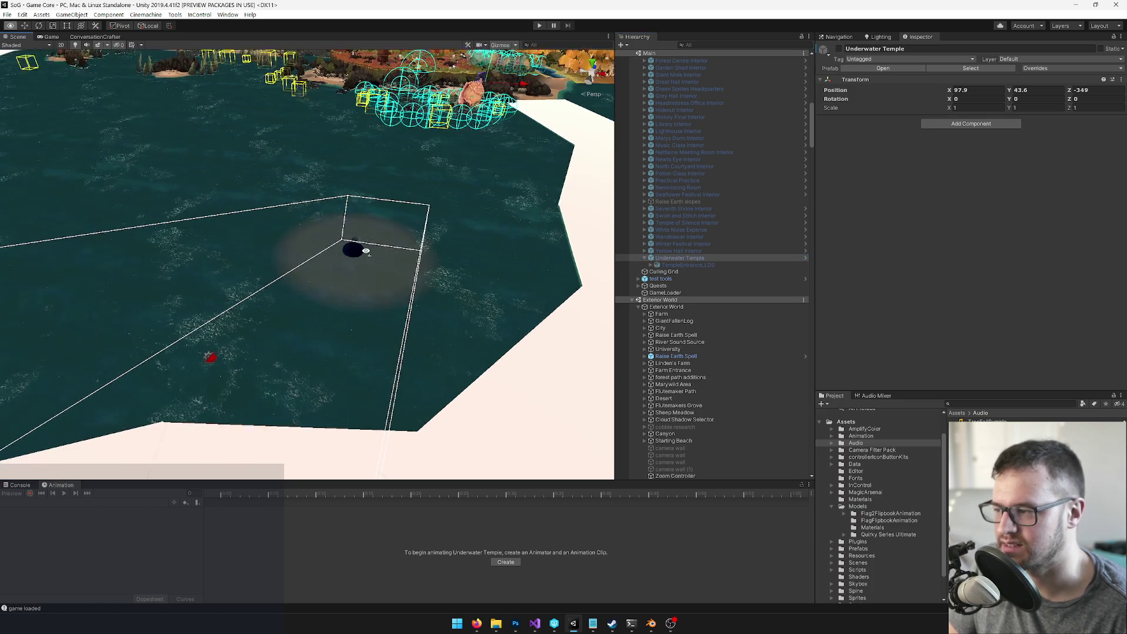
pyautogui.click(873, 69)
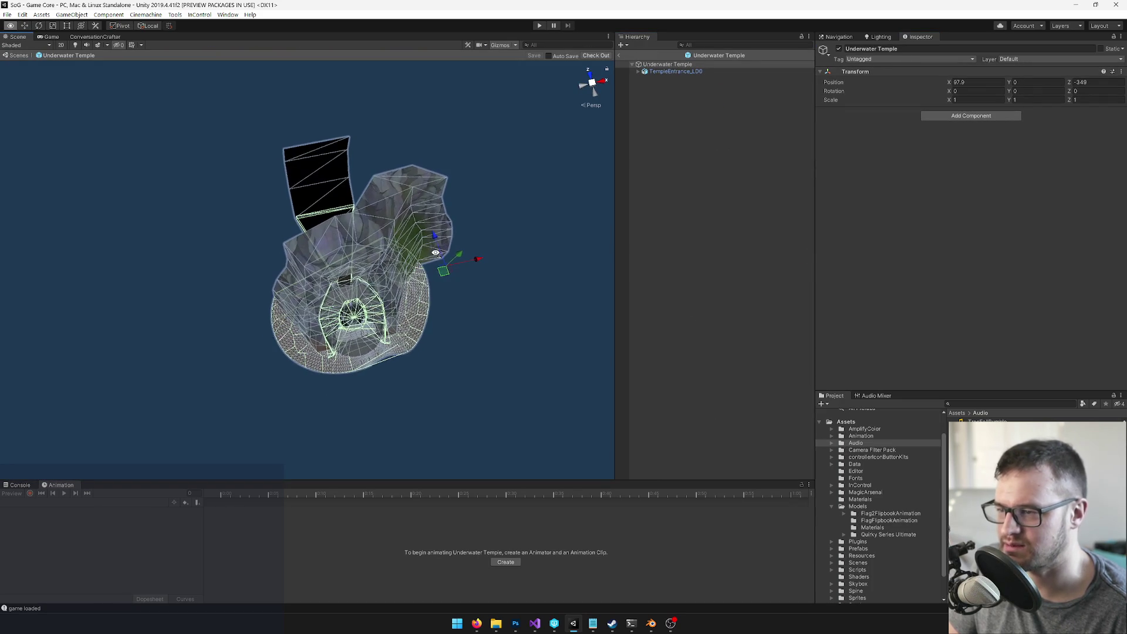
pyautogui.click(619, 56)
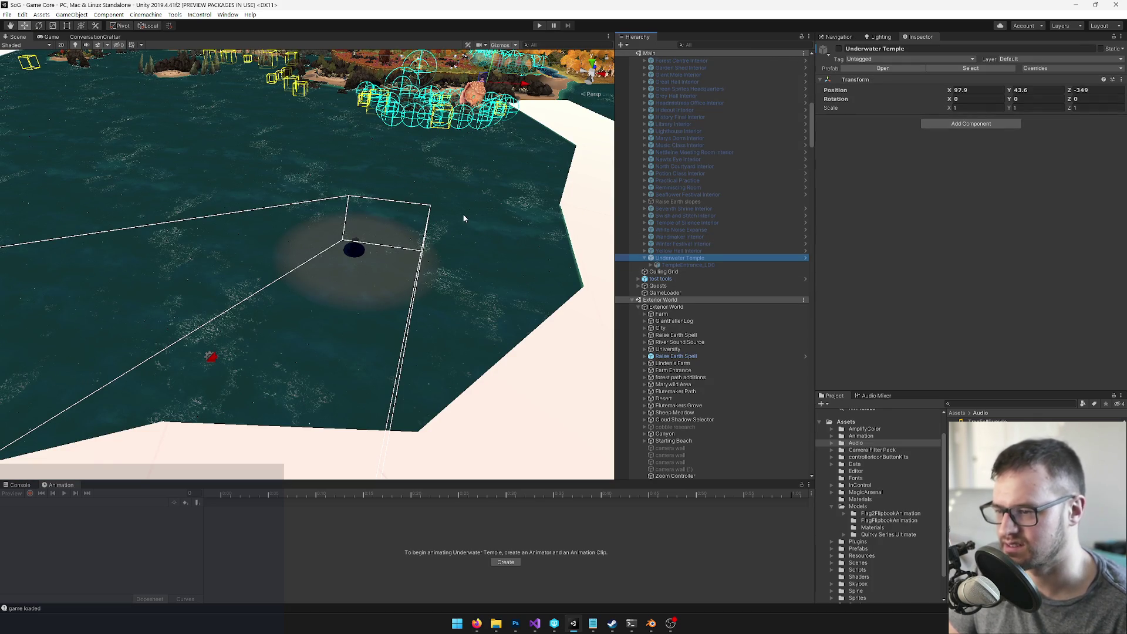
# Step: Ping the Underwater Temple prefab asset in the Project window's Prefabs folder
pyautogui.moveTo(384, 262); pyautogui.dragTo(377, 261)
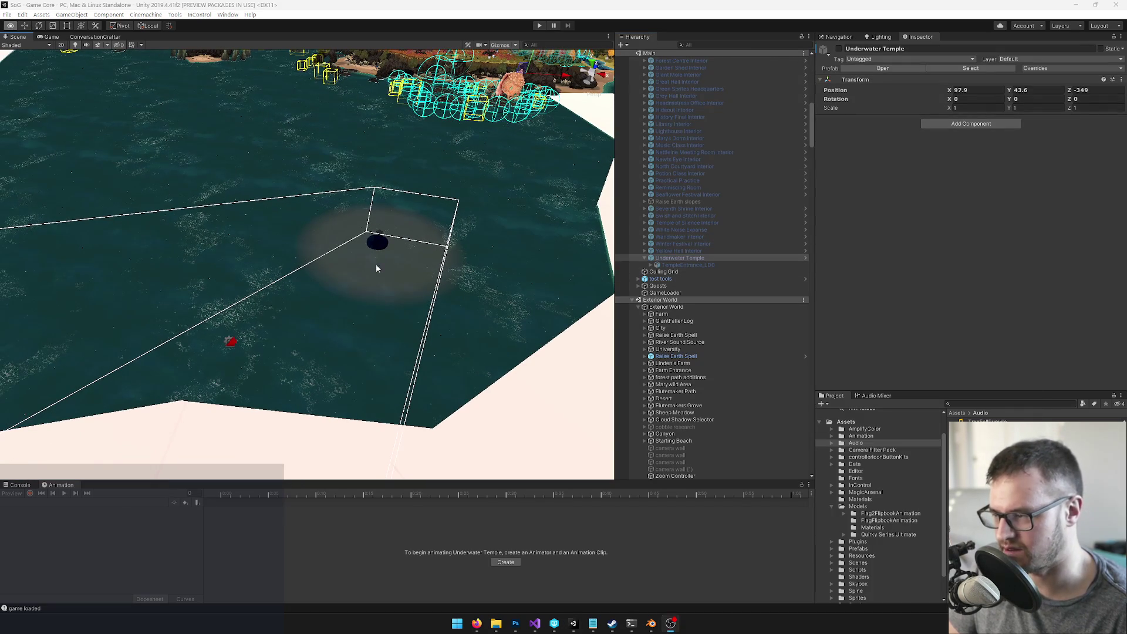
pyautogui.click(555, 625)
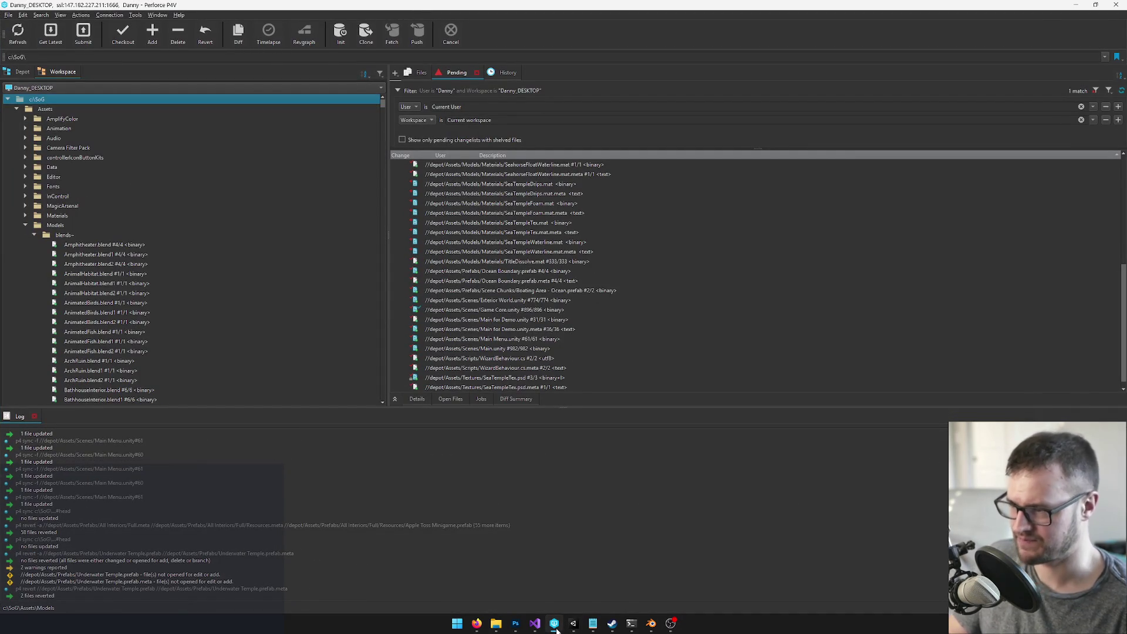
pyautogui.click(556, 627)
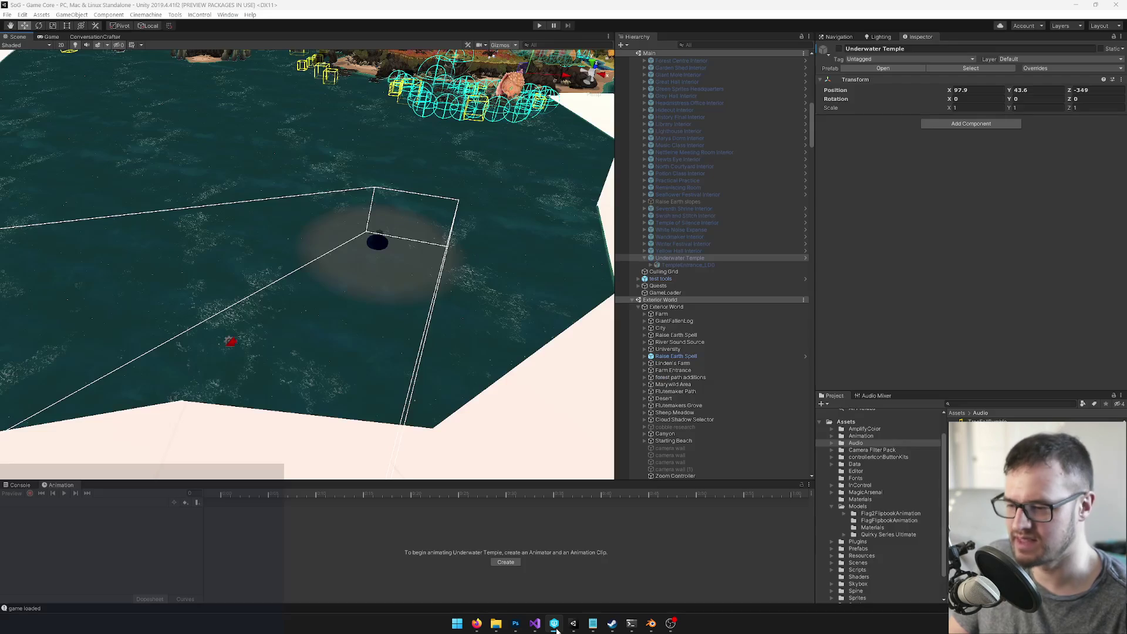
pyautogui.click(976, 70)
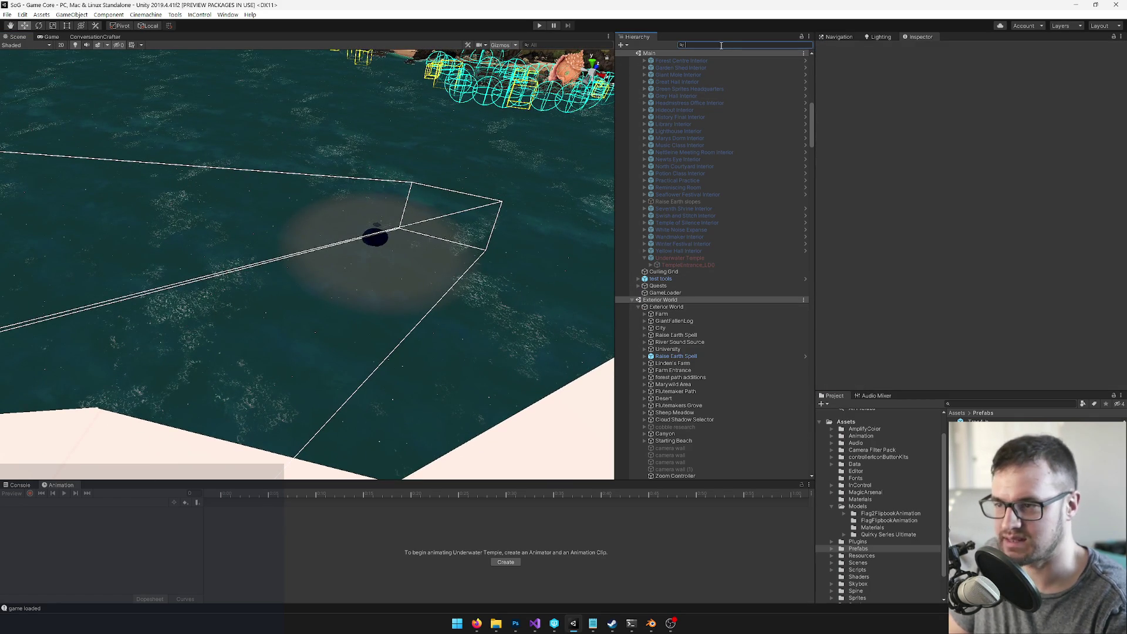
# Step: Check the 'sea tem' temple objects in the Hierarchy, then select Raisable Spell
pyautogui.write('sea tem')
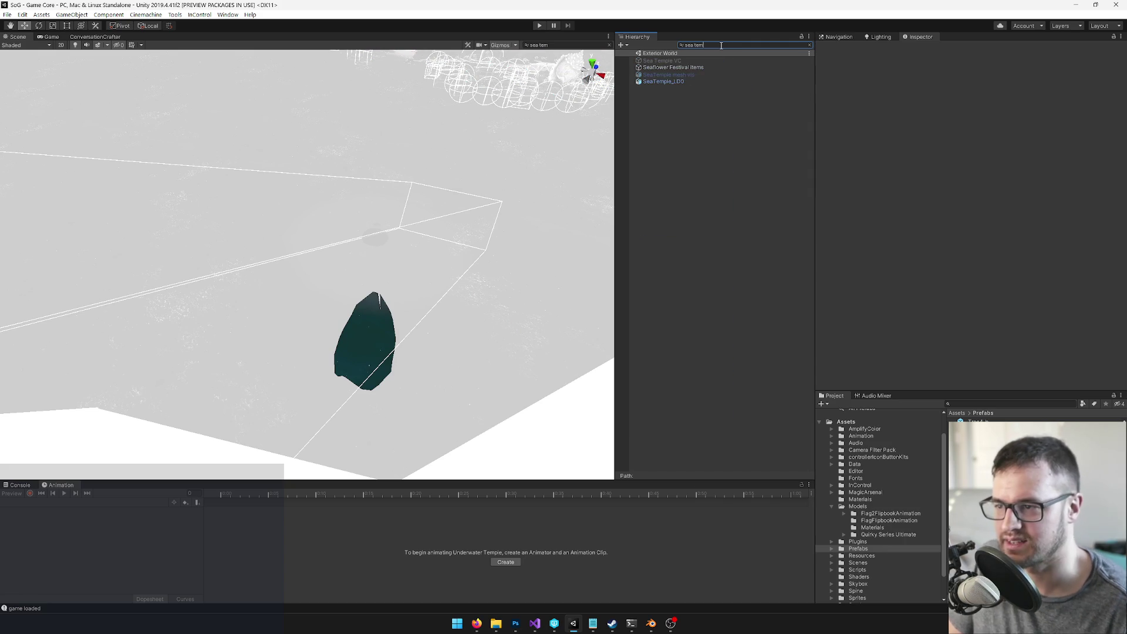
pyautogui.click(663, 74)
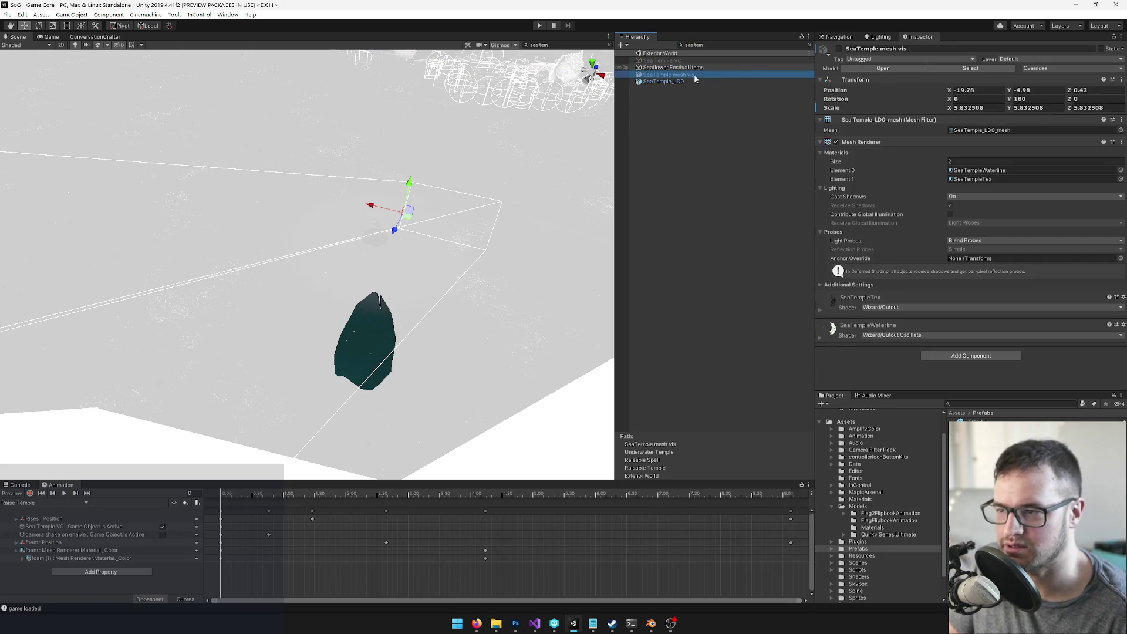
pyautogui.click(671, 83)
pyautogui.click(775, 53)
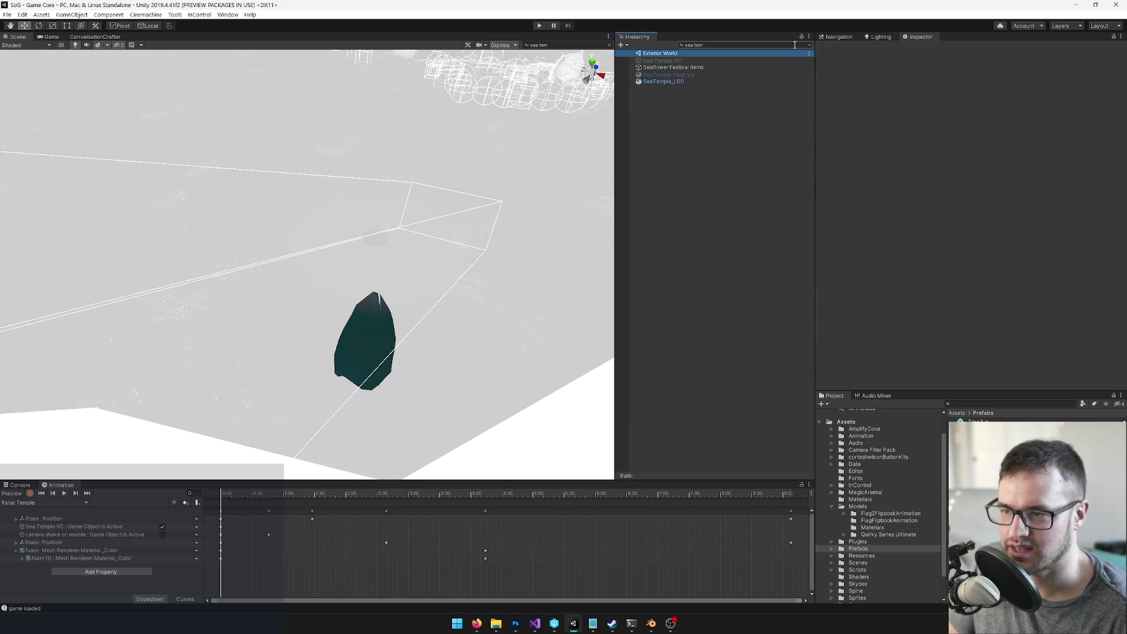
pyautogui.click(675, 62)
pyautogui.click(810, 45)
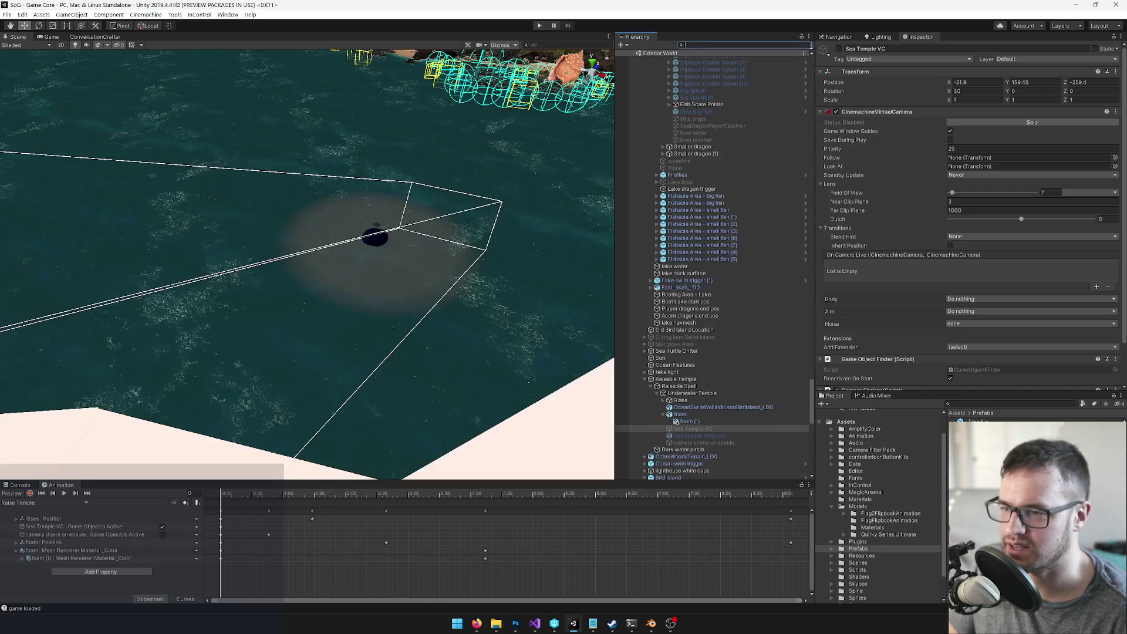
pyautogui.moveTo(513, 237)
pyautogui.mouseDown()
pyautogui.moveTo(487, 224)
pyautogui.moveTo(433, 252)
pyautogui.mouseUp()
pyautogui.click(683, 387)
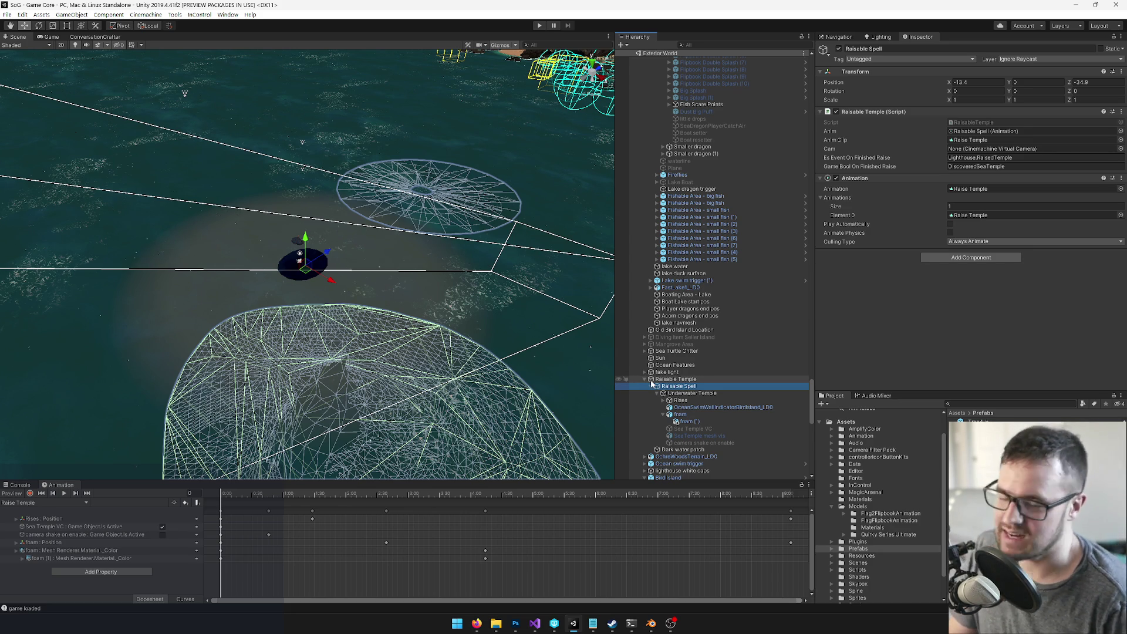
# Step: Paste the copied sound and splash objects and nest them under Underwater Temple
pyautogui.moveTo(472, 350)
pyautogui.mouseDown()
pyautogui.moveTo(463, 302)
pyautogui.moveTo(511, 296)
pyautogui.moveTo(535, 310)
pyautogui.moveTo(424, 290)
pyautogui.mouseUp()
pyautogui.click(424, 290)
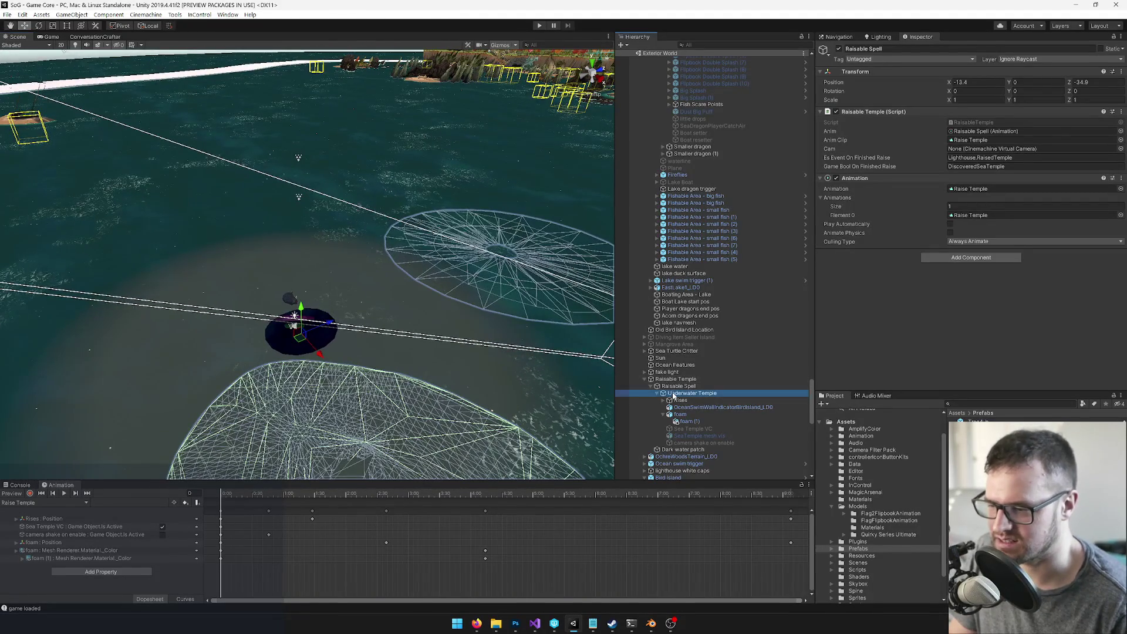
pyautogui.moveTo(424, 352)
pyautogui.mouseDown()
pyautogui.moveTo(402, 392)
pyautogui.moveTo(425, 340)
pyautogui.moveTo(536, 304)
pyautogui.moveTo(393, 414)
pyautogui.mouseUp()
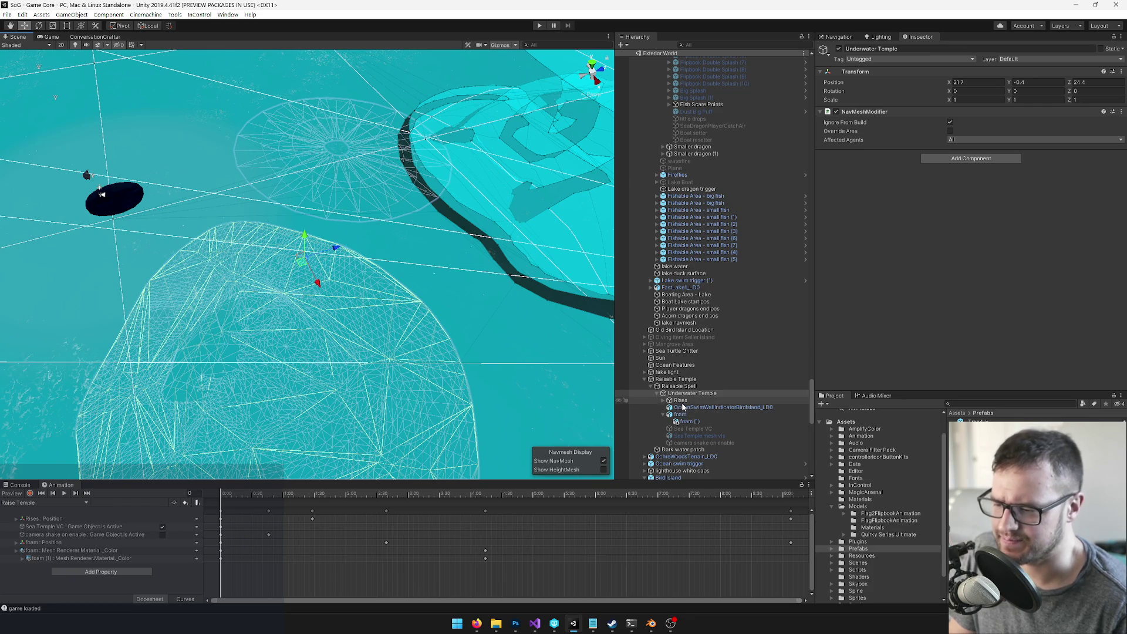
pyautogui.scroll(-5, 684, 411)
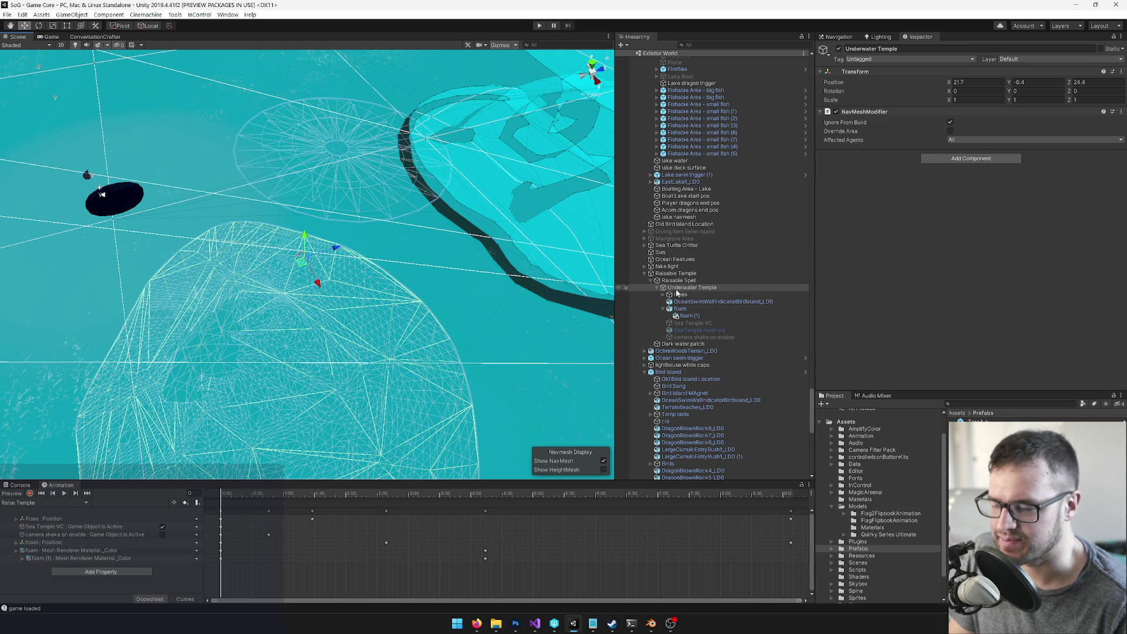
pyautogui.rightClick(679, 287)
pyautogui.click(694, 302)
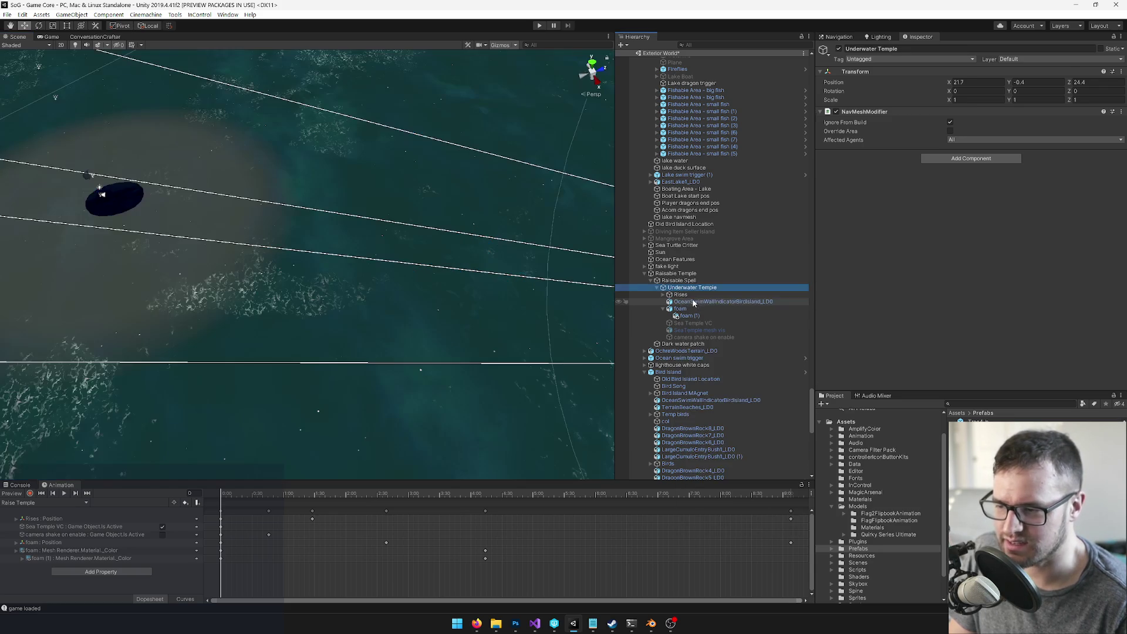
pyautogui.moveTo(686, 341); pyautogui.dragTo(683, 292)
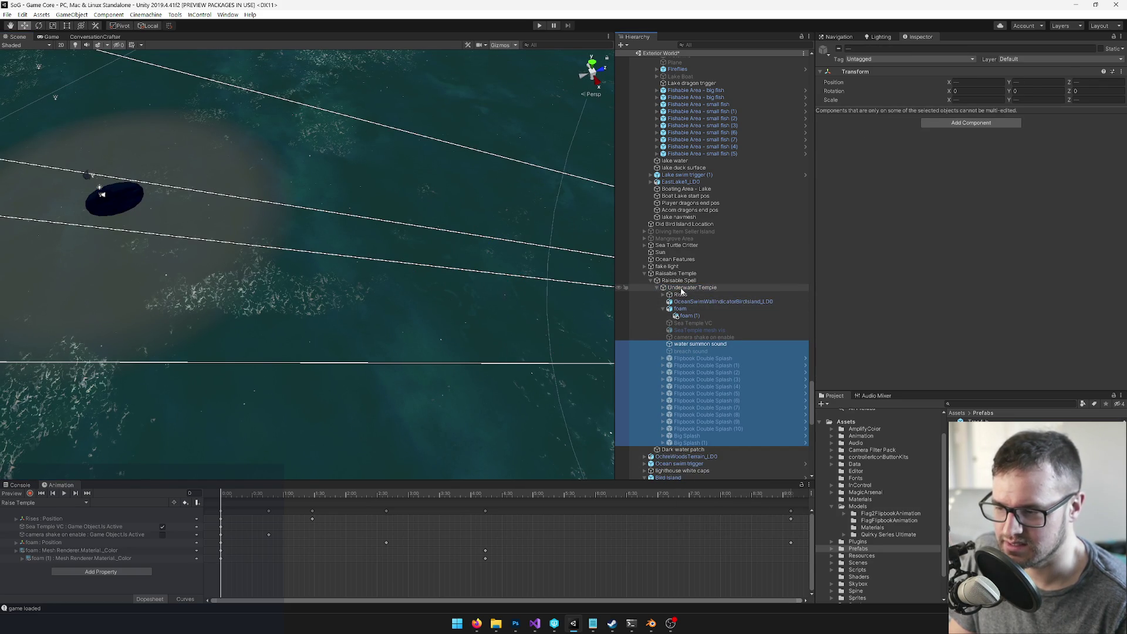
# Step: Drag the pasted splash and sound objects across the lake beside the dark water patch
pyautogui.moveTo(519, 316)
pyautogui.mouseDown()
pyautogui.moveTo(413, 292)
pyautogui.moveTo(516, 252)
pyautogui.moveTo(548, 251)
pyautogui.moveTo(369, 290)
pyautogui.moveTo(473, 230)
pyautogui.mouseUp()
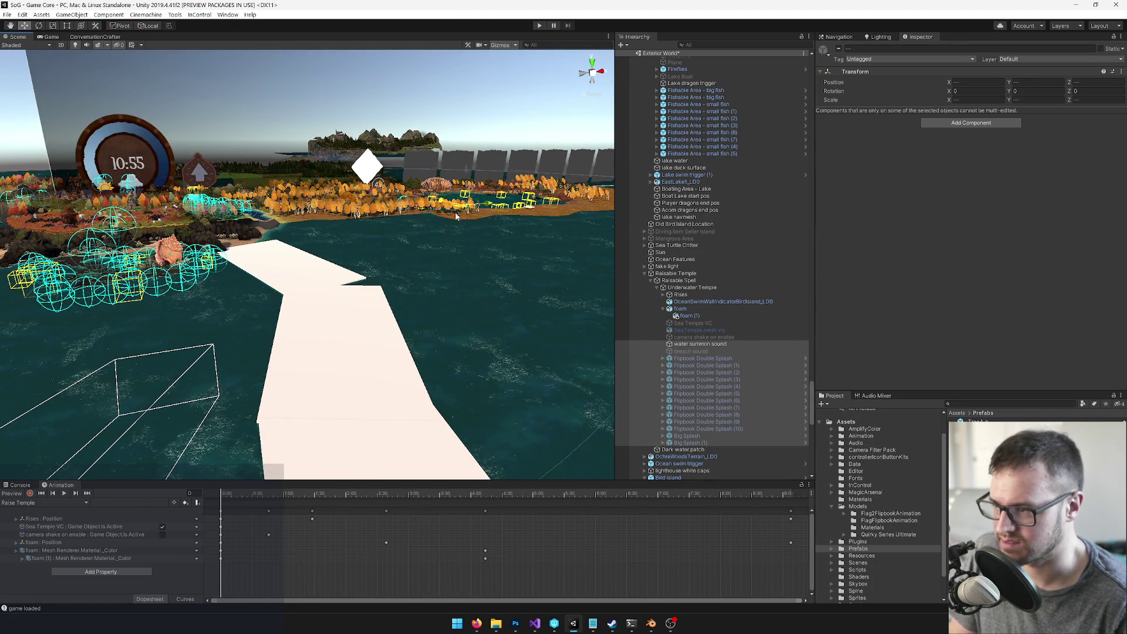
pyautogui.moveTo(286, 366); pyautogui.dragTo(291, 367)
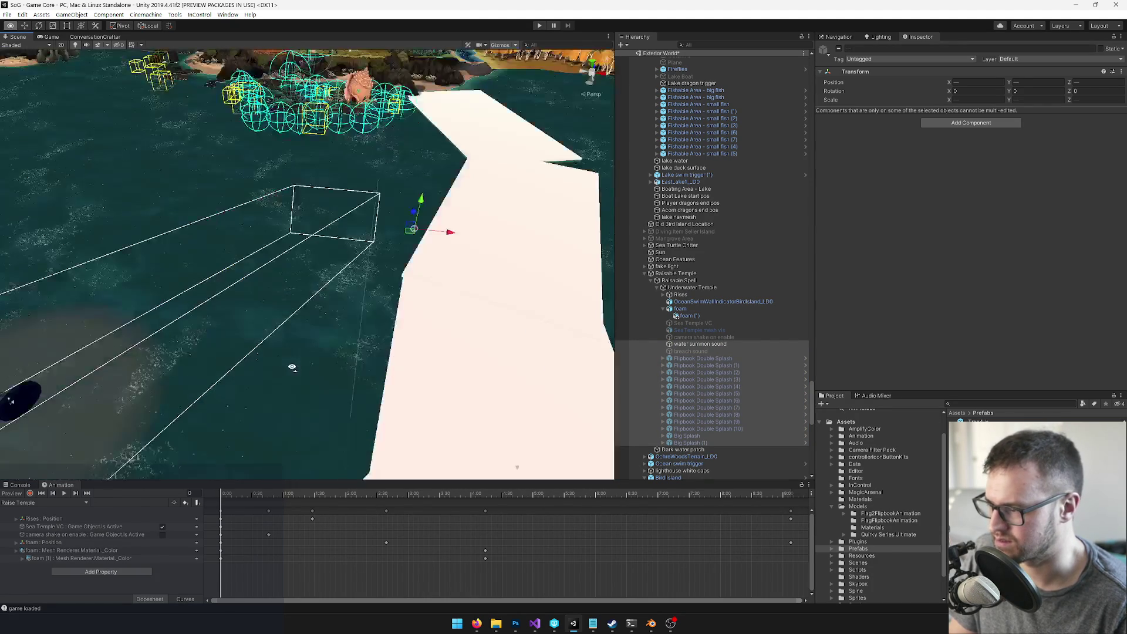
pyautogui.moveTo(397, 247); pyautogui.dragTo(159, 367)
pyautogui.moveTo(301, 371)
pyautogui.mouseDown()
pyautogui.moveTo(290, 373)
pyautogui.moveTo(329, 352)
pyautogui.mouseUp()
pyautogui.moveTo(213, 339); pyautogui.dragTo(215, 329)
pyautogui.moveTo(389, 333)
pyautogui.mouseDown()
pyautogui.moveTo(274, 316)
pyautogui.moveTo(373, 334)
pyautogui.mouseUp()
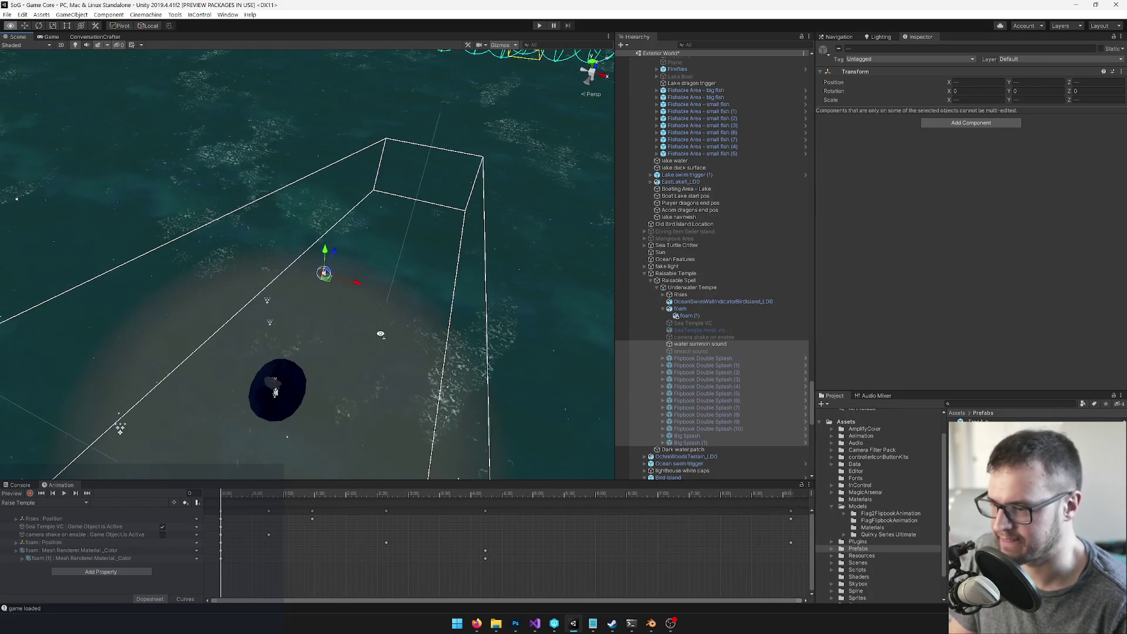
pyautogui.click(691, 346)
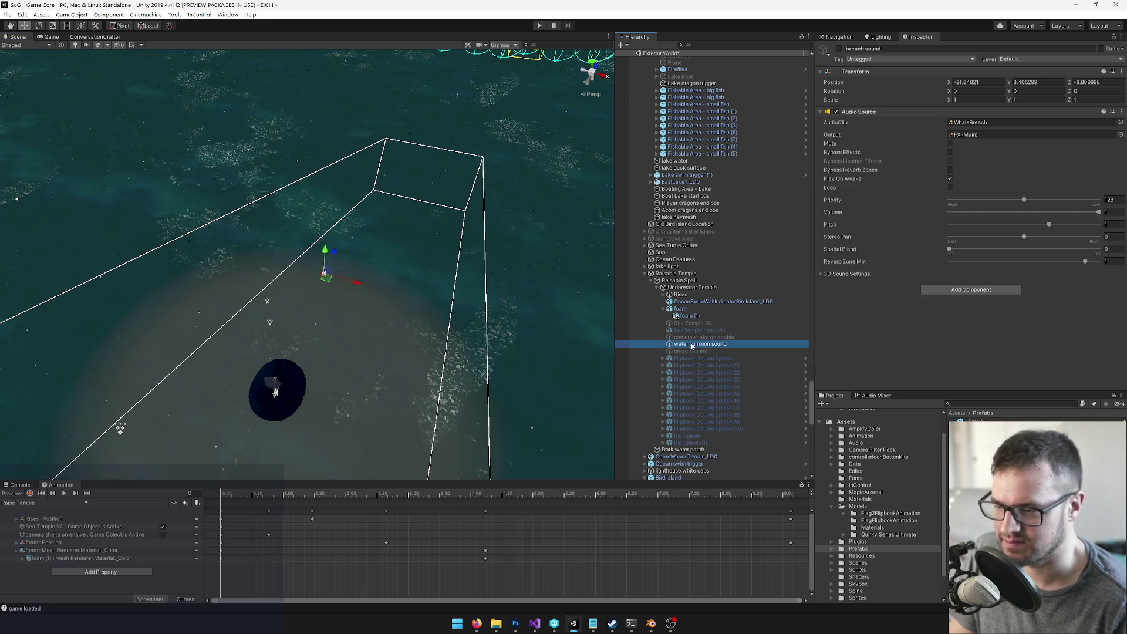
pyautogui.moveTo(421, 293); pyautogui.dragTo(414, 290)
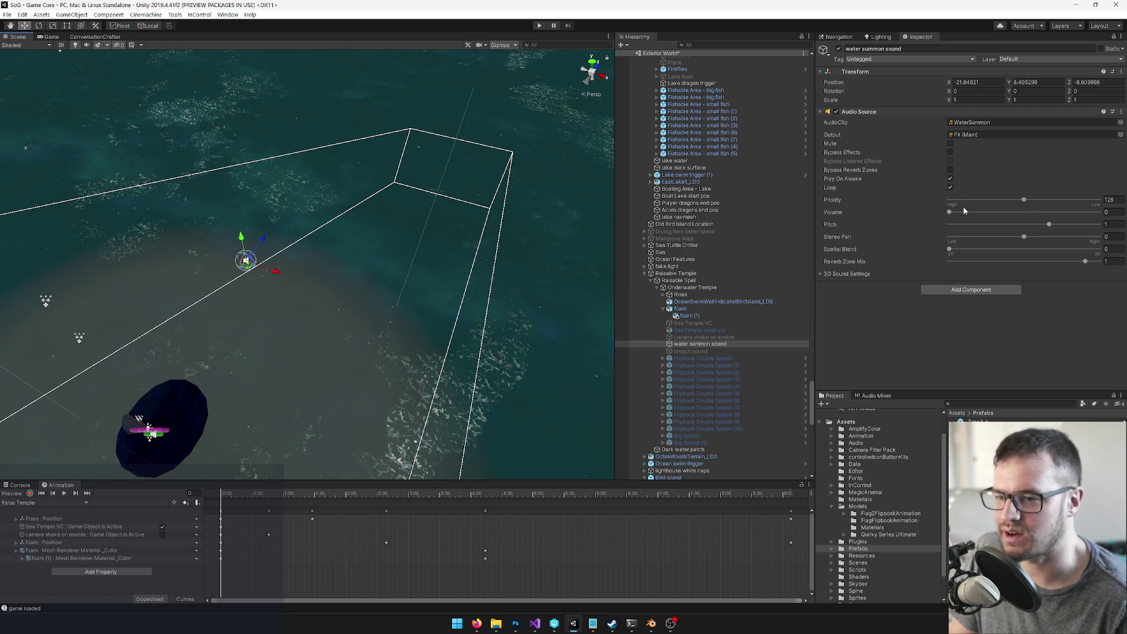
pyautogui.moveTo(403, 267); pyautogui.dragTo(307, 270)
pyautogui.click(972, 122)
pyautogui.click(972, 122)
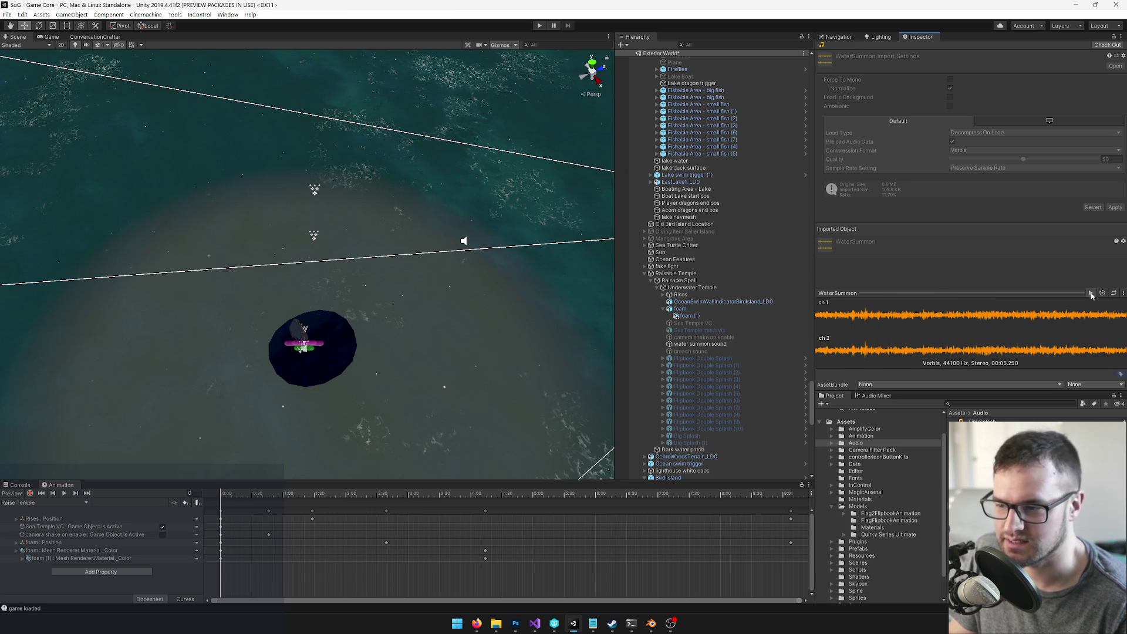
pyautogui.moveTo(372, 246); pyautogui.dragTo(381, 244)
pyautogui.click(691, 287)
pyautogui.click(689, 298)
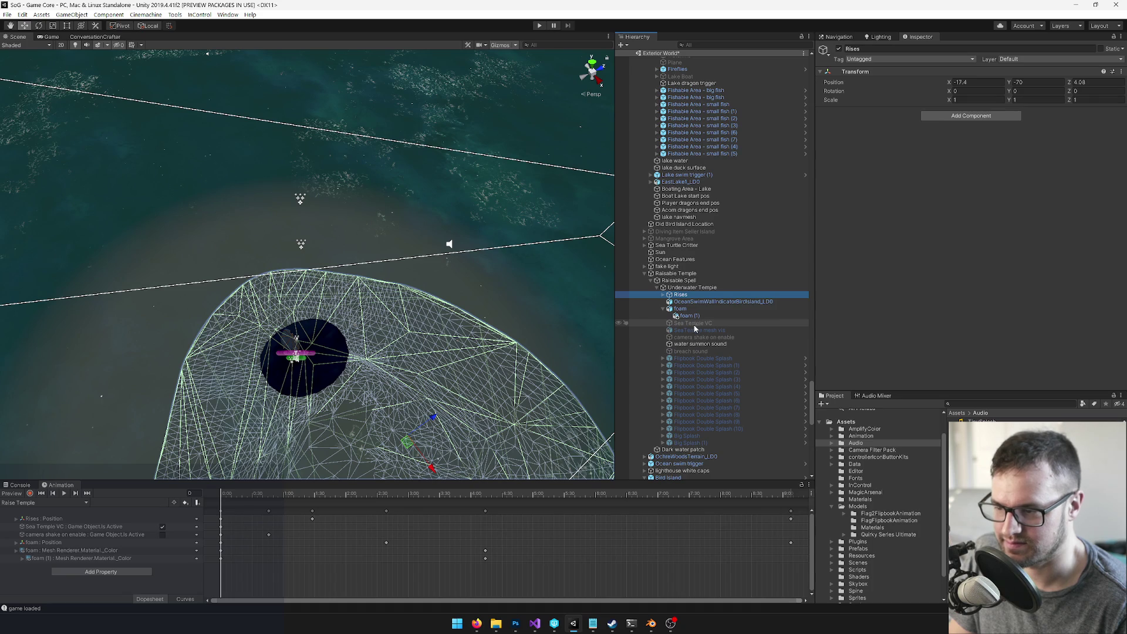
pyautogui.click(693, 351)
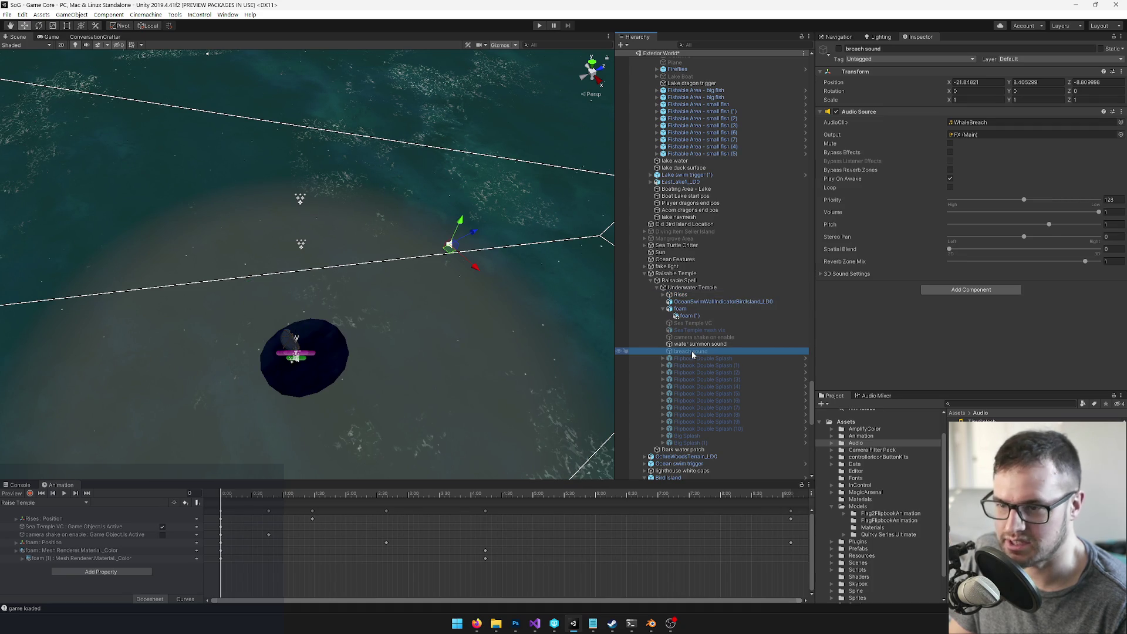
pyautogui.moveTo(399, 287)
pyautogui.mouseDown()
pyautogui.moveTo(410, 284)
pyautogui.moveTo(385, 284)
pyautogui.moveTo(512, 275)
pyautogui.moveTo(536, 256)
pyautogui.moveTo(531, 264)
pyautogui.mouseUp()
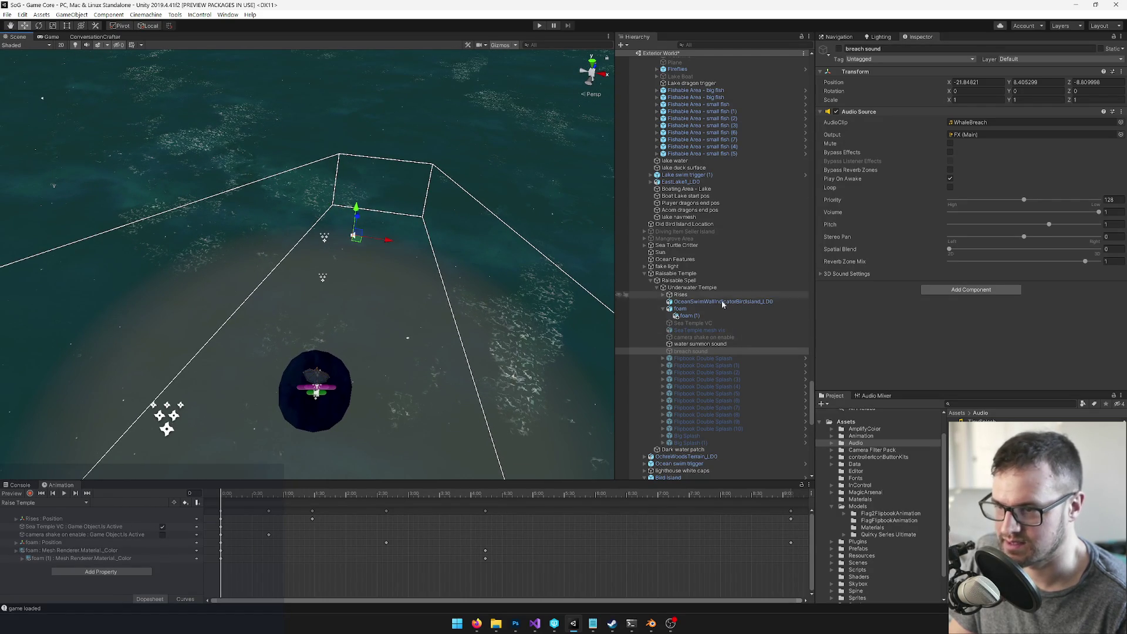
pyautogui.click(698, 344)
pyautogui.moveTo(387, 329)
pyautogui.mouseDown()
pyautogui.moveTo(358, 343)
pyautogui.moveTo(382, 346)
pyautogui.moveTo(440, 233)
pyautogui.mouseUp()
# Step: Set the water summon sound's Volume Rolloff to Linear Rolloff, leaving Min Distance at 1
pyautogui.click(822, 274)
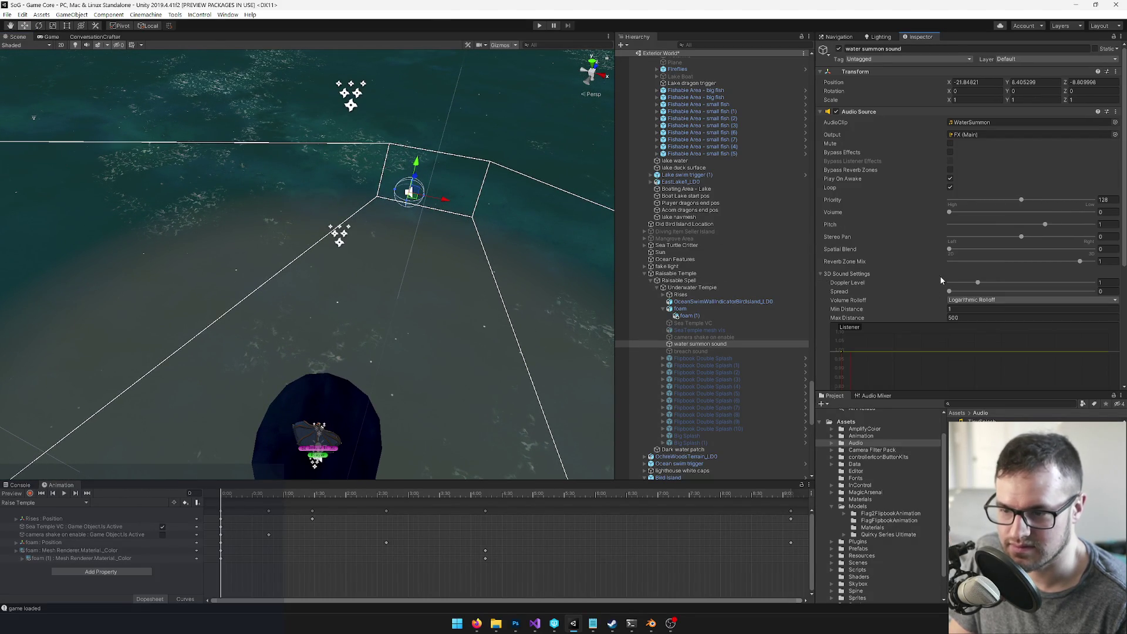
pyautogui.scroll(-3, 940, 276)
pyautogui.click(968, 221)
pyautogui.click(976, 241)
pyautogui.click(921, 232)
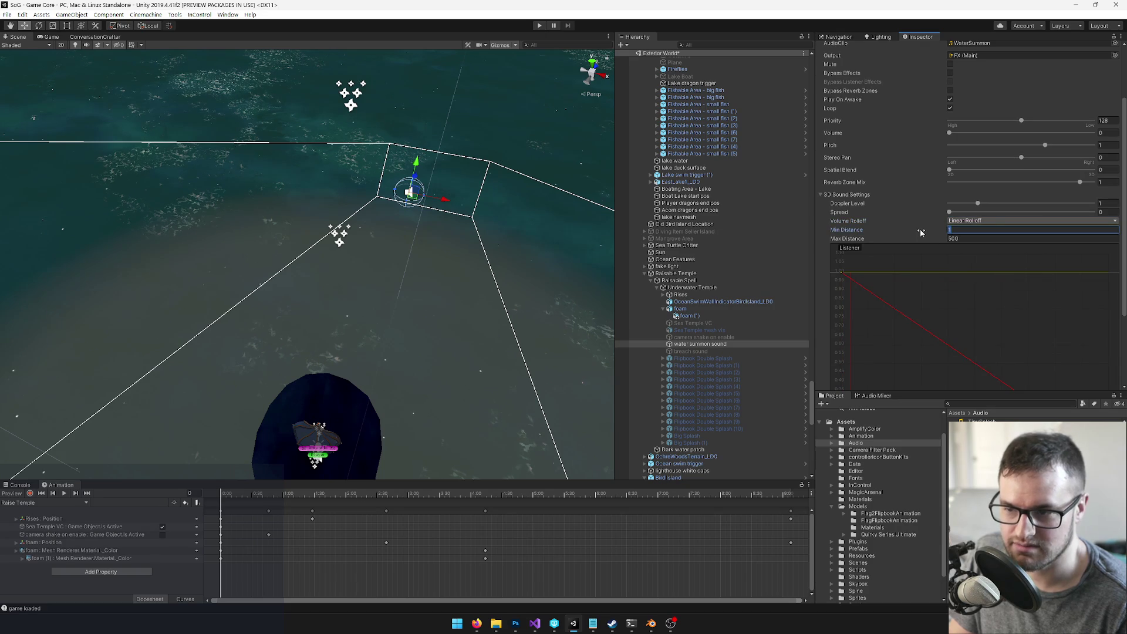
pyautogui.write('0')
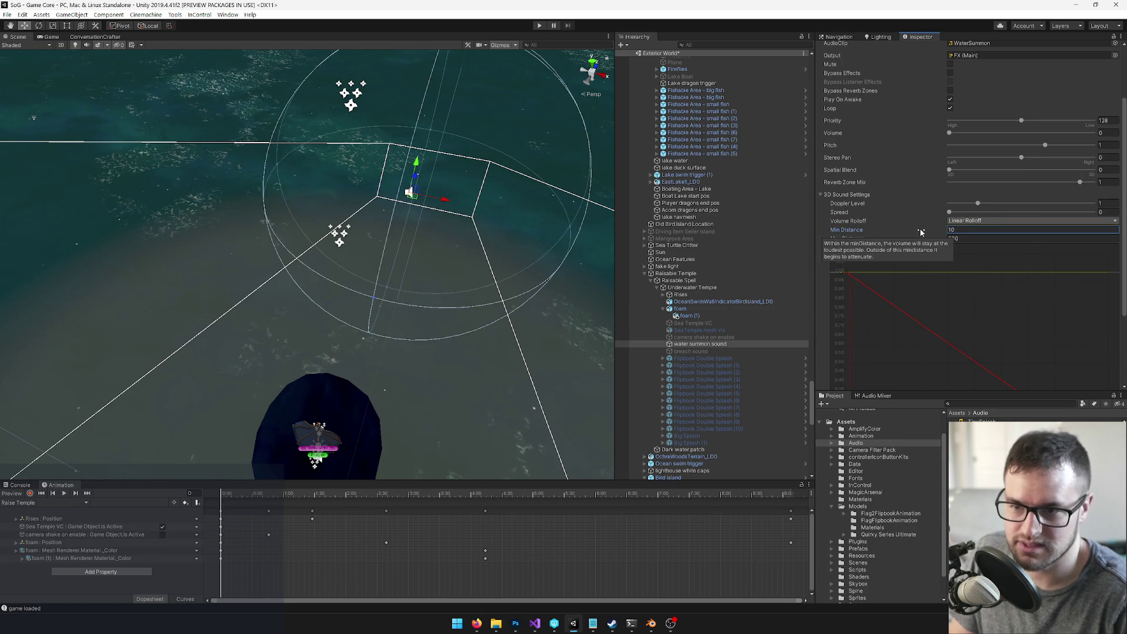
pyautogui.moveTo(313, 235); pyautogui.dragTo(337, 238)
pyautogui.press('BackSpace')
# Step: Inspect the camera shake object, frame the Sea Temple VC, and select a Flipbook Double Splash
pyautogui.click(695, 337)
pyautogui.click(685, 323)
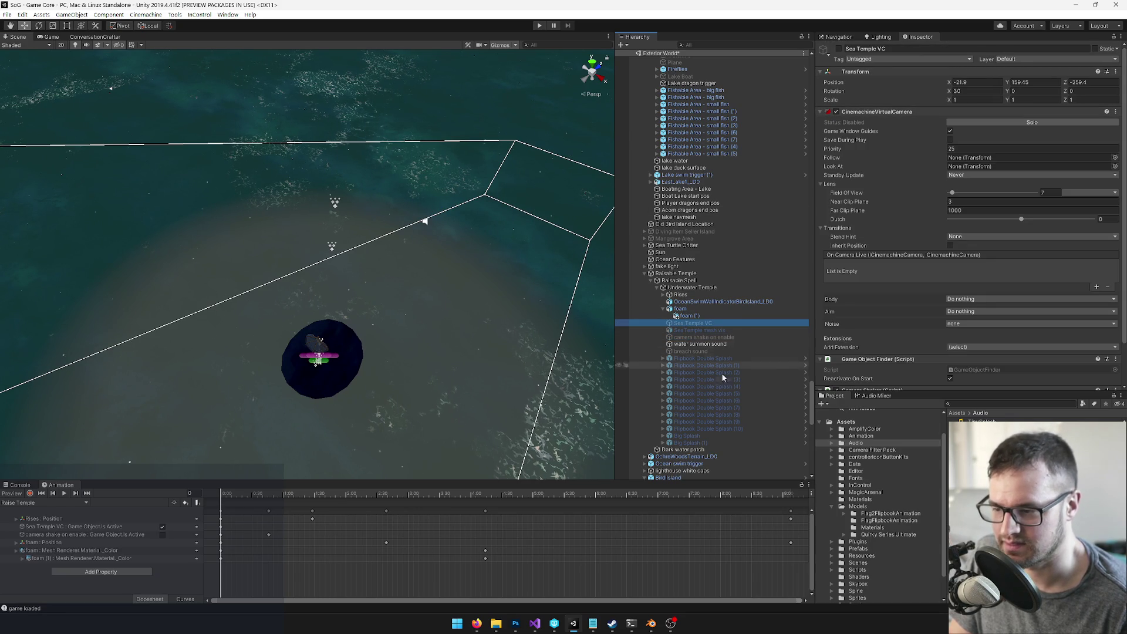
pyautogui.doubleClick(692, 324)
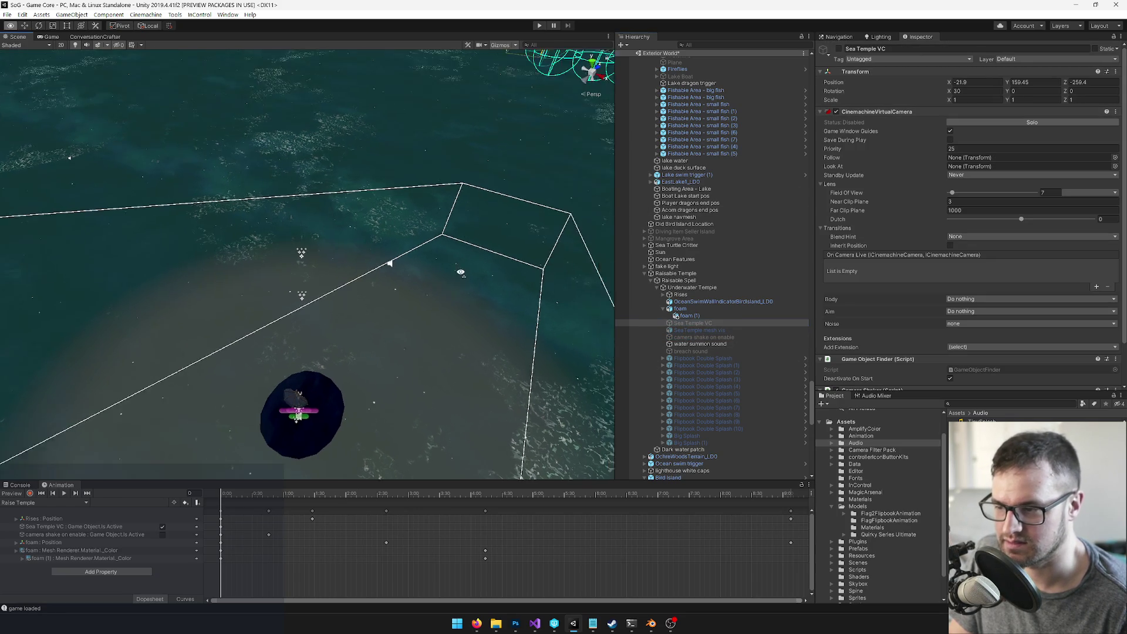
pyautogui.click(694, 359)
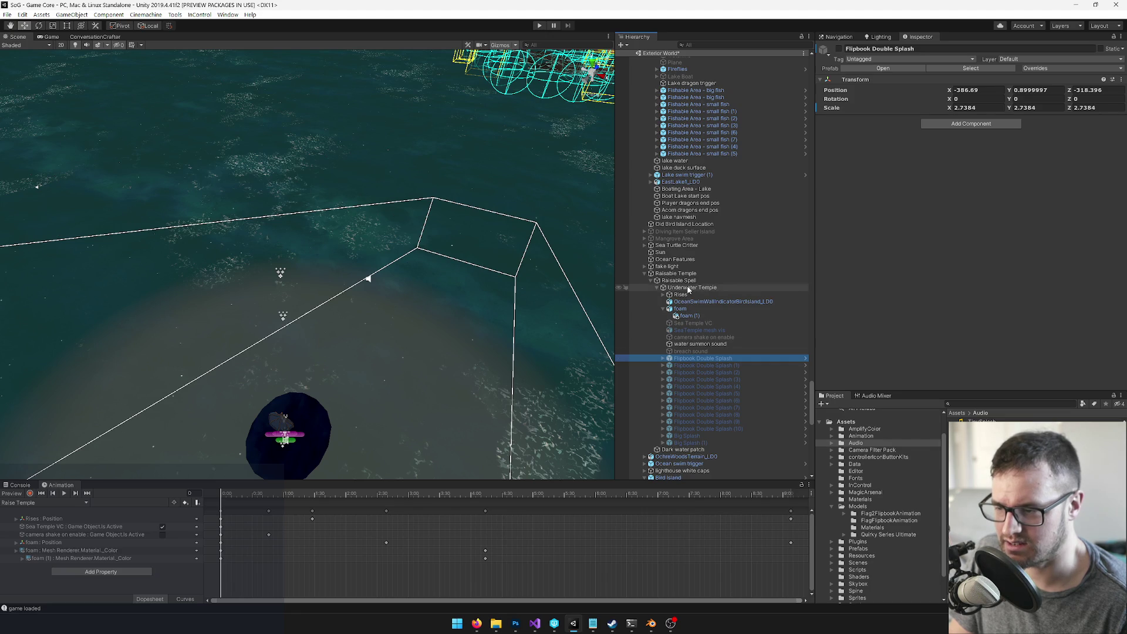
# Step: Select the Raisable Spell and scrub its animation to preview the temple rising
pyautogui.click(679, 281)
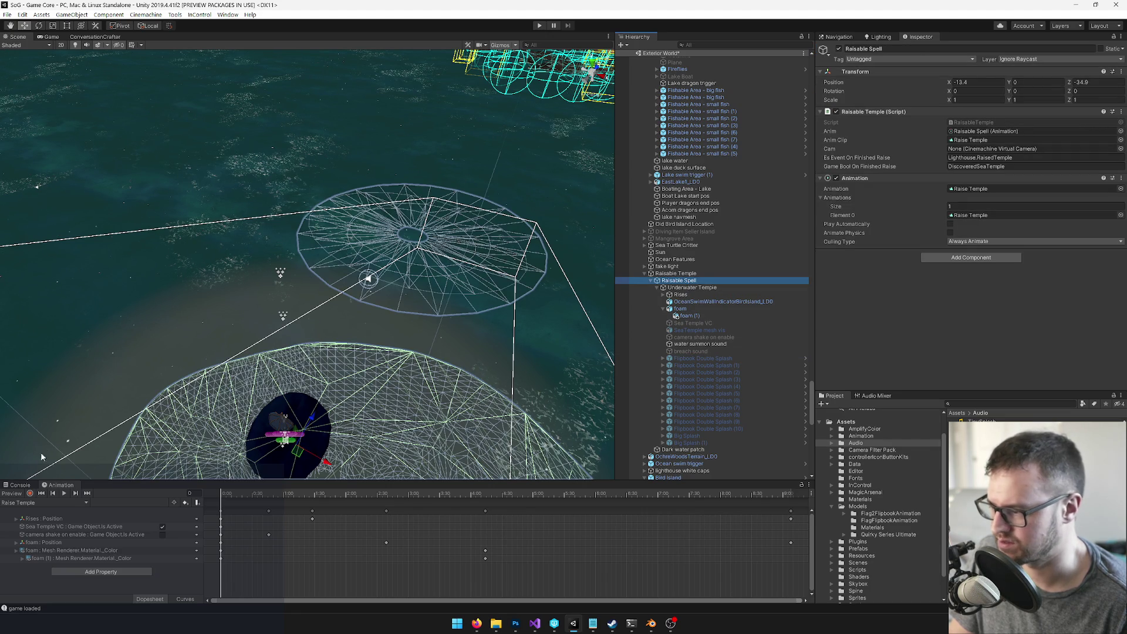
pyautogui.moveTo(296, 491); pyautogui.dragTo(611, 499)
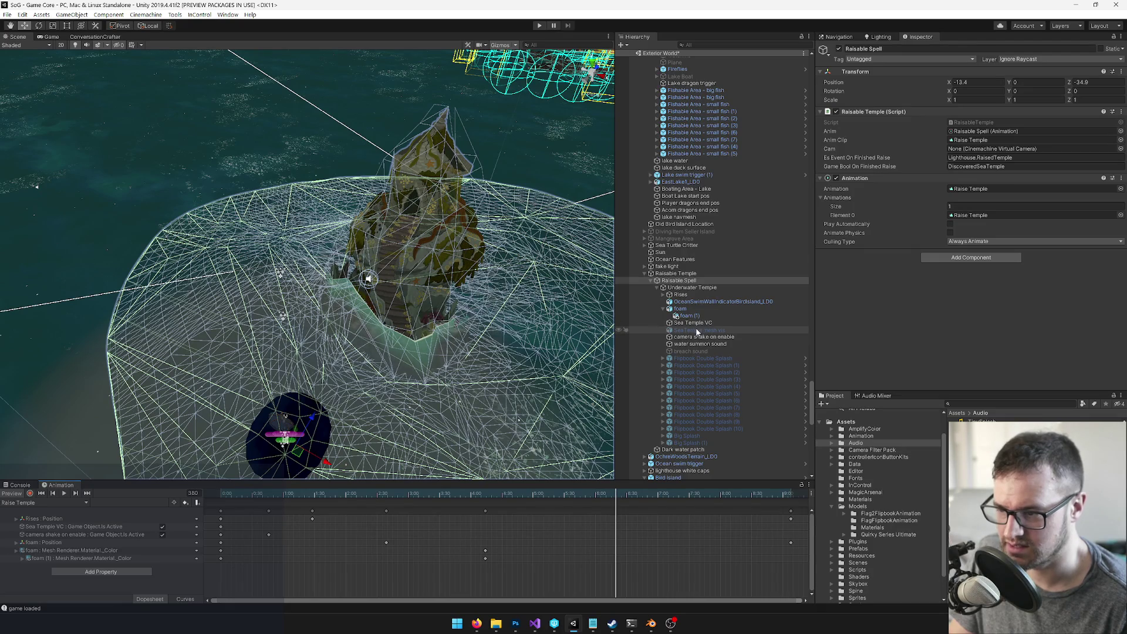
pyautogui.moveTo(330, 316); pyautogui.dragTo(367, 306)
# Step: In record mode near the clip start, key the water summon sound Volume at 0
pyautogui.click(700, 344)
pyautogui.moveTo(616, 496); pyautogui.dragTo(223, 496)
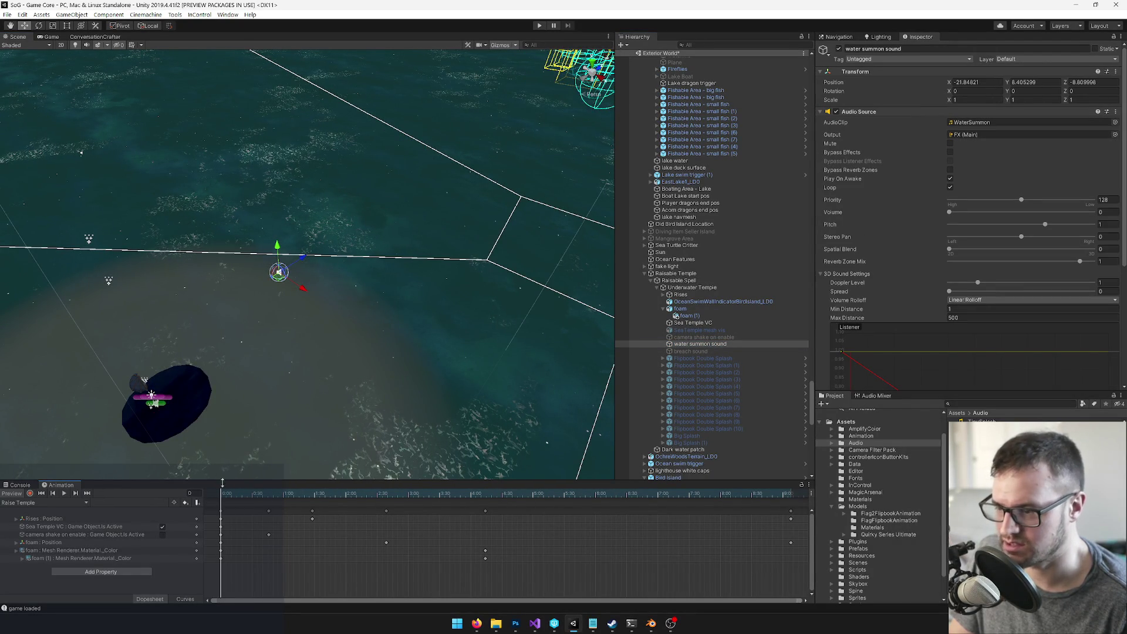
pyautogui.click(30, 494)
pyautogui.click(952, 211)
pyautogui.moveTo(230, 490); pyautogui.dragTo(312, 494)
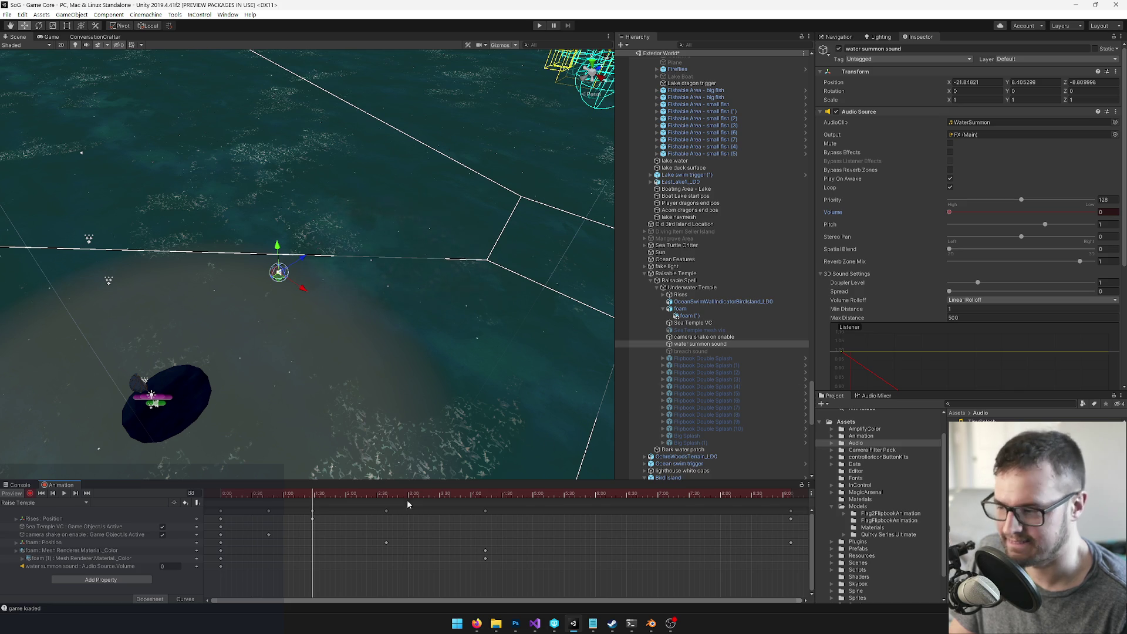
# Step: Key the water summon sound Volume at 0.5 from frame 104, rising to 0.7 mid-rise
pyautogui.click(328, 494)
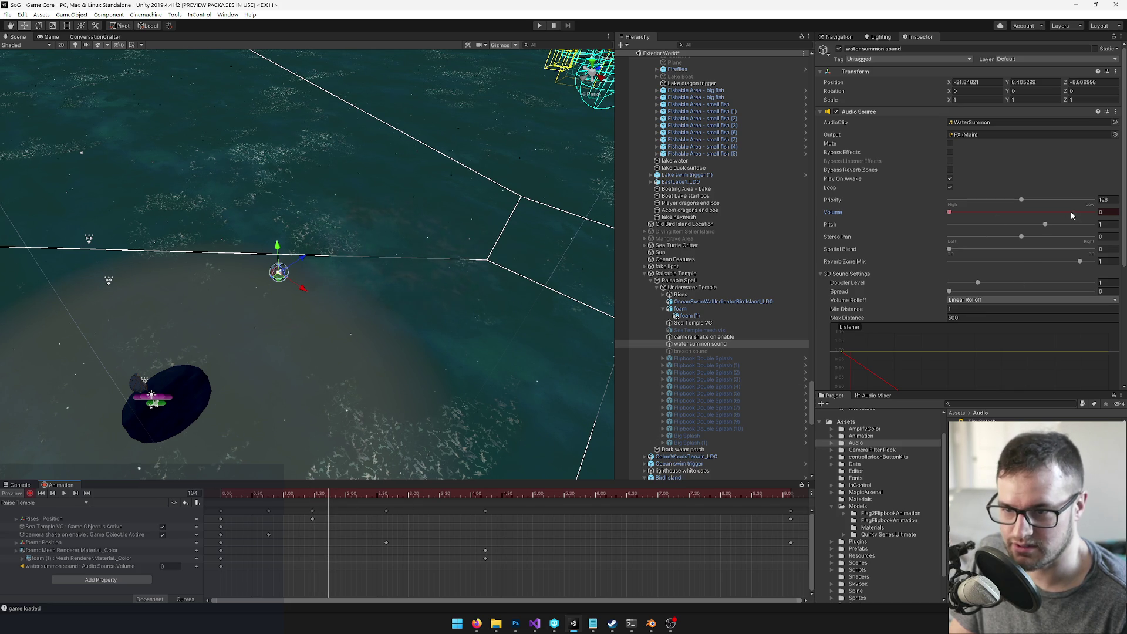
pyautogui.write('0.5')
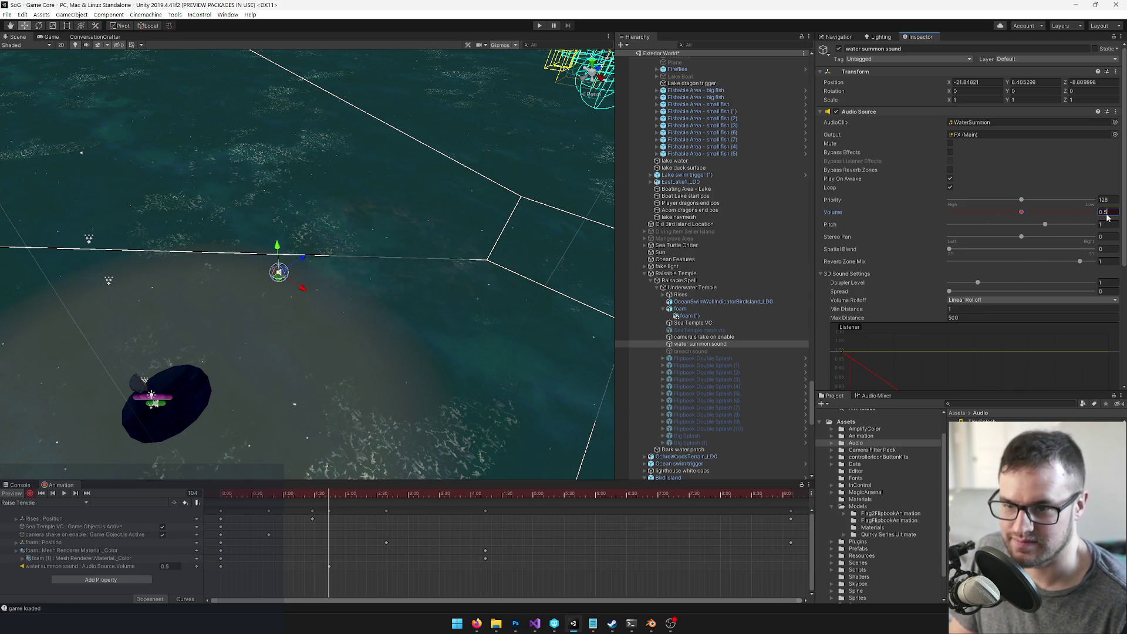
pyautogui.write('0.7')
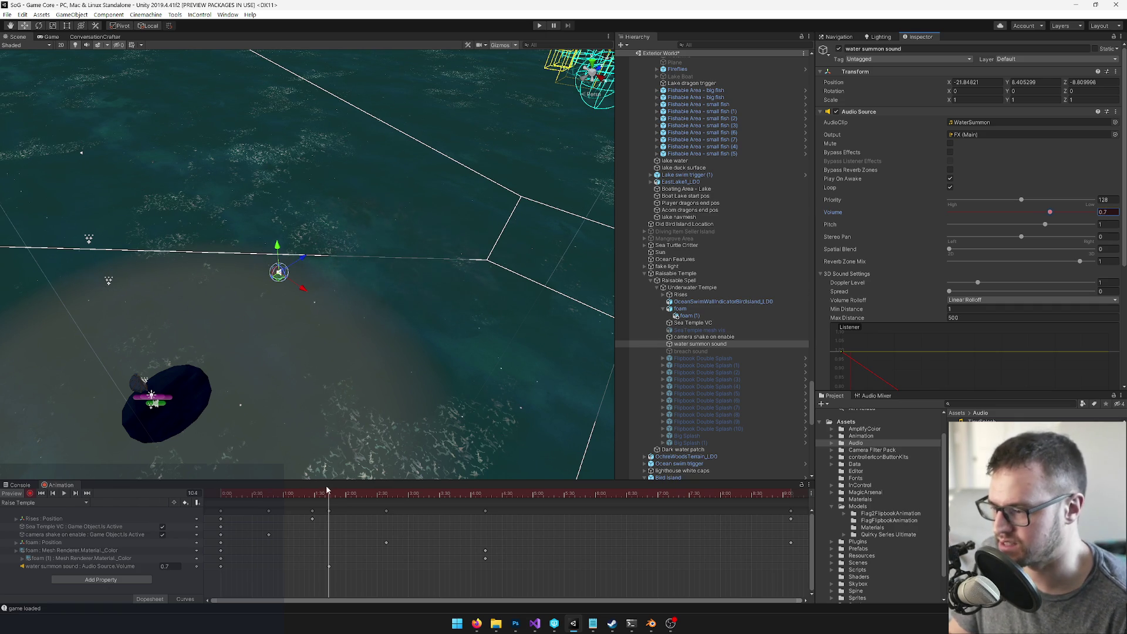
pyautogui.moveTo(329, 495)
pyautogui.mouseDown()
pyautogui.moveTo(675, 503)
pyautogui.moveTo(577, 511)
pyautogui.mouseUp()
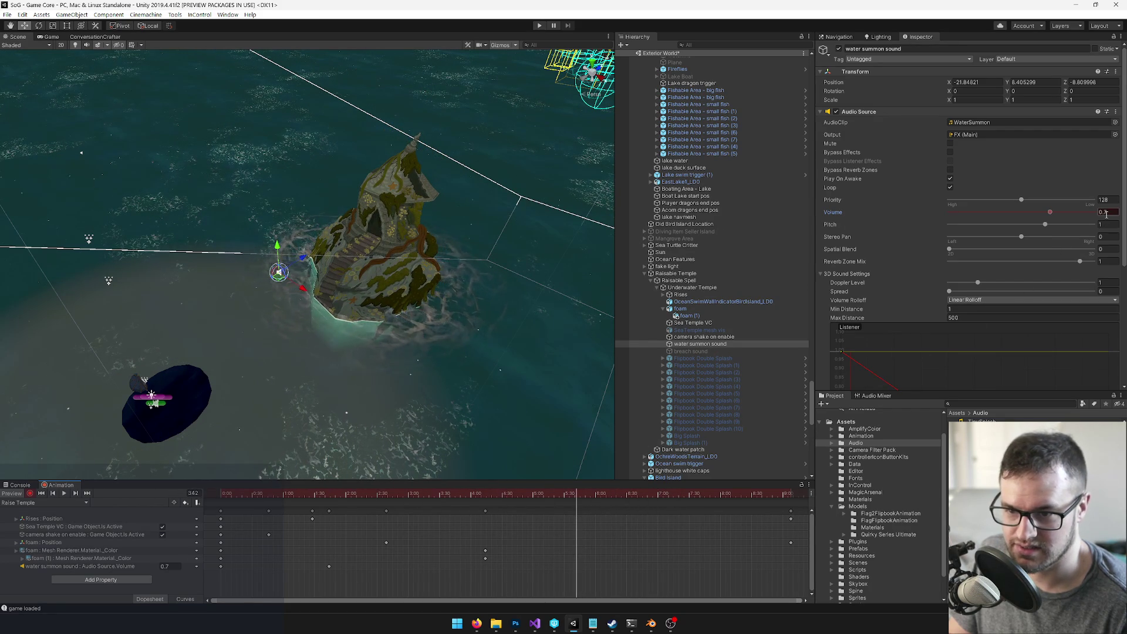
pyautogui.press('Return')
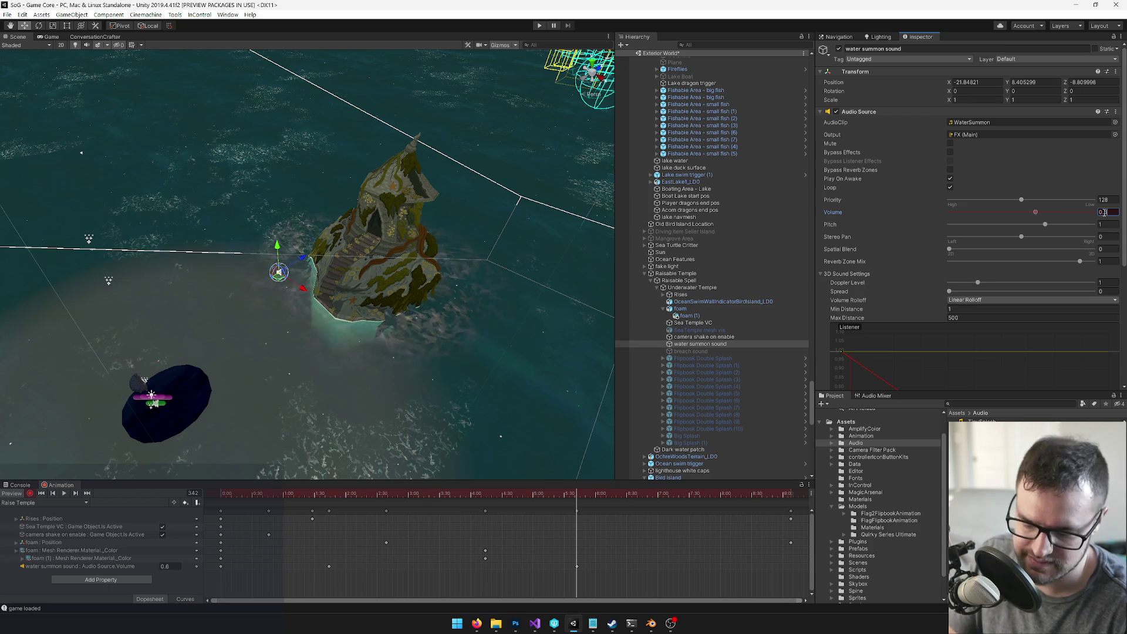
# Step: Key the Volume back to 0 once the temple is out of the water
pyautogui.moveTo(601, 495); pyautogui.dragTo(739, 493)
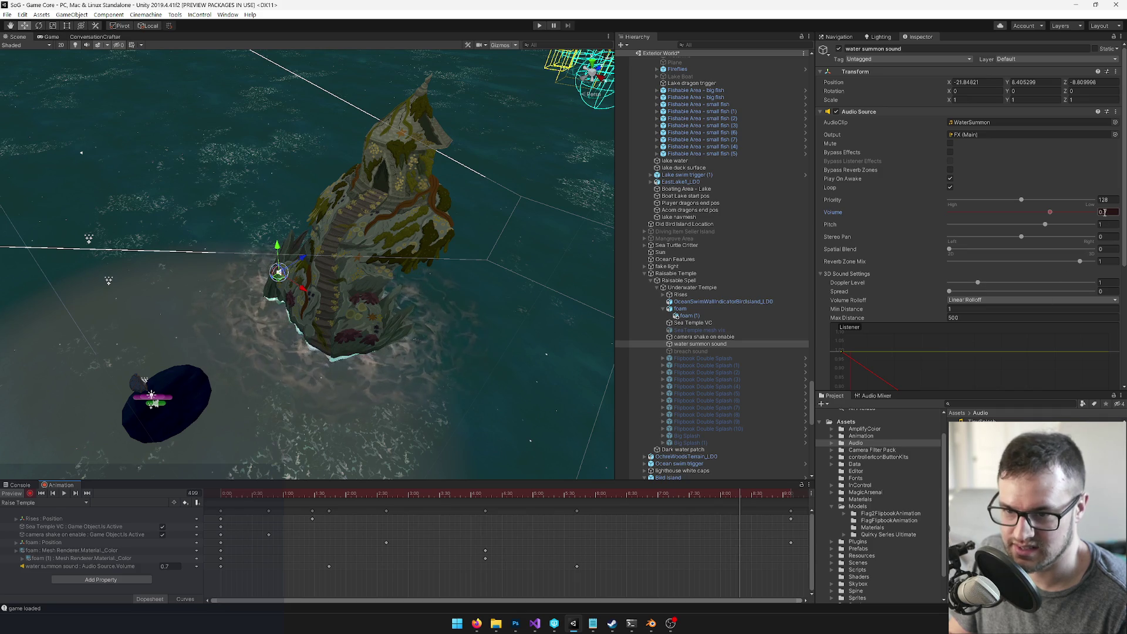
pyautogui.write('0')
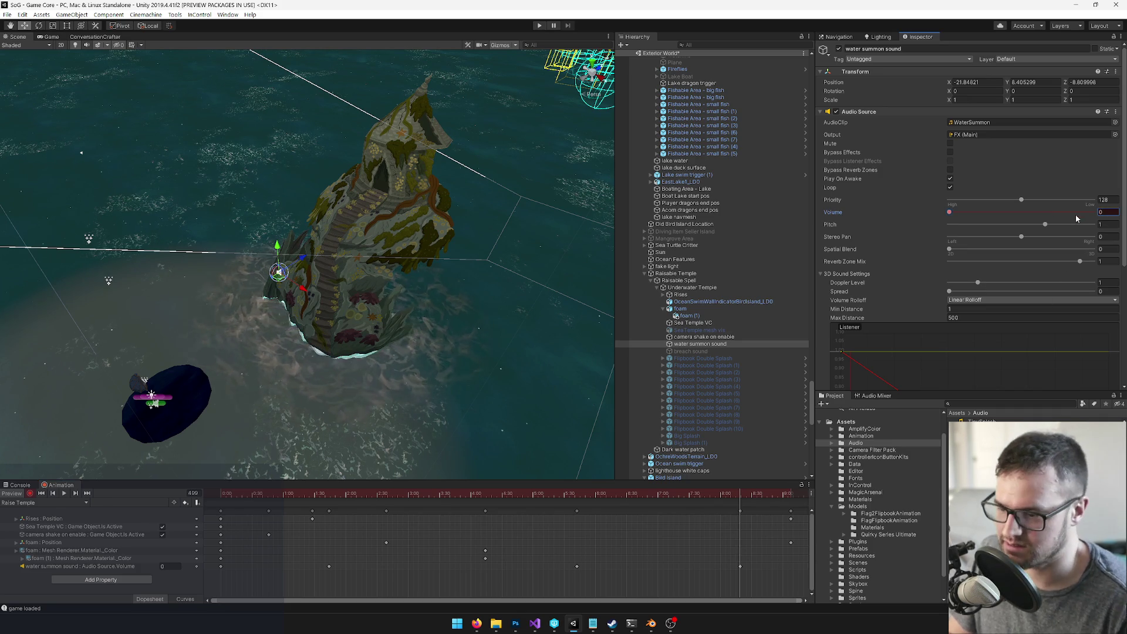
pyautogui.moveTo(756, 495)
pyautogui.mouseDown()
pyautogui.moveTo(873, 493)
pyautogui.moveTo(760, 493)
pyautogui.mouseUp()
pyautogui.scroll(-2, 665, 502)
pyautogui.moveTo(663, 497)
pyautogui.mouseDown()
pyautogui.moveTo(554, 506)
pyautogui.moveTo(609, 499)
pyautogui.moveTo(646, 509)
pyautogui.mouseUp()
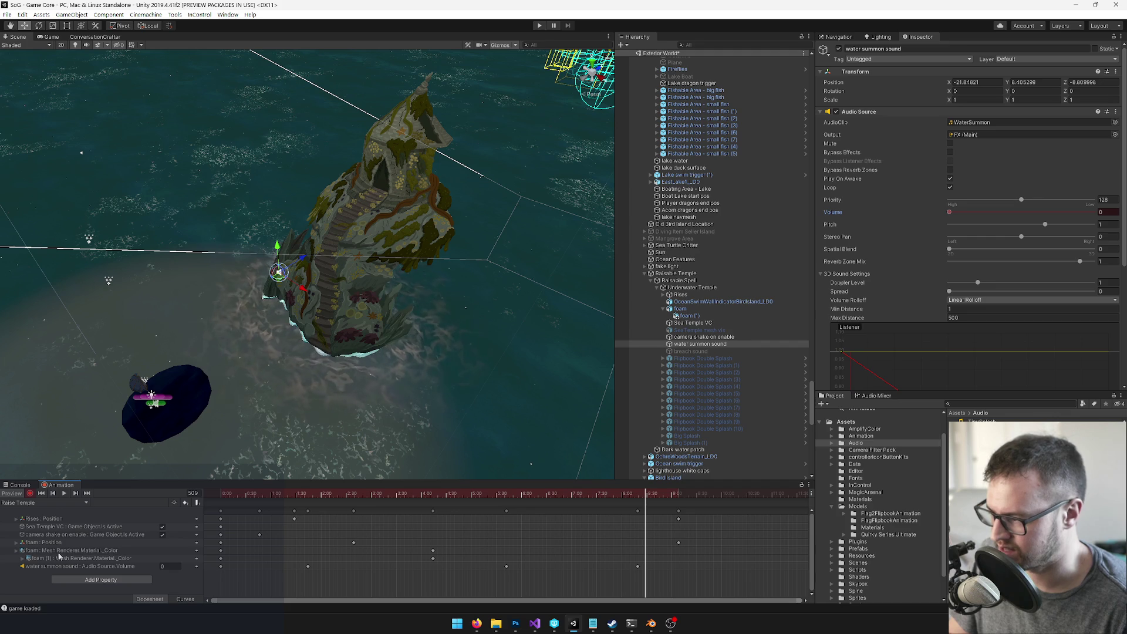